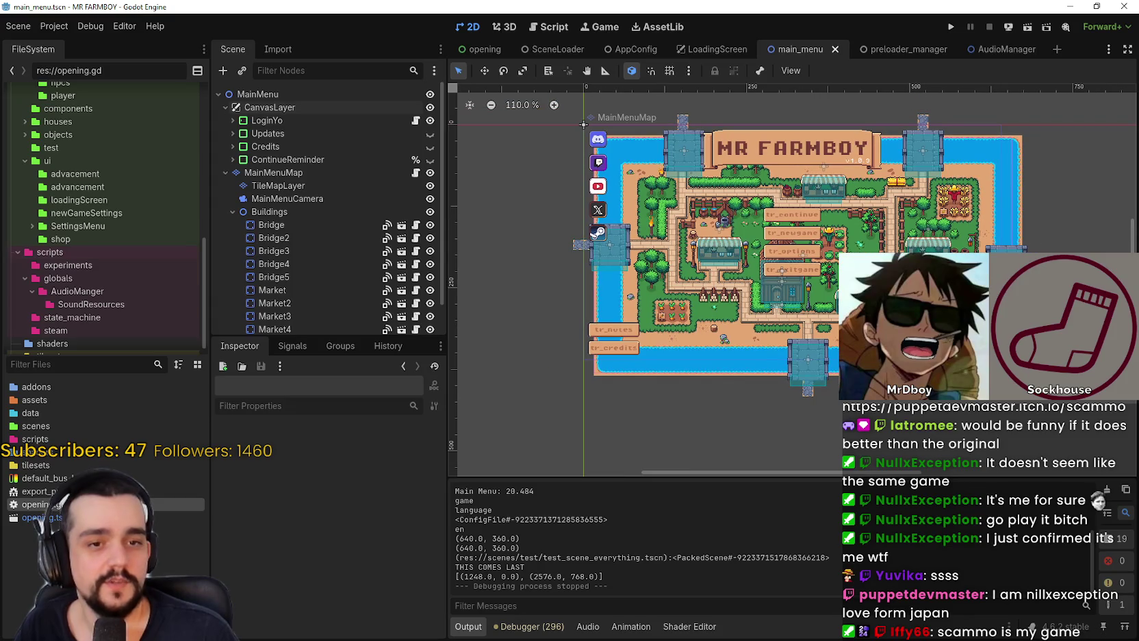
- Save the main_menu.tscn scene
{"action": "scroll", "coordinate": [625, 162], "scroll_direction": "down", "scroll_amount": 3}
{"action": "scroll", "coordinate": [625, 163], "scroll_direction": "up", "scroll_amount": 1}
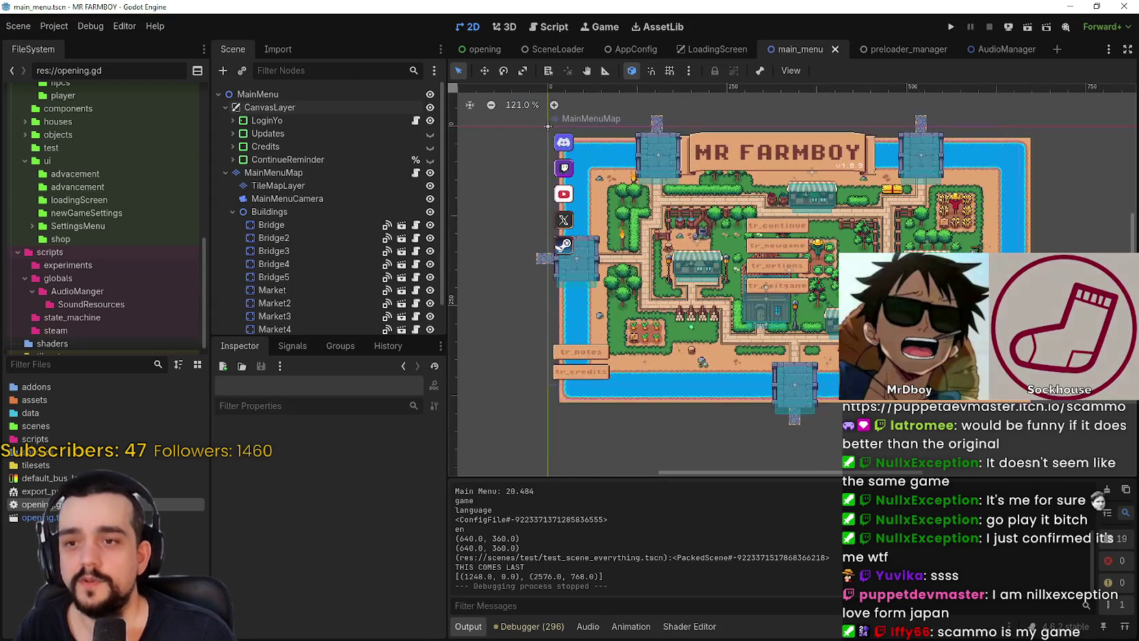
{"action": "key", "text": "ctrl+s"}
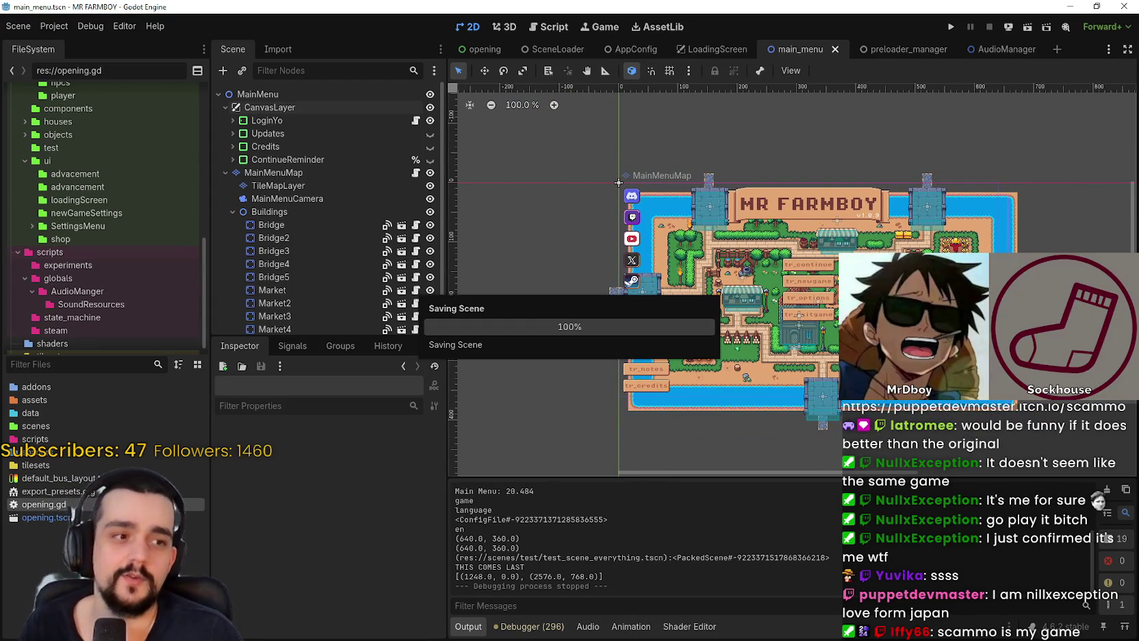
- Switch to the AppConfig scene
{"action": "scroll", "coordinate": [766, 345], "scroll_direction": "up", "scroll_amount": 1}
{"action": "scroll", "coordinate": [767, 346], "scroll_direction": "down", "scroll_amount": 1}
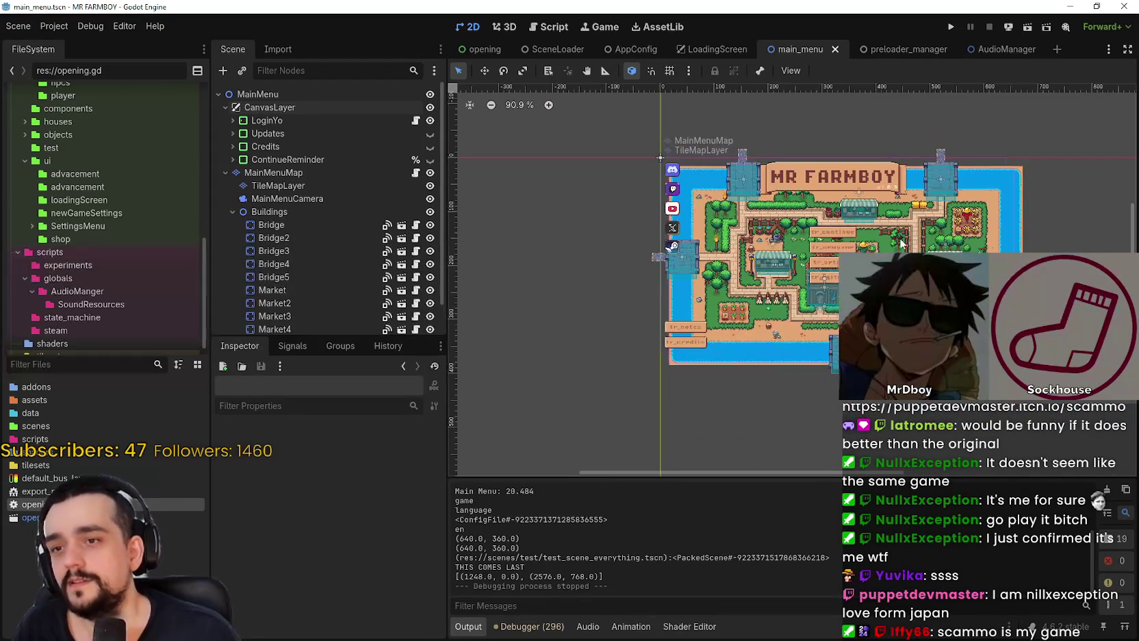
{"action": "scroll", "coordinate": [1026, 192], "scroll_direction": "down", "scroll_amount": 1}
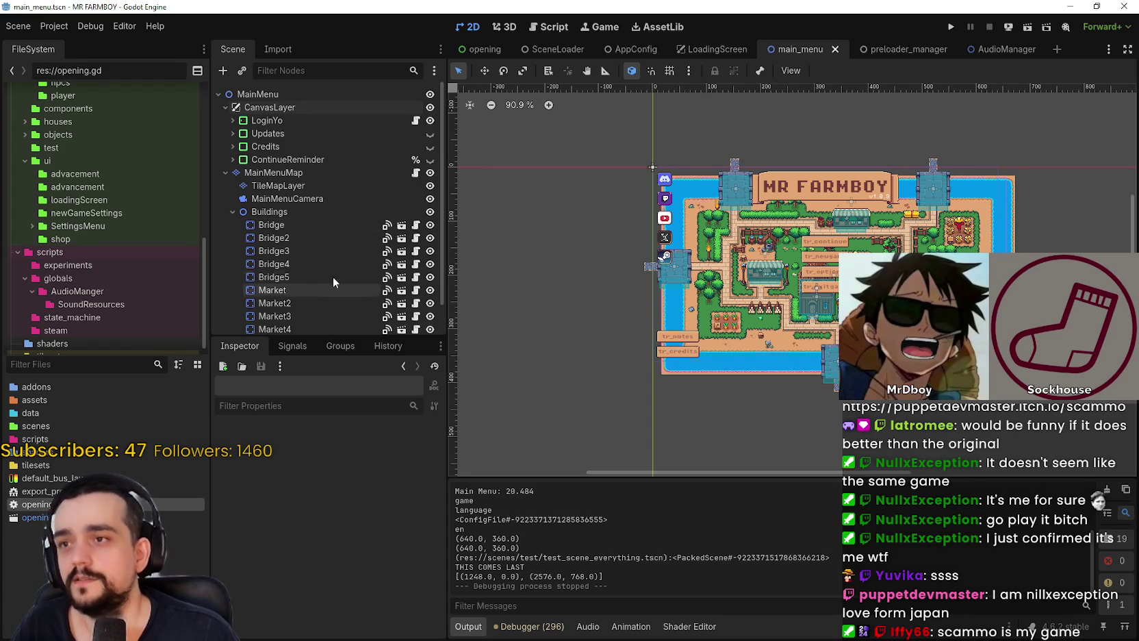
{"action": "left_click", "coordinate": [617, 49]}
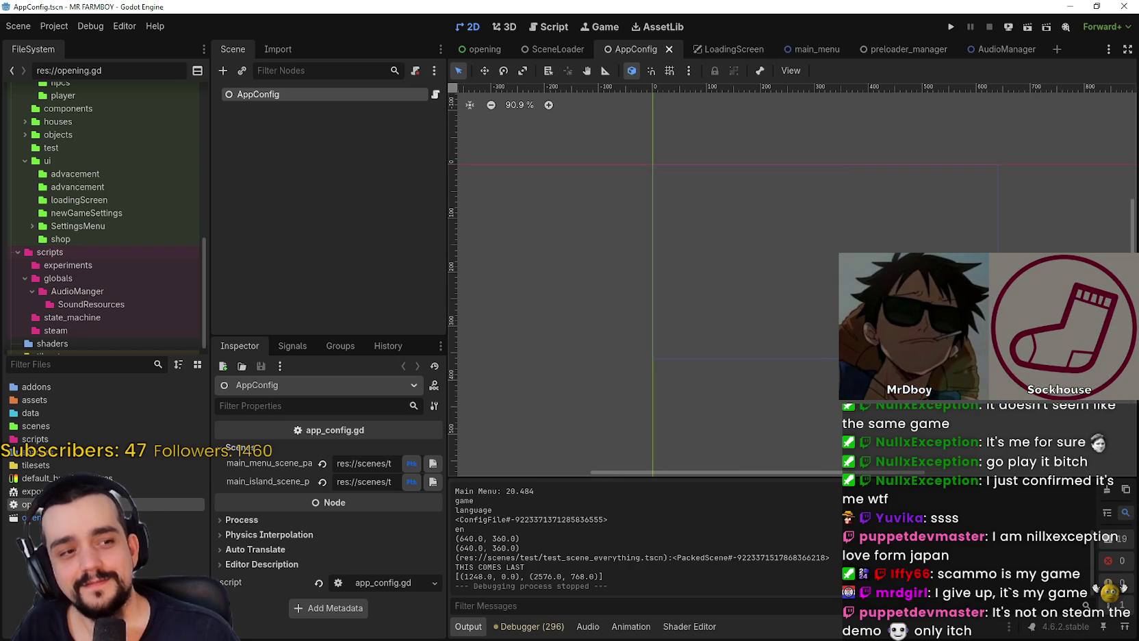
- Look over app_config.gd around lines 9–13, then switch to the SceneLoader scene
{"action": "scroll", "coordinate": [810, 252], "scroll_direction": "up", "scroll_amount": 2}
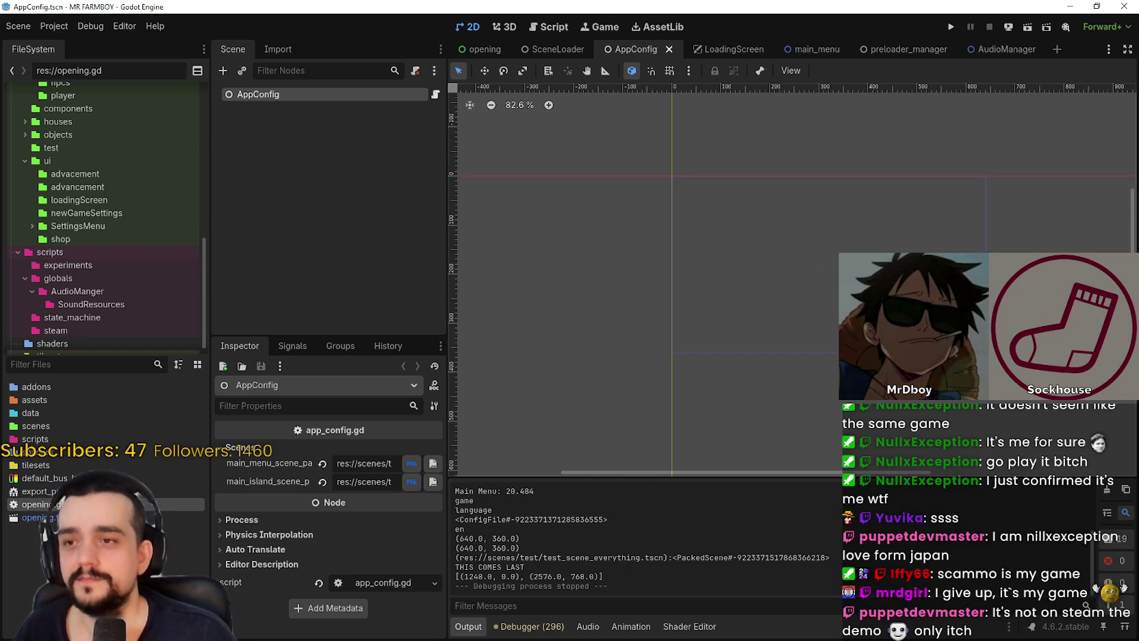
{"action": "left_click", "coordinate": [437, 94]}
{"action": "left_click", "coordinate": [948, 211]}
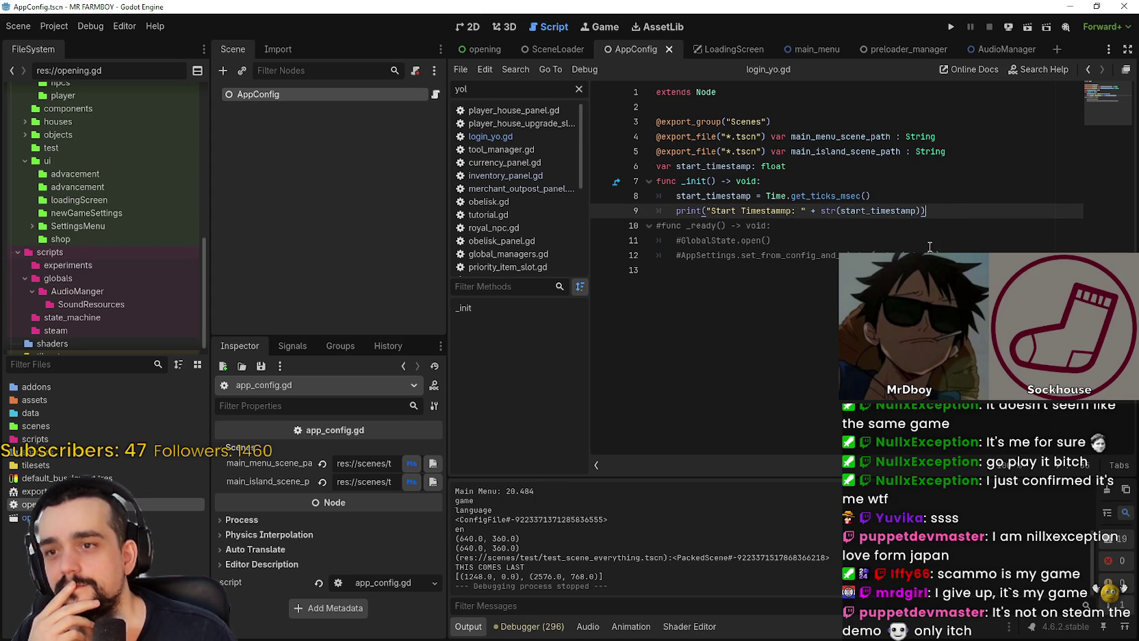
{"action": "left_click", "coordinate": [827, 325]}
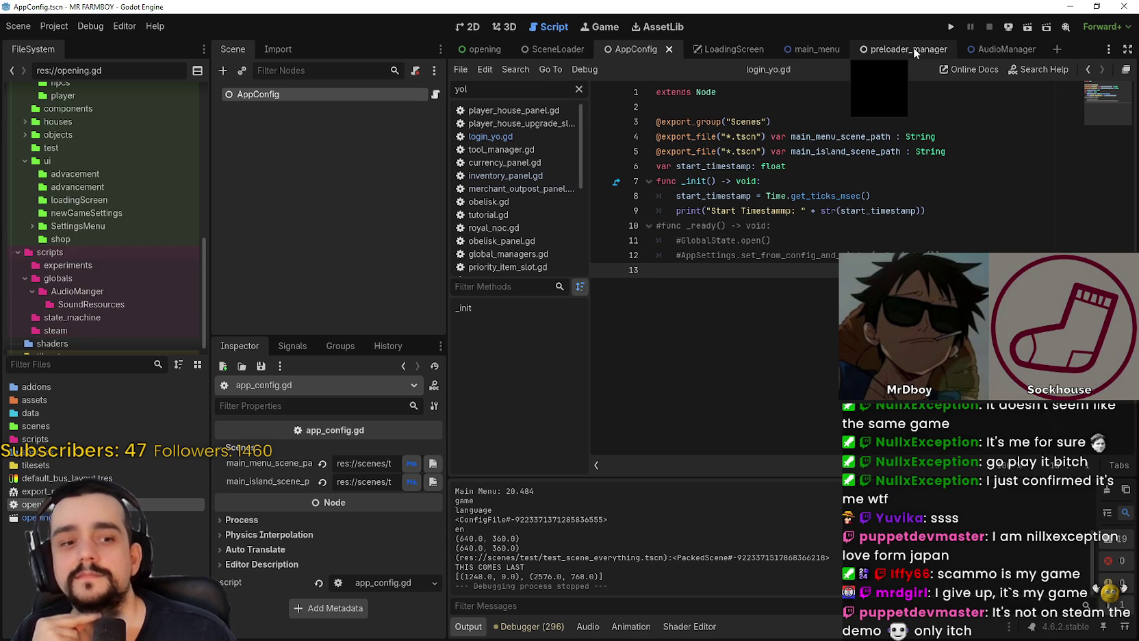
{"action": "left_click", "coordinate": [531, 43]}
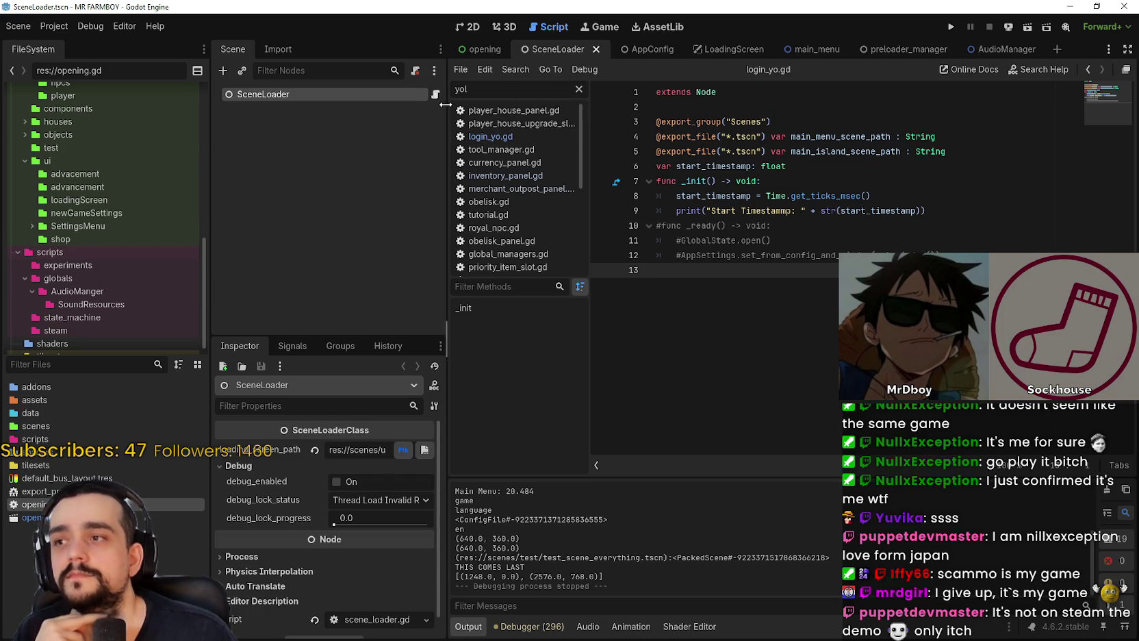
- Open scene_loader.gd and inspect the _check_scene_path call on lines 47–48
{"action": "left_click", "coordinate": [824, 203]}
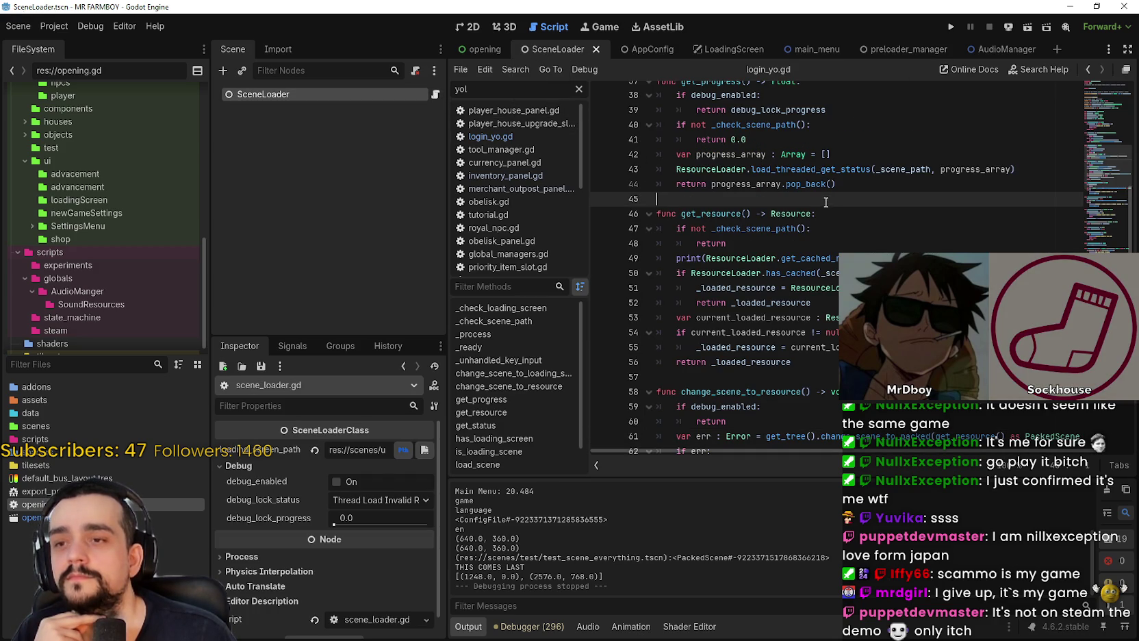
{"action": "scroll", "coordinate": [828, 201], "scroll_direction": "up", "scroll_amount": 1}
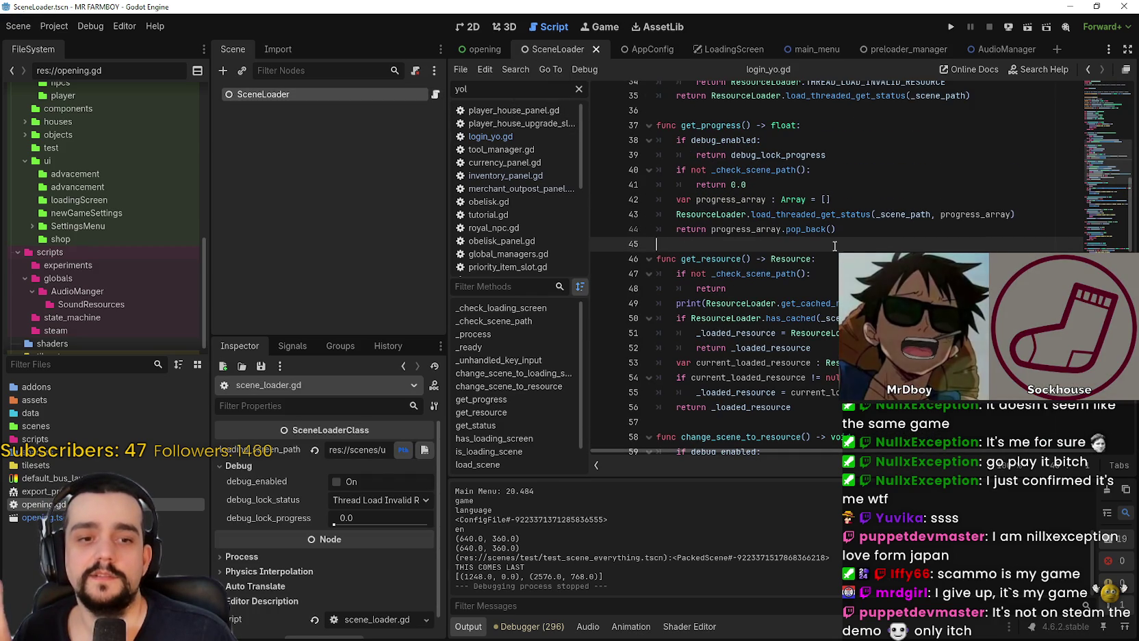
{"action": "scroll", "coordinate": [823, 256], "scroll_direction": "up", "scroll_amount": 1}
{"action": "scroll", "coordinate": [787, 212], "scroll_direction": "down", "scroll_amount": 2}
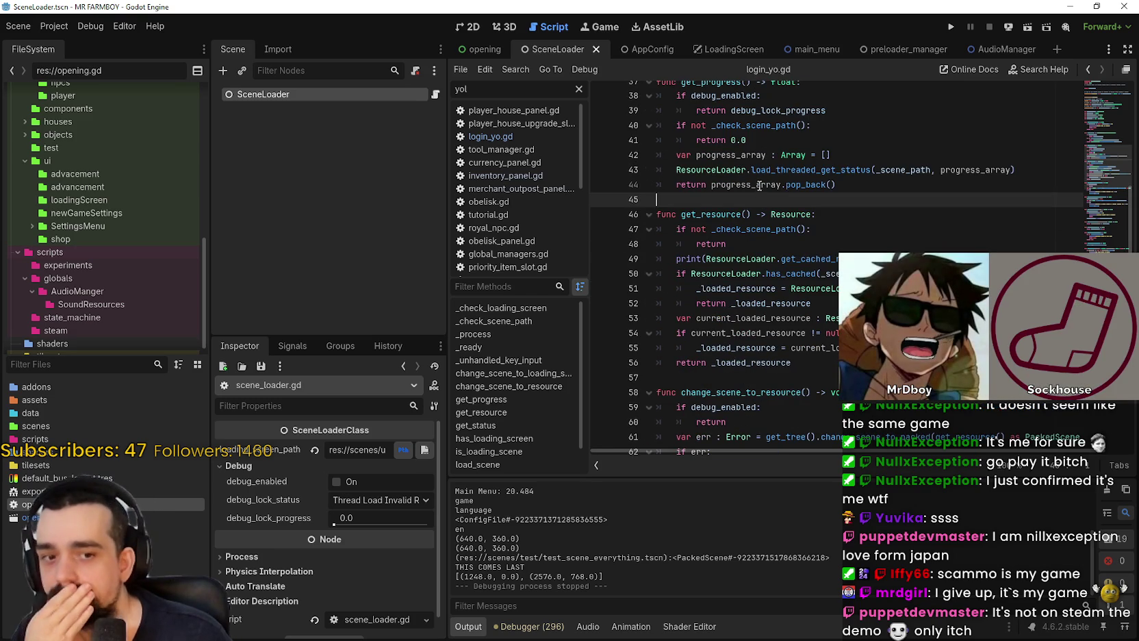
{"action": "scroll", "coordinate": [758, 194], "scroll_direction": "down", "scroll_amount": 1}
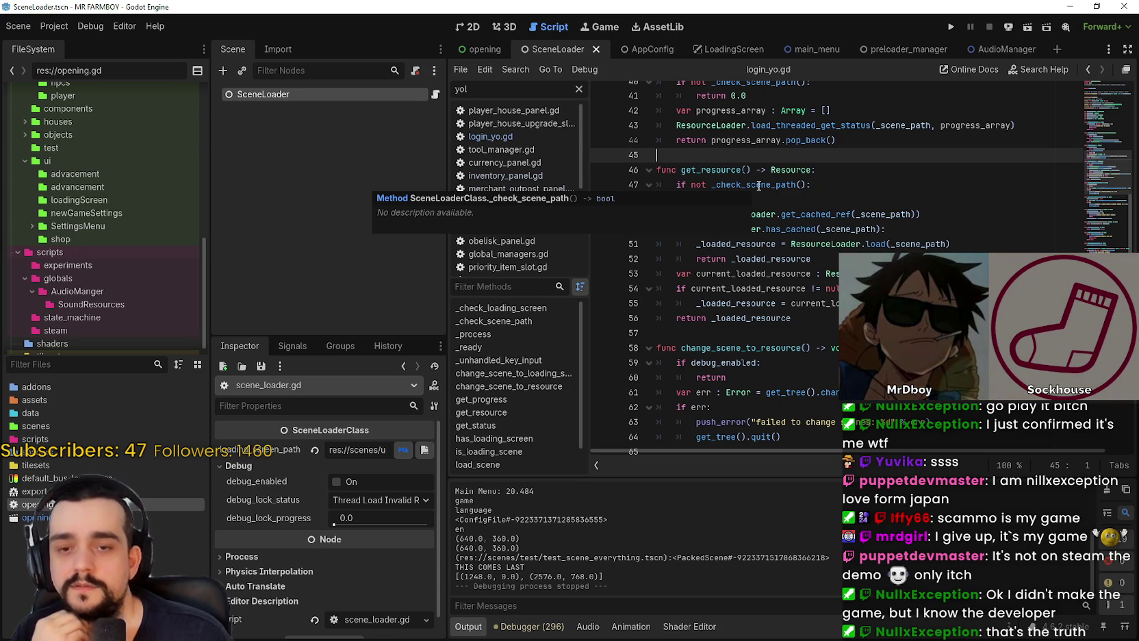
{"action": "left_click", "coordinate": [851, 199]}
{"action": "mouse_move", "coordinate": [726, 199]}
{"action": "left_mouse_down"}
{"action": "mouse_move", "coordinate": [678, 198]}
{"action": "mouse_move", "coordinate": [657, 184]}
{"action": "left_mouse_up"}
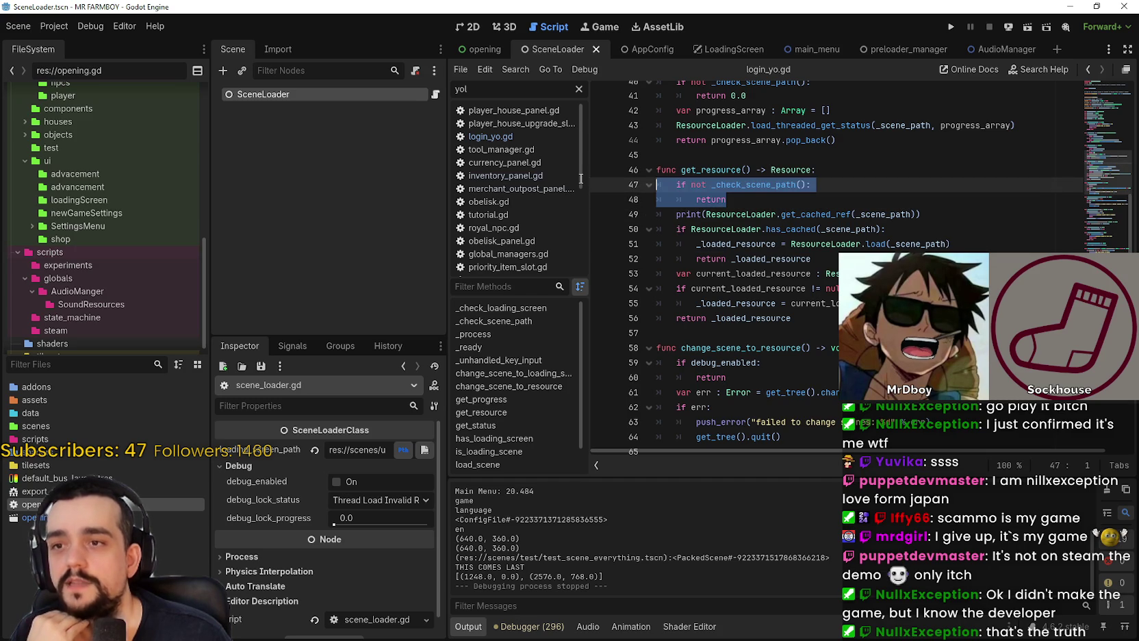
{"action": "left_click", "coordinate": [718, 185]}
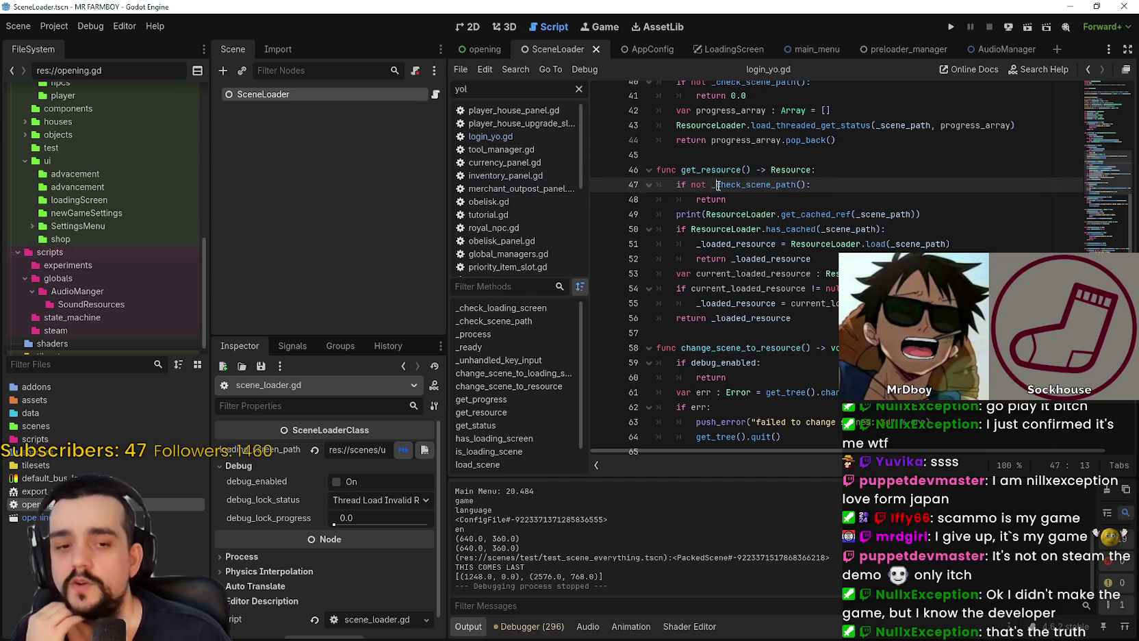
{"action": "double_click", "coordinate": [760, 185]}
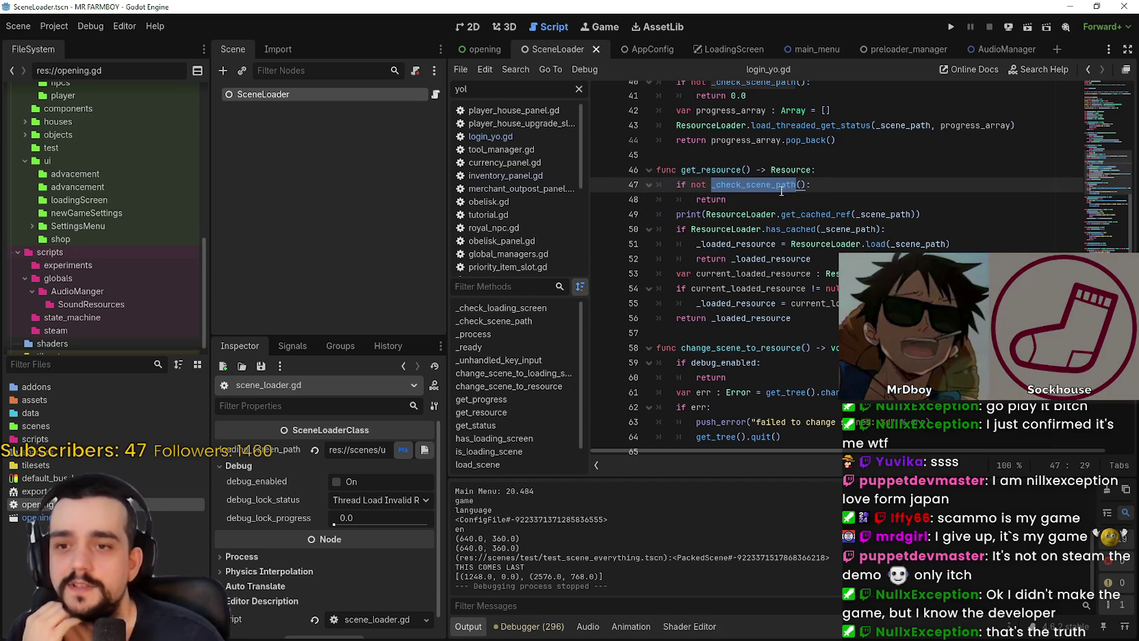
- Review the other _check_scene_path calls on lines 40 and 33, then open login_yo.gd
{"action": "scroll", "coordinate": [770, 199], "scroll_direction": "up", "scroll_amount": 2}
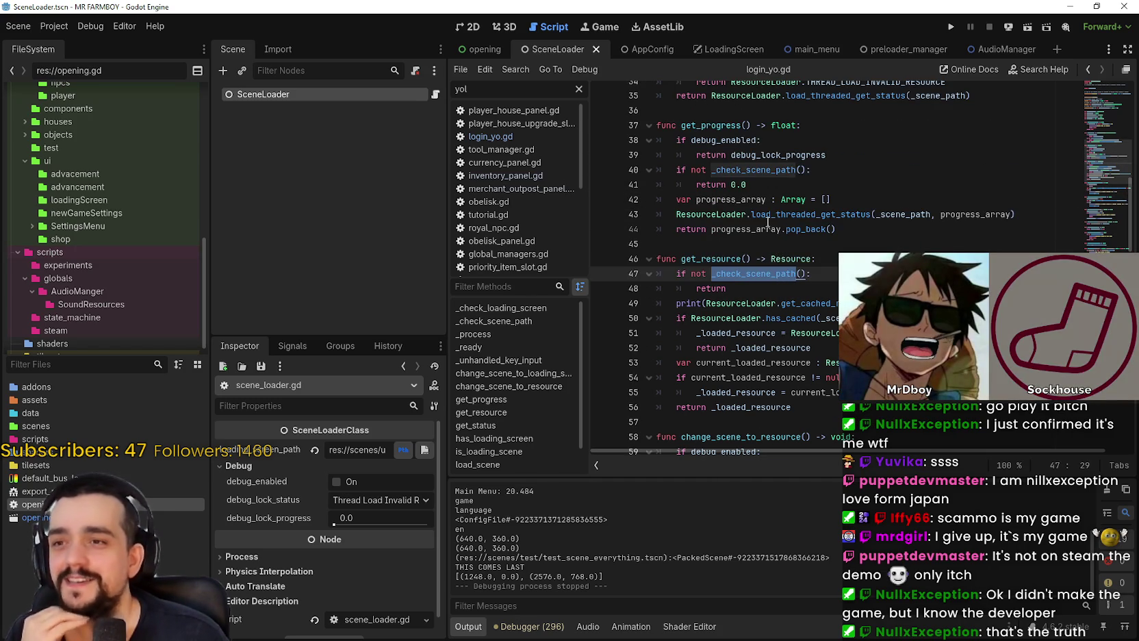
{"action": "left_click", "coordinate": [753, 185]}
{"action": "double_click", "coordinate": [769, 171]}
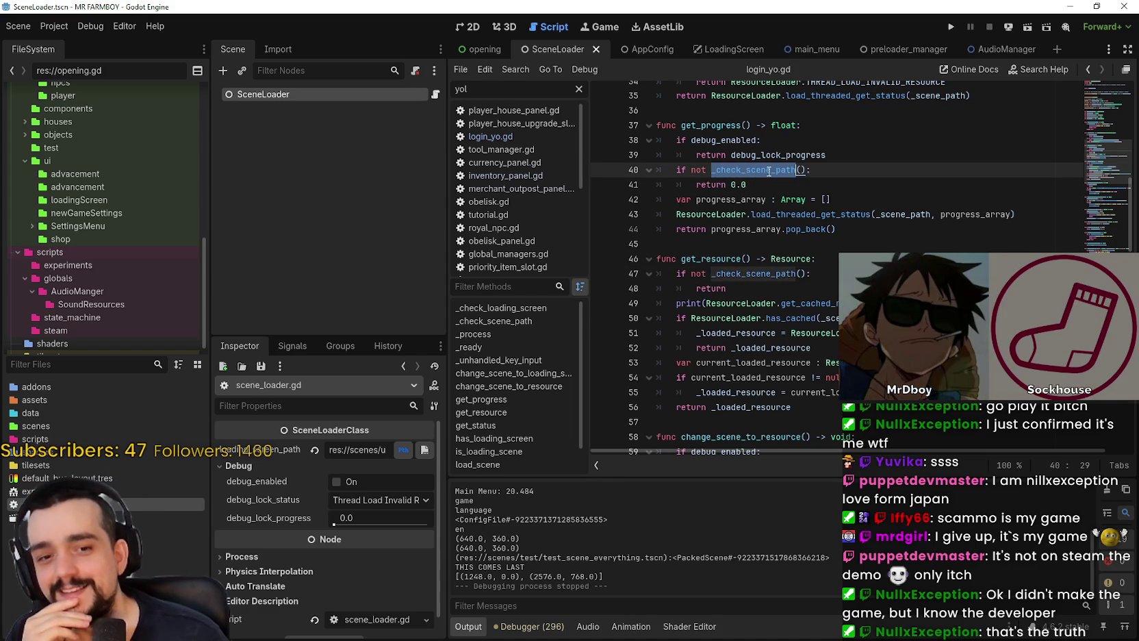
{"action": "scroll", "coordinate": [770, 171], "scroll_direction": "up", "scroll_amount": 1}
{"action": "double_click", "coordinate": [752, 110]}
{"action": "left_click_drag", "start_coordinate": [753, 111], "coordinate": [855, 120]}
{"action": "scroll", "coordinate": [855, 120], "scroll_direction": "up", "scroll_amount": 10}
{"action": "left_click", "coordinate": [1025, 214]}
{"action": "scroll", "coordinate": [685, 233], "scroll_direction": "down", "scroll_amount": 7}
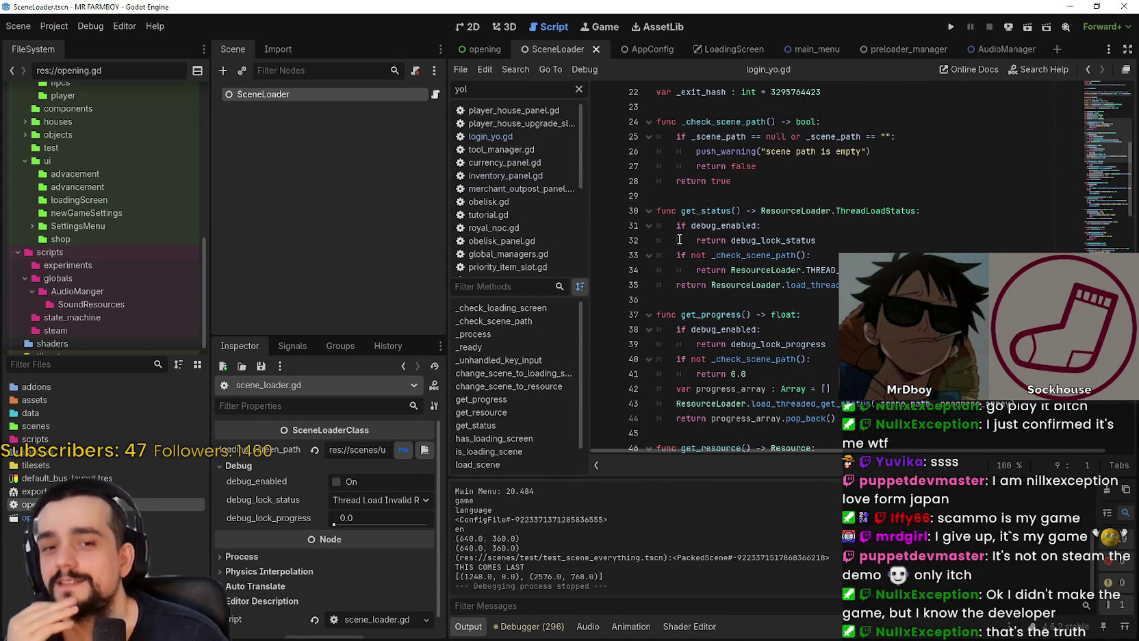
{"action": "scroll", "coordinate": [680, 190], "scroll_direction": "down", "scroll_amount": 4}
{"action": "left_click", "coordinate": [740, 257]}
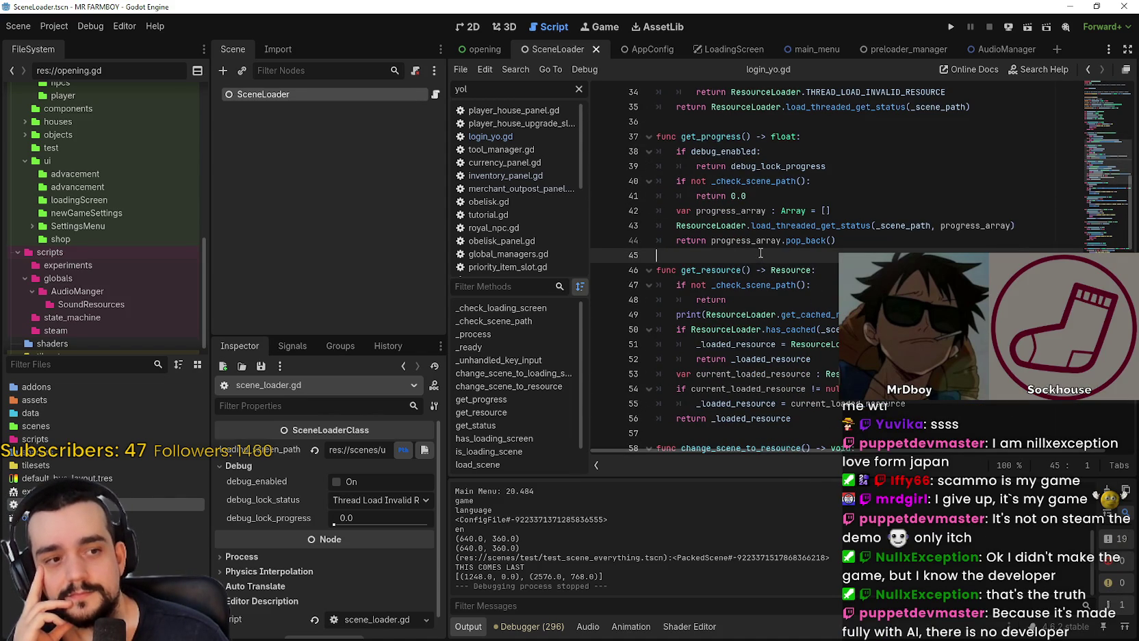
{"action": "scroll", "coordinate": [761, 252], "scroll_direction": "down", "scroll_amount": 1}
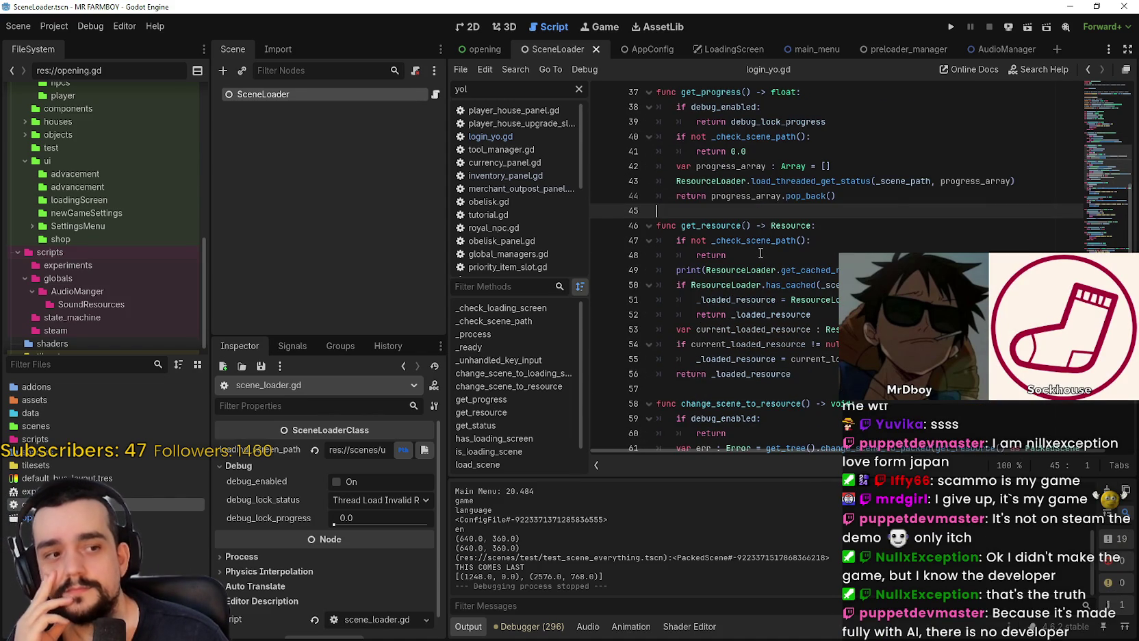
{"action": "mouse_move", "coordinate": [815, 265]}
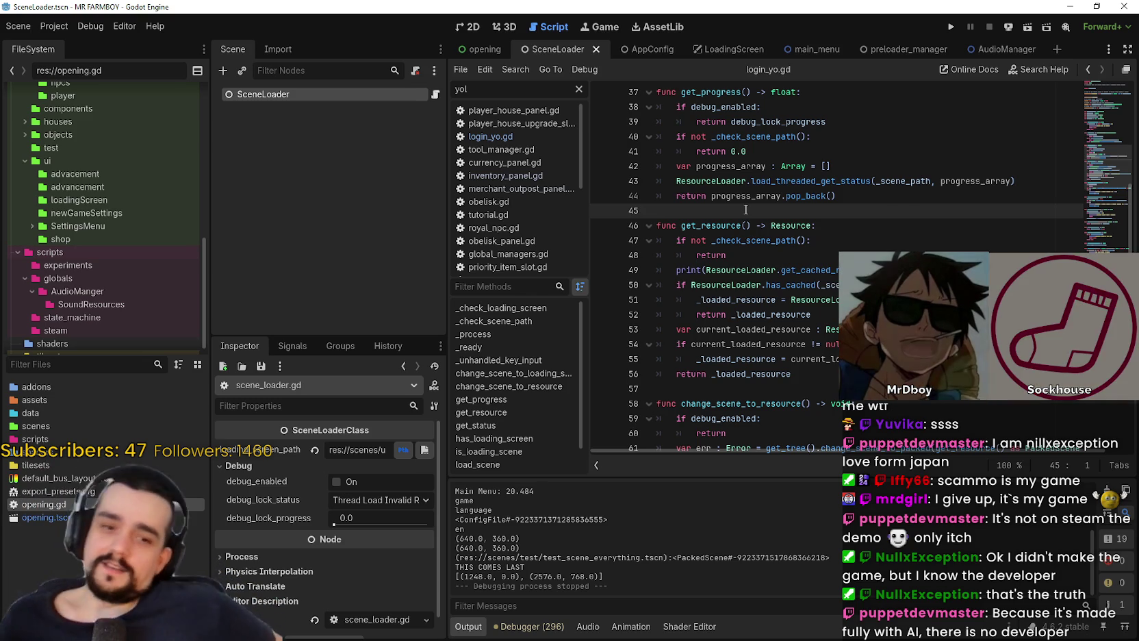
{"action": "left_click", "coordinate": [502, 136]}
- Delete the empty line 717 after the prev_focused declaration in login_yo.gd
{"action": "left_click", "coordinate": [783, 197]}
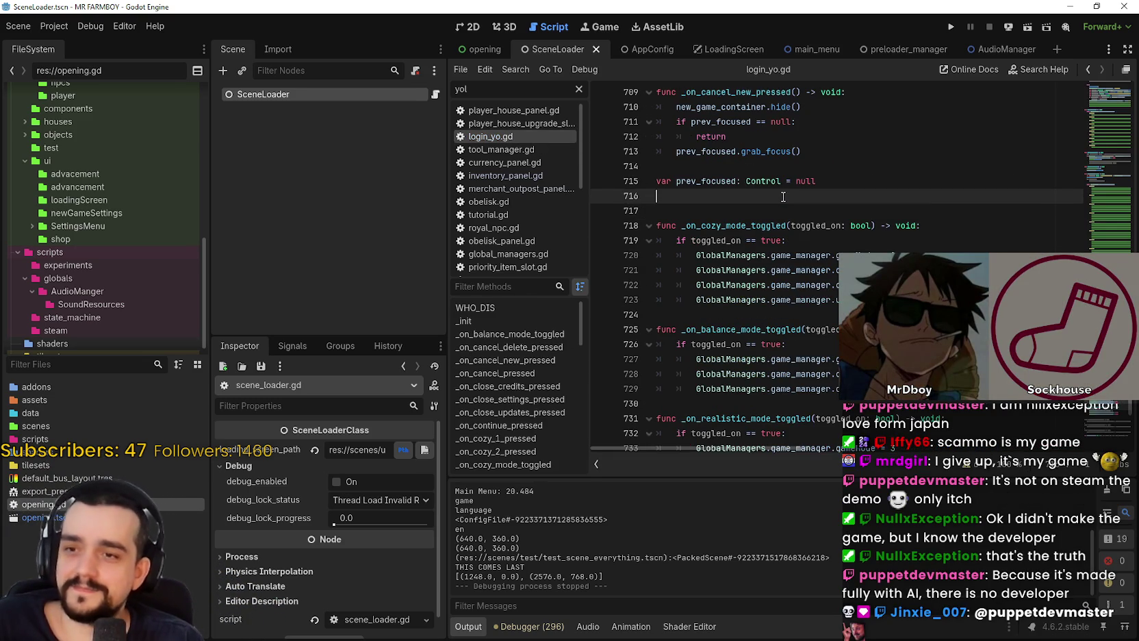
{"action": "left_click", "coordinate": [711, 206]}
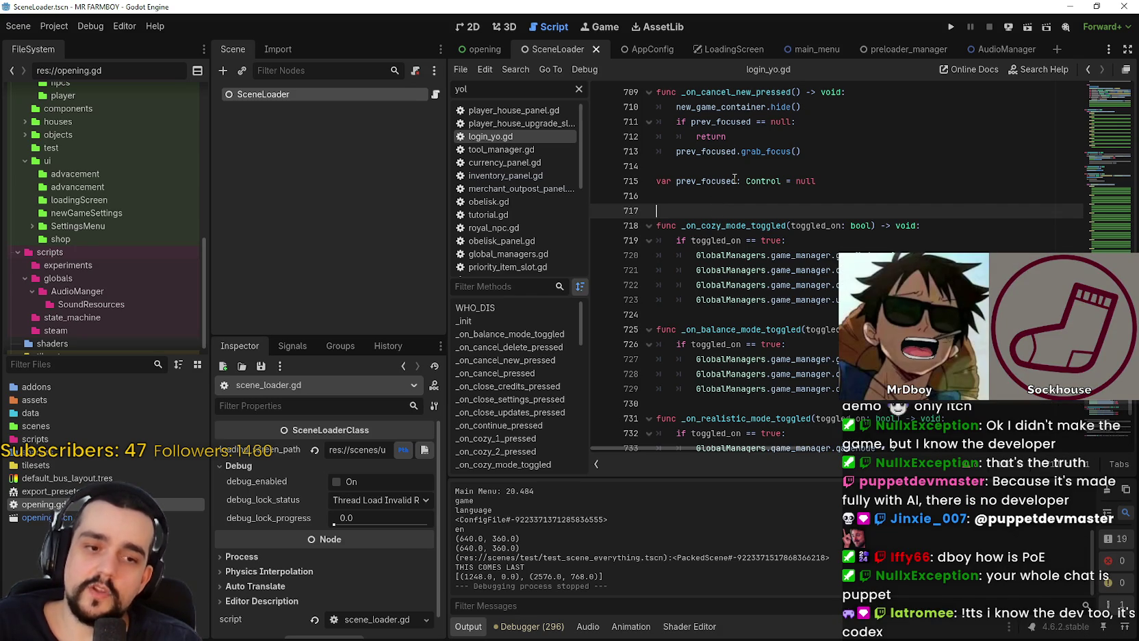
{"action": "key", "text": "BackSpace"}
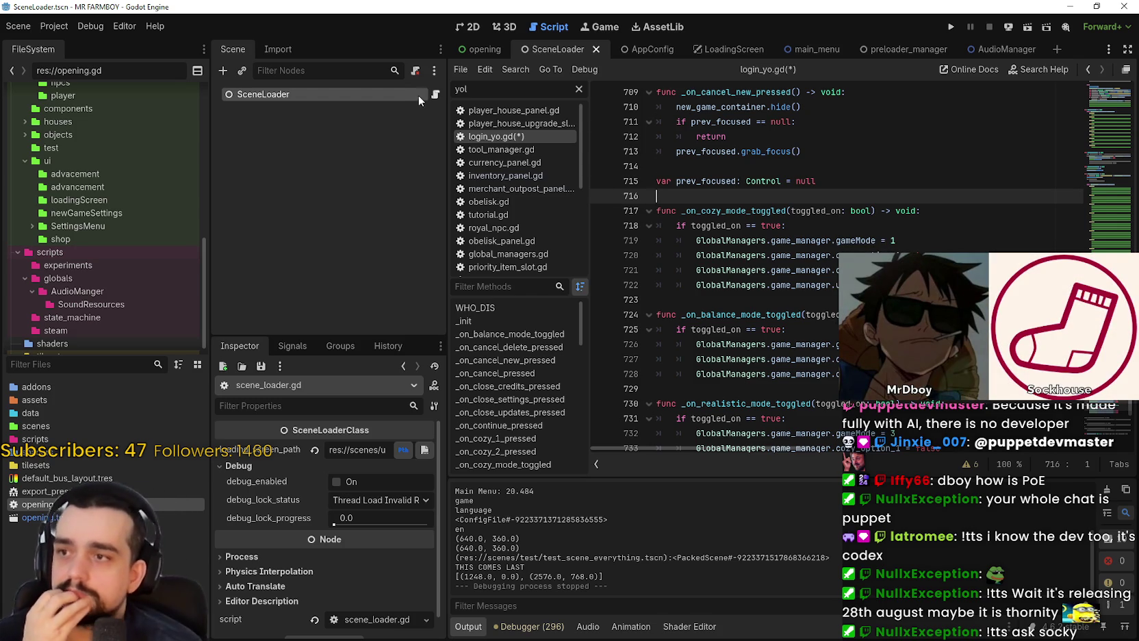
- Return to login_yo.gd and browse down through lines 736–745
{"action": "left_click", "coordinate": [436, 94]}
{"action": "left_click", "coordinate": [529, 136]}
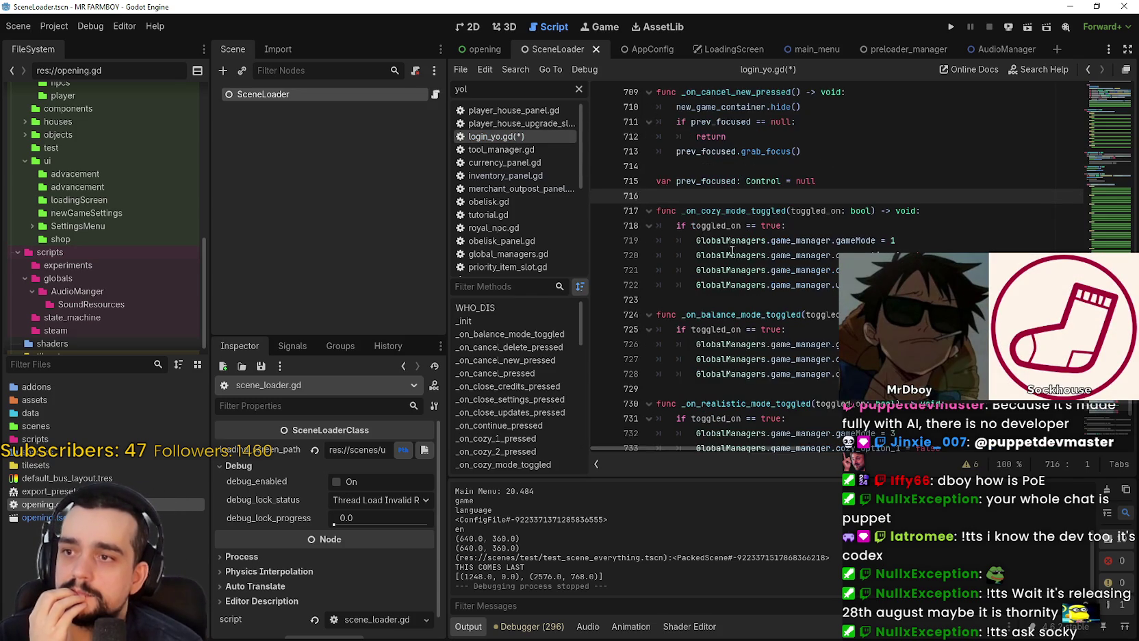
{"action": "scroll", "coordinate": [730, 246], "scroll_direction": "down", "scroll_amount": 8}
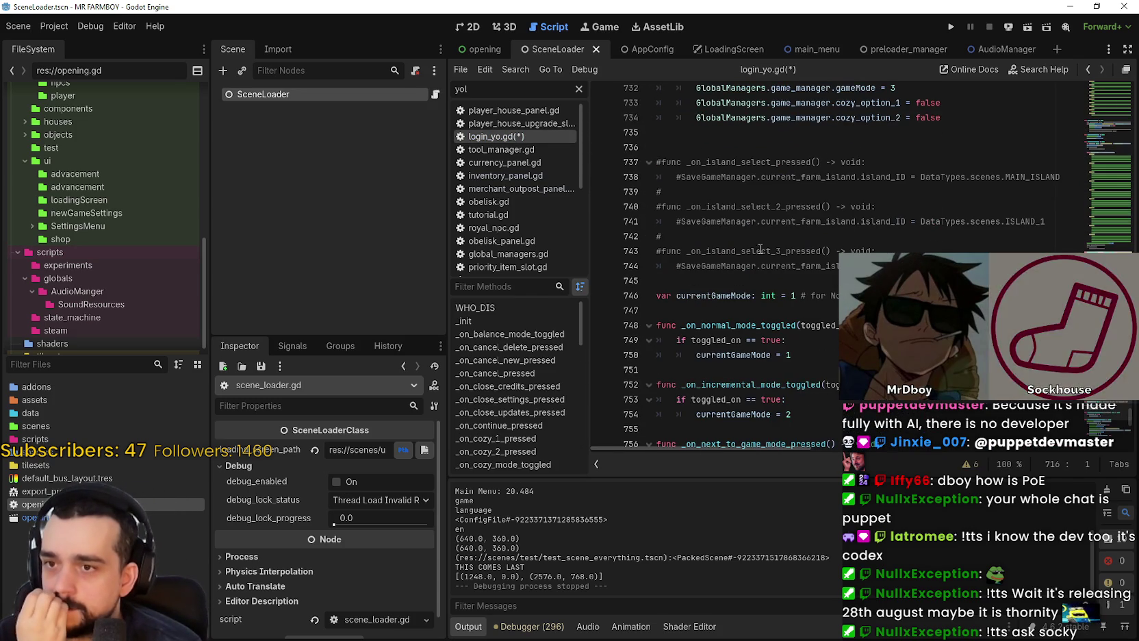
{"action": "left_click", "coordinate": [729, 132]}
{"action": "left_click", "coordinate": [729, 146]}
{"action": "scroll", "coordinate": [729, 197], "scroll_direction": "down", "scroll_amount": 1}
{"action": "scroll", "coordinate": [730, 198], "scroll_direction": "down", "scroll_amount": 1}
{"action": "left_click", "coordinate": [712, 233]}
- Save login_yo.gd and review the economy and go-back handlers around lines 787–796
{"action": "scroll", "coordinate": [690, 147], "scroll_direction": "down", "scroll_amount": 2}
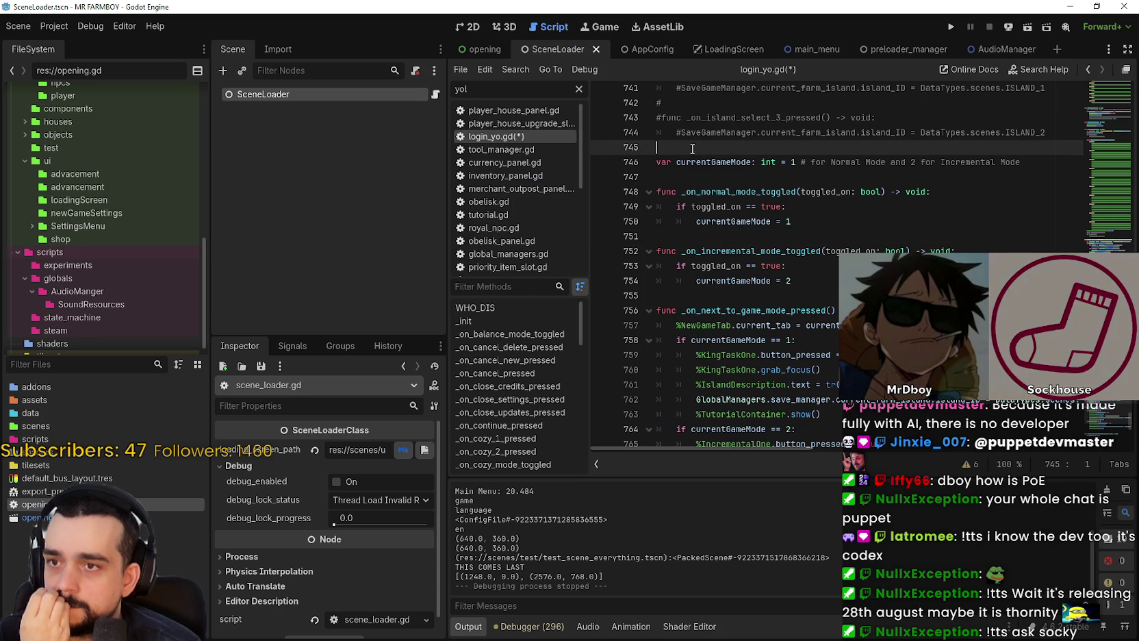
{"action": "scroll", "coordinate": [753, 198], "scroll_direction": "down", "scroll_amount": 6}
{"action": "left_click", "coordinate": [804, 247]}
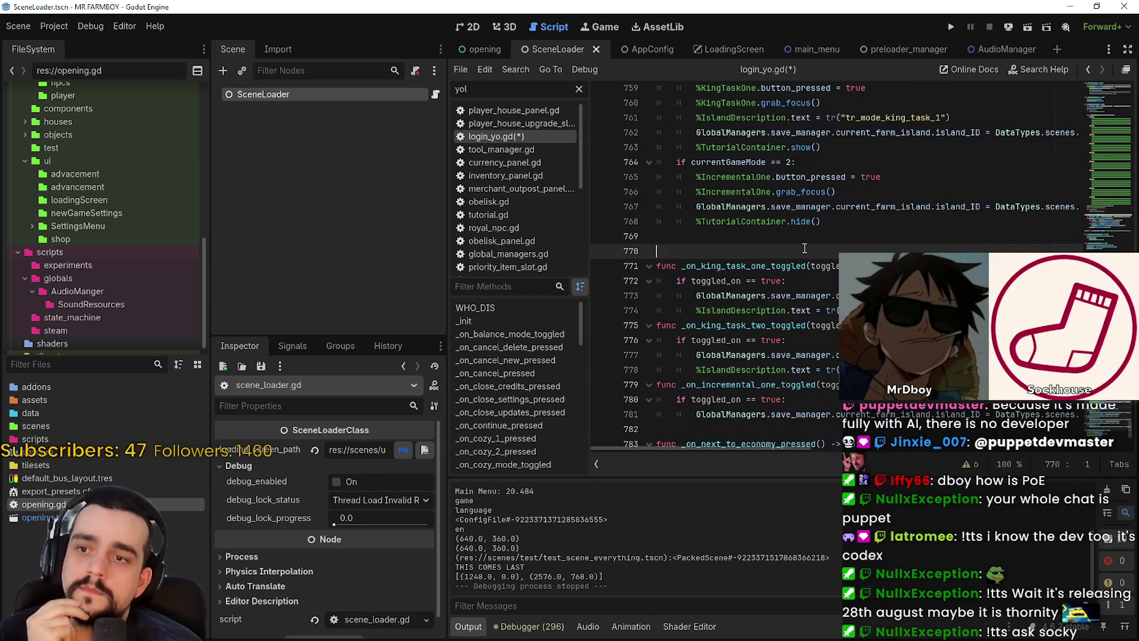
{"action": "scroll", "coordinate": [804, 248], "scroll_direction": "down", "scroll_amount": 2}
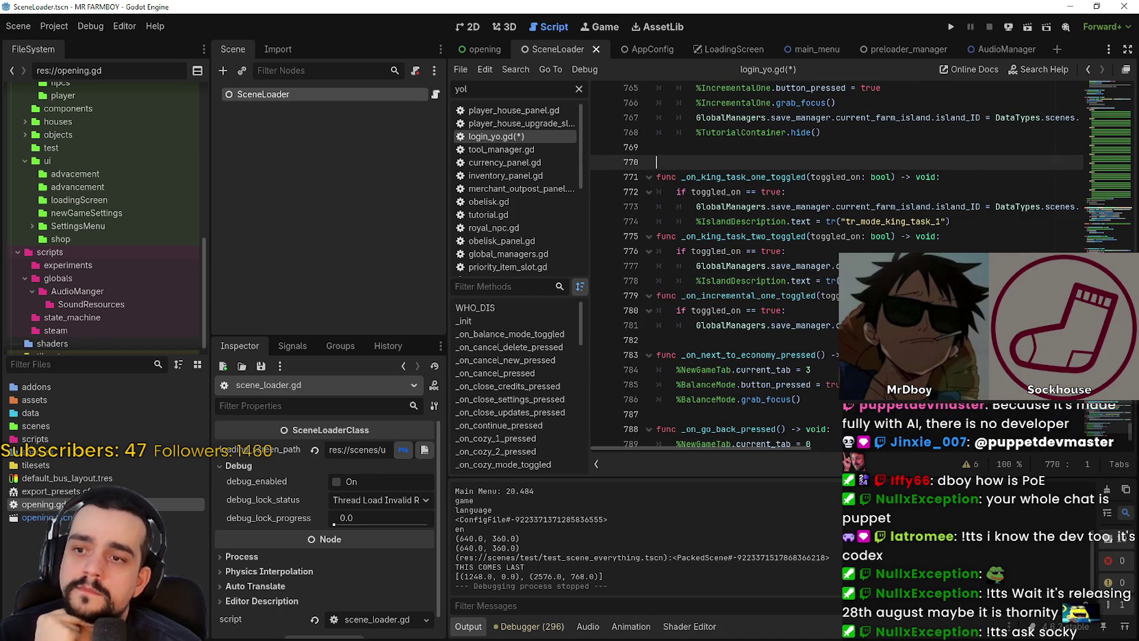
{"action": "left_click", "coordinate": [753, 340]}
{"action": "key", "text": "ctrl+s"}
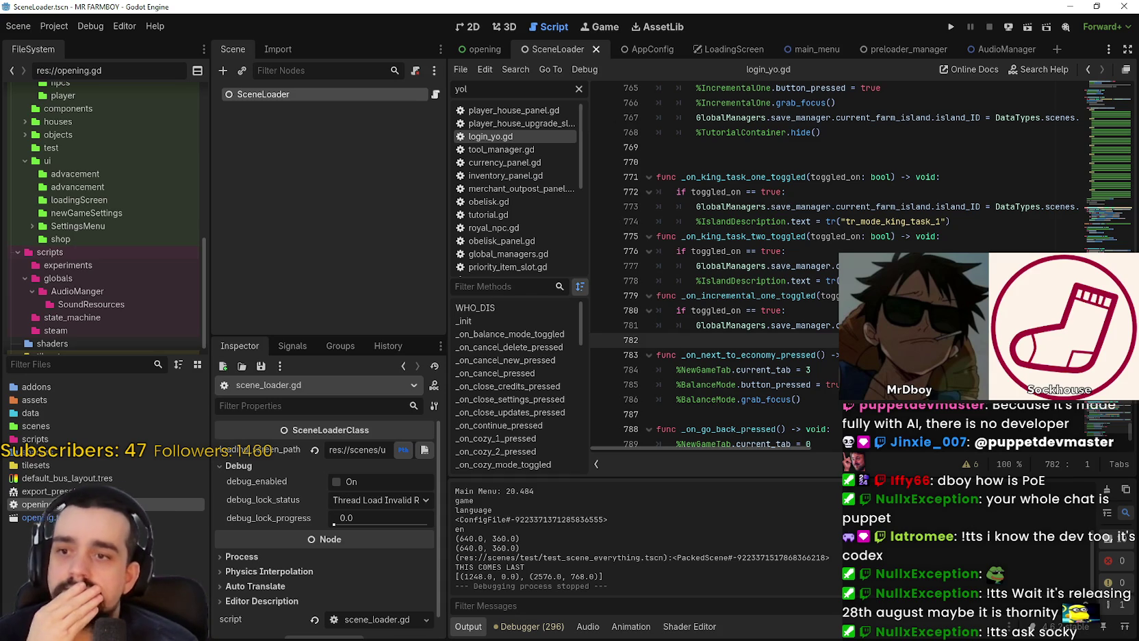
{"action": "scroll", "coordinate": [753, 260], "scroll_direction": "down", "scroll_amount": 4}
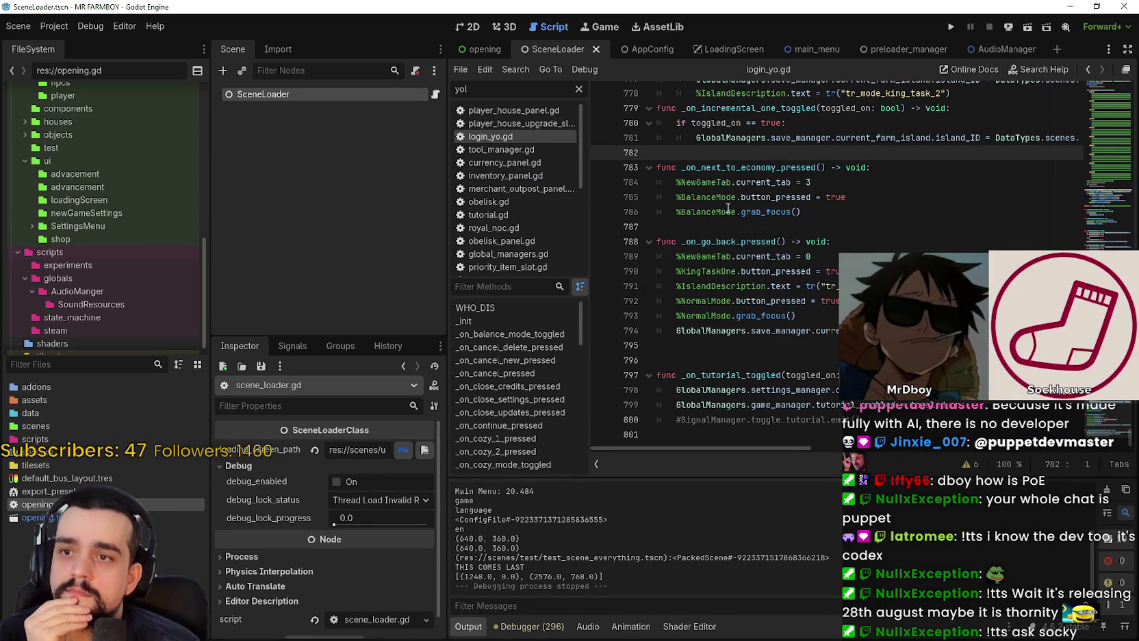
{"action": "left_click", "coordinate": [785, 227]}
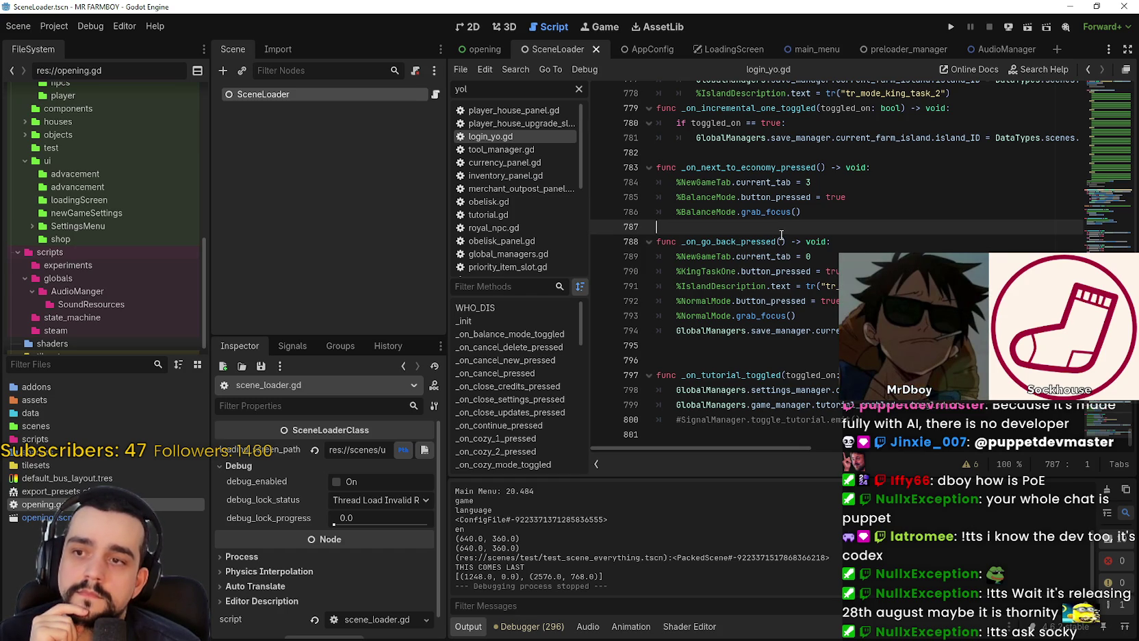
{"action": "left_click", "coordinate": [739, 362]}
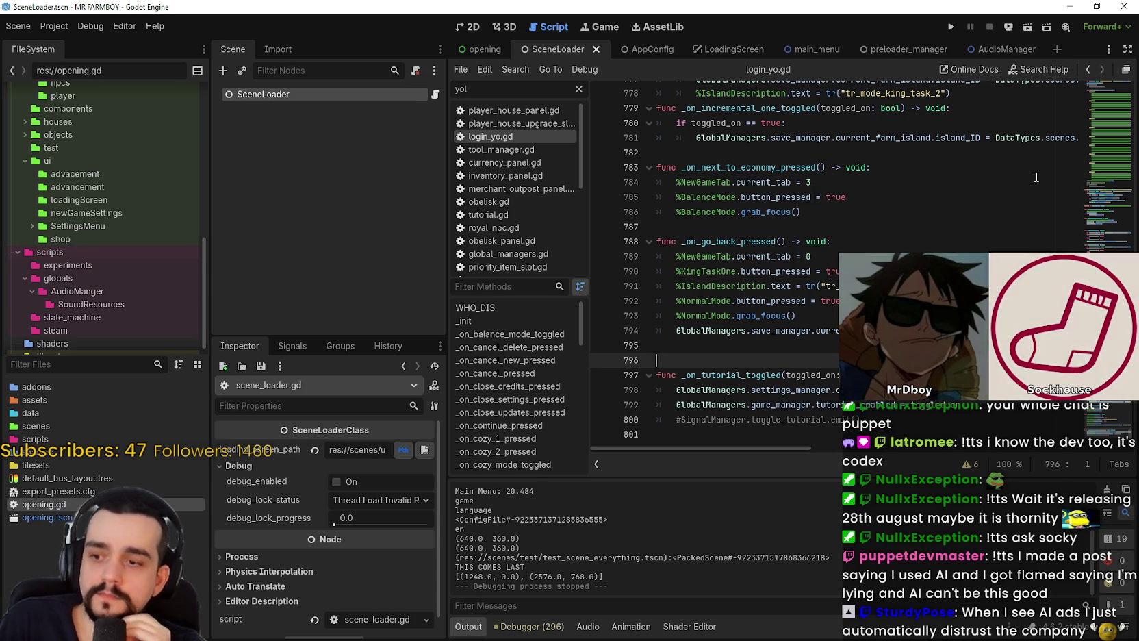
- Delete the stray blank line 769 before _on_king_task_one_toggled and save login_yo.gd
{"action": "key", "text": "Up"}
{"action": "scroll", "coordinate": [720, 352], "scroll_direction": "up", "scroll_amount": 5}
{"action": "left_click", "coordinate": [717, 374]}
{"action": "scroll", "coordinate": [717, 375], "scroll_direction": "up", "scroll_amount": 4}
{"action": "left_click", "coordinate": [715, 248]}
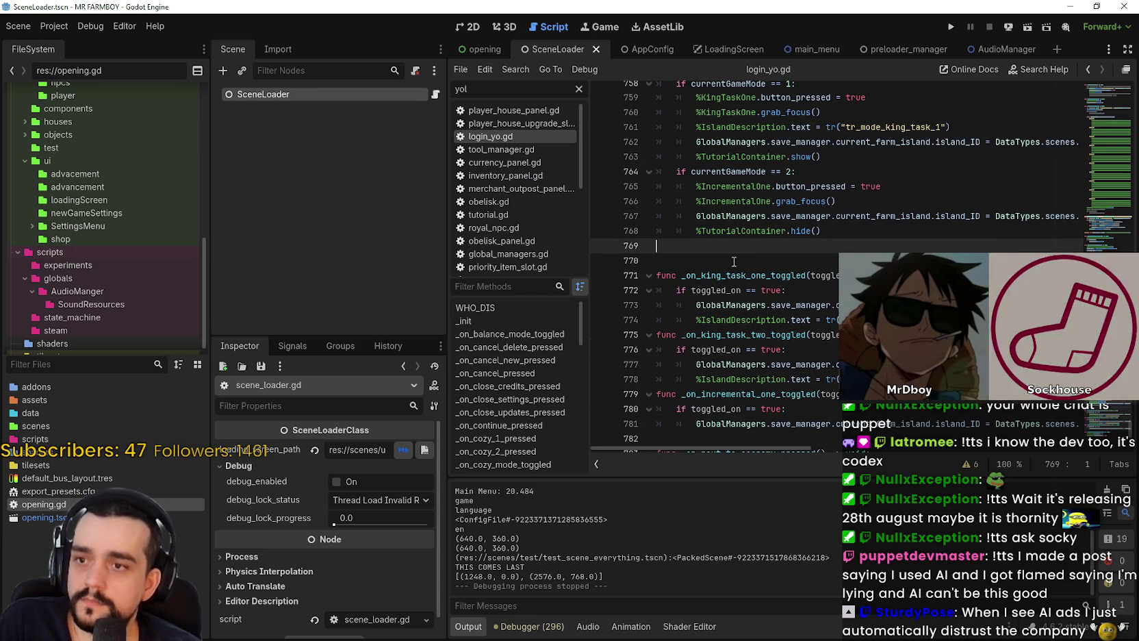
{"action": "key", "text": "BackSpace"}
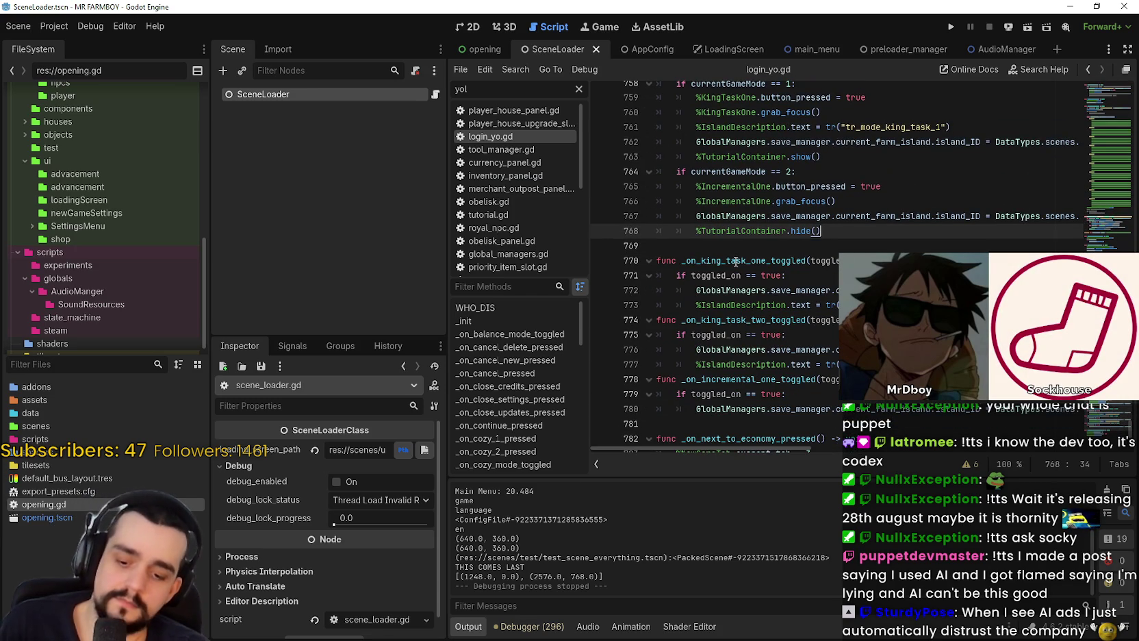
{"action": "key", "text": "ctrl+s"}
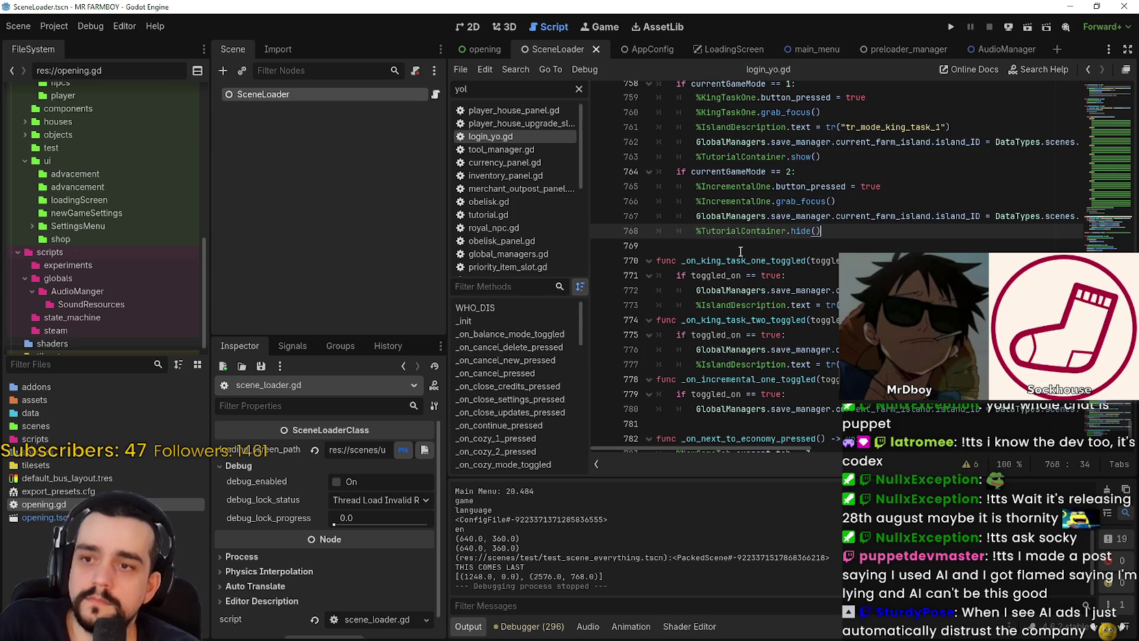
- Move up to blank line 755 in login_yo.gd
{"action": "left_click", "coordinate": [739, 248]}
{"action": "scroll", "coordinate": [742, 256], "scroll_direction": "up", "scroll_amount": 4}
{"action": "left_click", "coordinate": [727, 216]}
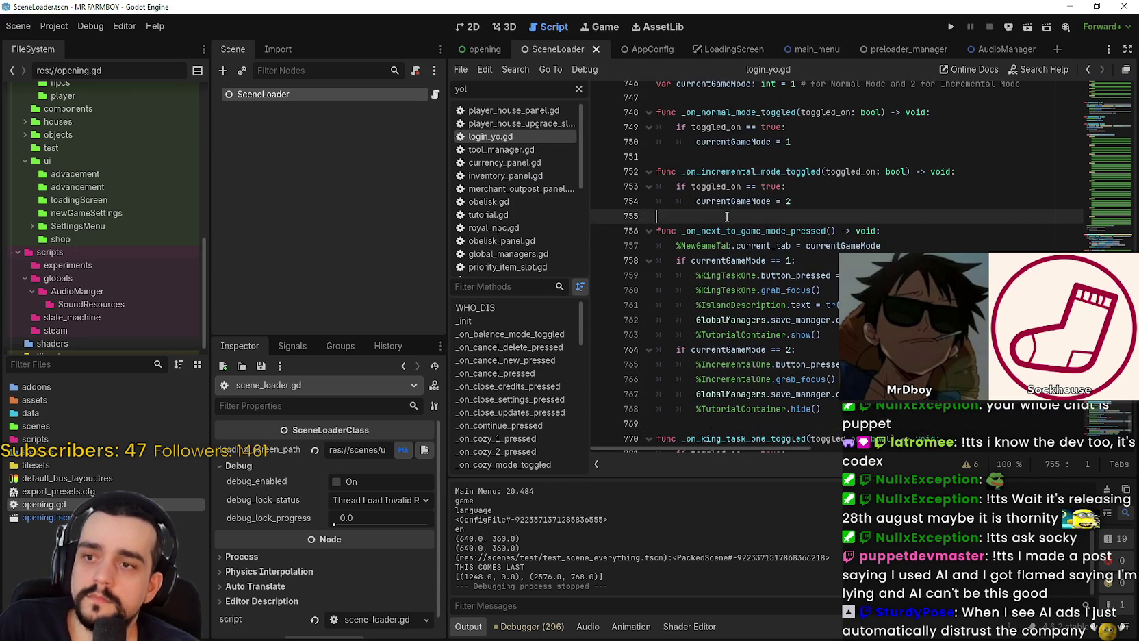
- Scroll up through login_yo.gd from line 751 to the cancel handler near line 716
{"action": "scroll", "coordinate": [739, 246], "scroll_direction": "up", "scroll_amount": 2}
{"action": "left_click", "coordinate": [743, 259]}
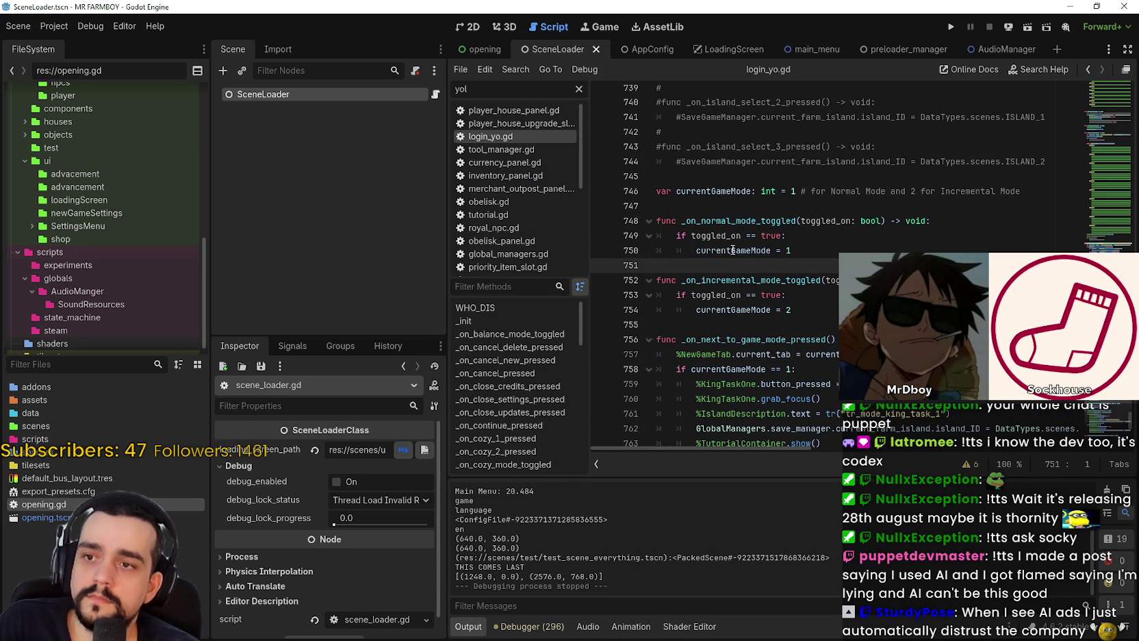
{"action": "scroll", "coordinate": [710, 214], "scroll_direction": "up", "scroll_amount": 2}
{"action": "left_click_drag", "start_coordinate": [712, 260], "coordinate": [670, 165]}
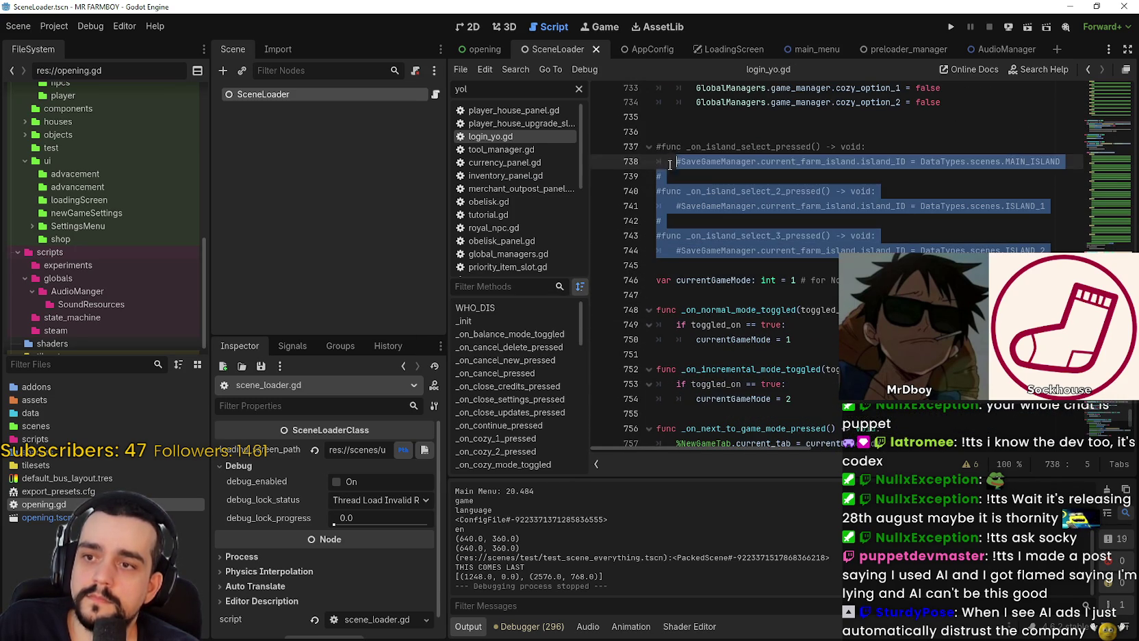
{"action": "scroll", "coordinate": [670, 165], "scroll_direction": "up", "scroll_amount": 1}
{"action": "left_click", "coordinate": [672, 169]}
{"action": "scroll", "coordinate": [719, 217], "scroll_direction": "up", "scroll_amount": 5}
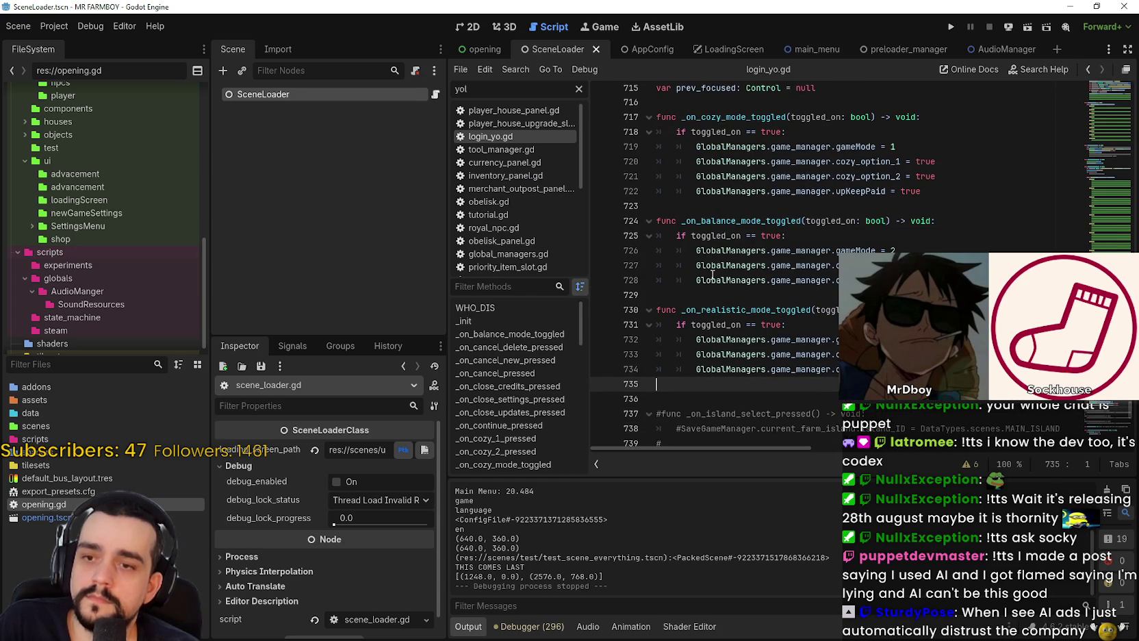
{"action": "left_click", "coordinate": [706, 294]}
{"action": "left_click", "coordinate": [698, 206]}
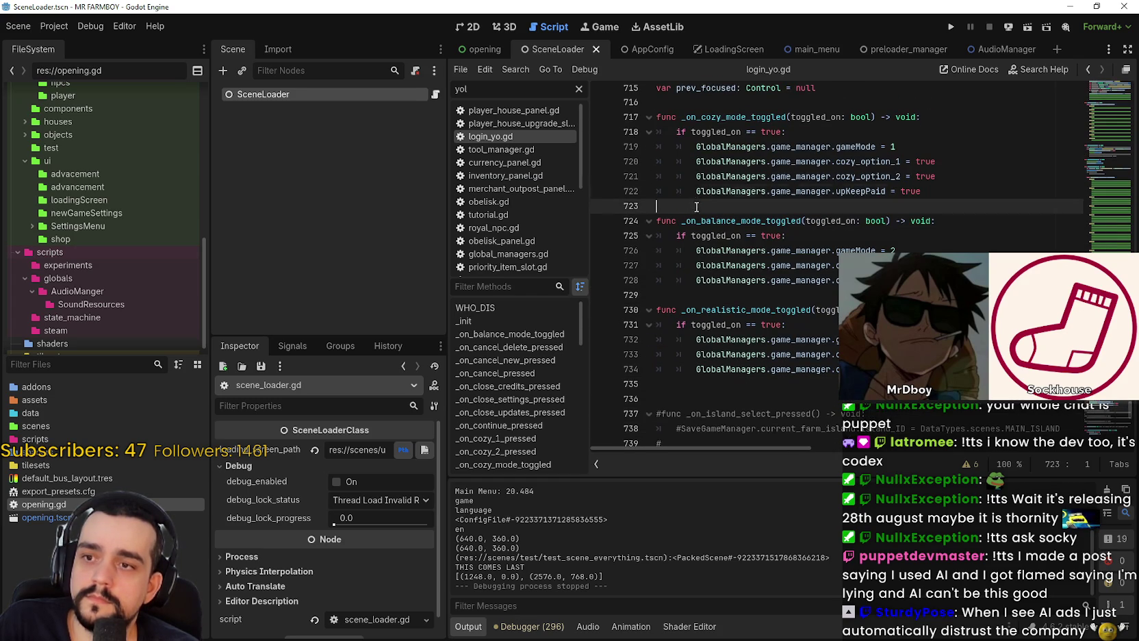
{"action": "scroll", "coordinate": [698, 205], "scroll_direction": "up", "scroll_amount": 4}
{"action": "left_click", "coordinate": [717, 277]}
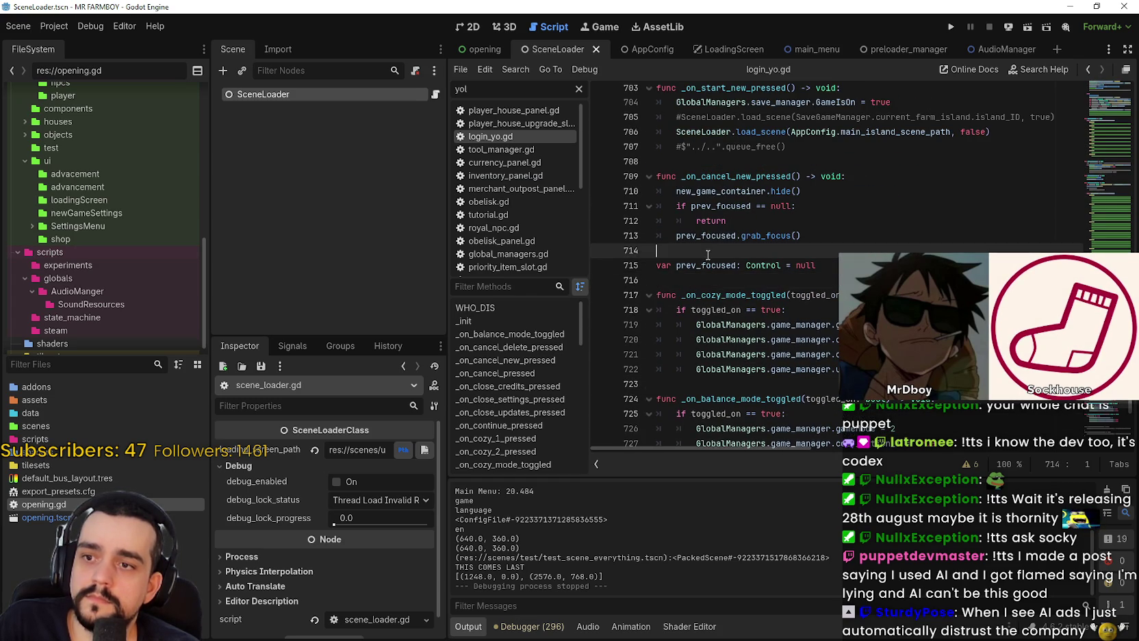
{"action": "scroll", "coordinate": [708, 250], "scroll_direction": "up", "scroll_amount": 2}
{"action": "left_click_drag", "start_coordinate": [811, 324], "coordinate": [736, 280]}
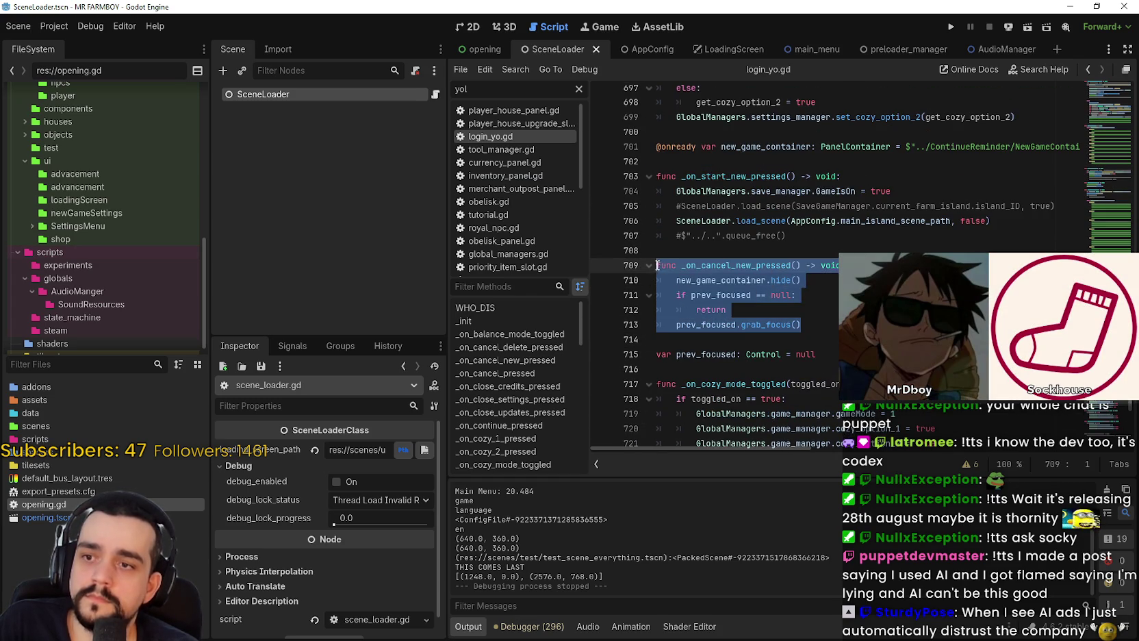
{"action": "left_click", "coordinate": [677, 251]}
{"action": "scroll", "coordinate": [808, 373], "scroll_direction": "up", "scroll_amount": 20}
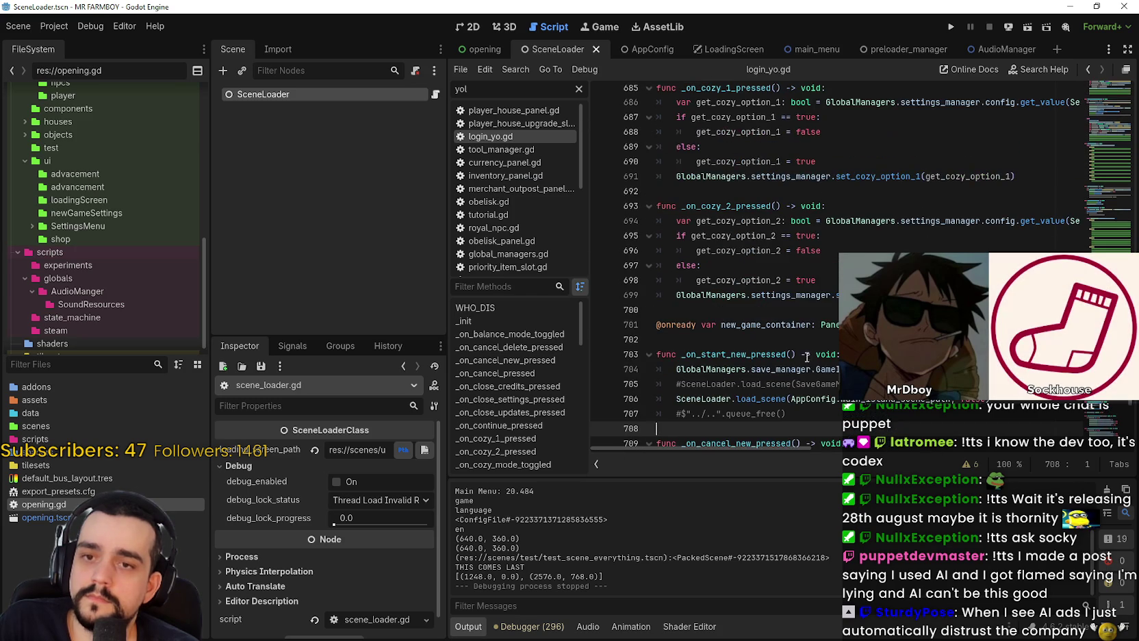
- Jump to the top and inspect _init's manager setup, including commented preload_manager code on line 19
{"action": "mouse_move", "coordinate": [1107, 328]}
{"action": "left_mouse_down"}
{"action": "mouse_move", "coordinate": [1103, 61]}
{"action": "mouse_move", "coordinate": [1100, 71]}
{"action": "left_mouse_up"}
{"action": "left_click", "coordinate": [958, 344]}
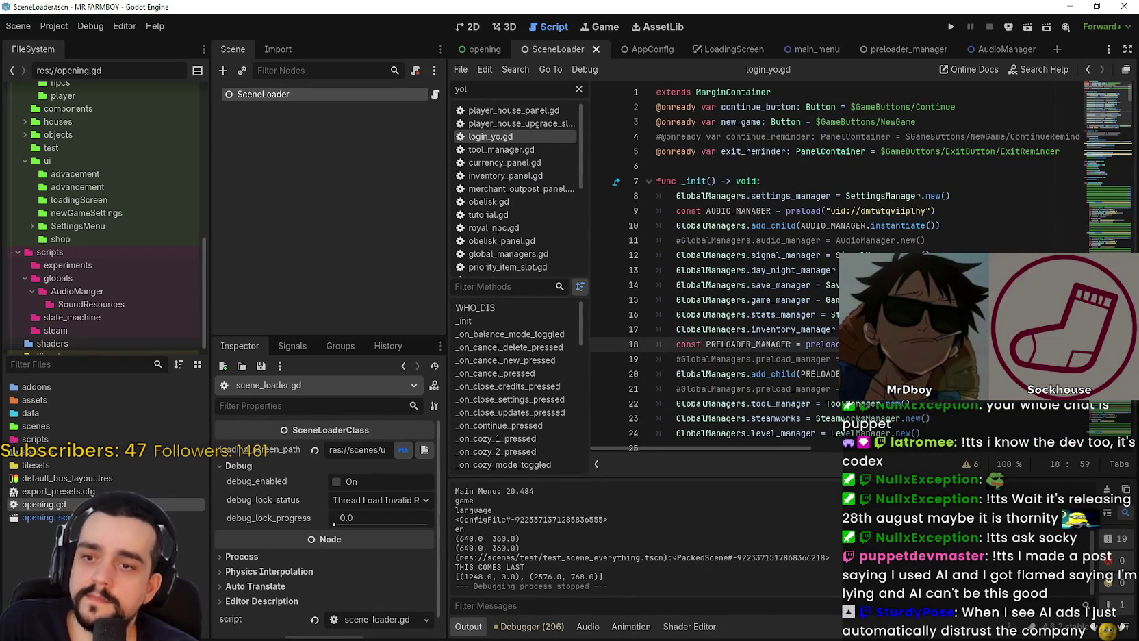
{"action": "left_click_drag", "start_coordinate": [681, 358], "coordinate": [964, 359]}
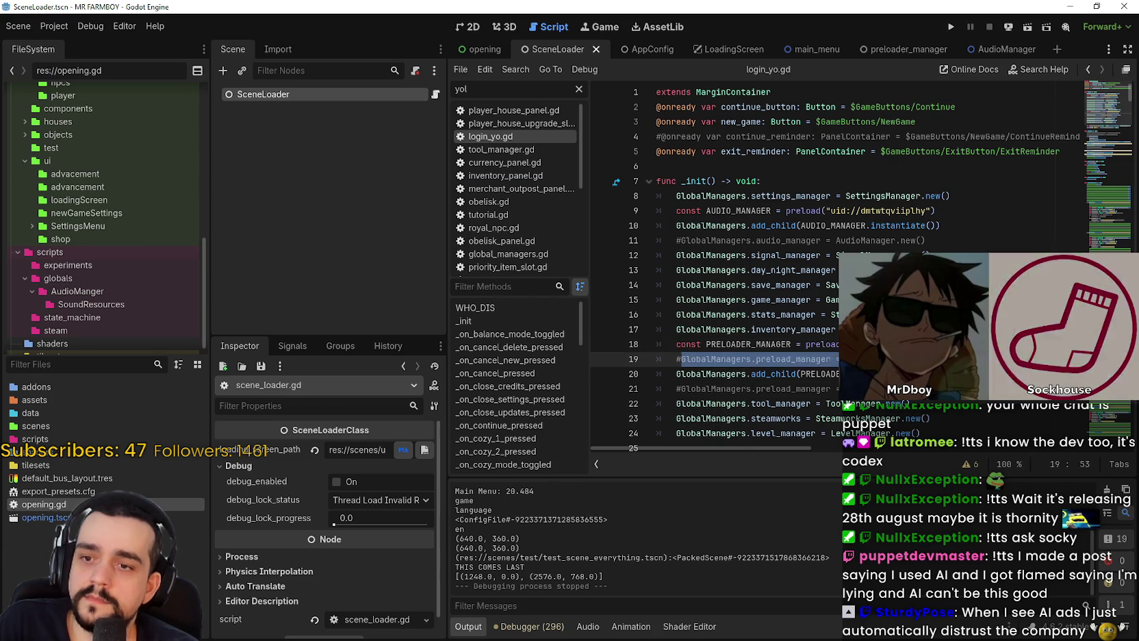
{"action": "scroll", "coordinate": [964, 359], "scroll_direction": "down", "scroll_amount": 2}
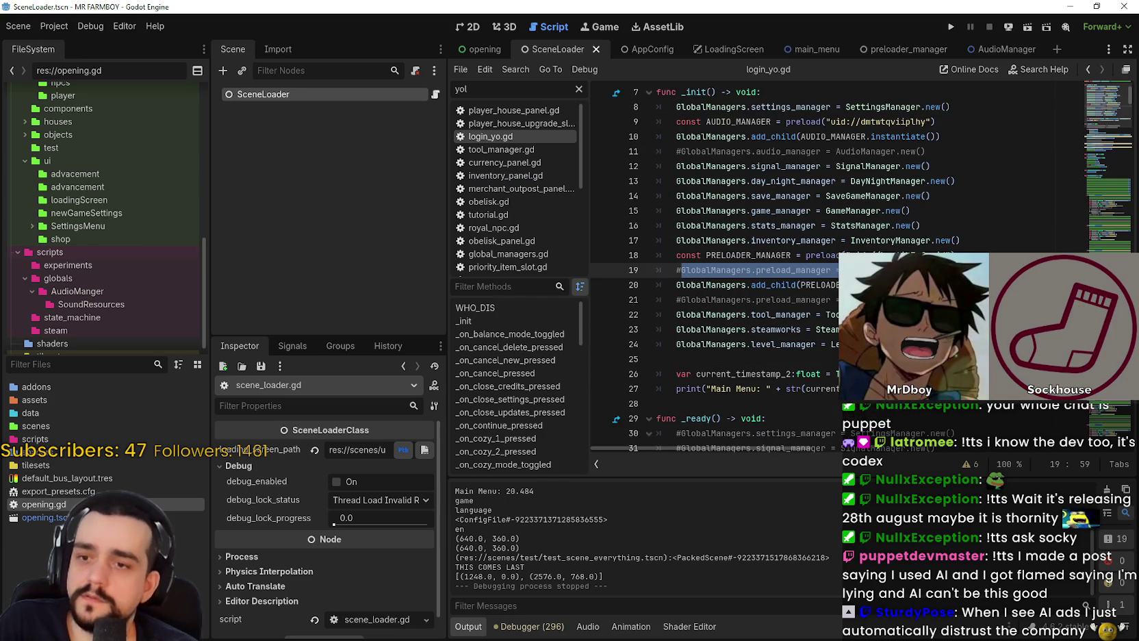
{"action": "left_click", "coordinate": [964, 330]}
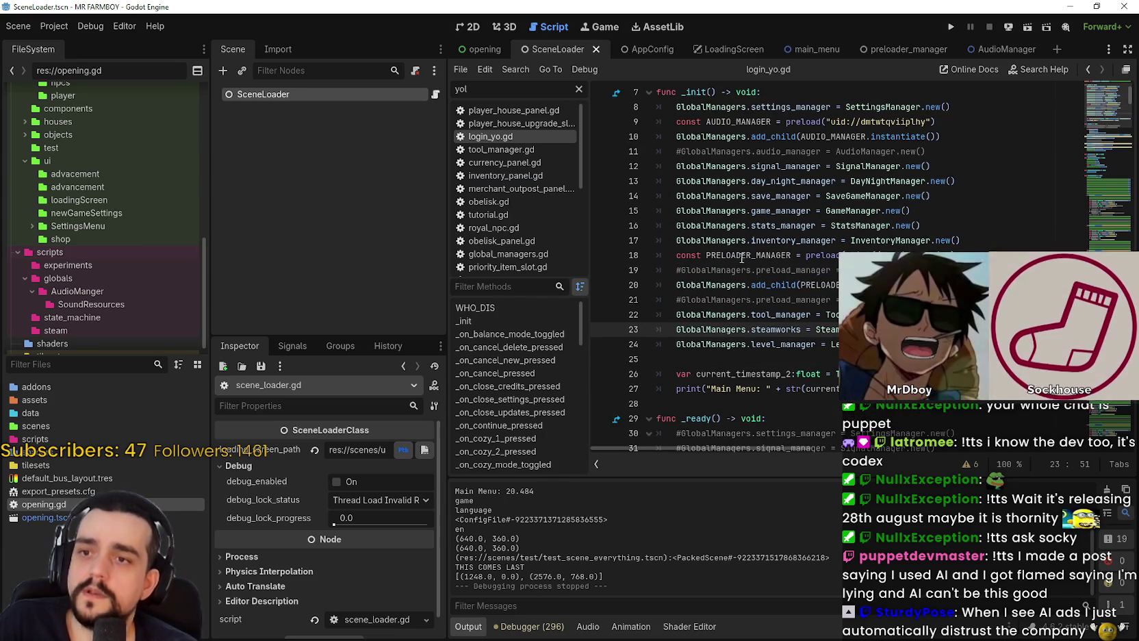
{"action": "left_click", "coordinate": [721, 166]}
{"action": "left_click", "coordinate": [61, 364]}
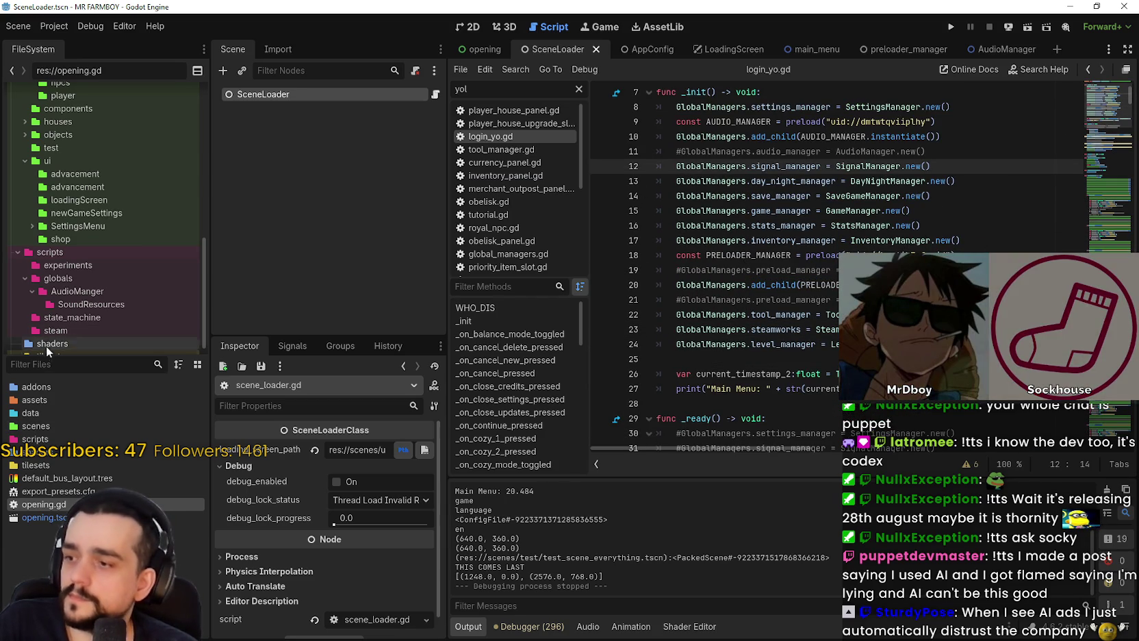
- Filter the FileSystem by 'manager' and open sound_manager.tscn
{"action": "type", "text": "manager"}
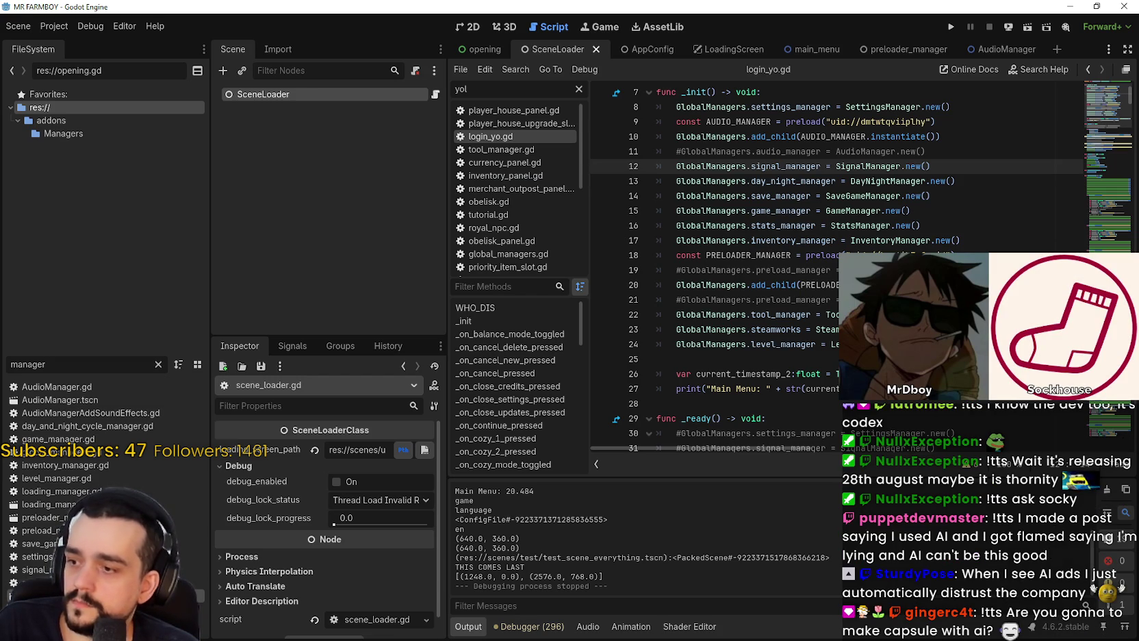
{"action": "left_click", "coordinate": [290, 94]}
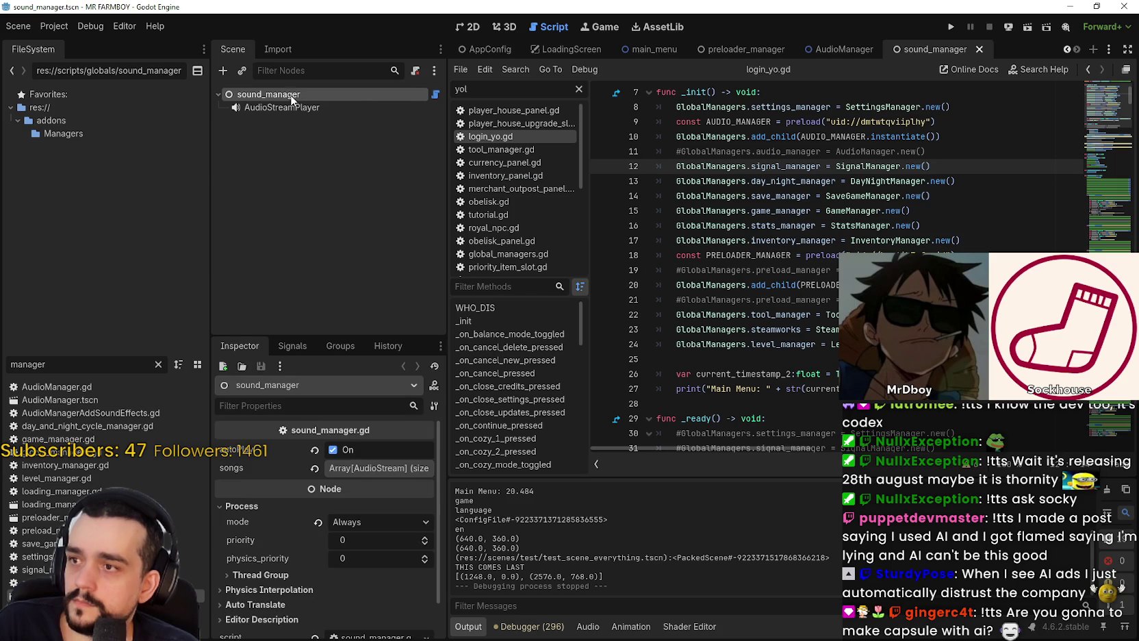
- View sound_manager.gd and its songs array, then return to login_yo.gd
{"action": "left_click", "coordinate": [436, 94]}
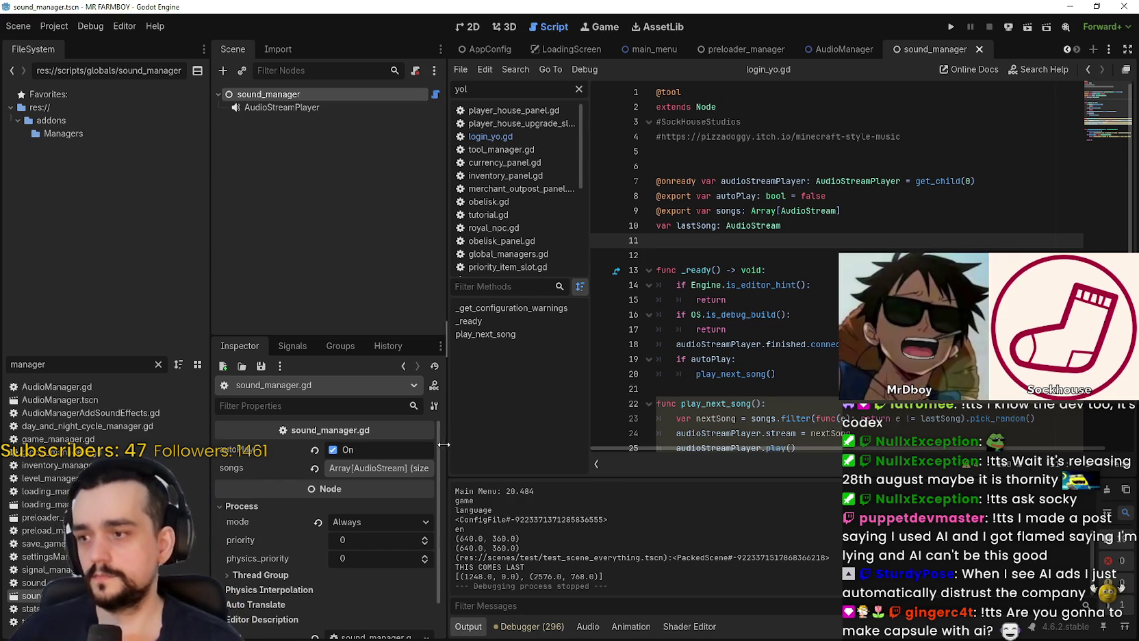
{"action": "left_click", "coordinate": [403, 467]}
{"action": "left_click", "coordinate": [404, 467]}
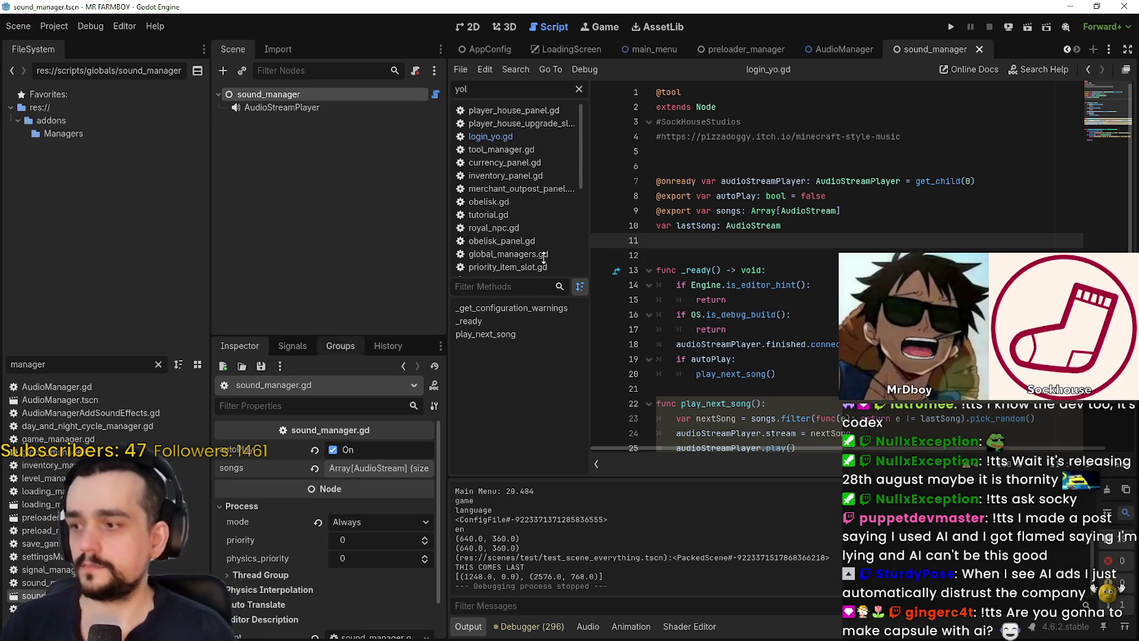
{"action": "left_click", "coordinate": [708, 211]}
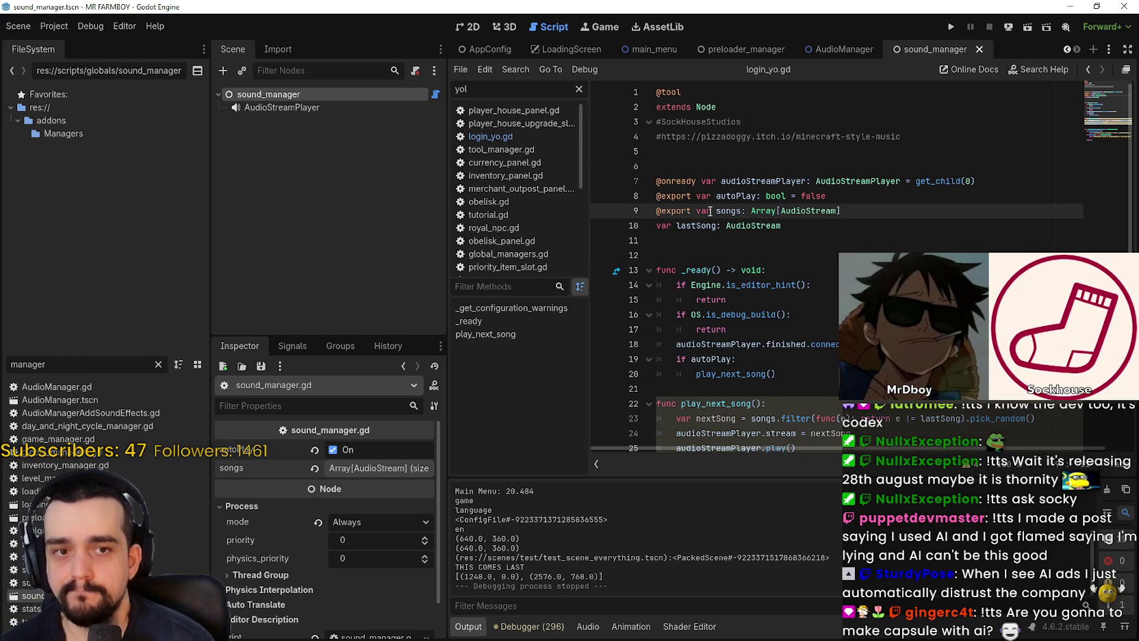
{"action": "left_click", "coordinate": [717, 167]}
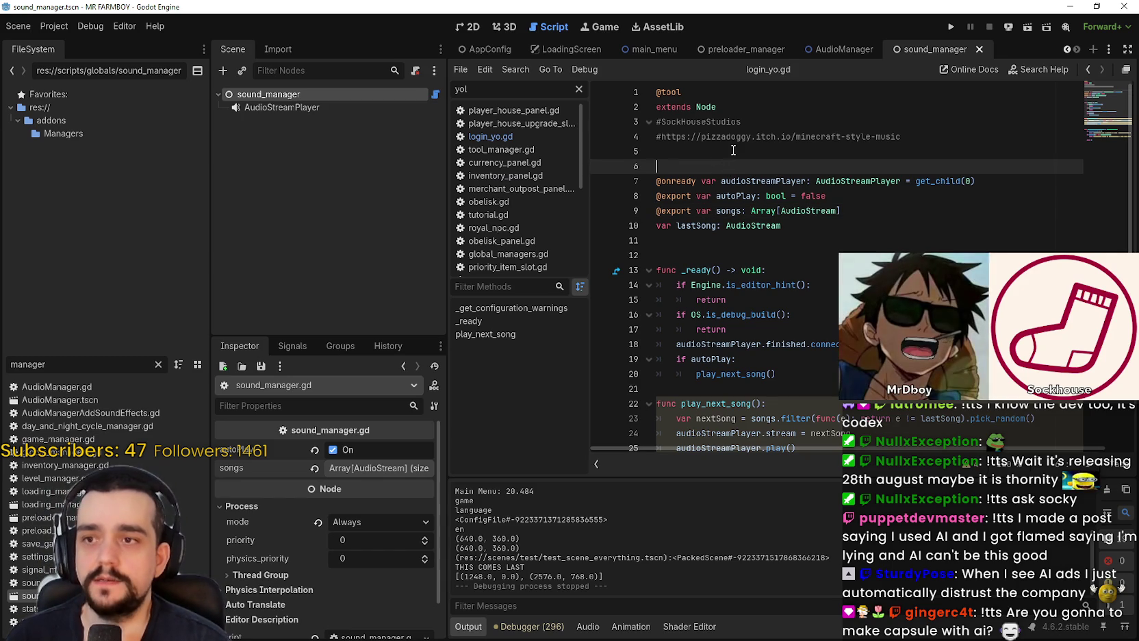
{"action": "left_click", "coordinate": [739, 149]}
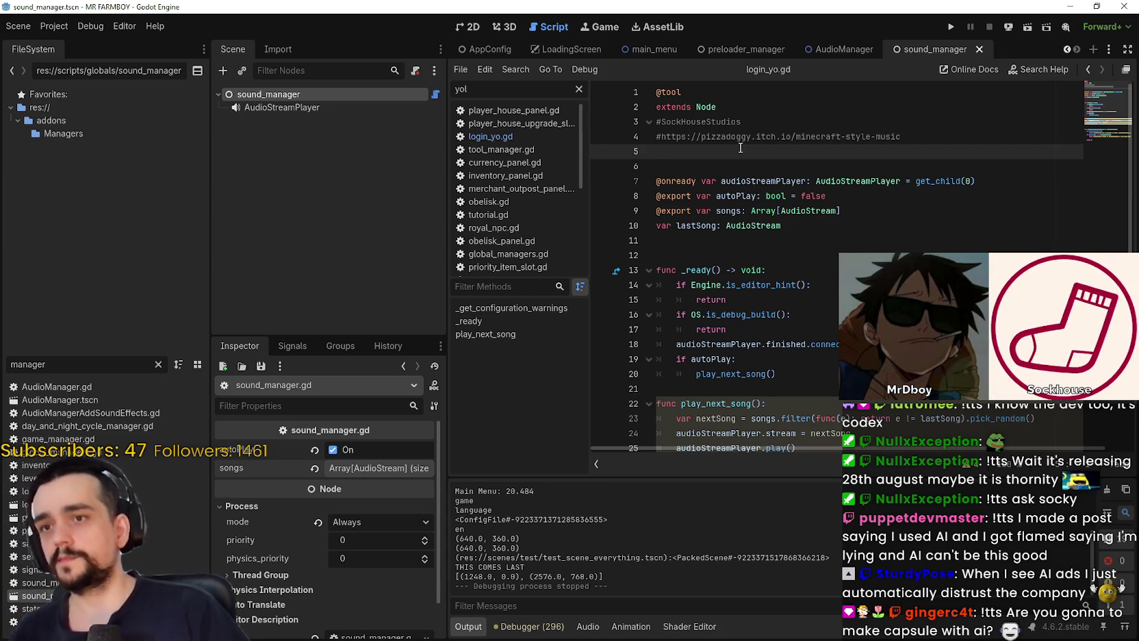
{"action": "left_click", "coordinate": [479, 135]}
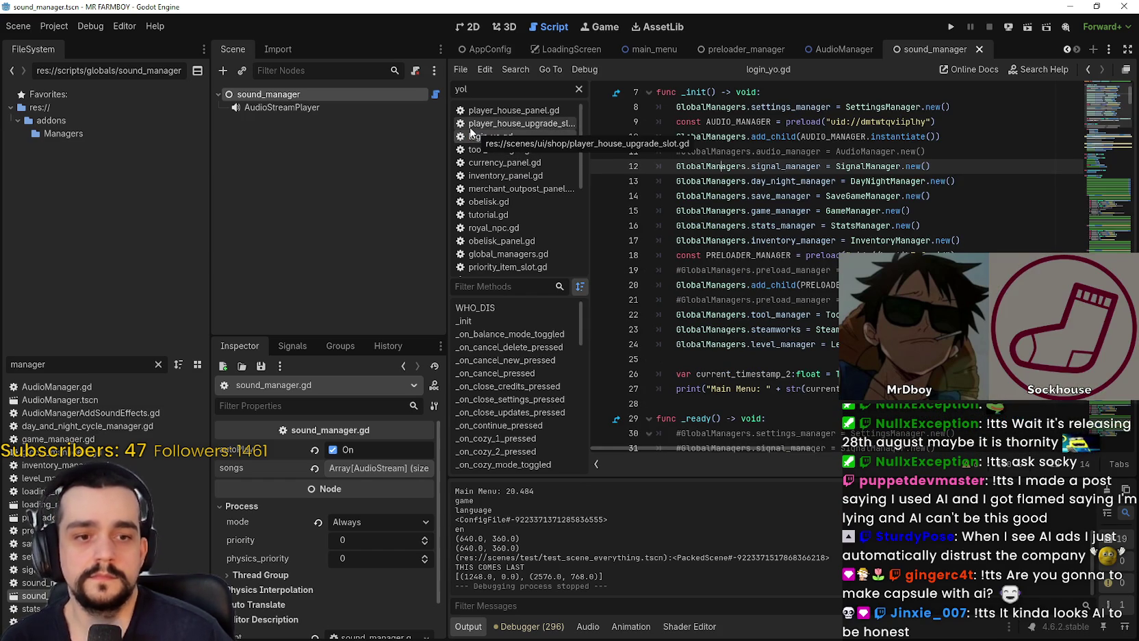
- Open global_managers.gd and place the caret after the audio_manager declaration
{"action": "left_click", "coordinate": [812, 152]}
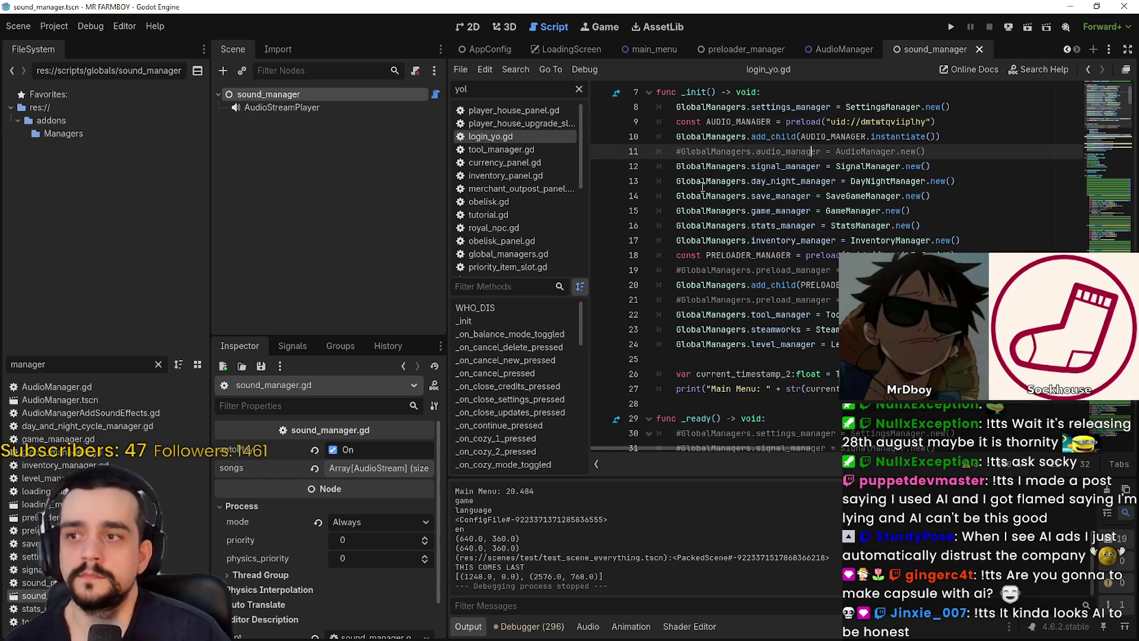
{"action": "scroll", "coordinate": [603, 164], "scroll_direction": "up", "scroll_amount": 2}
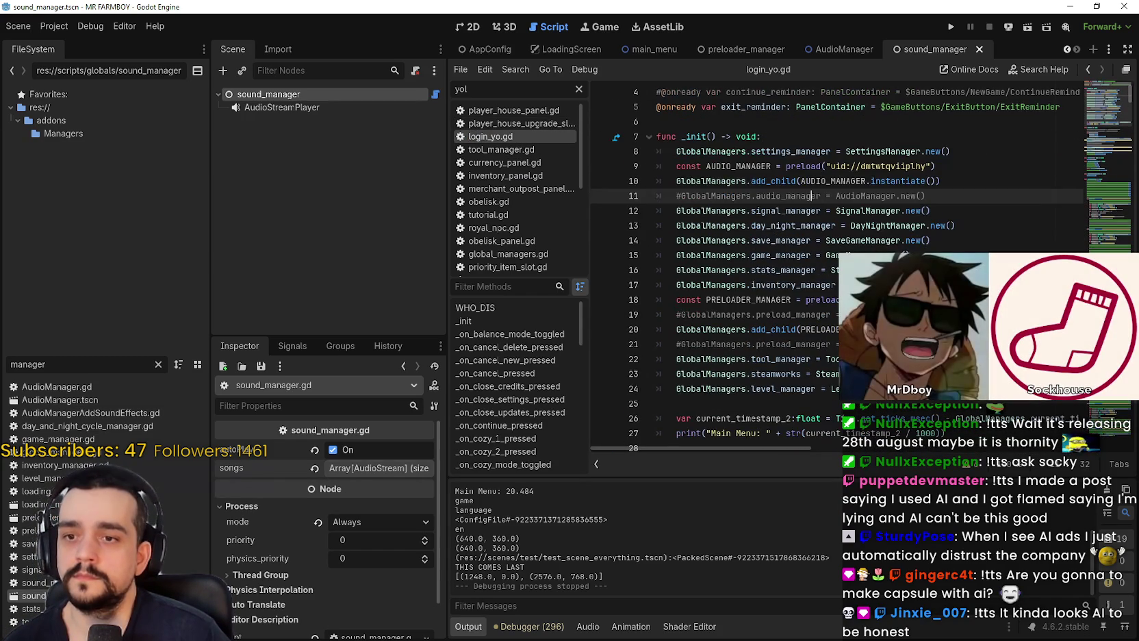
{"action": "left_click", "coordinate": [801, 256], "text": "ctrl"}
{"action": "left_click", "coordinate": [798, 169]}
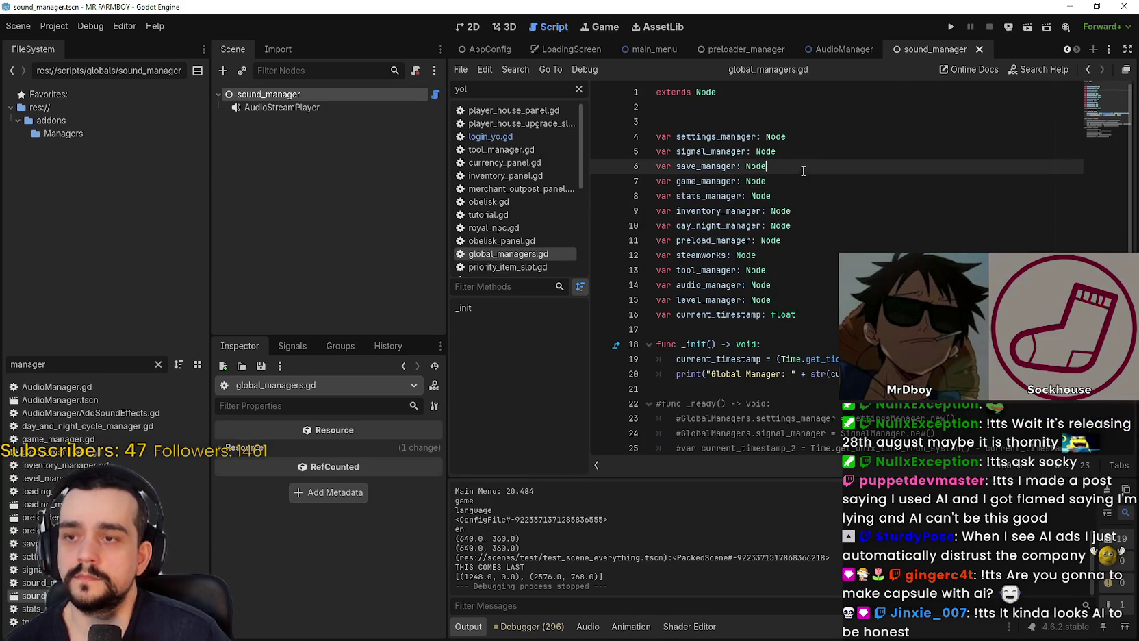
{"action": "left_click", "coordinate": [794, 309]}
{"action": "left_click", "coordinate": [771, 285]}
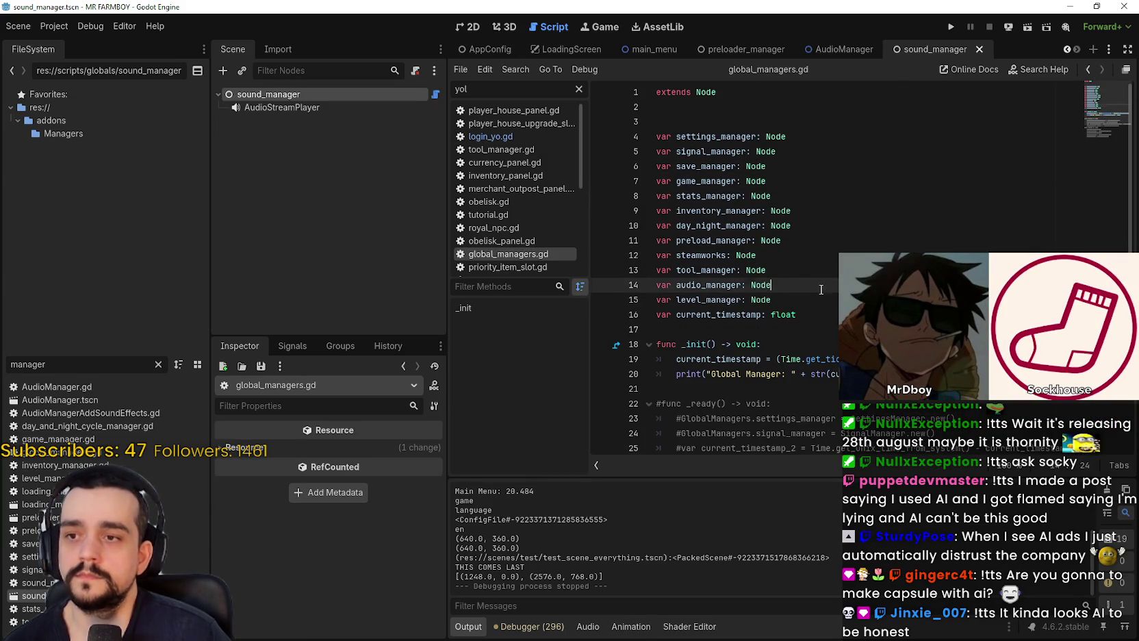
- Add 'var music_manager: Node' below audio_manager and save global_managers.gd
{"action": "key", "text": "Return"}
{"action": "type", "text": "var music_ma"}
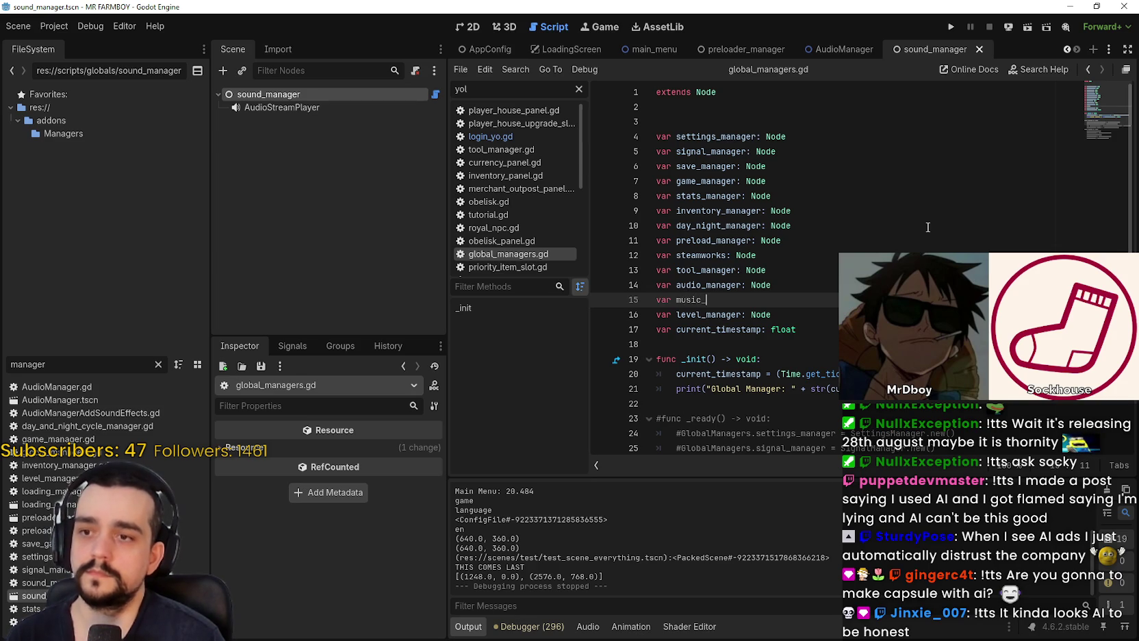
{"action": "type", "text": "nager:"}
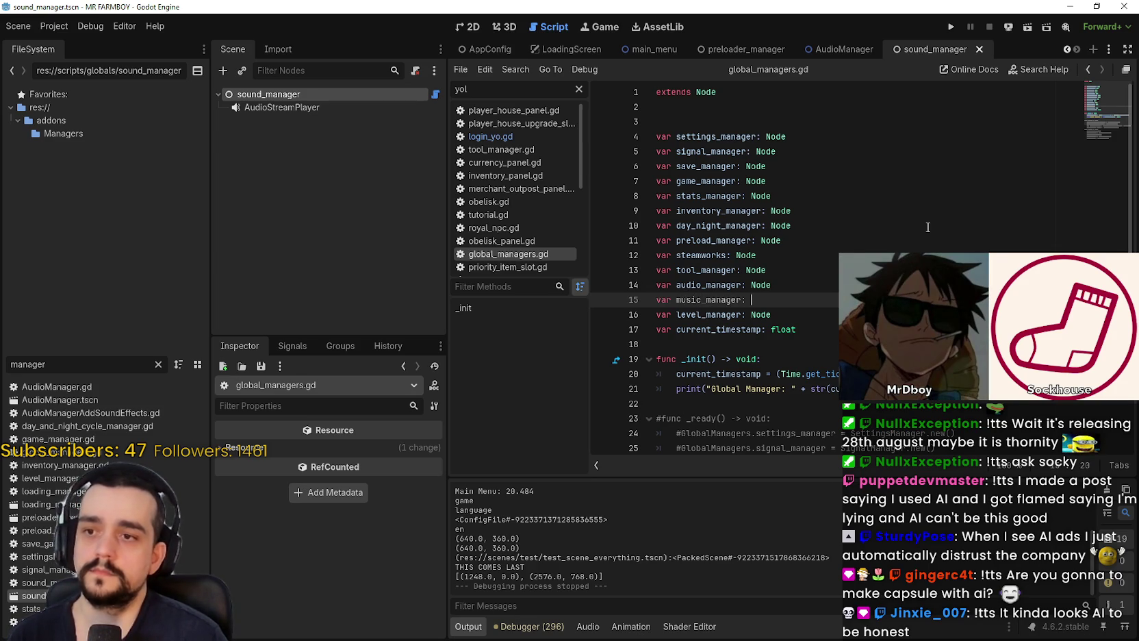
{"action": "key", "text": "Down"}
{"action": "key", "text": "Down"}
{"action": "key", "text": "Return"}
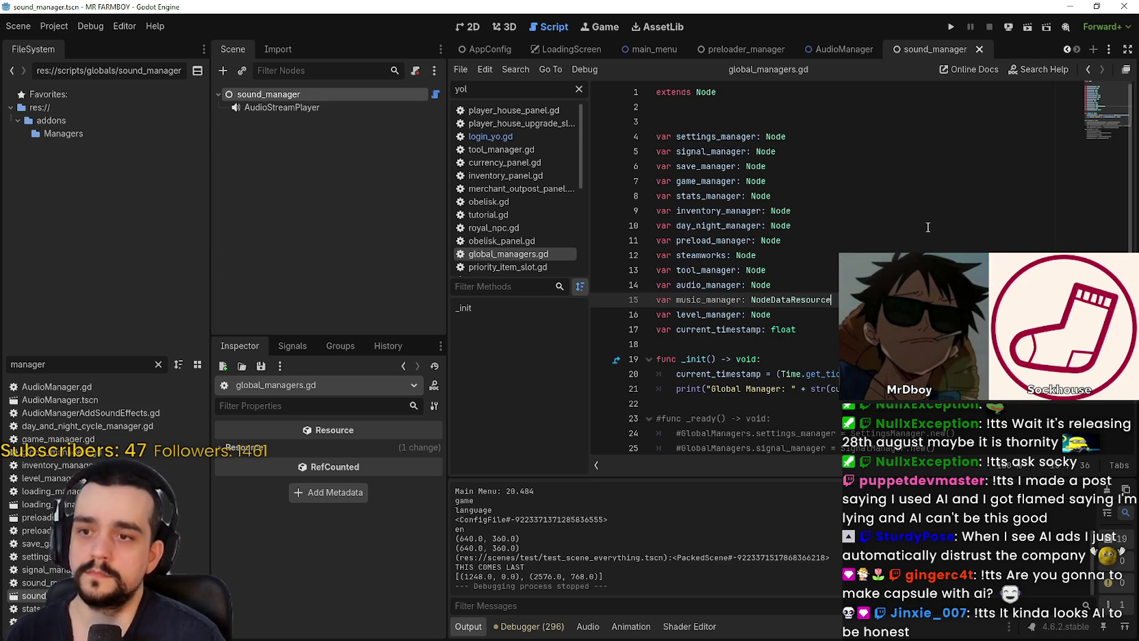
{"action": "key", "text": "ctrl+z"}
{"action": "left_click", "coordinate": [927, 236]}
{"action": "key", "text": "ctrl+s"}
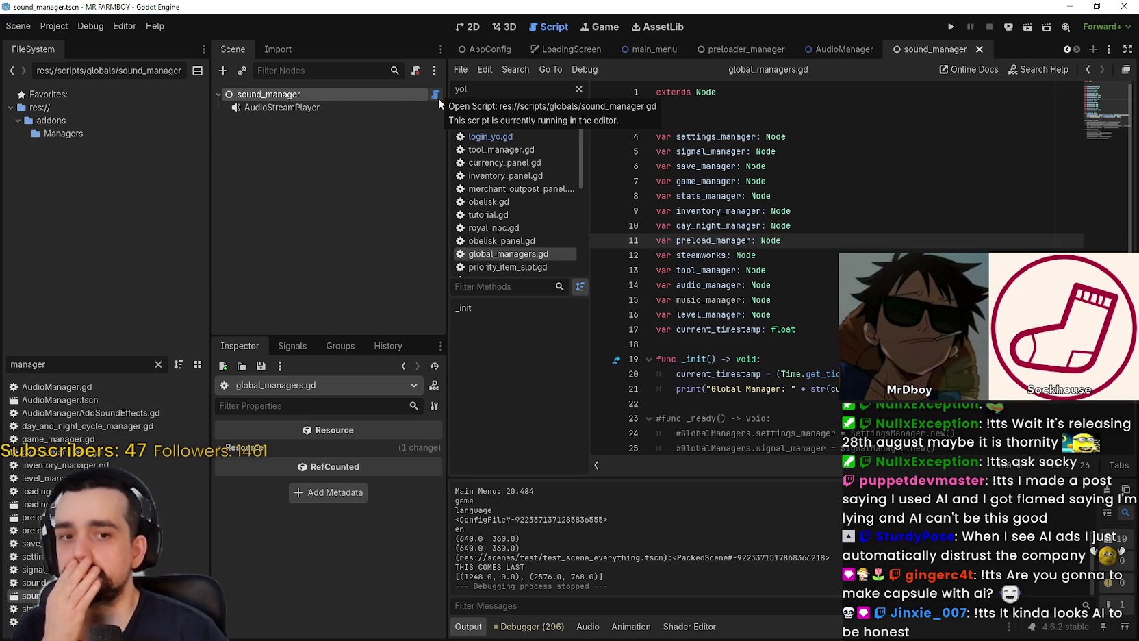
{"action": "left_click", "coordinate": [434, 94]}
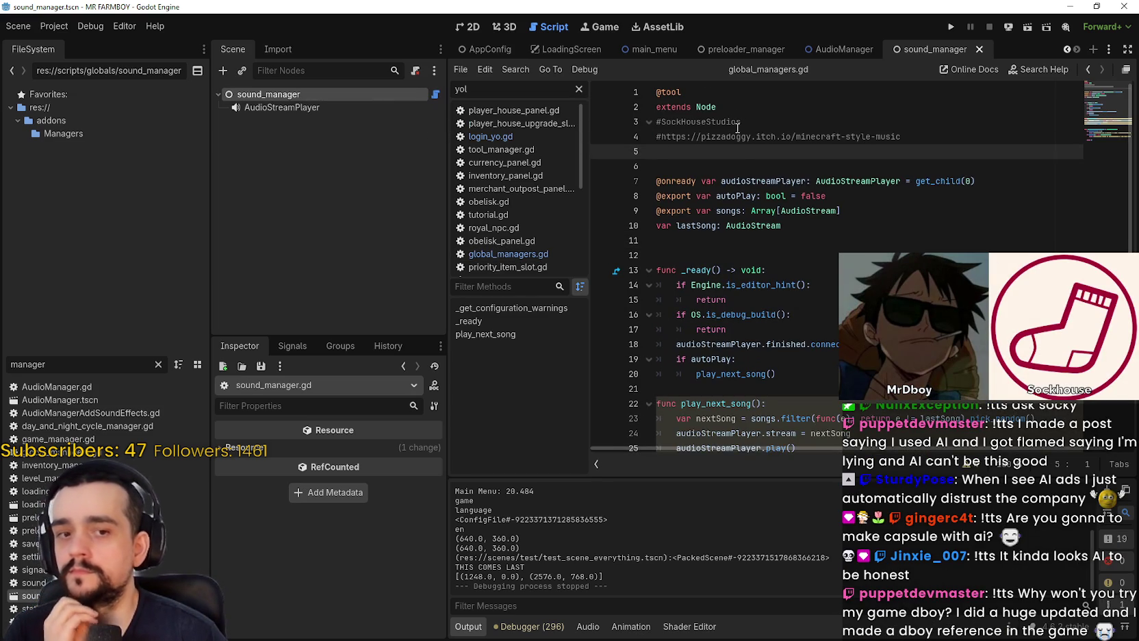
{"action": "left_click", "coordinate": [719, 94]}
{"action": "key", "text": "Return"}
{"action": "type", "text": "class_name"}
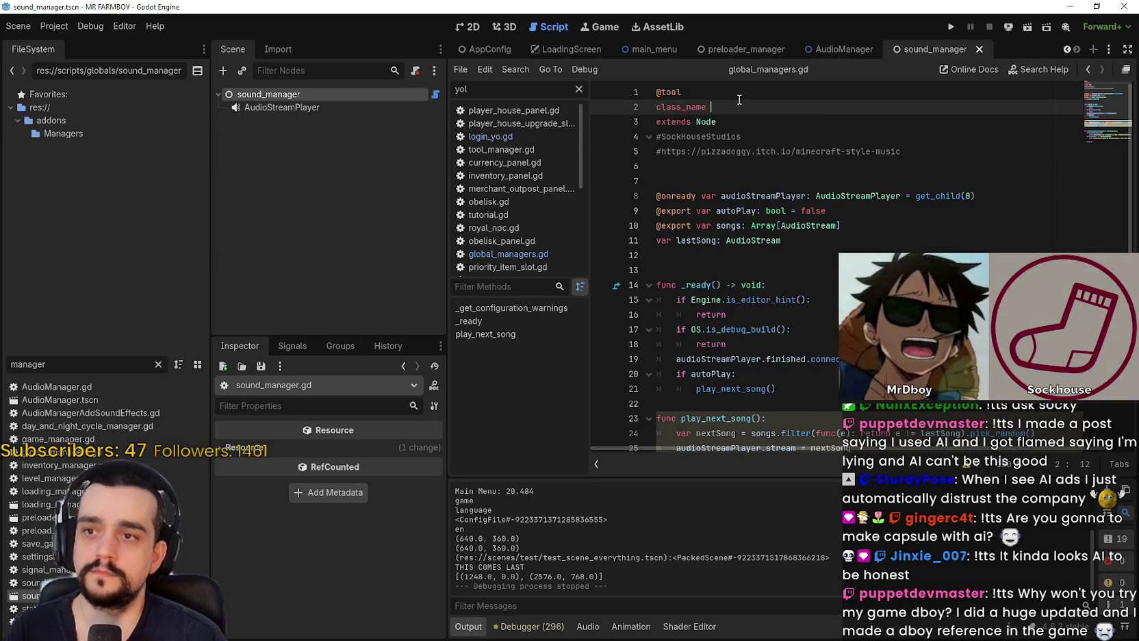
{"action": "type", "text": " SoundManager"}
{"action": "key", "text": "ctrl+s"}
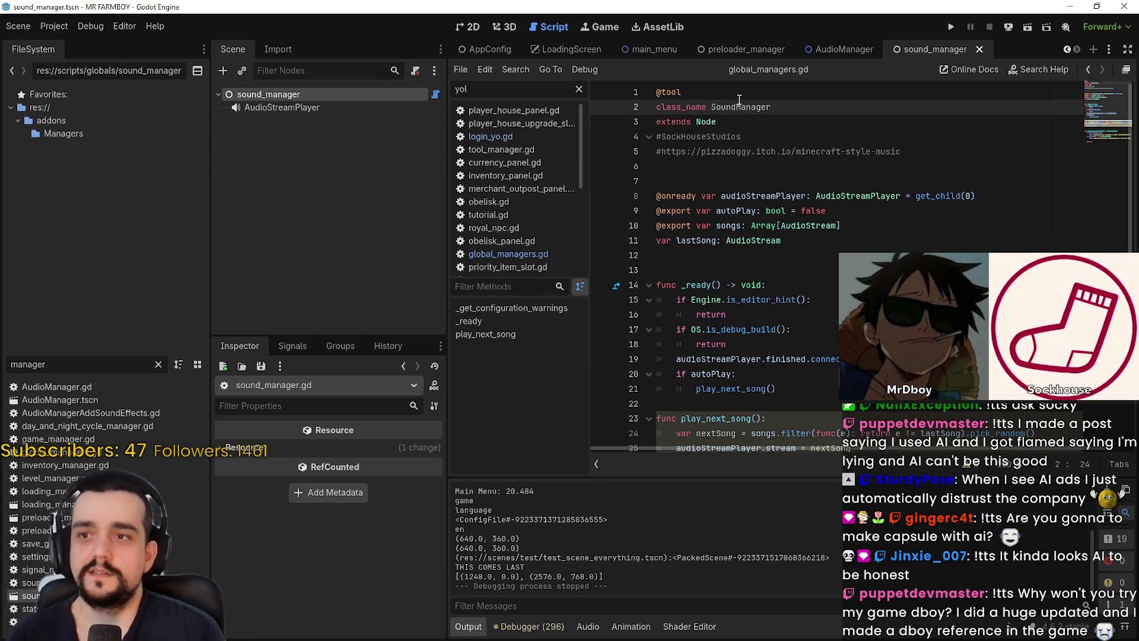
{"action": "double_click", "coordinate": [741, 107]}
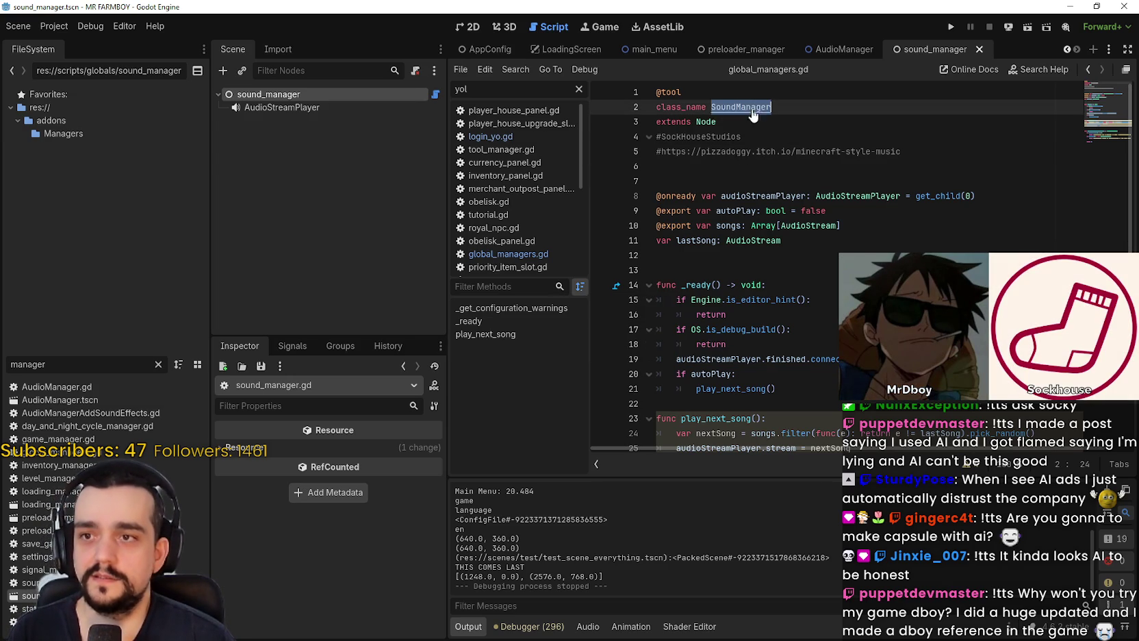
{"action": "left_click", "coordinate": [777, 181]}
{"action": "key", "text": "ctrl+s"}
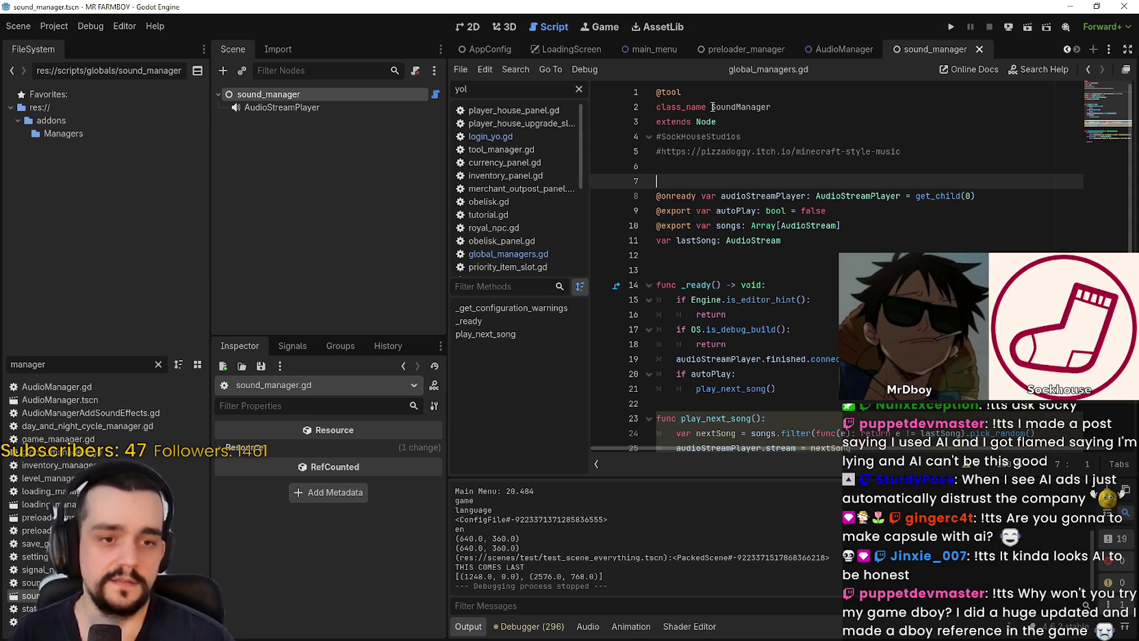
{"action": "left_click", "coordinate": [666, 166]}
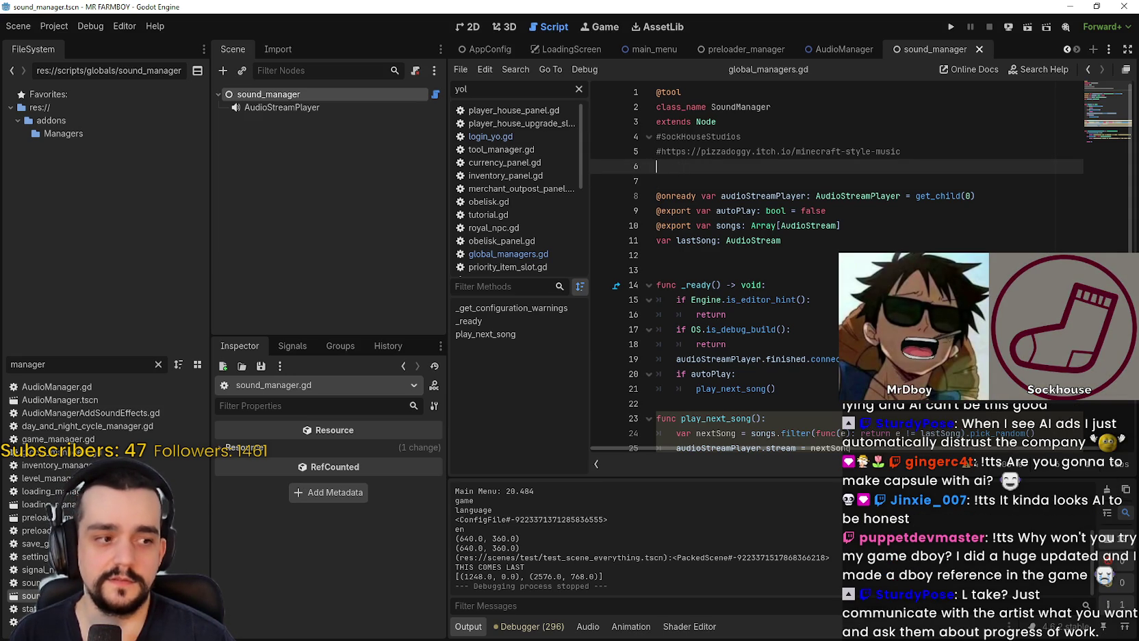
{"action": "key", "text": "alt+Tab"}
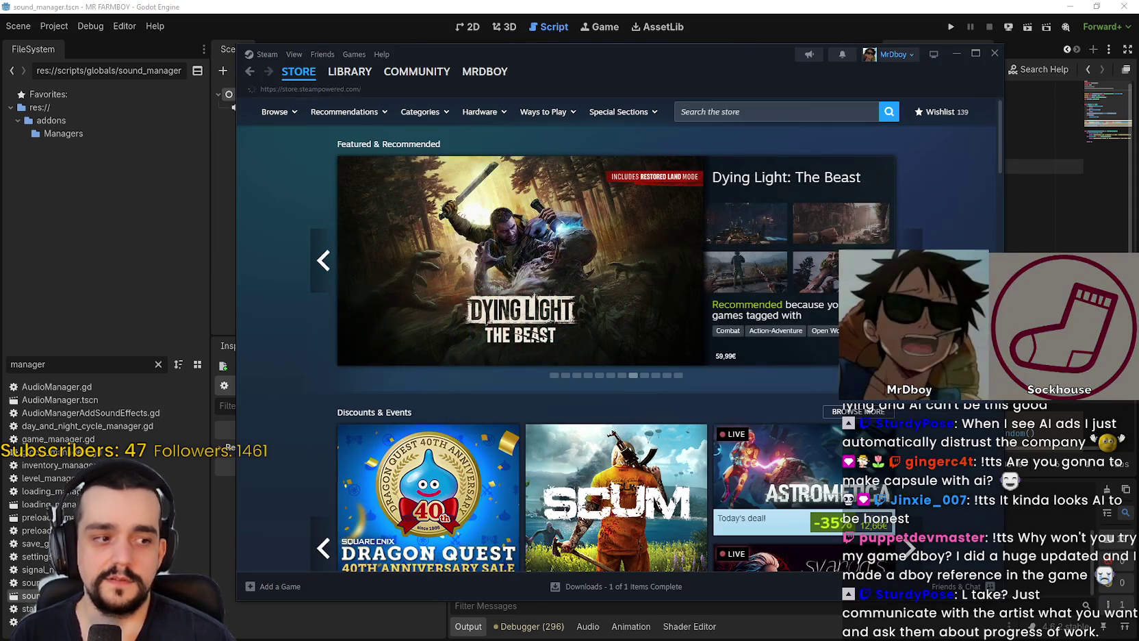
- Select MR FARMBOY in the Steam library and browse its store page
{"action": "left_click", "coordinate": [357, 72]}
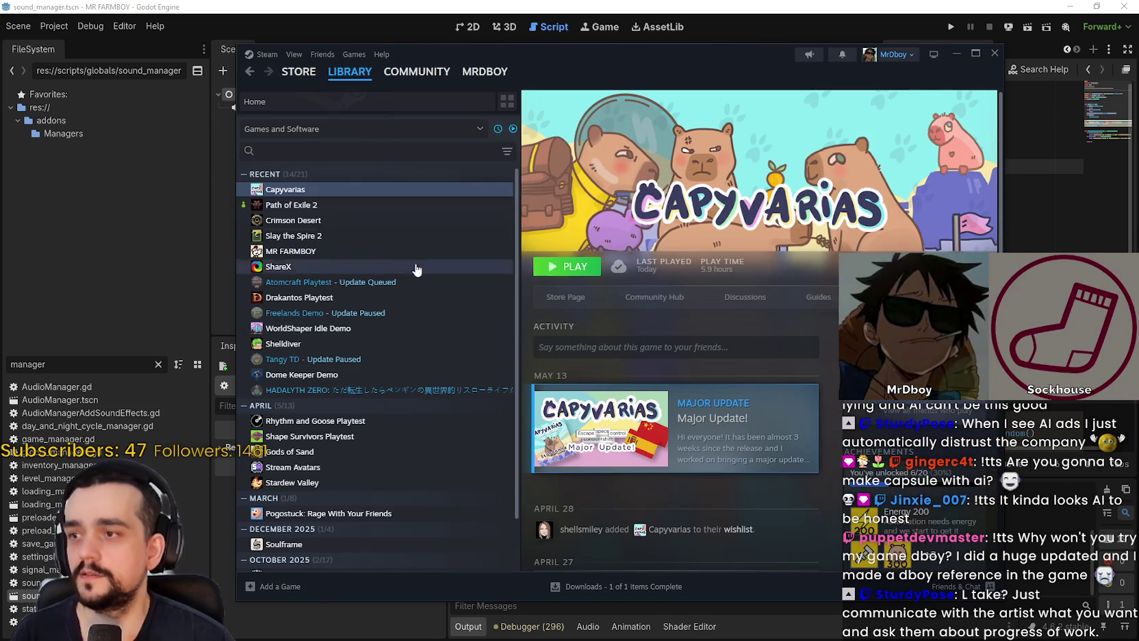
{"action": "left_click", "coordinate": [328, 205]}
{"action": "left_click", "coordinate": [344, 252]}
{"action": "left_click", "coordinate": [569, 297]}
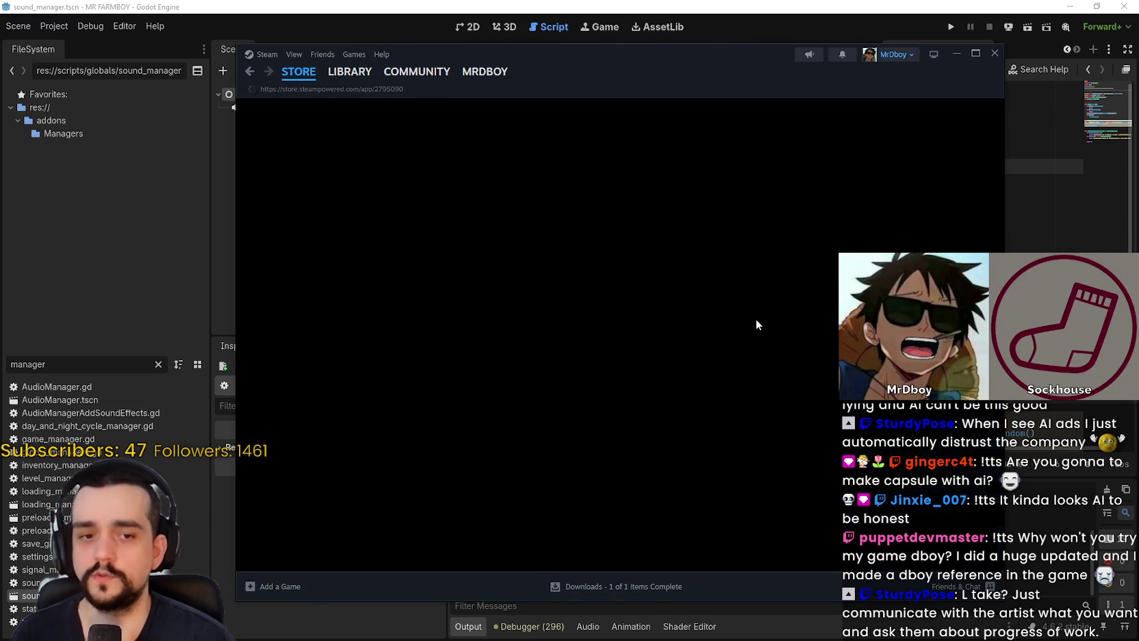
{"action": "scroll", "coordinate": [694, 314], "scroll_direction": "down", "scroll_amount": 3}
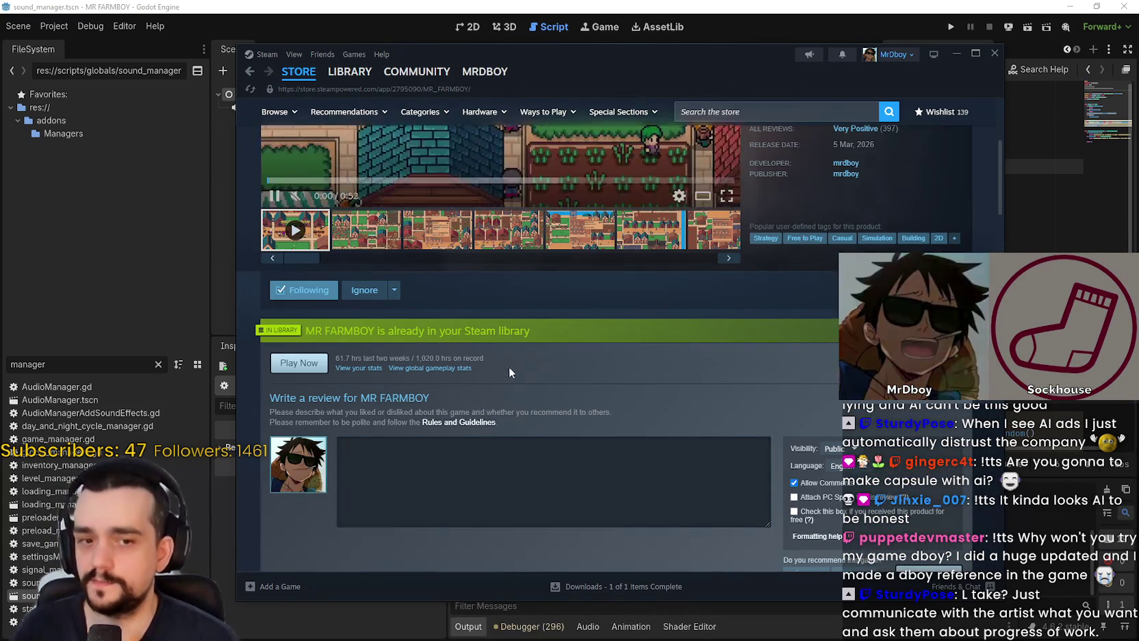
{"action": "scroll", "coordinate": [499, 372], "scroll_direction": "up", "scroll_amount": 4}
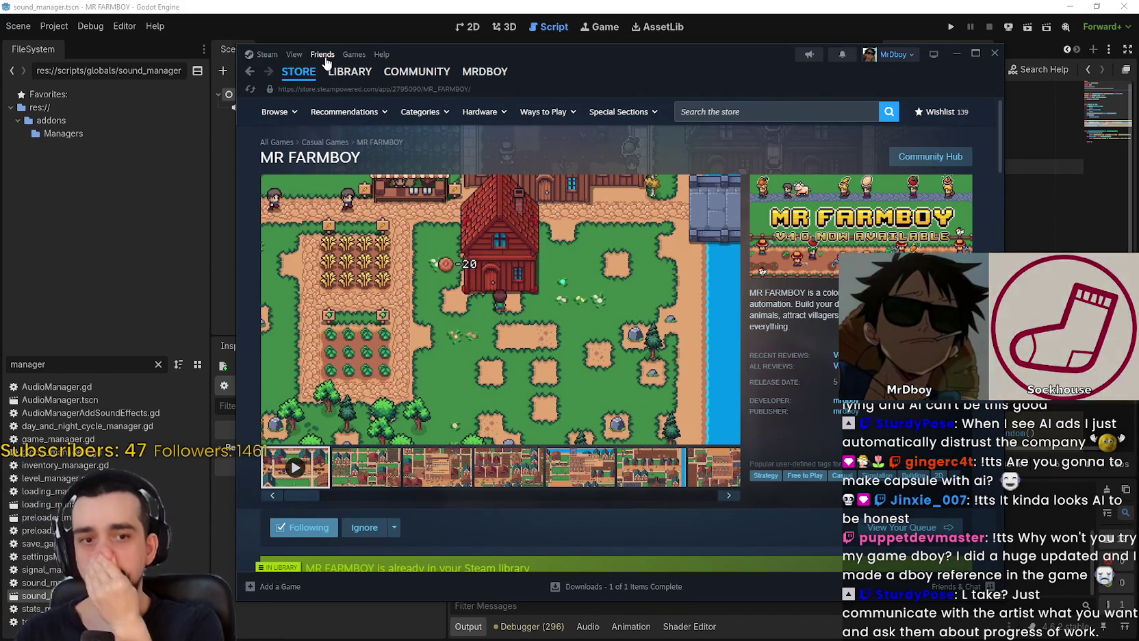
- Back in Godot, review the SoundManager script, then switch to login_yo.gd
{"action": "left_click", "coordinate": [591, 5]}
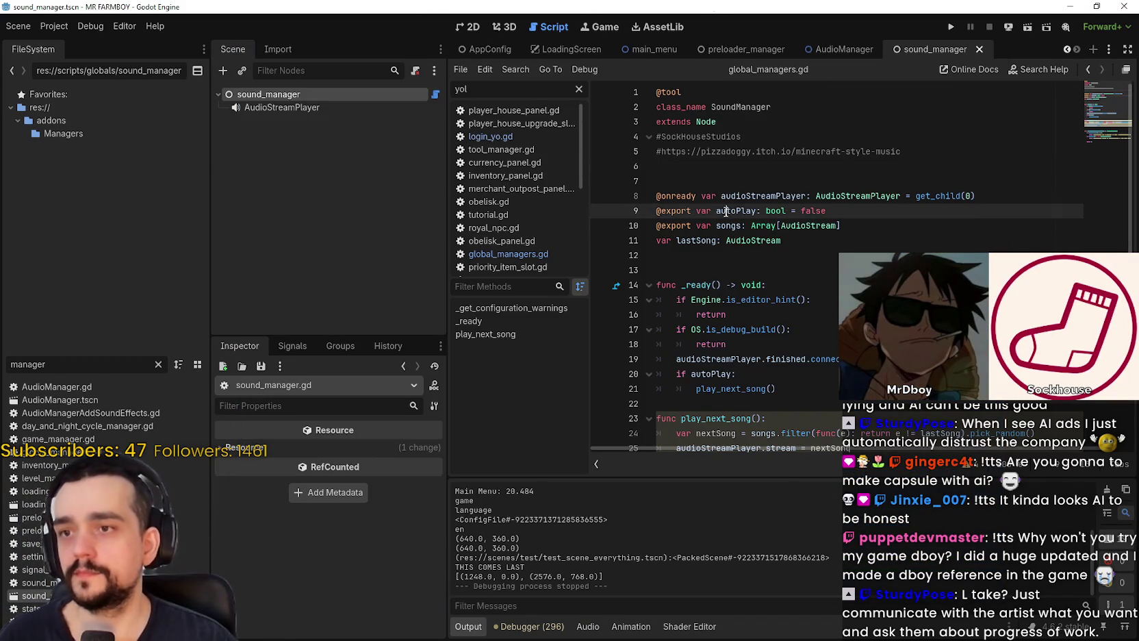
{"action": "left_click", "coordinate": [759, 120]}
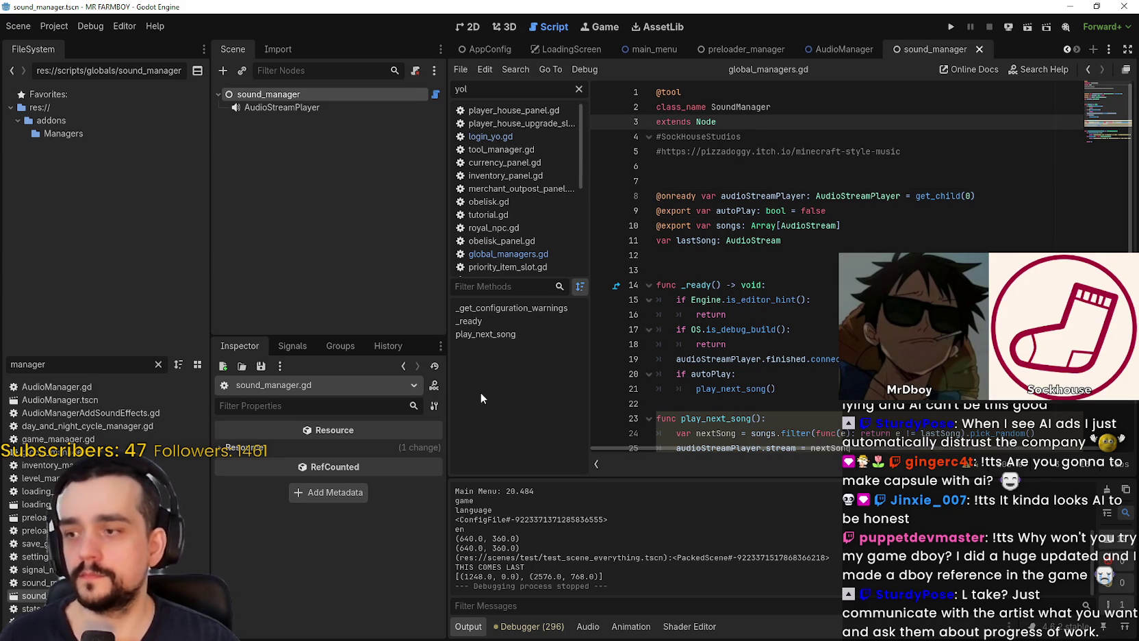
{"action": "scroll", "coordinate": [729, 266], "scroll_direction": "down", "scroll_amount": 4}
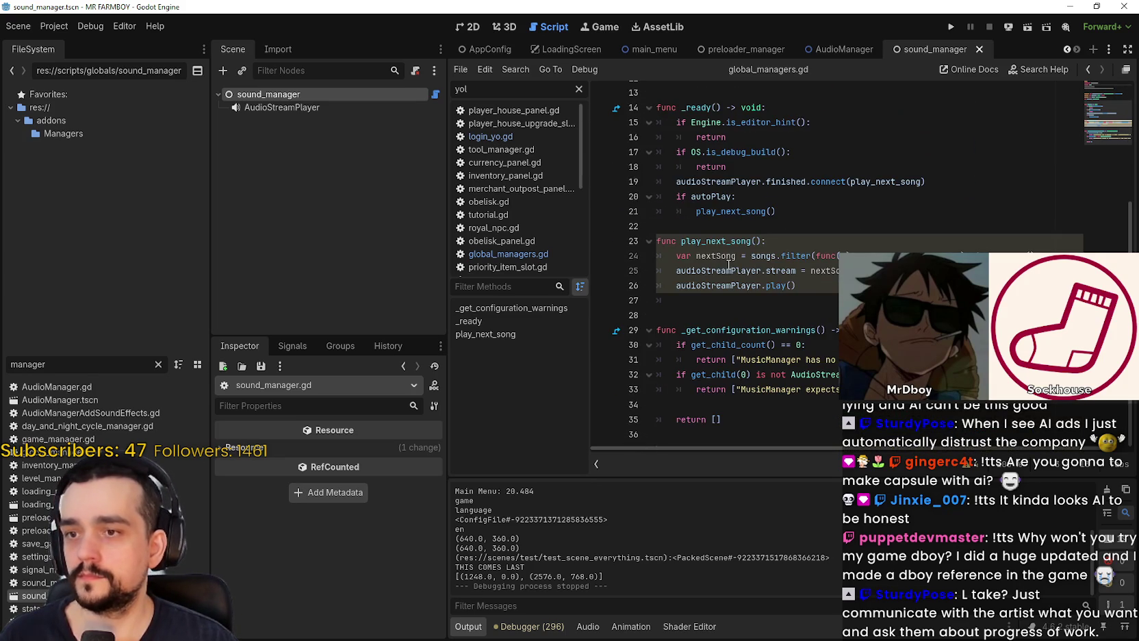
{"action": "scroll", "coordinate": [779, 302], "scroll_direction": "up", "scroll_amount": 3}
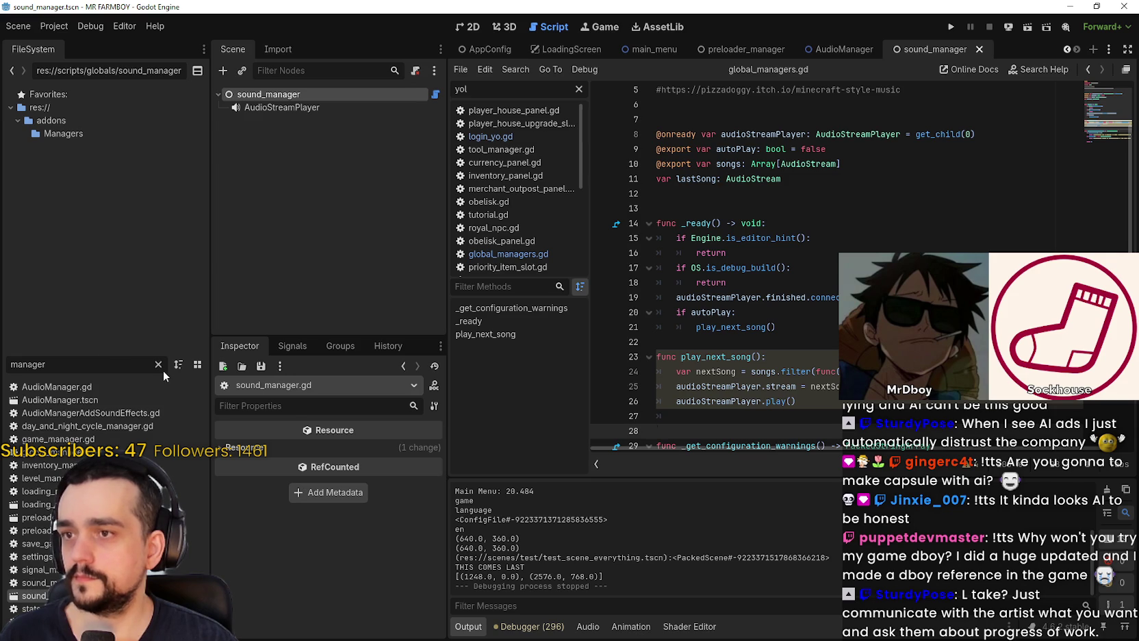
{"action": "scroll", "coordinate": [687, 212], "scroll_direction": "up", "scroll_amount": 2}
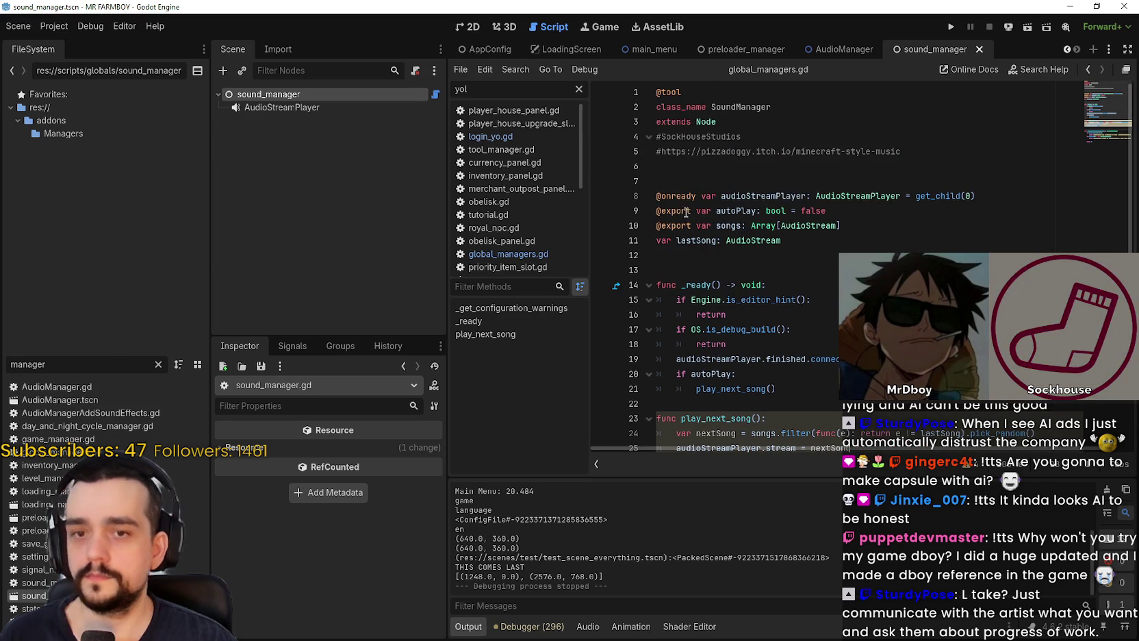
{"action": "double_click", "coordinate": [722, 106]}
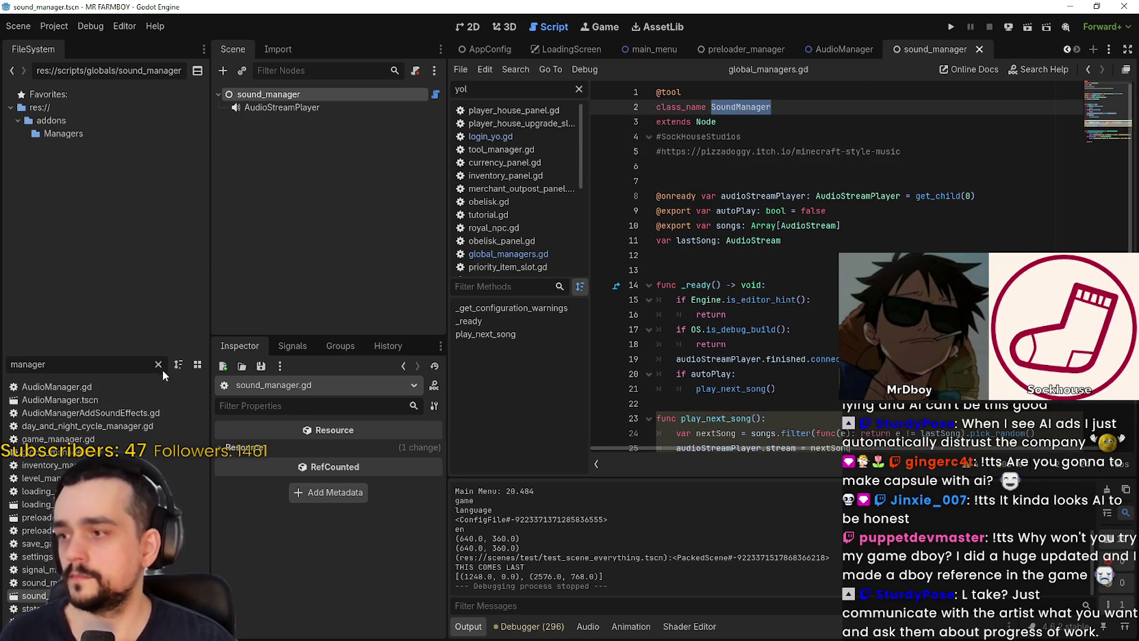
{"action": "left_click", "coordinate": [511, 137]}
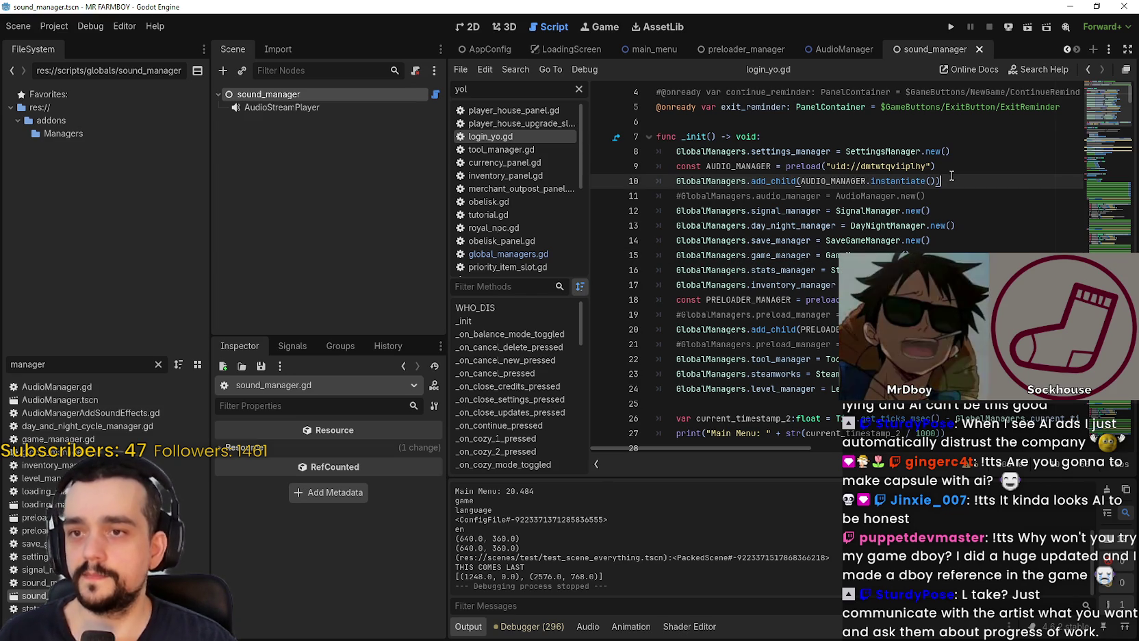
- Add a SOUND_MANAGER preload constant and a matching add_child line in login_yo.gd's _init
{"action": "left_click", "coordinate": [984, 167]}
{"action": "left_click", "coordinate": [981, 185]}
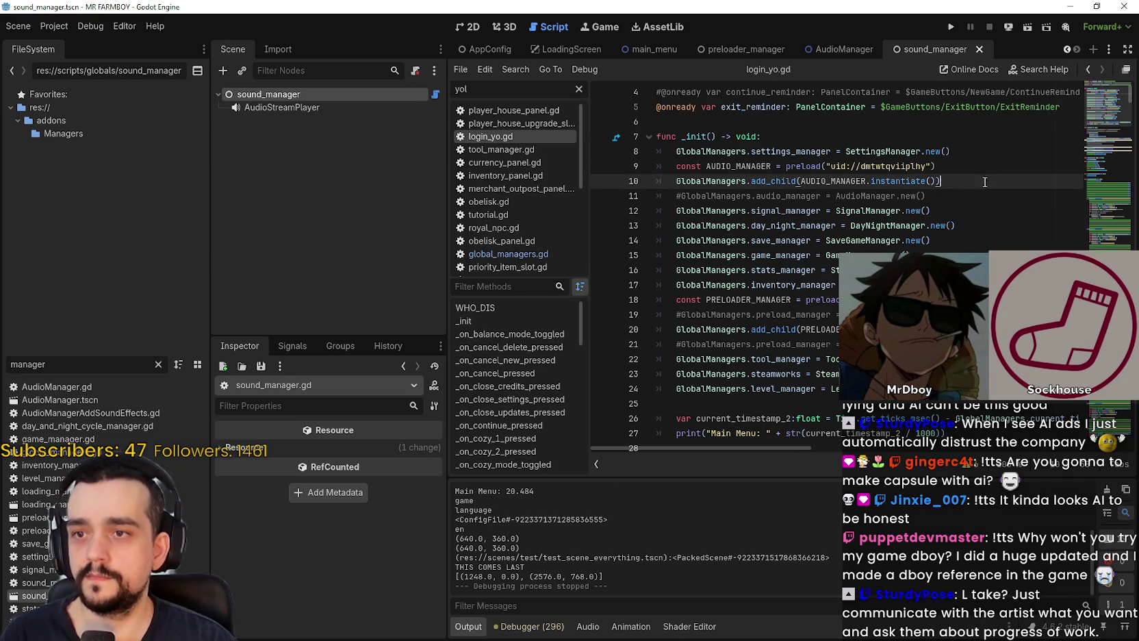
{"action": "key", "text": "Return"}
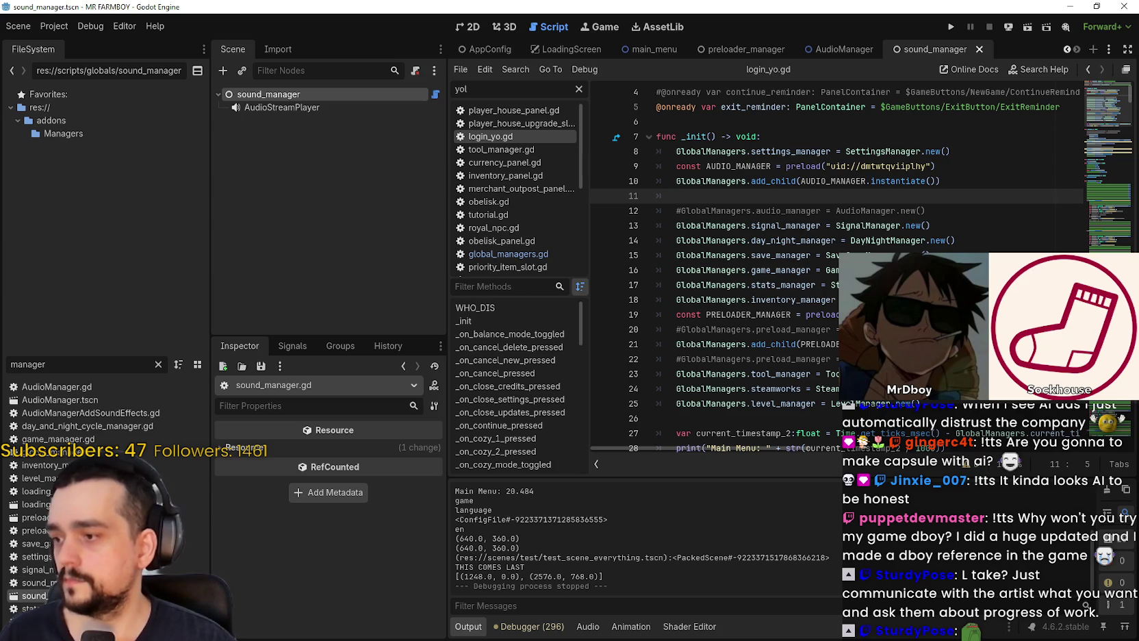
{"action": "left_click_drag", "start_coordinate": [770, 227], "coordinate": [742, 197]}
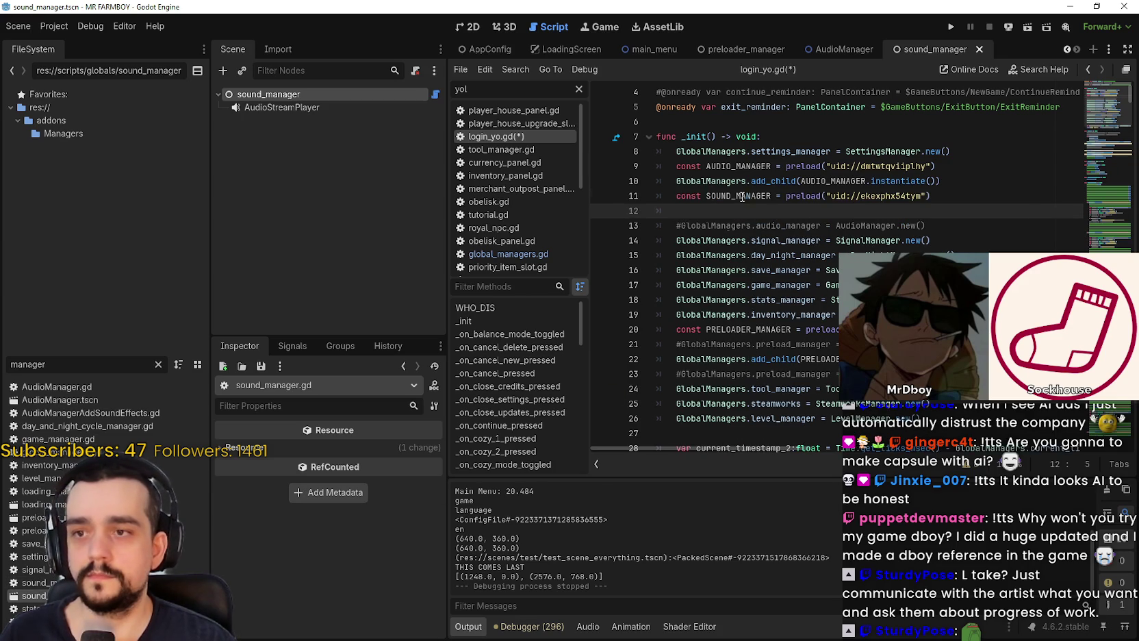
{"action": "left_click", "coordinate": [977, 186]}
{"action": "key", "text": "shift+Home"}
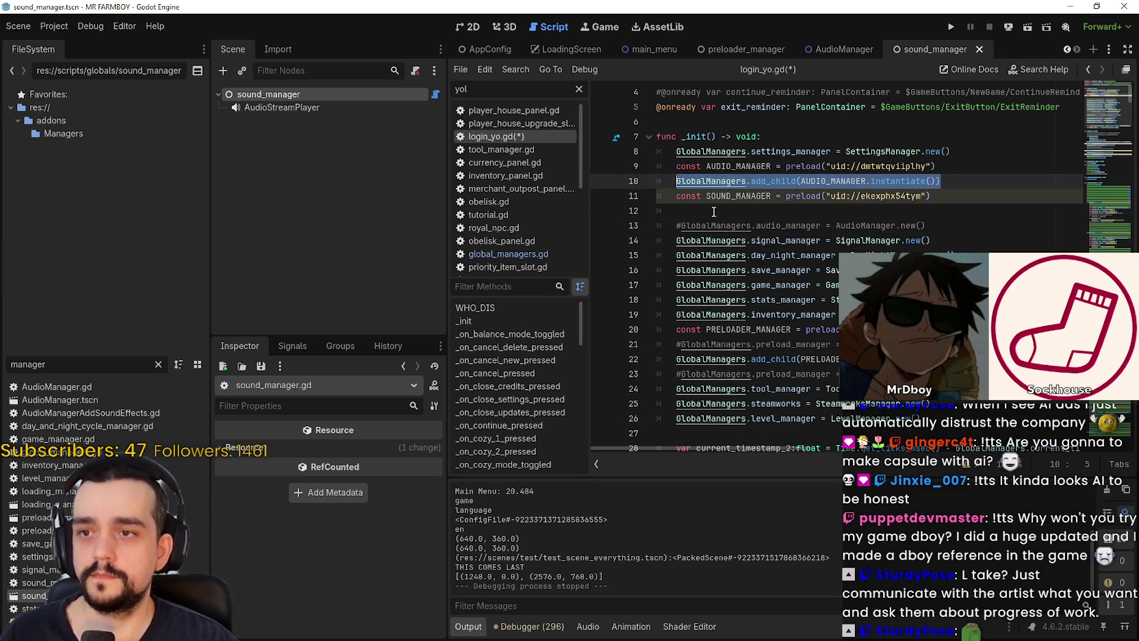
{"action": "key", "text": "ctrl+c"}
{"action": "left_click", "coordinate": [977, 211]}
{"action": "key", "text": "ctrl+v"}
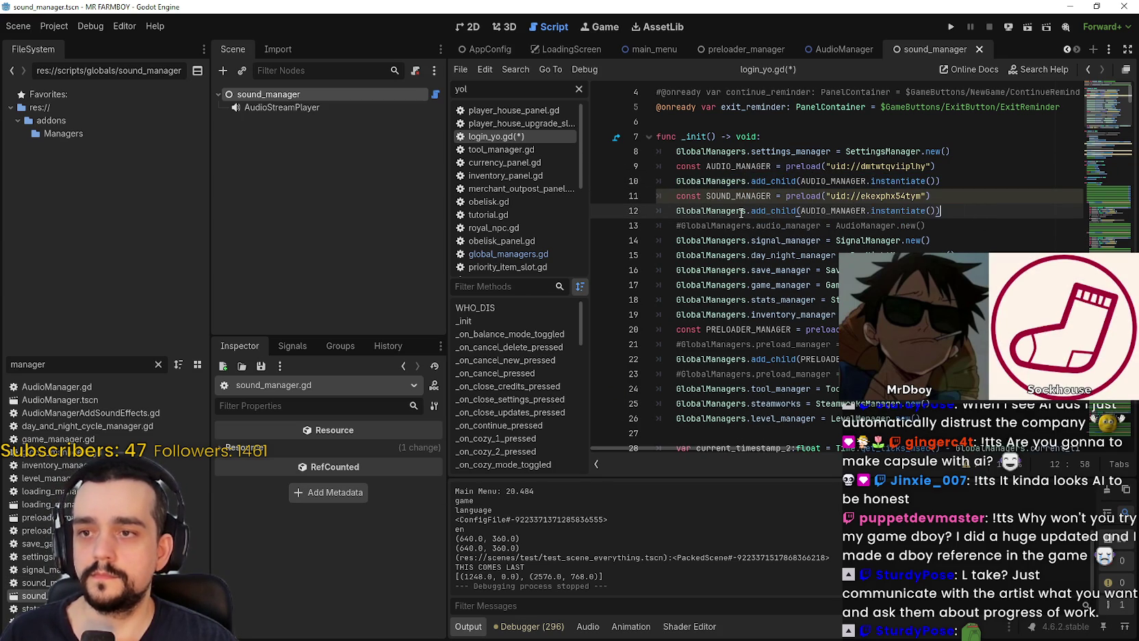
{"action": "double_click", "coordinate": [729, 195]}
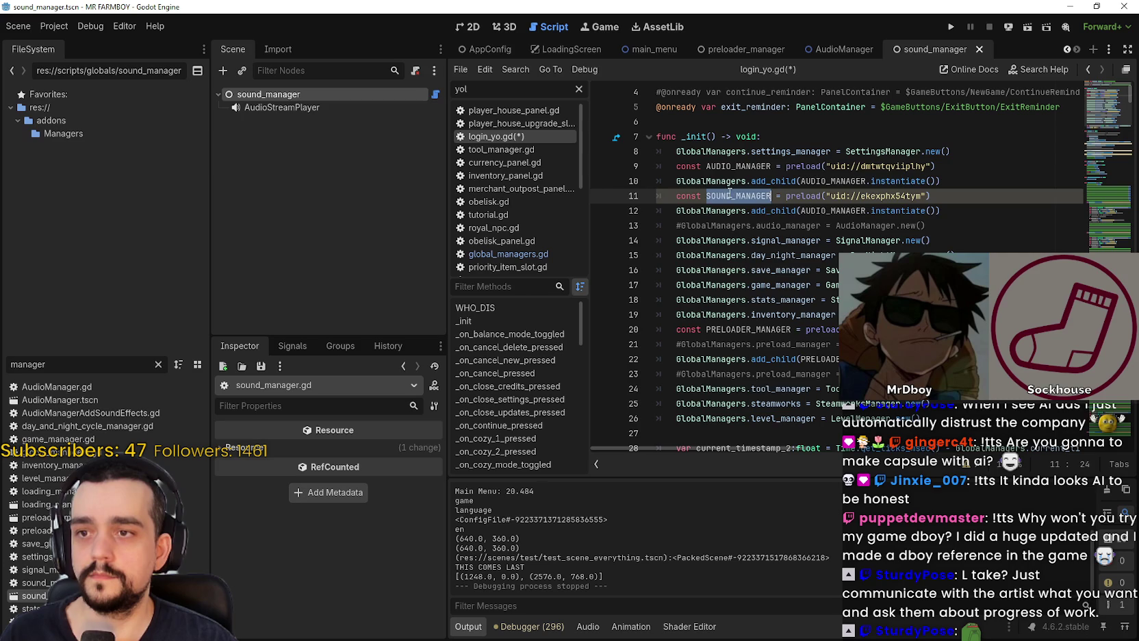
{"action": "double_click", "coordinate": [825, 211]}
{"action": "key", "text": "ctrl+v"}
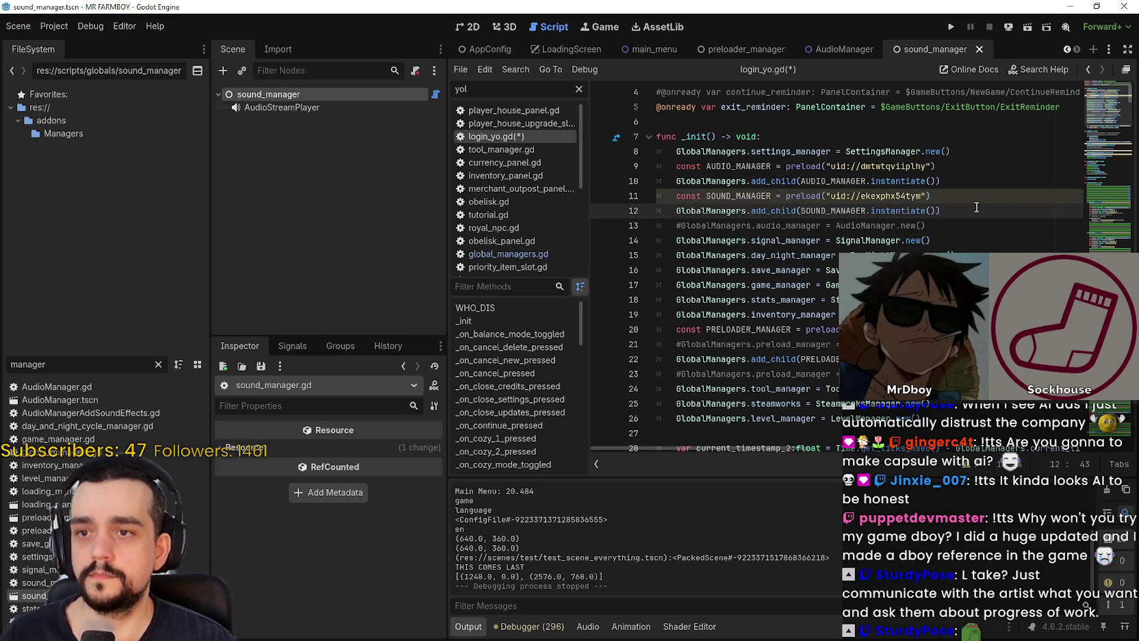
- Move both sound manager lines above AUDIO_MANAGER, after settings_manager, and save login_yo.gd
{"action": "left_click_drag", "start_coordinate": [965, 210], "coordinate": [659, 195]}
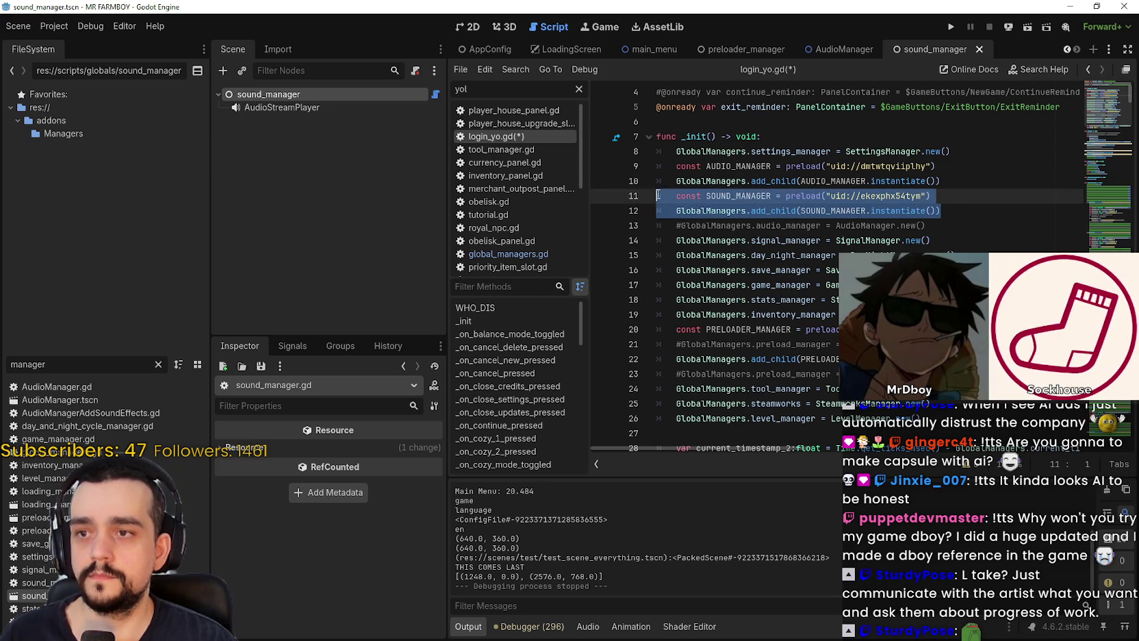
{"action": "key", "text": "ctrl+x"}
{"action": "left_click", "coordinate": [839, 167]}
{"action": "key", "text": "ctrl+shift+Return"}
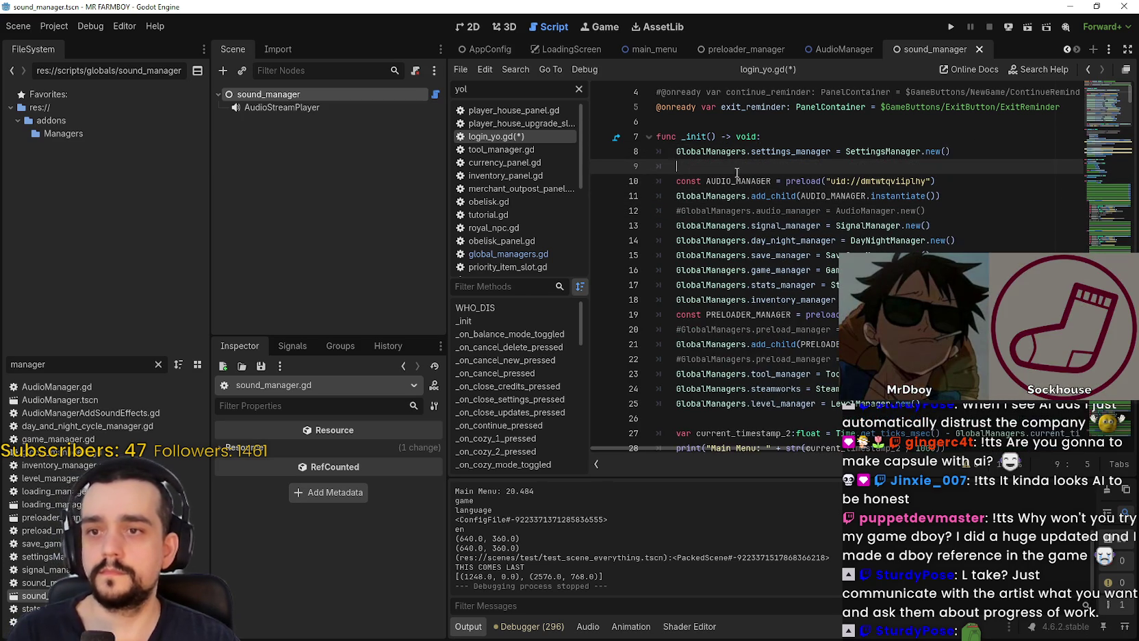
{"action": "key", "text": "ctrl+v"}
{"action": "key", "text": "ctrl+s"}
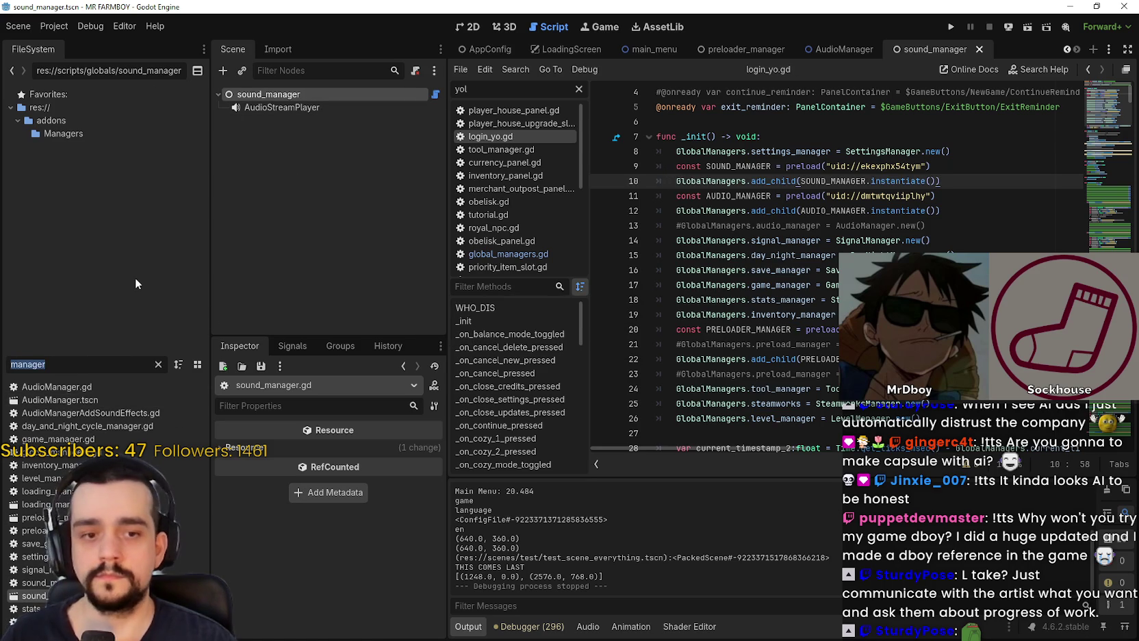
{"action": "left_click", "coordinate": [797, 196]}
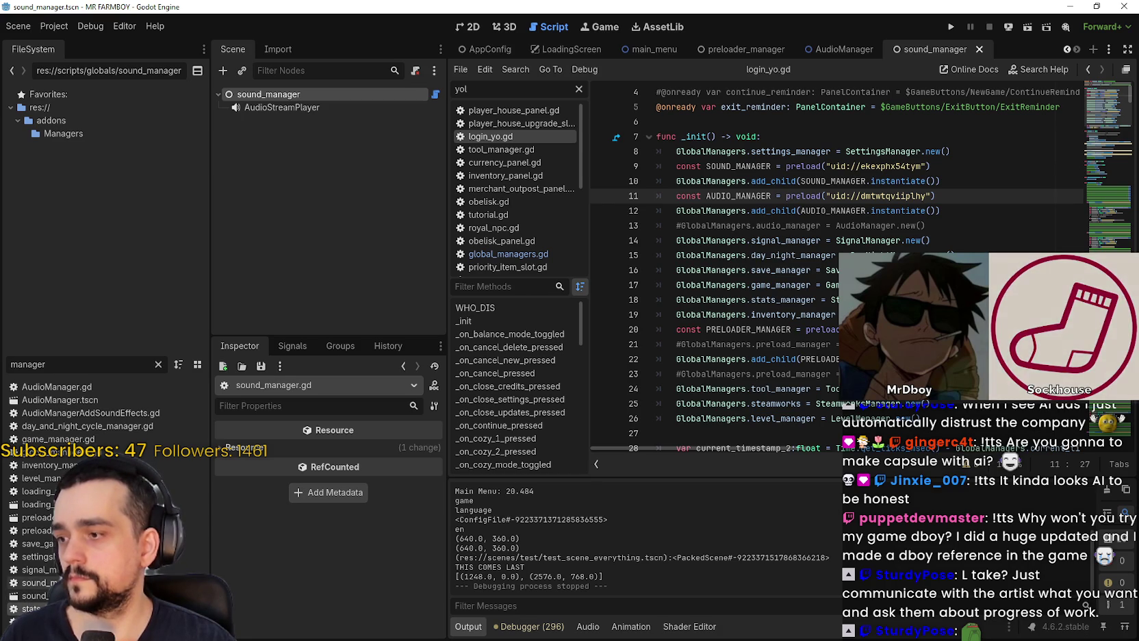
{"action": "left_click", "coordinate": [816, 170], "text": "ctrl"}
- Start a new line after play_next_song() in sound_manager.gd's _ready function
{"action": "scroll", "coordinate": [811, 273], "scroll_direction": "down", "scroll_amount": 1}
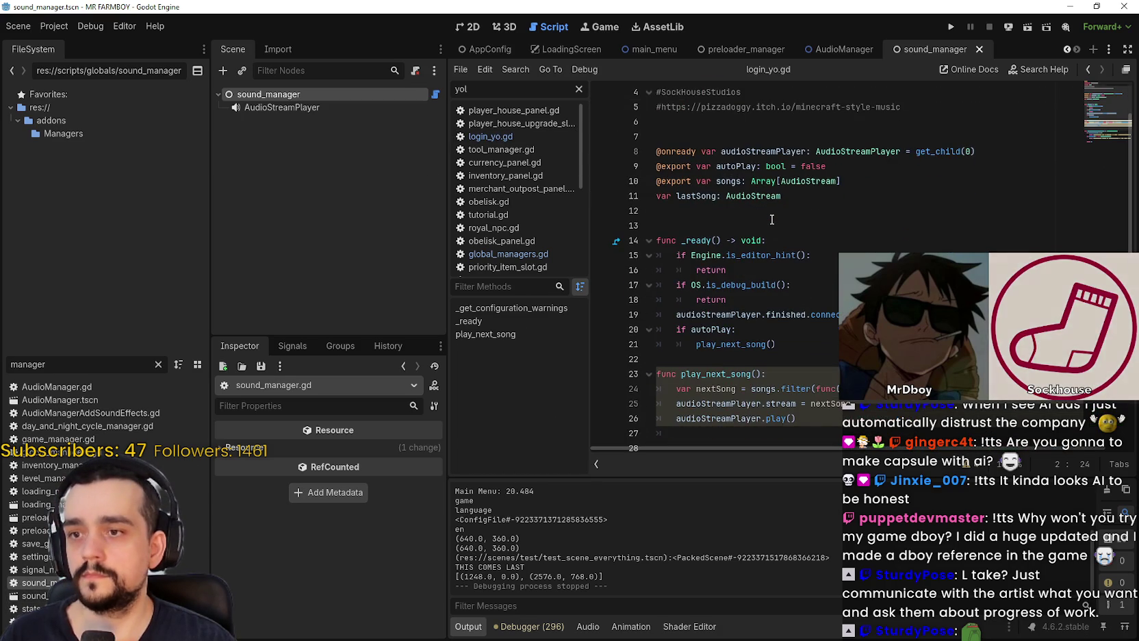
{"action": "left_click", "coordinate": [808, 344]}
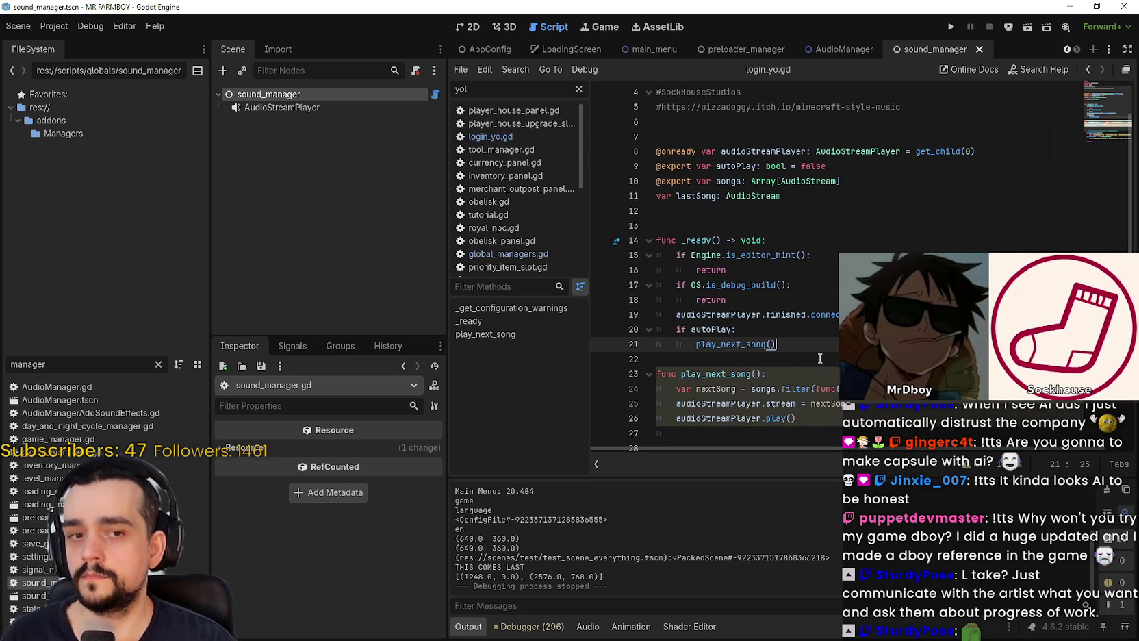
{"action": "left_click", "coordinate": [810, 305]}
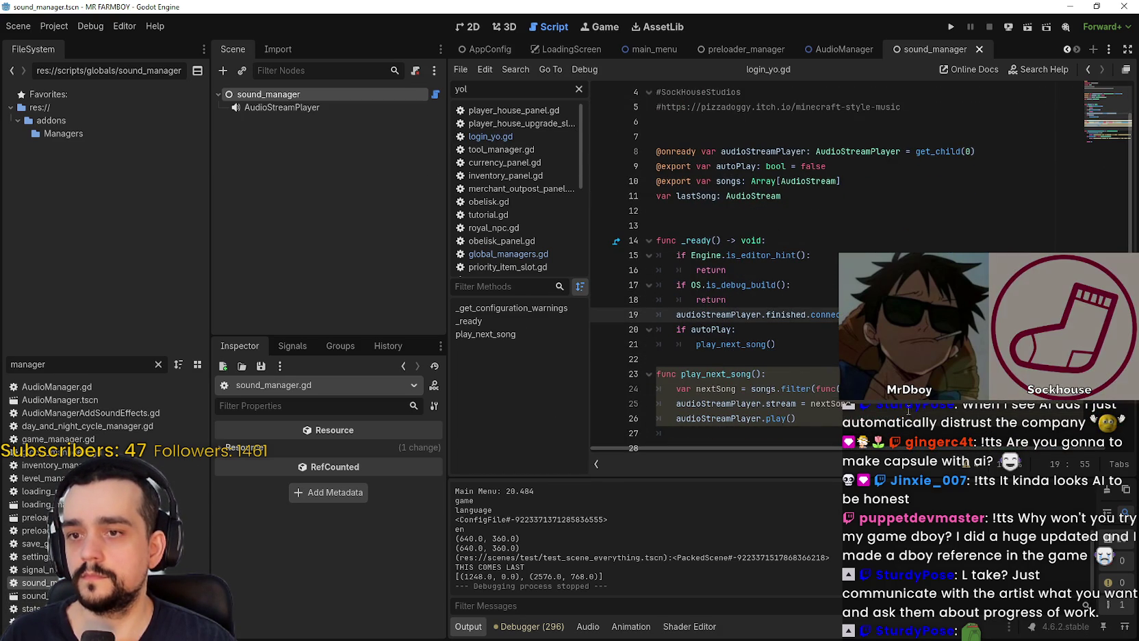
{"action": "left_click", "coordinate": [817, 243]}
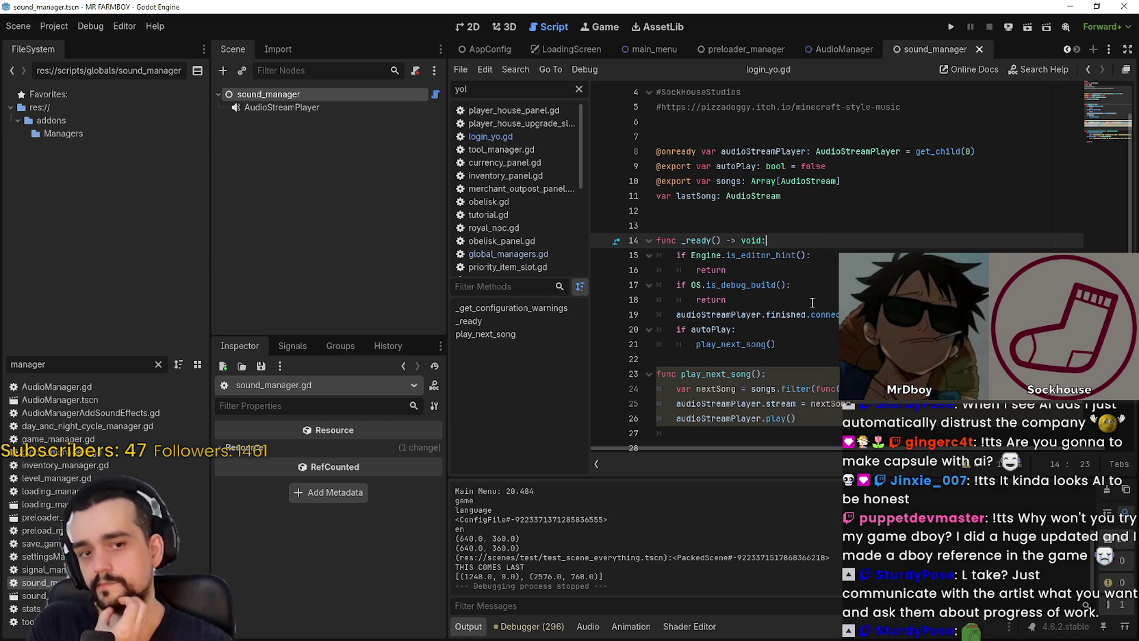
{"action": "left_click", "coordinate": [796, 347]}
{"action": "key", "text": "Return"}
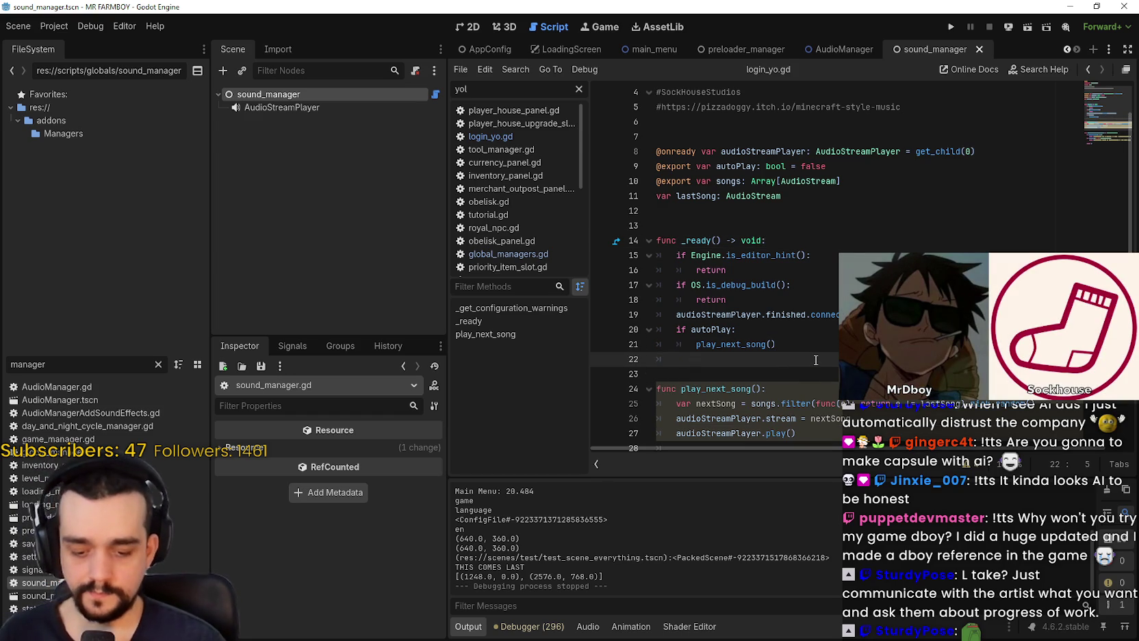
- Write a GlobalManagers.music_manager assignment there with autocomplete
{"action": "type", "text": "lobal"}
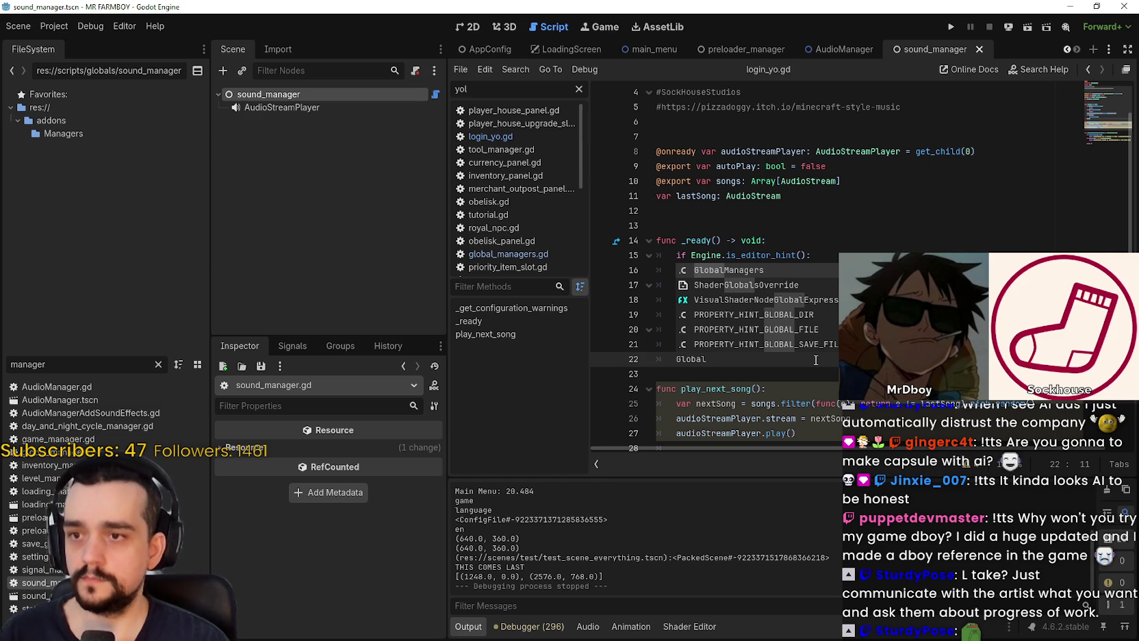
{"action": "key", "text": "Return"}
{"action": "type", "text": "."}
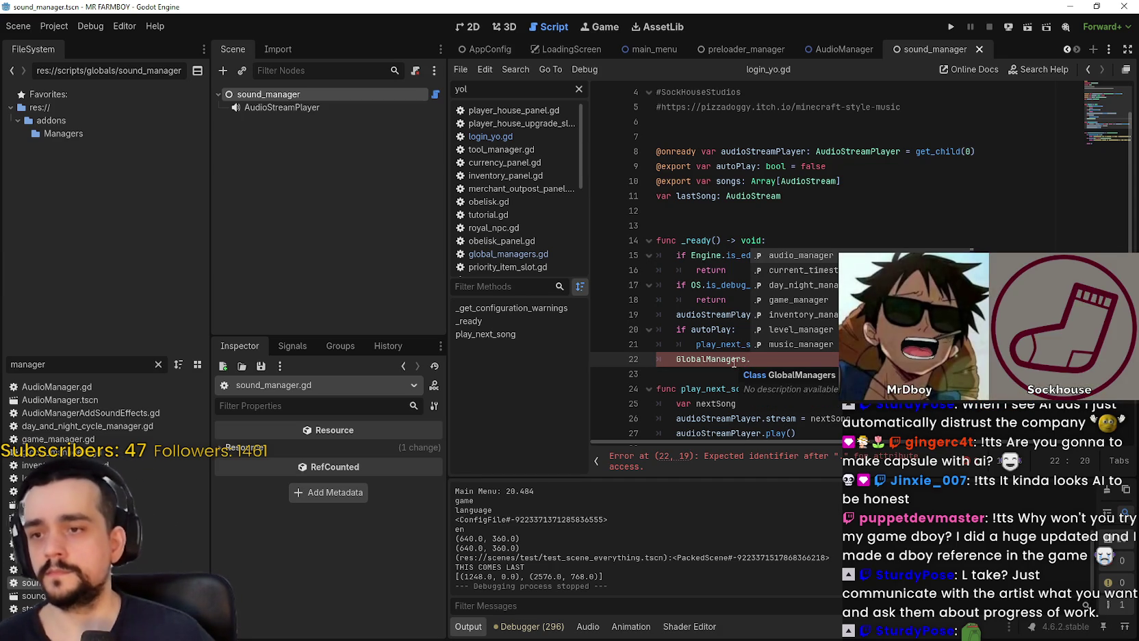
{"action": "type", "text": "und"}
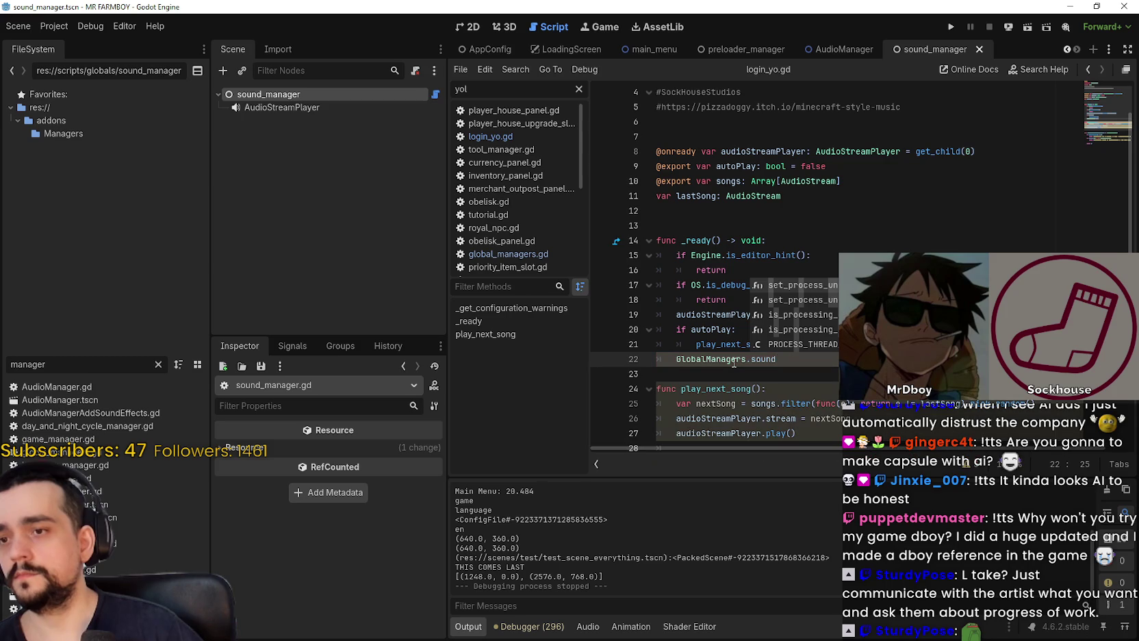
{"action": "key", "text": "BackSpace"}
{"action": "key", "text": "BackSpace"}
{"action": "key", "text": "BackSpace"}
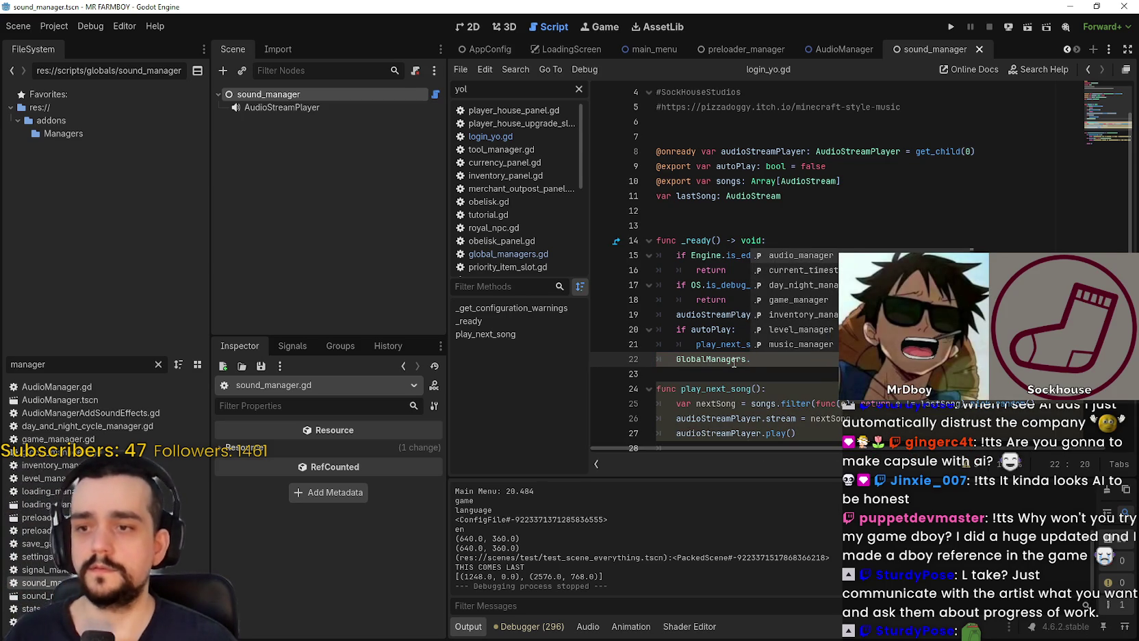
{"action": "type", "text": "So"}
{"action": "key", "text": "BackSpace"}
{"action": "key", "text": "BackSpace"}
{"action": "type", "text": "music_manager = se"}
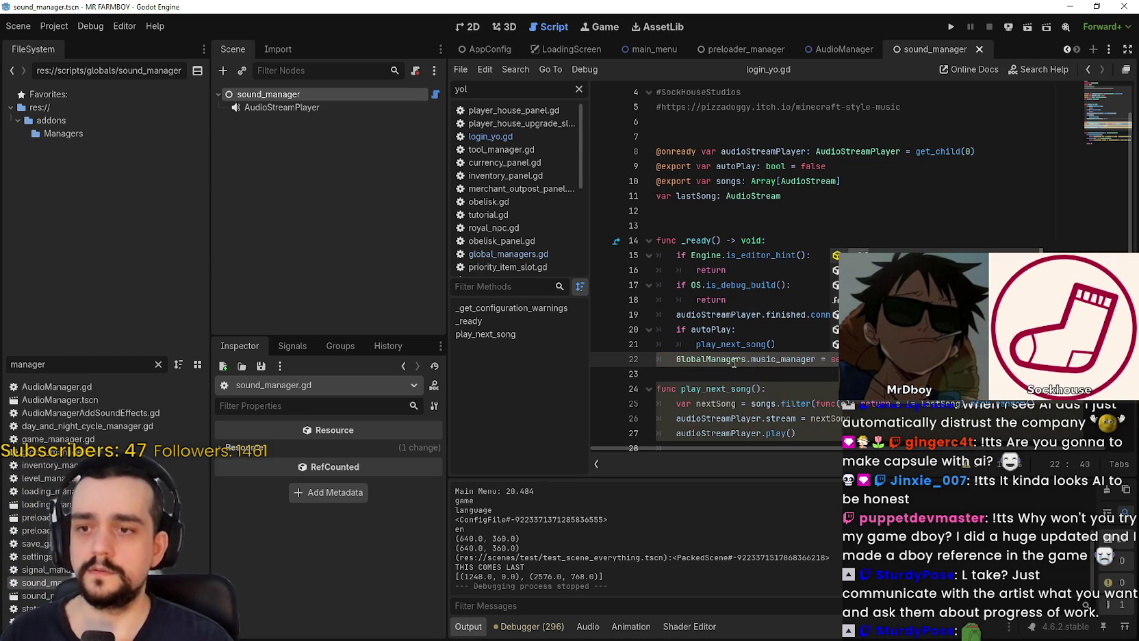
{"action": "key", "text": "Escape"}
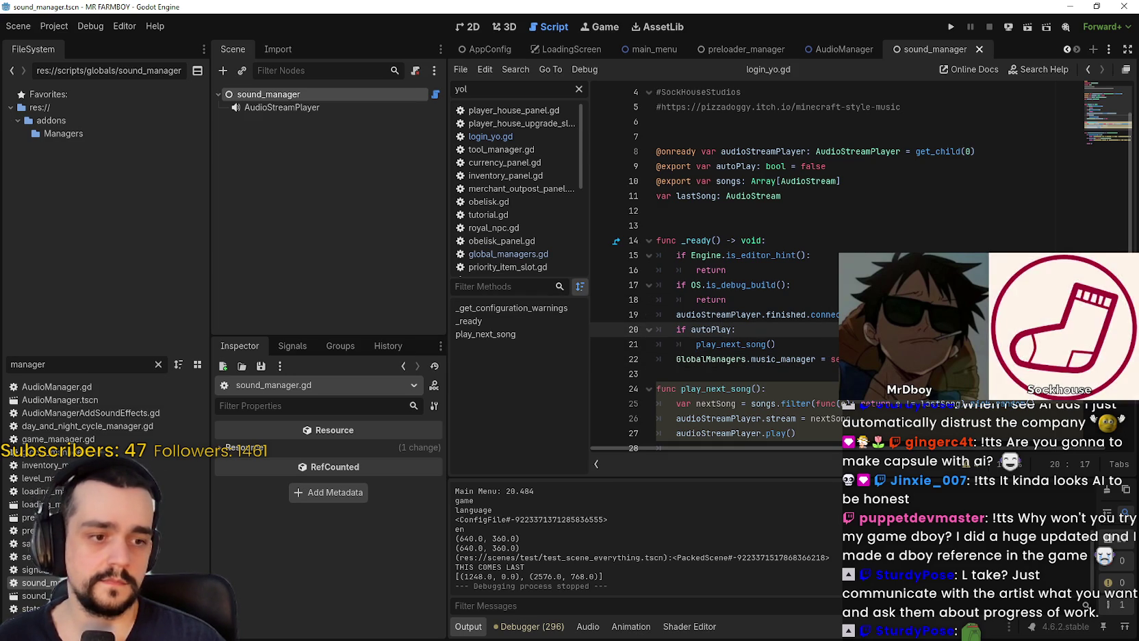
{"action": "key", "text": "alt+Tab"}
{"action": "left_click", "coordinate": [349, 71]}
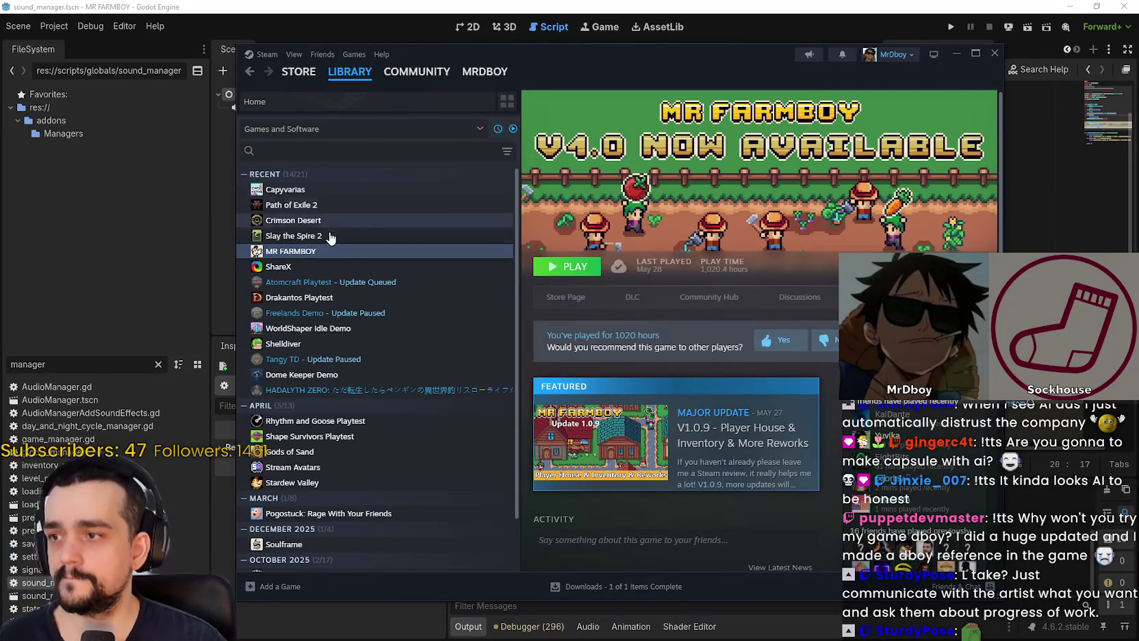
- Search the Steam store for 'mina' and open the Mina the Hollower page
{"action": "left_click", "coordinate": [310, 74]}
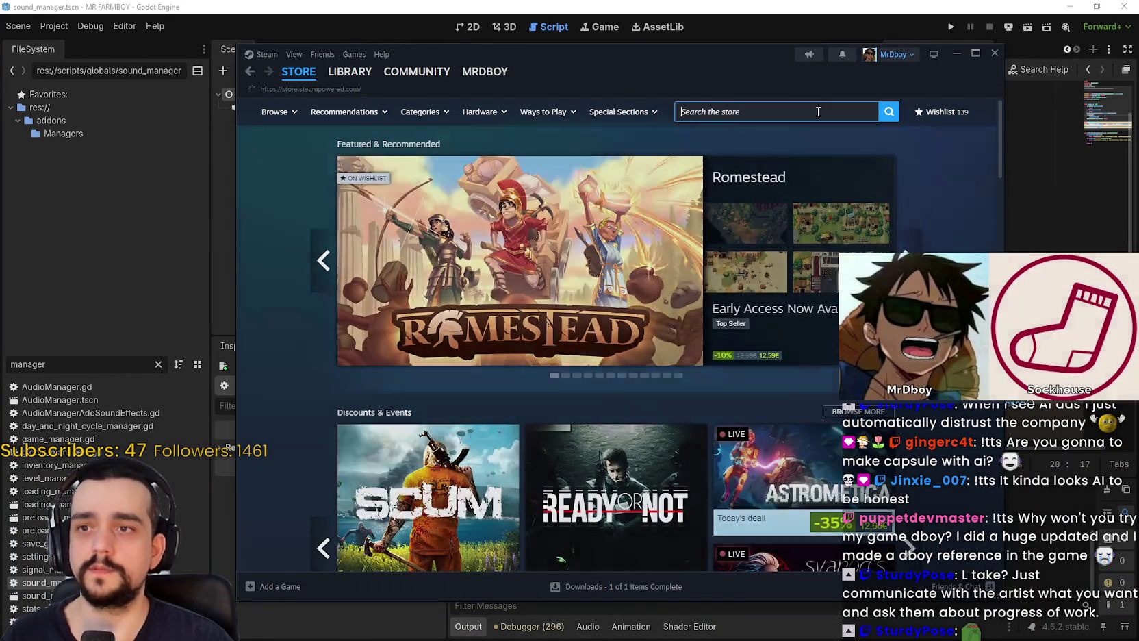
{"action": "left_click", "coordinate": [815, 118]}
{"action": "type", "text": "mina"}
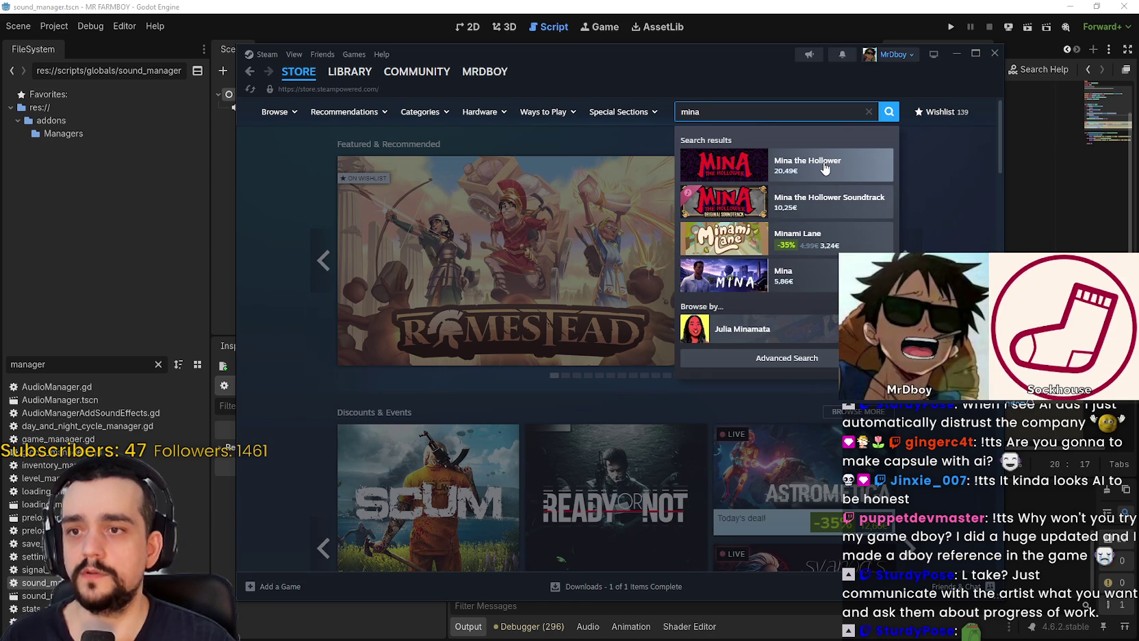
{"action": "left_click", "coordinate": [725, 180]}
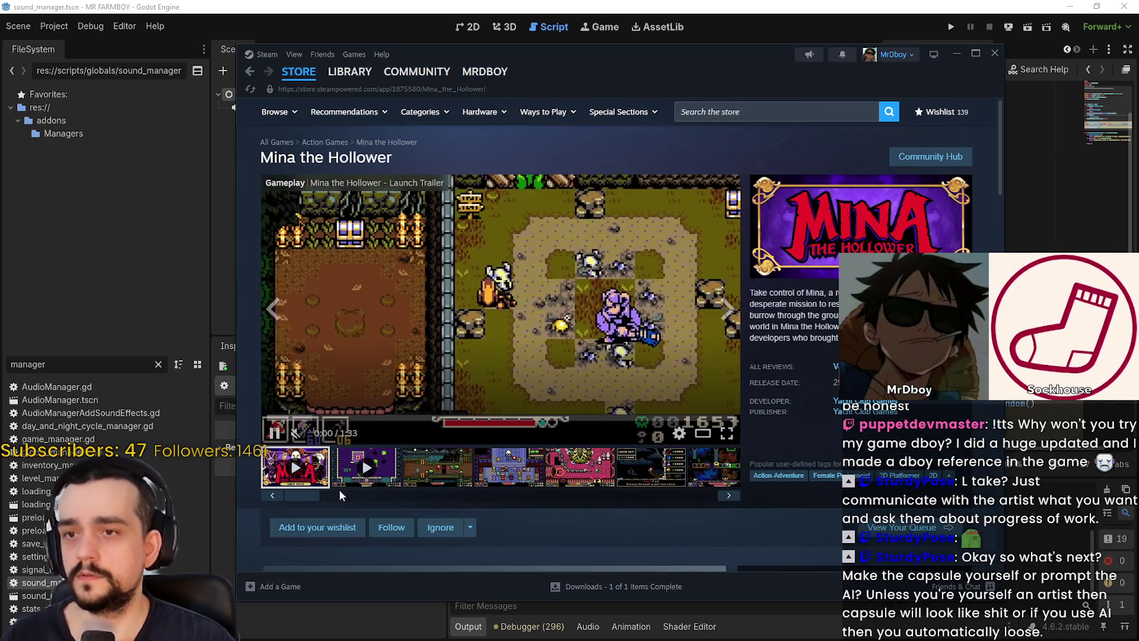
- Step through the Mina the Hollower screenshots and start playing its trailer
{"action": "left_click", "coordinate": [419, 481]}
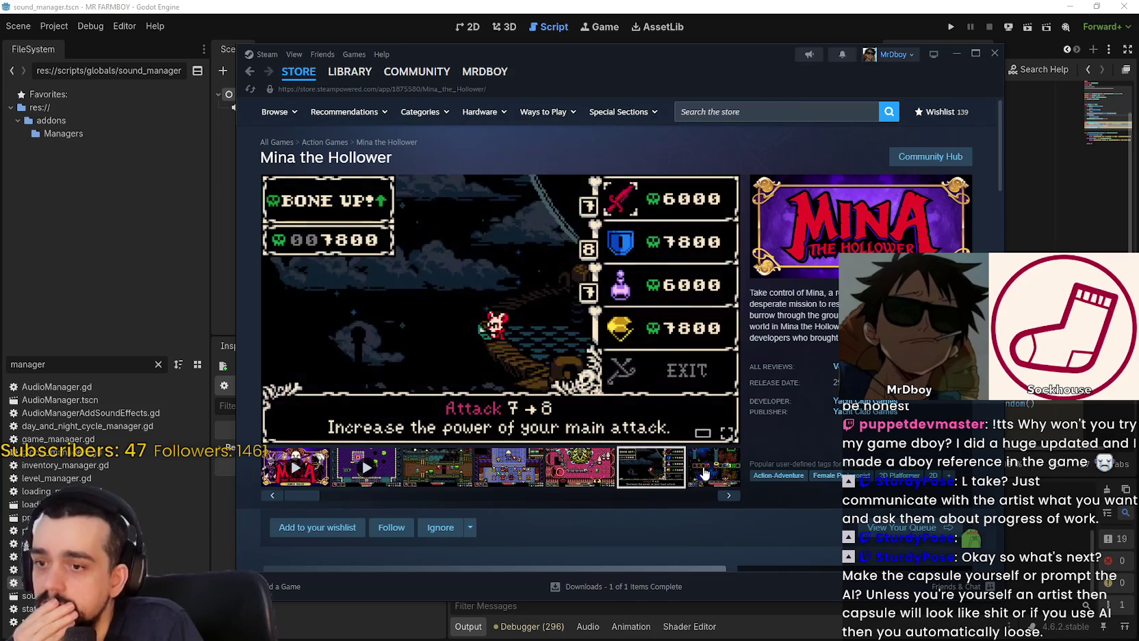
{"action": "left_click", "coordinate": [473, 467]}
{"action": "left_click", "coordinate": [520, 474]}
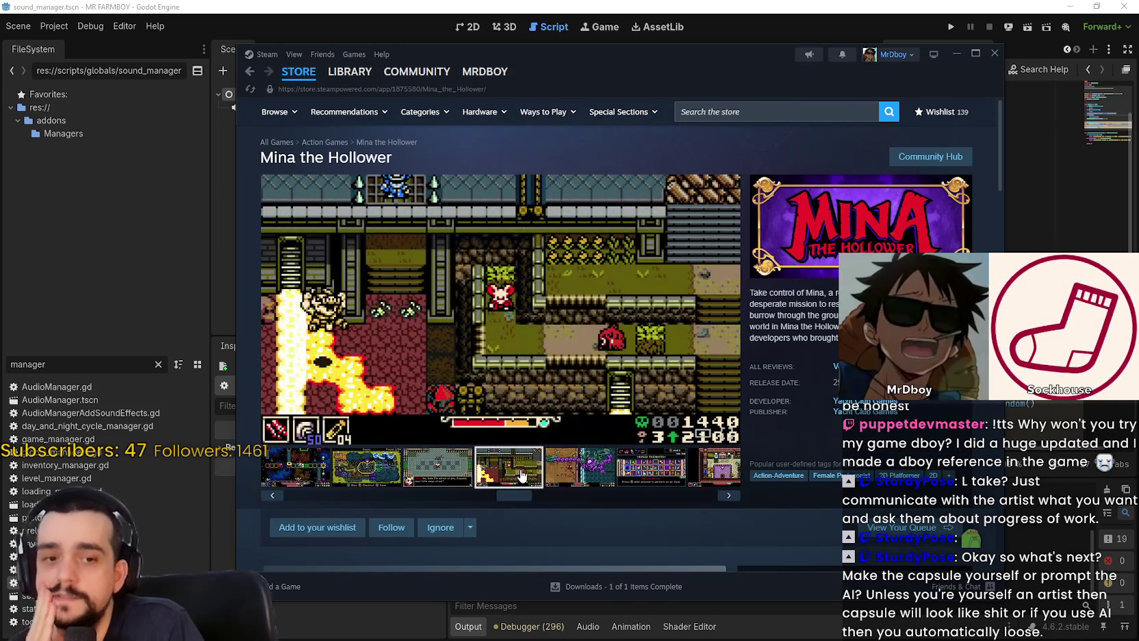
{"action": "left_click", "coordinate": [679, 479]}
{"action": "left_click", "coordinate": [660, 473]}
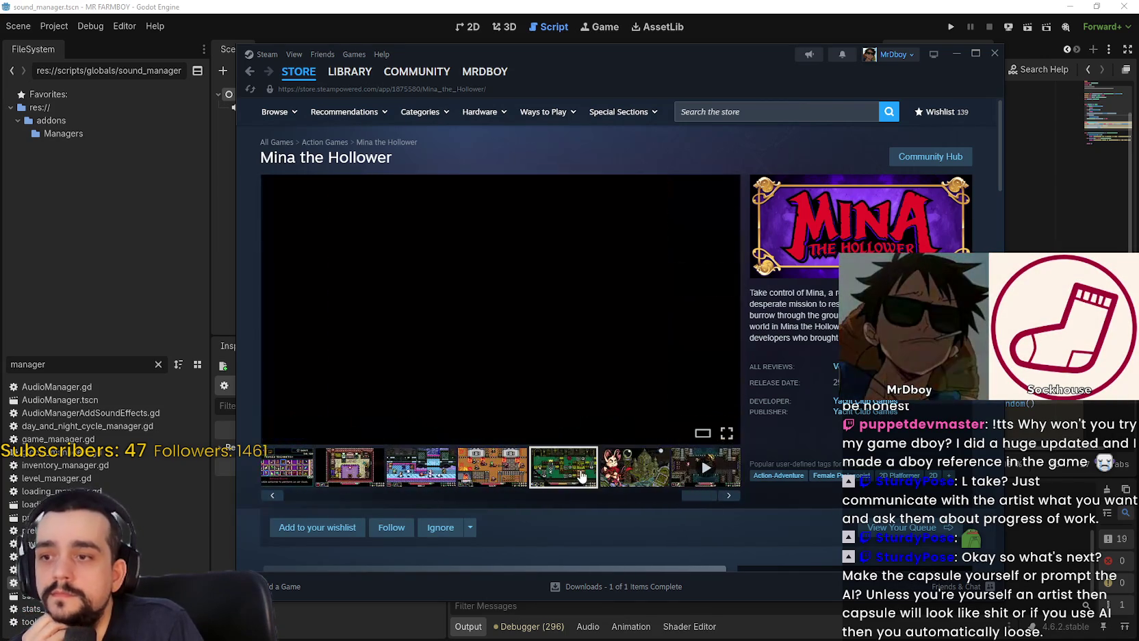
{"action": "left_click", "coordinate": [652, 471]}
{"action": "left_click", "coordinate": [653, 470]}
{"action": "left_click_drag", "start_coordinate": [691, 503], "coordinate": [290, 498]}
{"action": "left_click", "coordinate": [506, 473]}
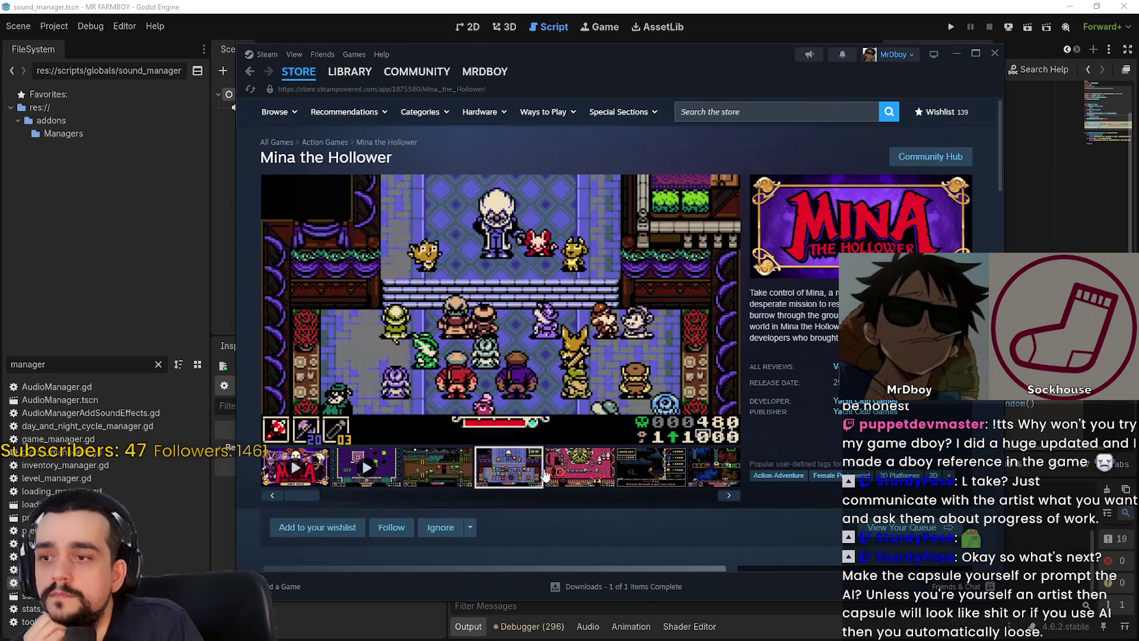
{"action": "left_click", "coordinate": [555, 472]}
{"action": "left_click", "coordinate": [637, 463]}
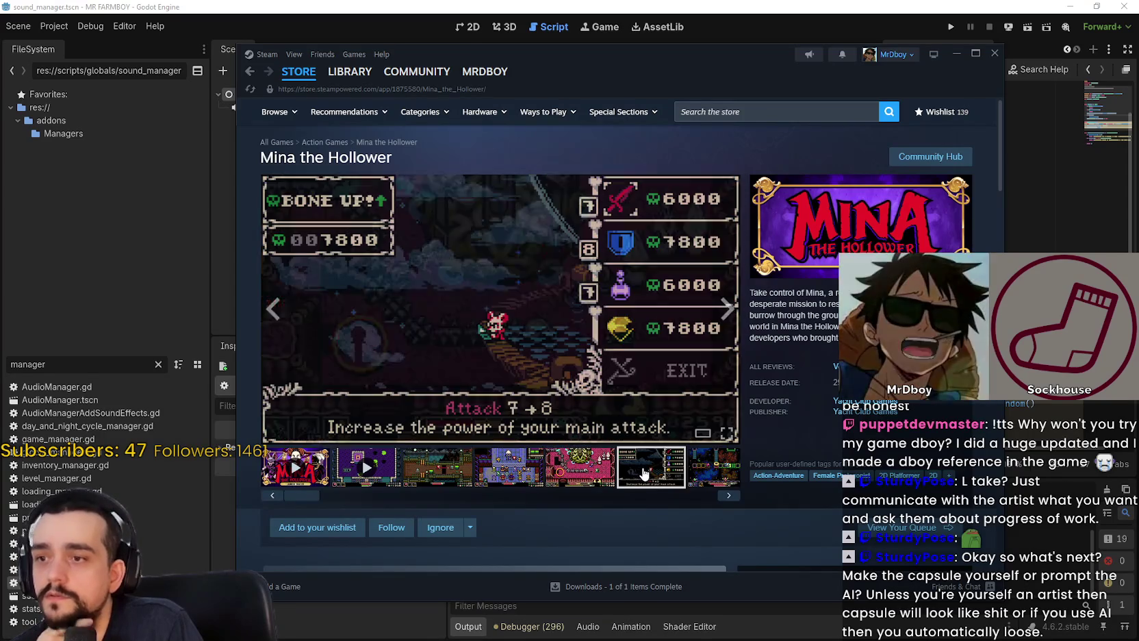
{"action": "left_click", "coordinate": [693, 472]}
{"action": "left_click", "coordinate": [664, 470]}
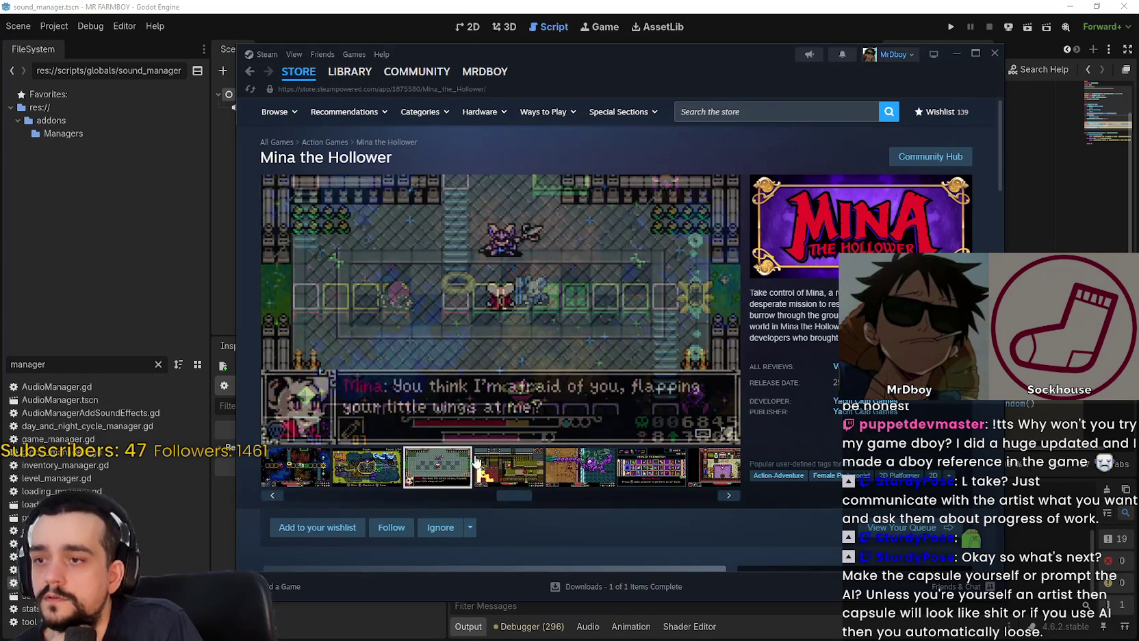
{"action": "left_click", "coordinate": [635, 468]}
{"action": "left_click", "coordinate": [683, 472]}
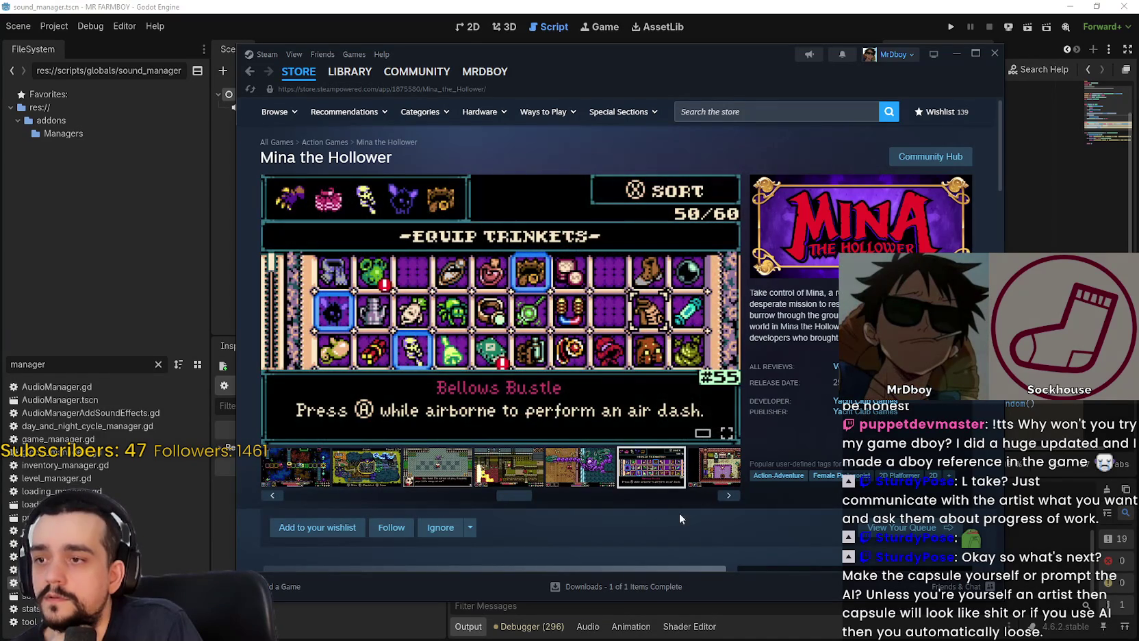
{"action": "left_click", "coordinate": [710, 485]}
{"action": "left_click", "coordinate": [670, 481]}
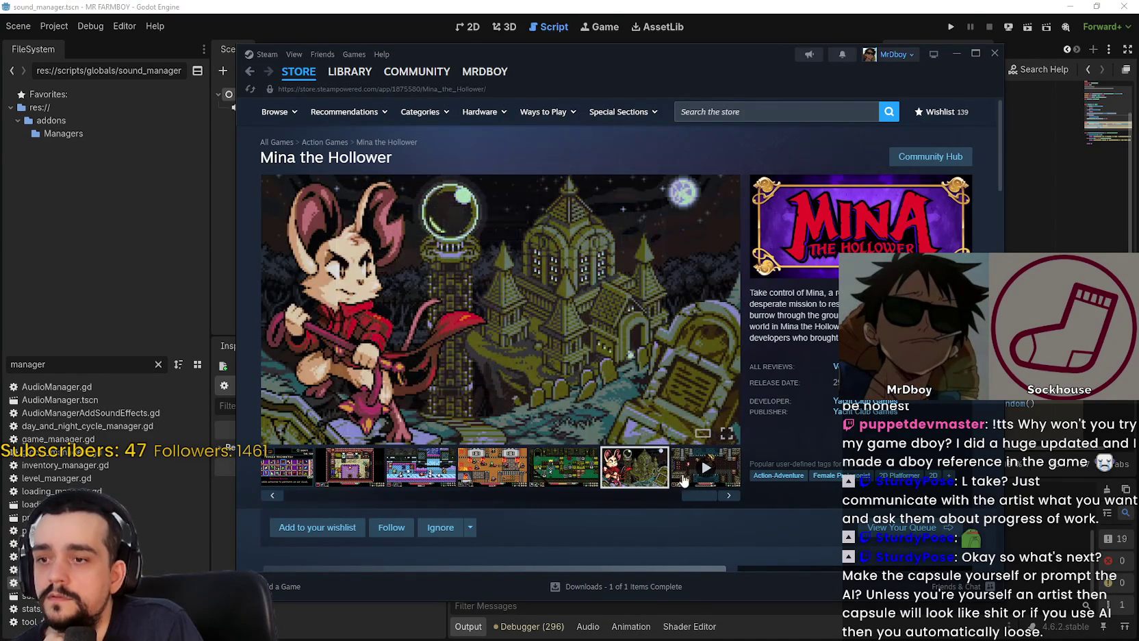
{"action": "left_click", "coordinate": [683, 483]}
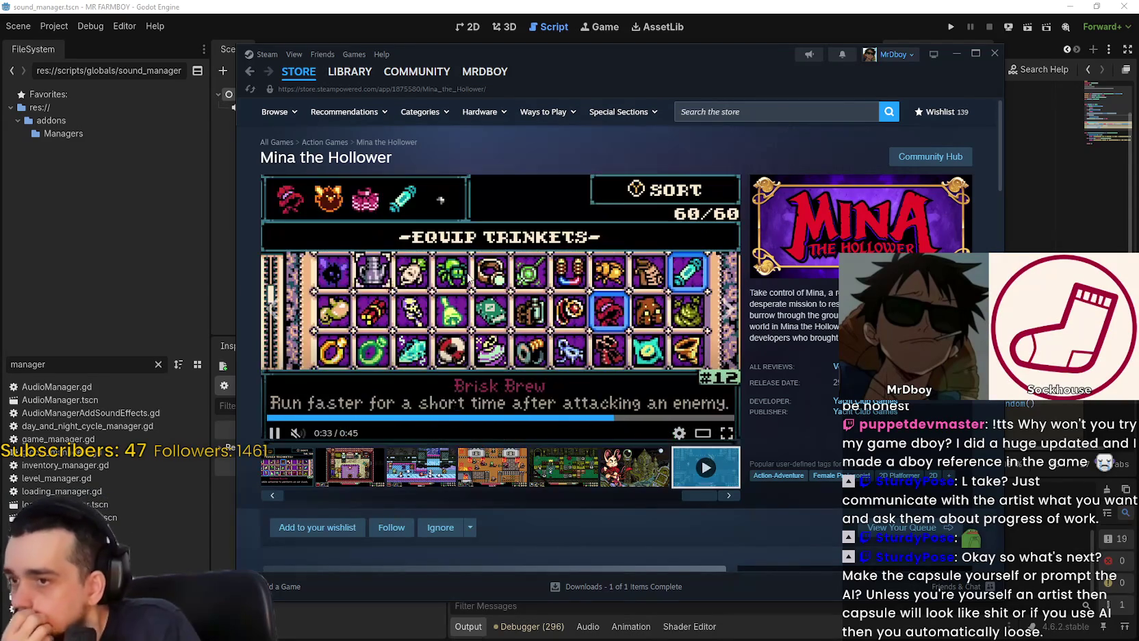
{"action": "scroll", "coordinate": [473, 276], "scroll_direction": "down", "scroll_amount": 4}
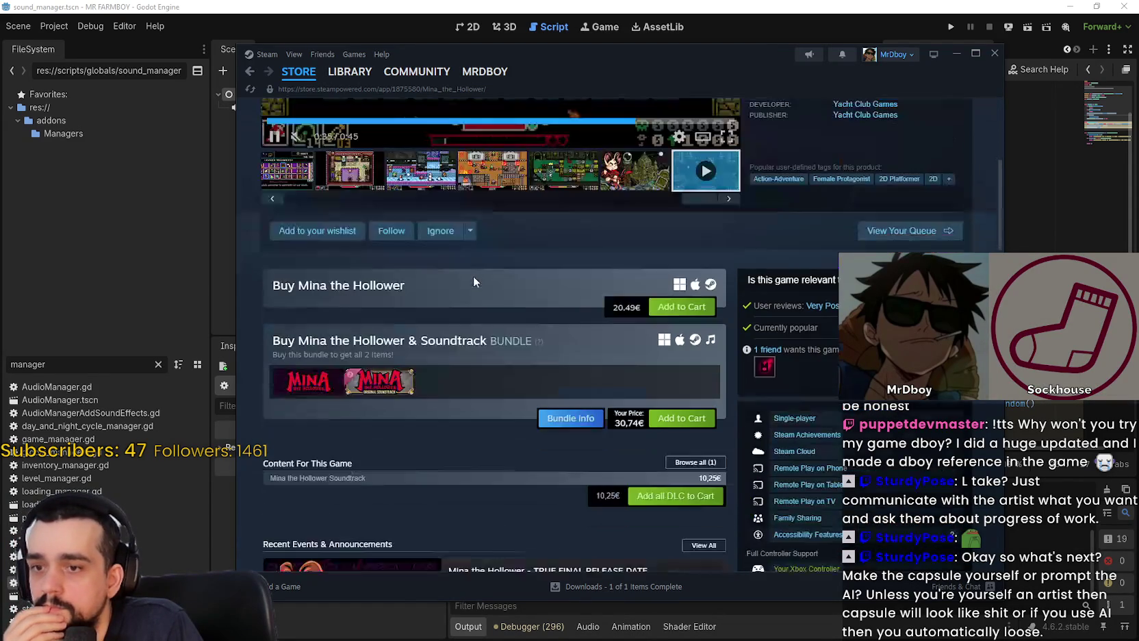
{"action": "scroll", "coordinate": [377, 395], "scroll_direction": "down", "scroll_amount": 6}
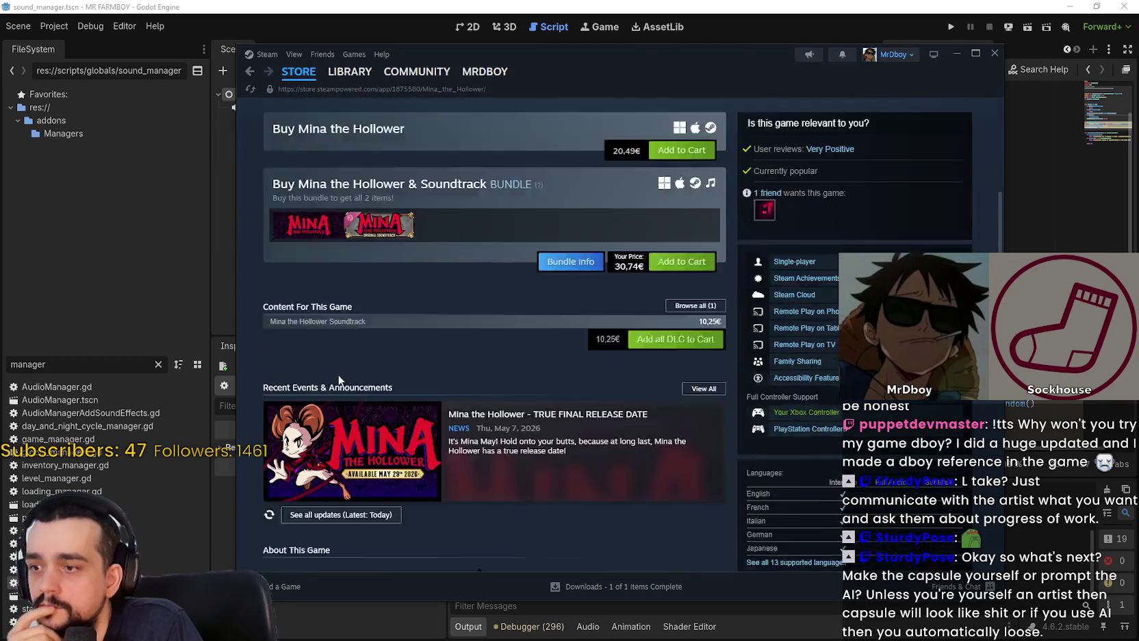
{"action": "scroll", "coordinate": [489, 412], "scroll_direction": "down", "scroll_amount": 4}
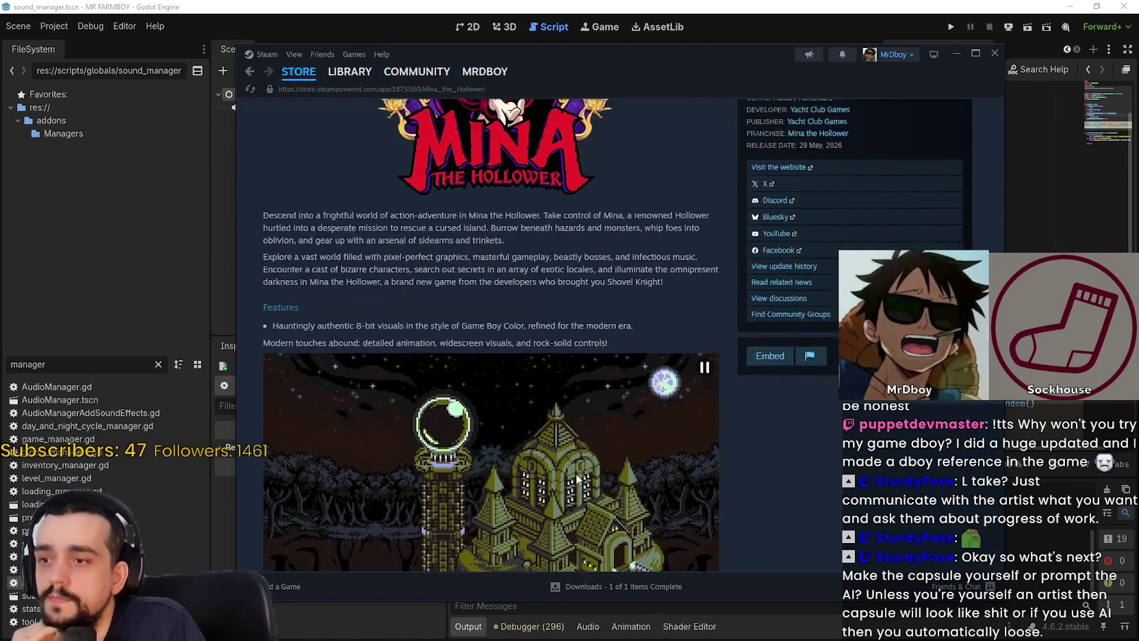
{"action": "scroll", "coordinate": [576, 474], "scroll_direction": "up", "scroll_amount": 3}
{"action": "scroll", "coordinate": [534, 405], "scroll_direction": "up", "scroll_amount": 4}
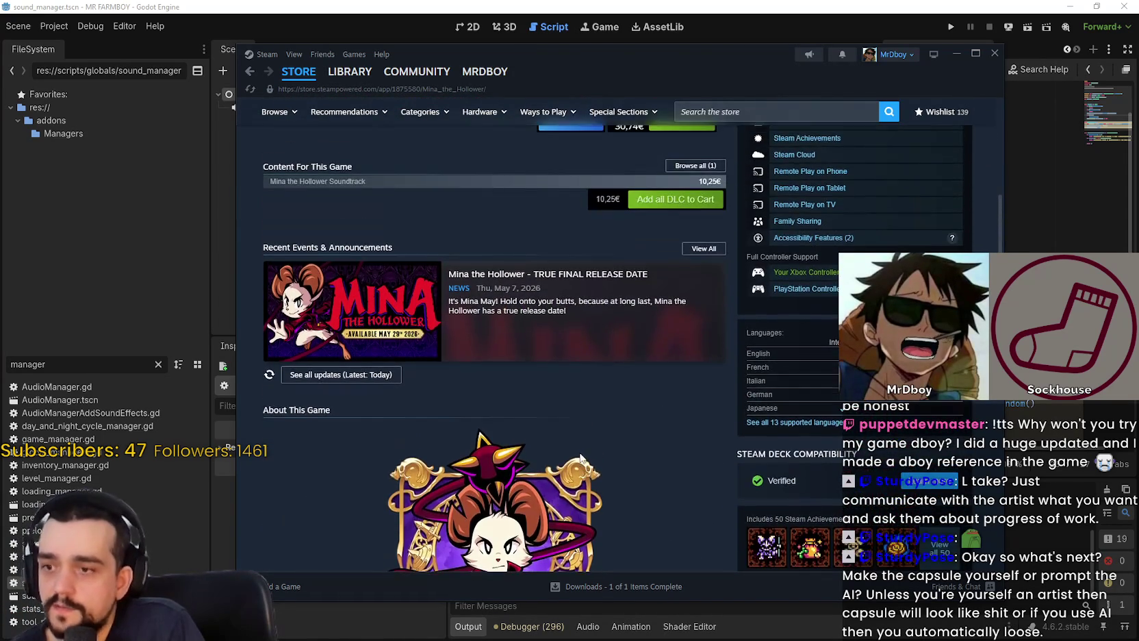
{"action": "scroll", "coordinate": [458, 281], "scroll_direction": "down", "scroll_amount": 3}
{"action": "scroll", "coordinate": [556, 395], "scroll_direction": "down", "scroll_amount": 2}
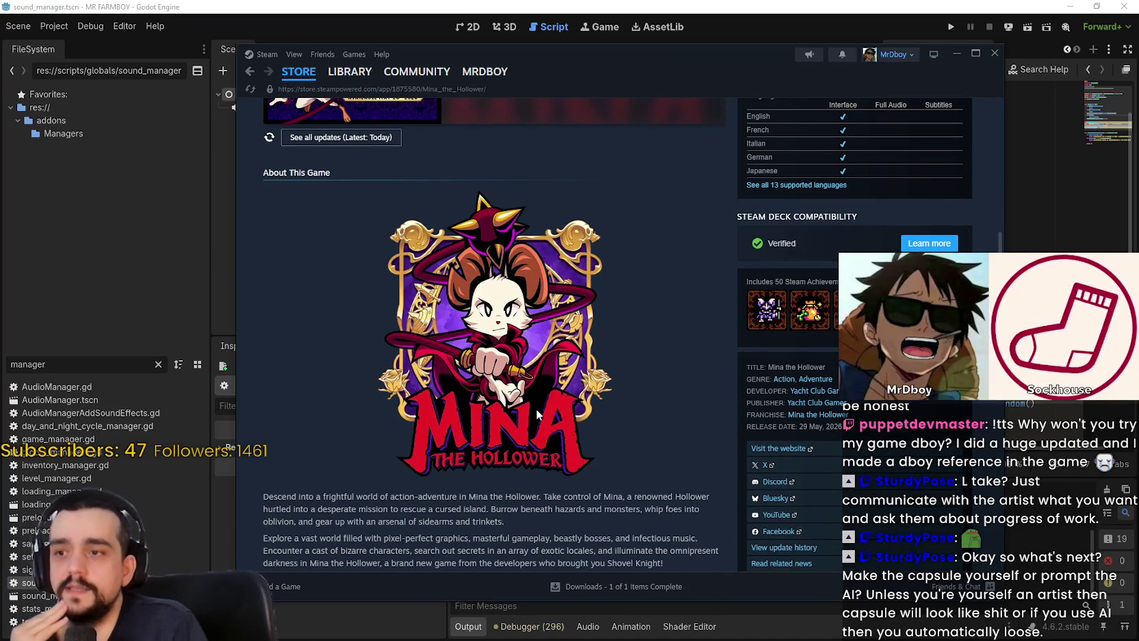
{"action": "scroll", "coordinate": [538, 409], "scroll_direction": "up", "scroll_amount": 4}
{"action": "scroll", "coordinate": [538, 408], "scroll_direction": "up", "scroll_amount": 1}
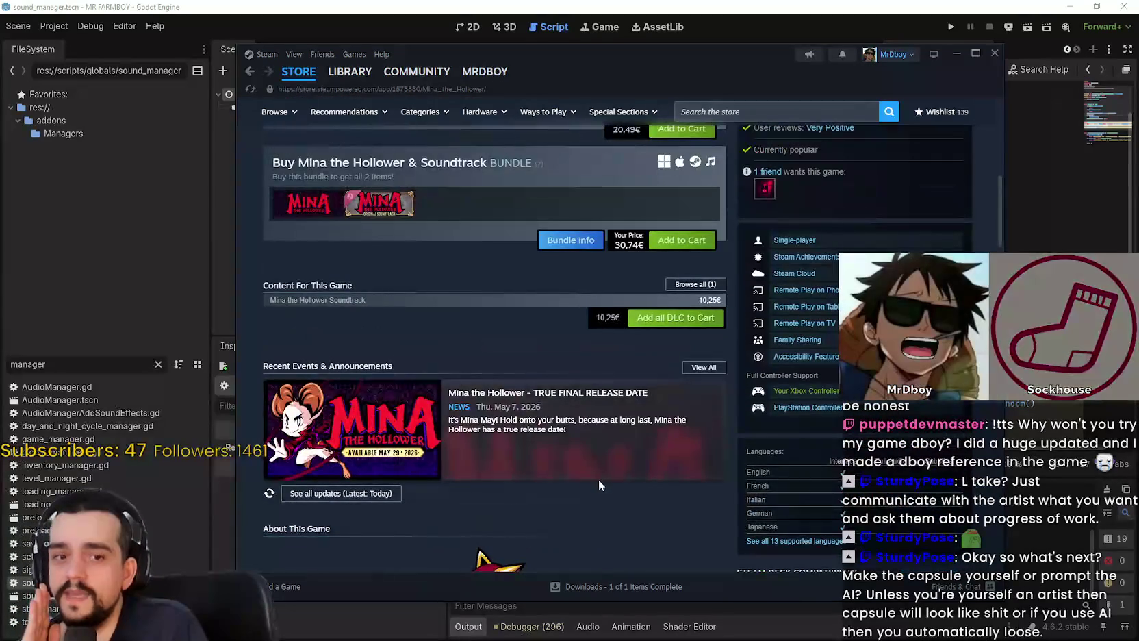
{"action": "scroll", "coordinate": [573, 436], "scroll_direction": "up", "scroll_amount": 7}
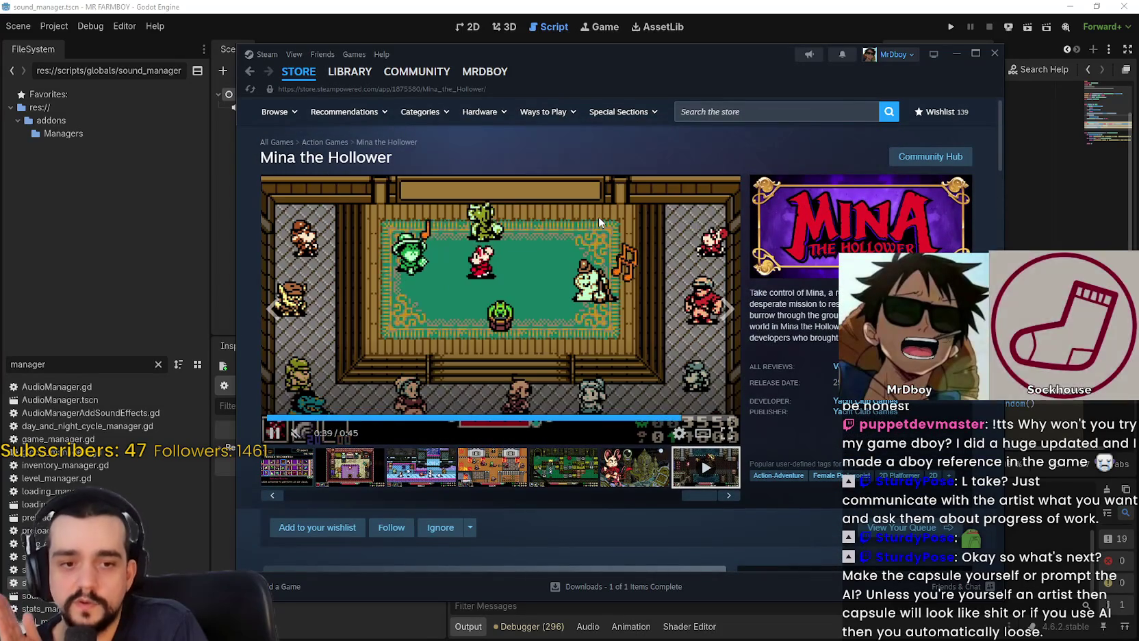
{"action": "scroll", "coordinate": [593, 220], "scroll_direction": "down", "scroll_amount": 10}
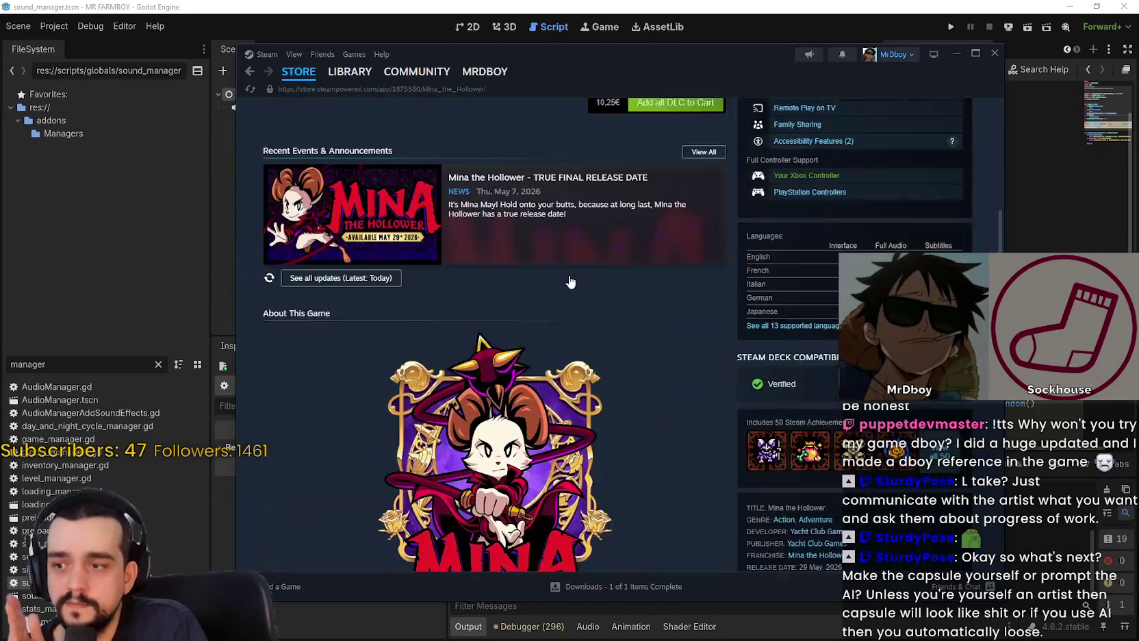
{"action": "scroll", "coordinate": [628, 410], "scroll_direction": "down", "scroll_amount": 8}
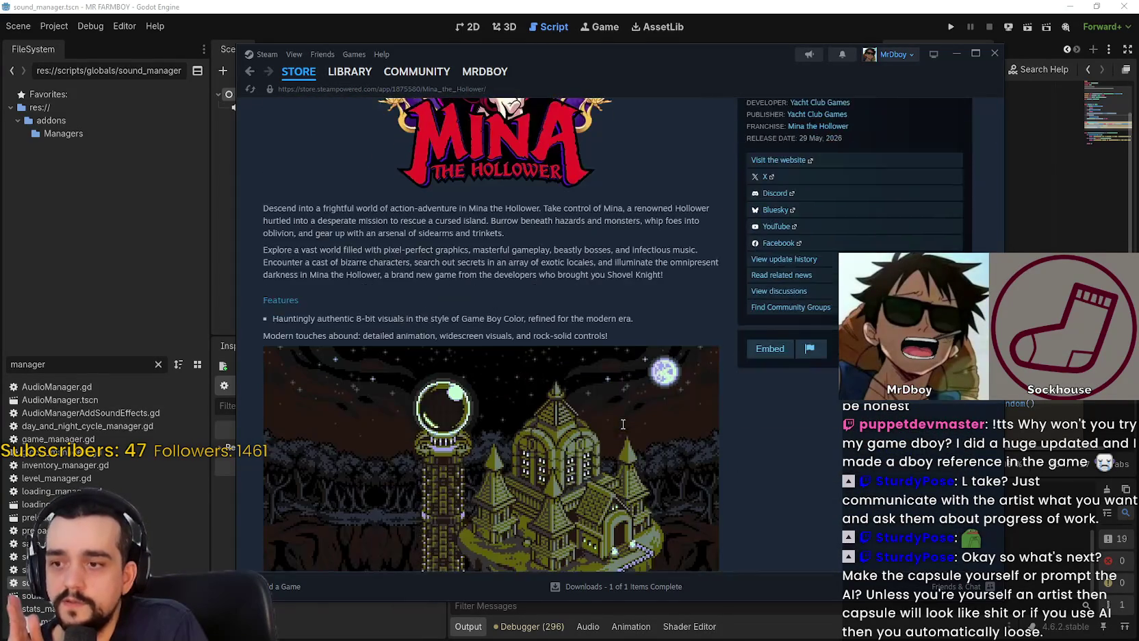
{"action": "scroll", "coordinate": [637, 423], "scroll_direction": "down", "scroll_amount": 6}
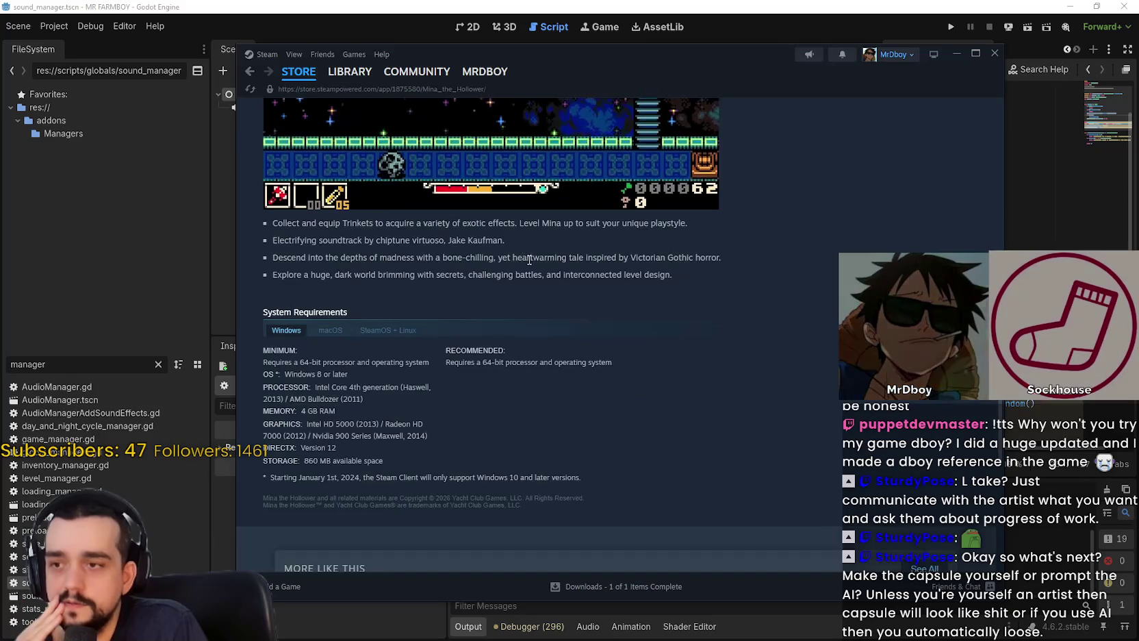
{"action": "scroll", "coordinate": [520, 246], "scroll_direction": "up", "scroll_amount": 6}
{"action": "scroll", "coordinate": [739, 497], "scroll_direction": "up", "scroll_amount": 8}
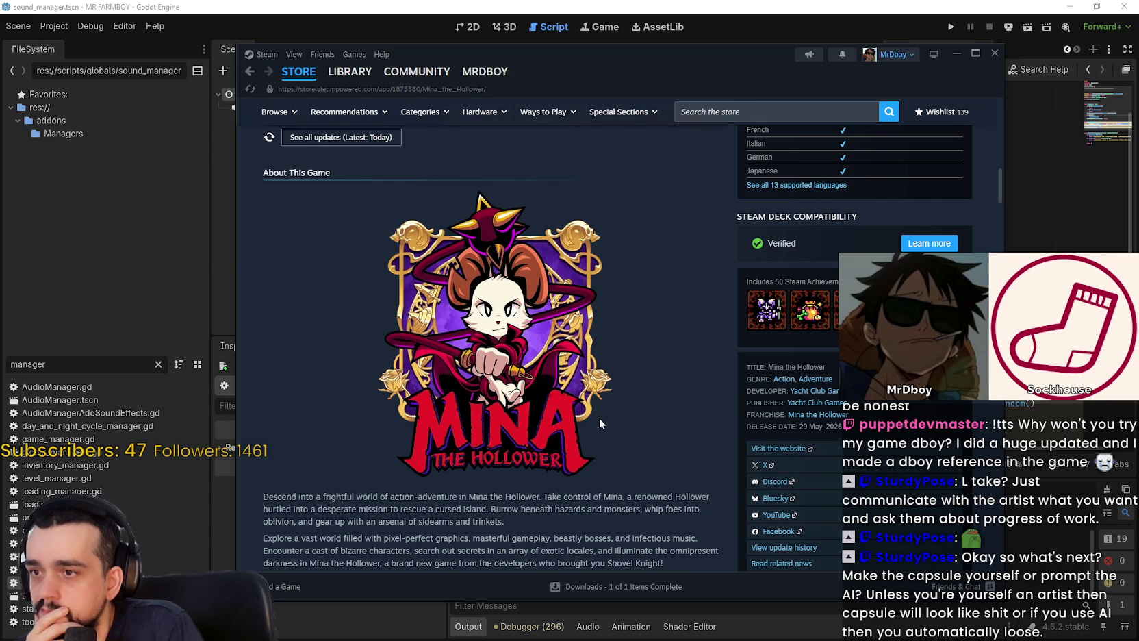
{"action": "scroll", "coordinate": [600, 419], "scroll_direction": "up", "scroll_amount": 10}
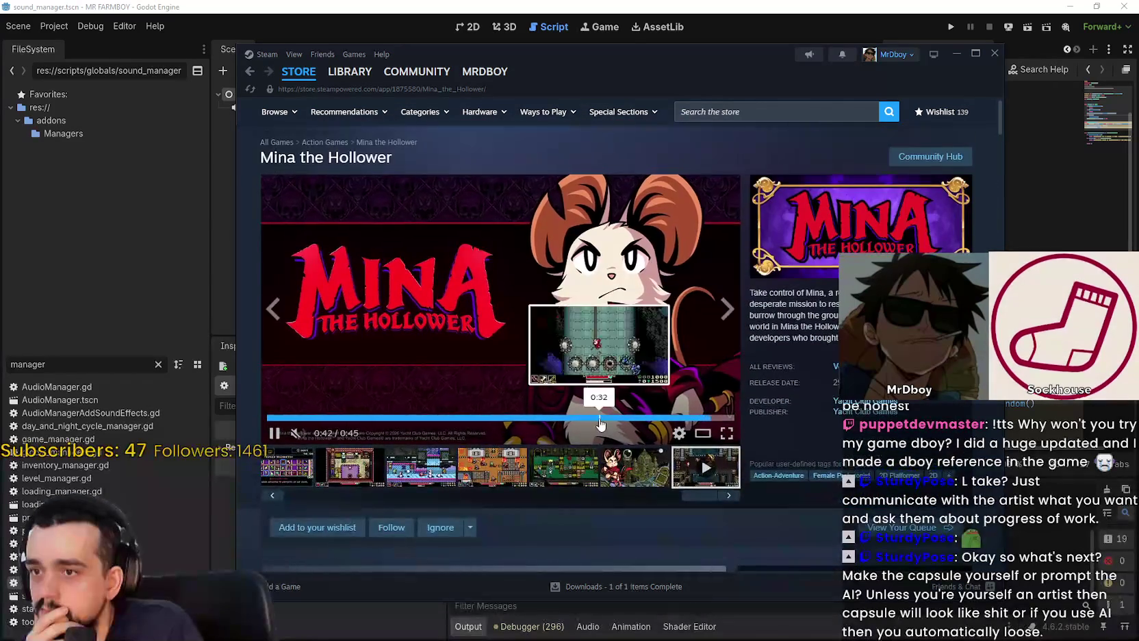
{"action": "scroll", "coordinate": [597, 418], "scroll_direction": "down", "scroll_amount": 10}
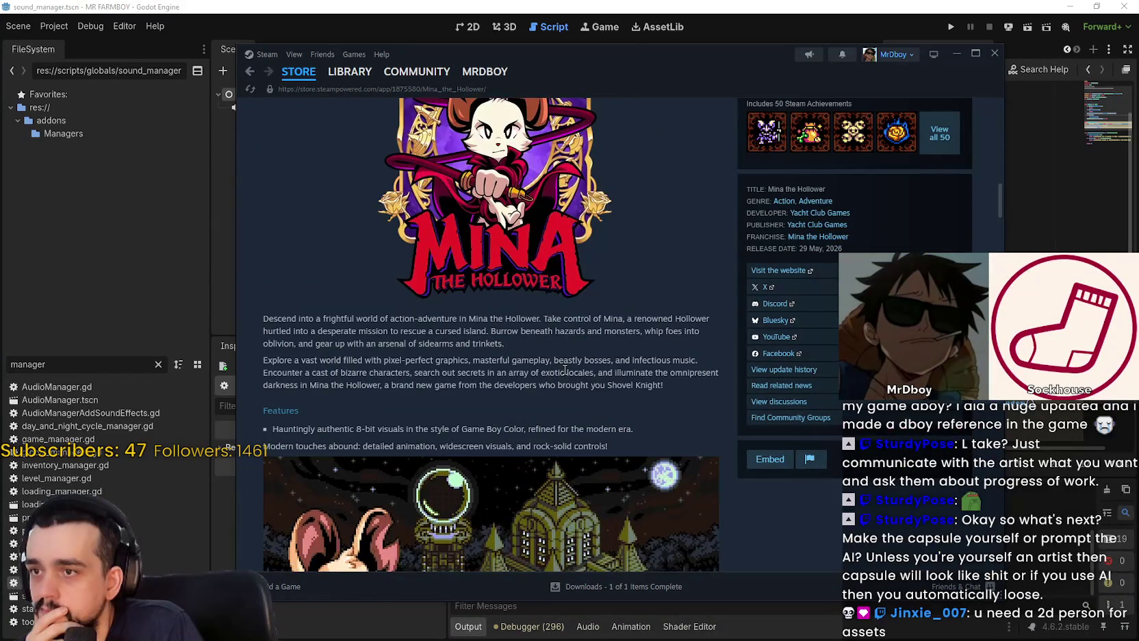
{"action": "scroll", "coordinate": [568, 383], "scroll_direction": "down", "scroll_amount": 5}
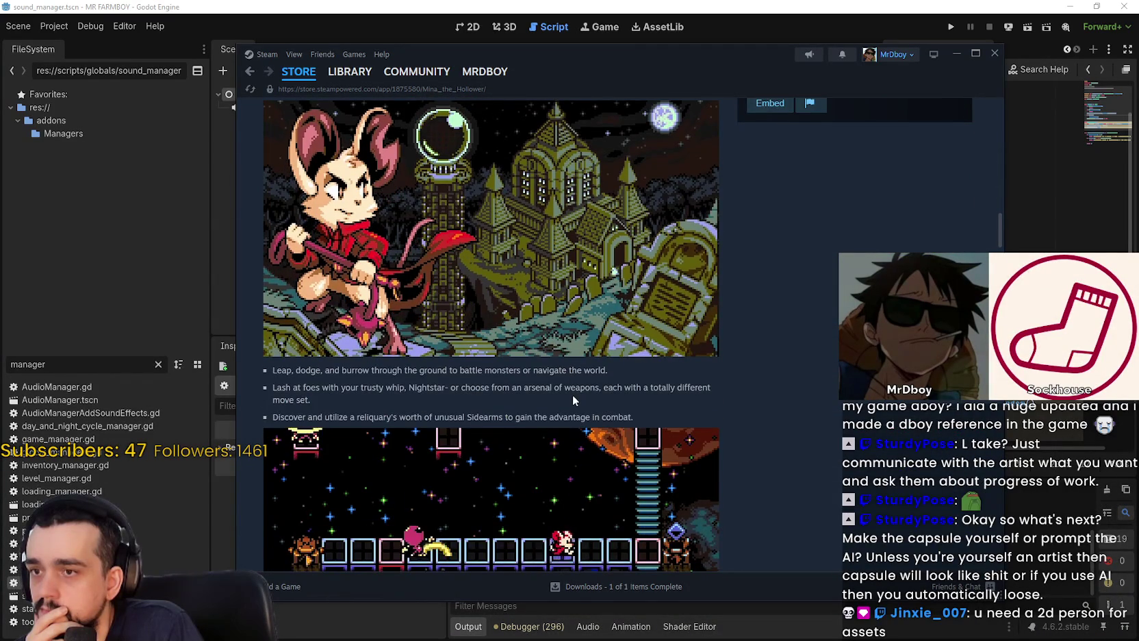
{"action": "scroll", "coordinate": [572, 395], "scroll_direction": "up", "scroll_amount": 1}
{"action": "scroll", "coordinate": [567, 390], "scroll_direction": "down", "scroll_amount": 4}
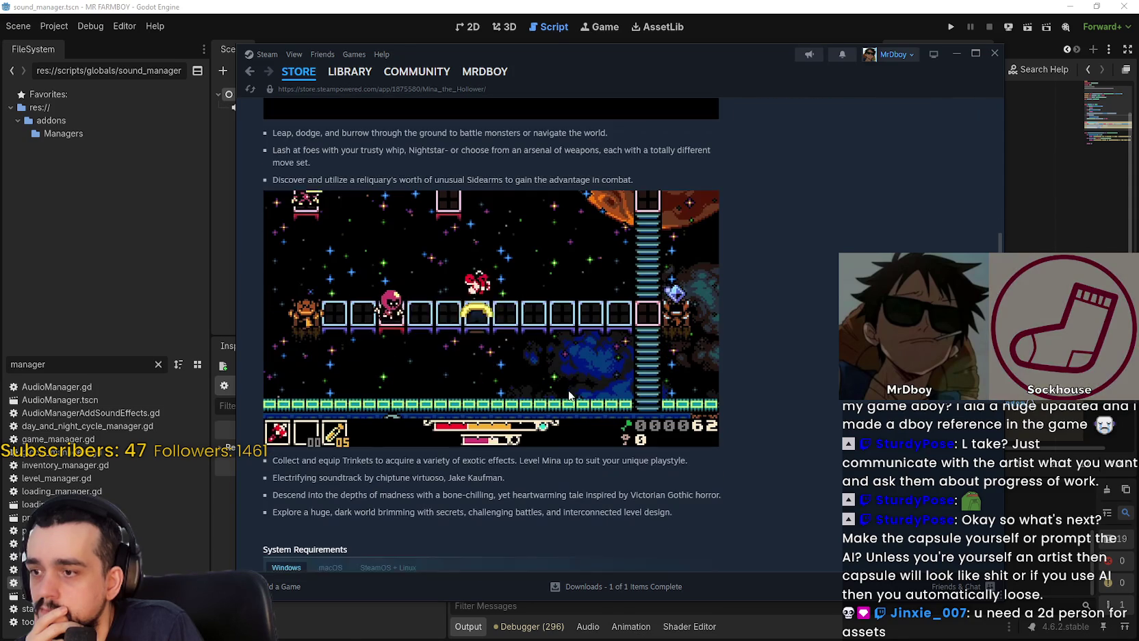
{"action": "scroll", "coordinate": [416, 423], "scroll_direction": "down", "scroll_amount": 1}
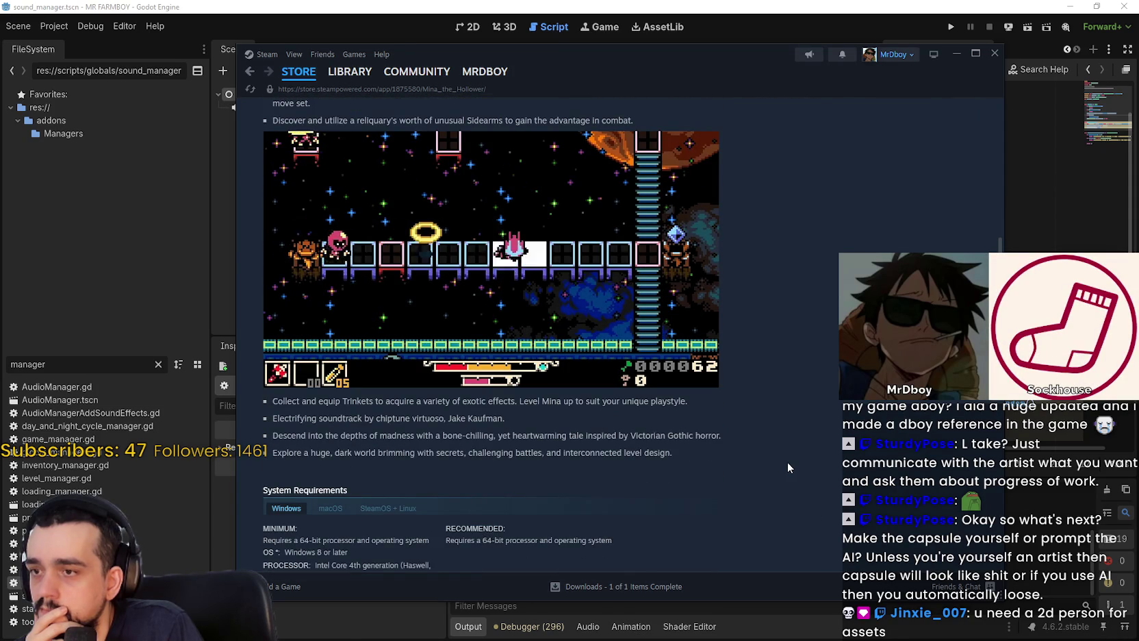
{"action": "scroll", "coordinate": [787, 460], "scroll_direction": "up", "scroll_amount": 15}
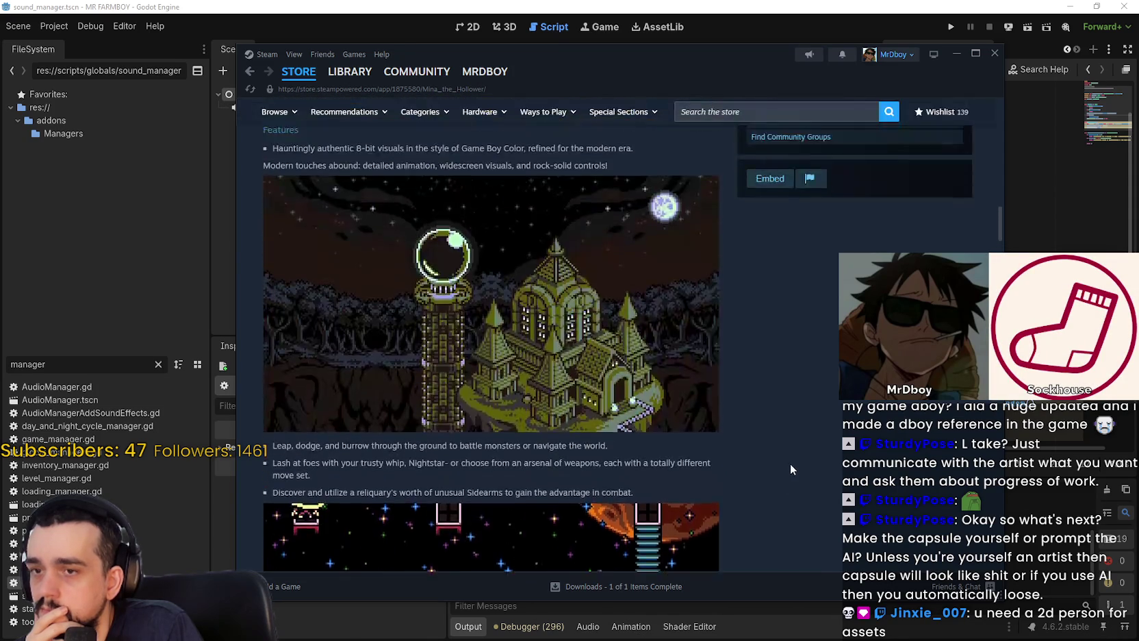
{"action": "scroll", "coordinate": [787, 464], "scroll_direction": "up", "scroll_amount": 8}
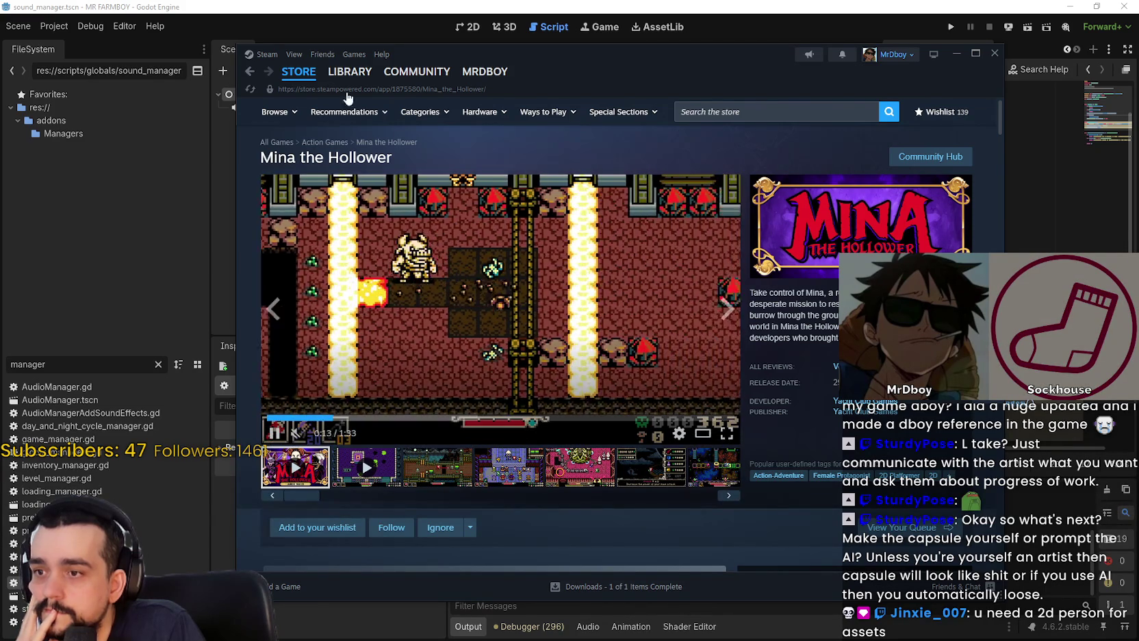
- Go to the Mina the Hollower community hub using the store page's Community Hub button
{"action": "mouse_move", "coordinate": [299, 79]}
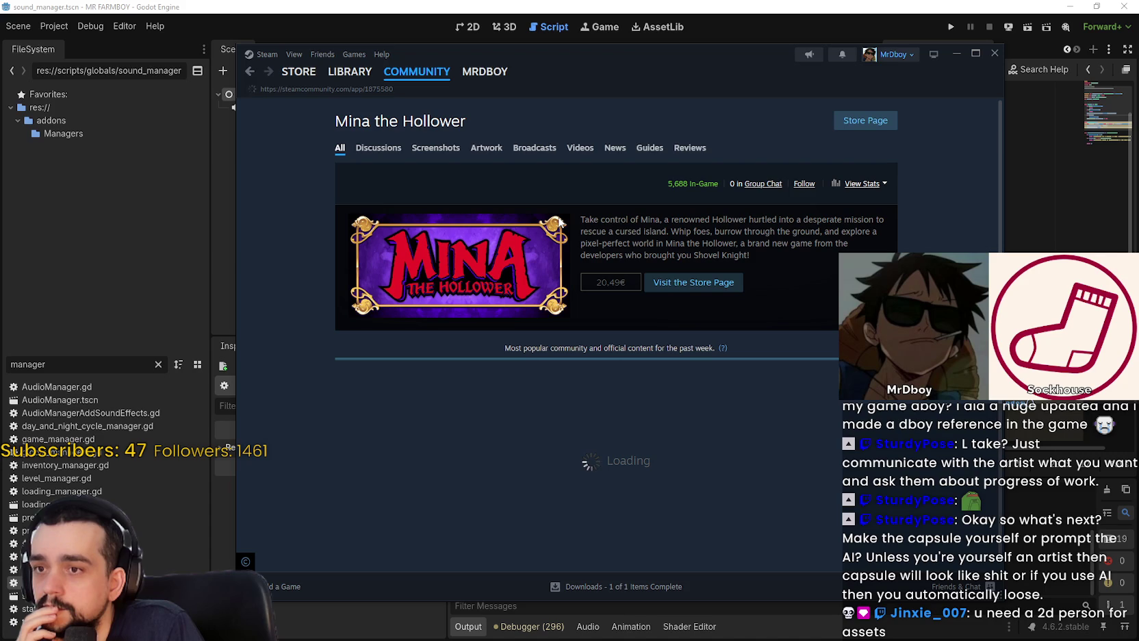
{"action": "scroll", "coordinate": [932, 440], "scroll_direction": "down", "scroll_amount": 10}
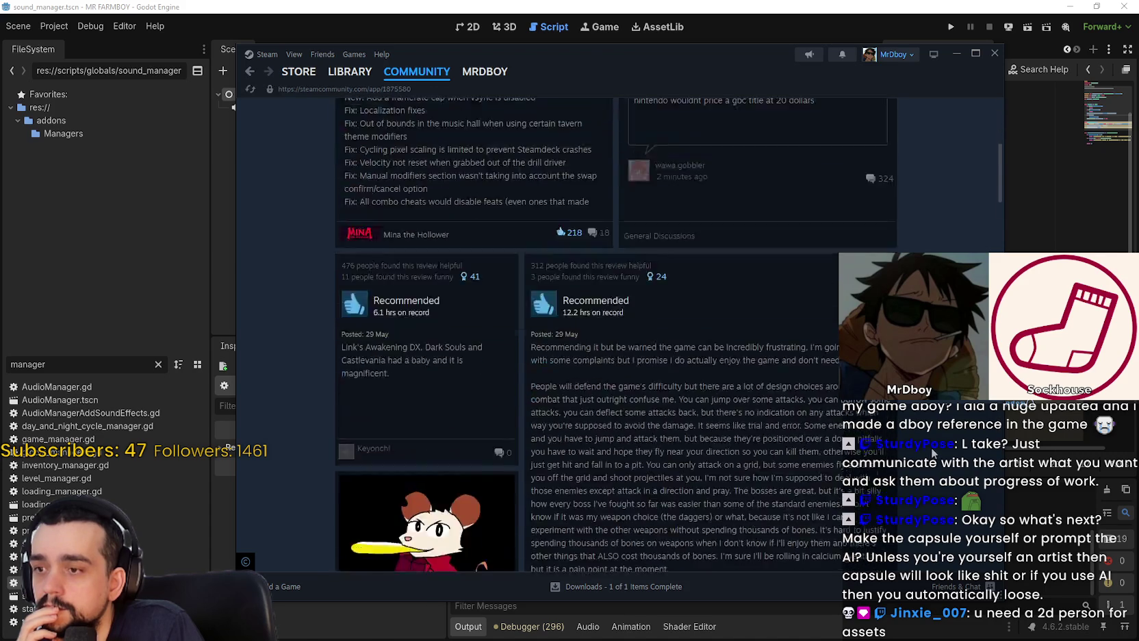
{"action": "scroll", "coordinate": [932, 443], "scroll_direction": "down", "scroll_amount": 15}
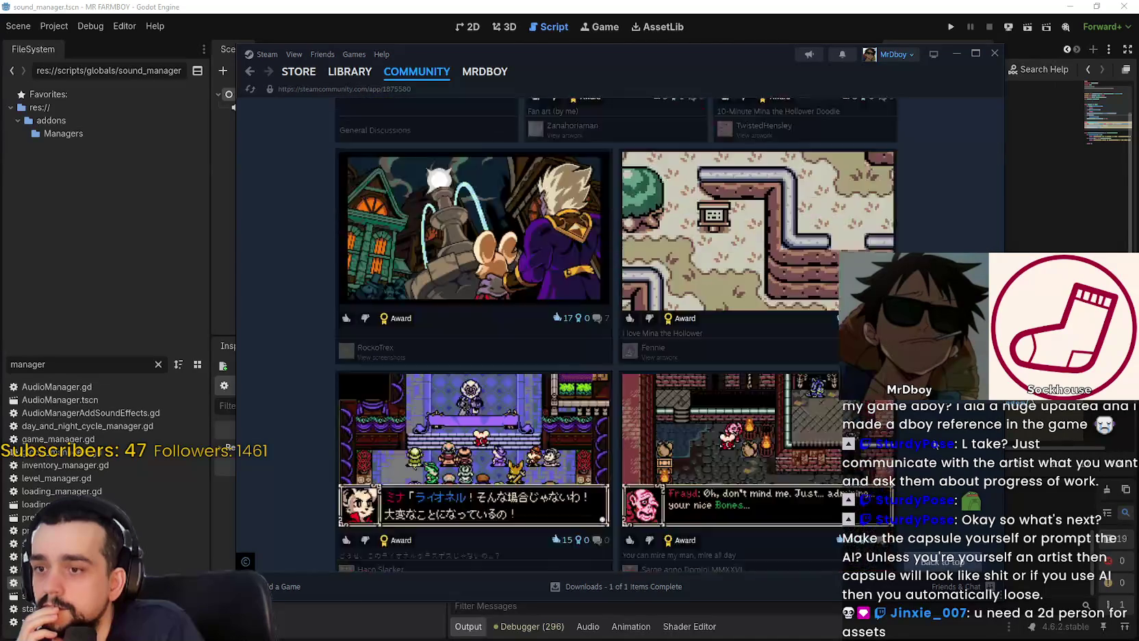
{"action": "scroll", "coordinate": [932, 438], "scroll_direction": "down", "scroll_amount": 10}
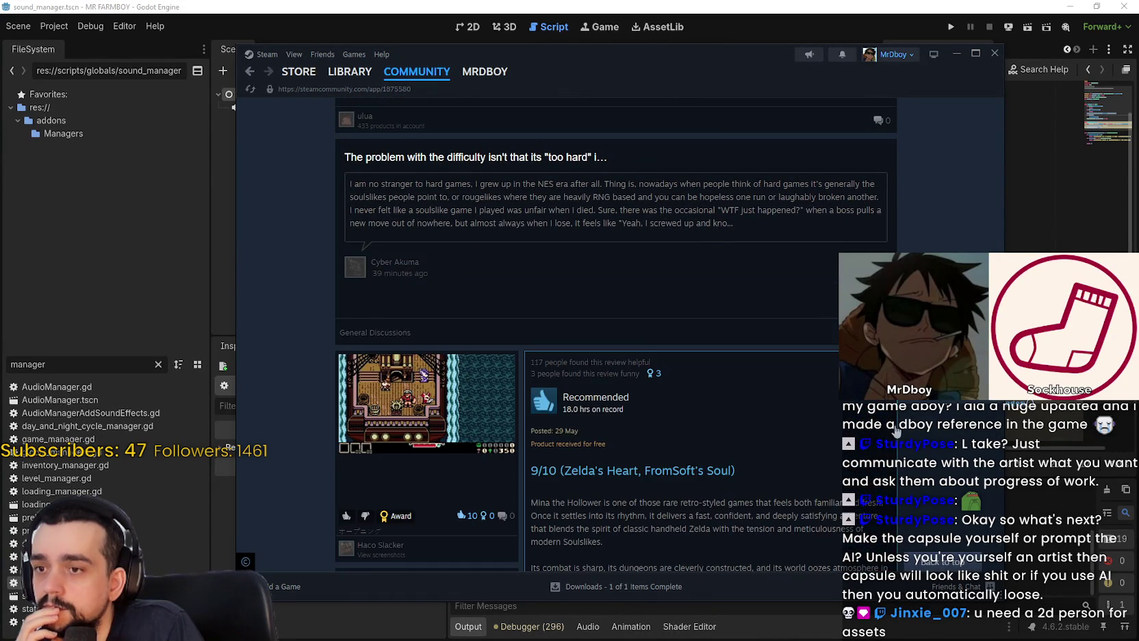
{"action": "scroll", "coordinate": [902, 404], "scroll_direction": "down", "scroll_amount": 5}
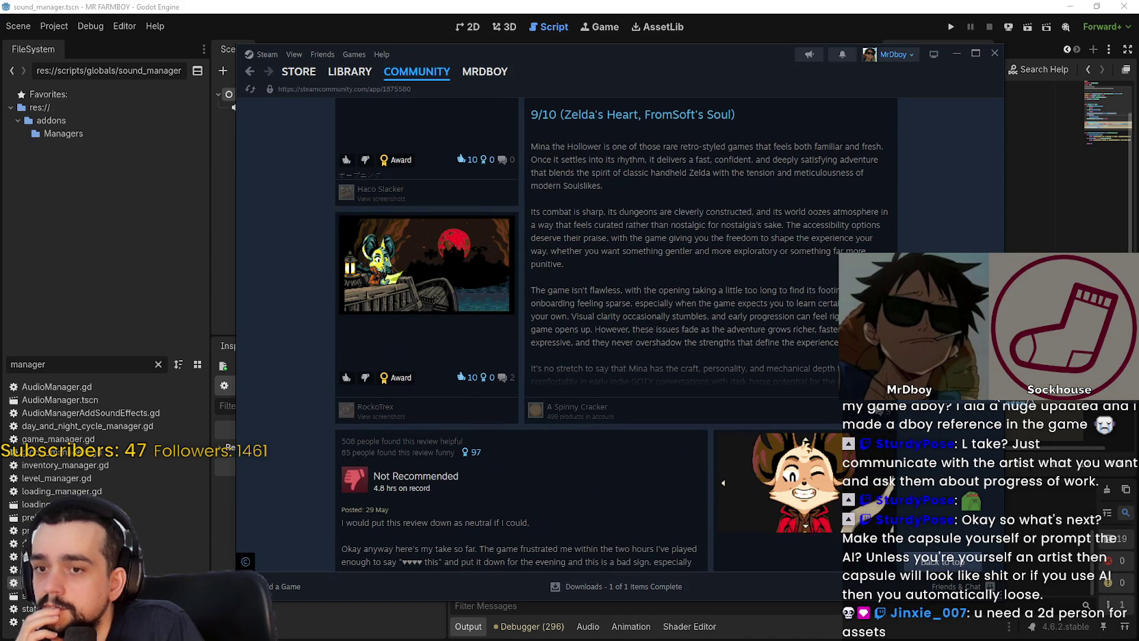
{"action": "scroll", "coordinate": [979, 410], "scroll_direction": "down", "scroll_amount": 4}
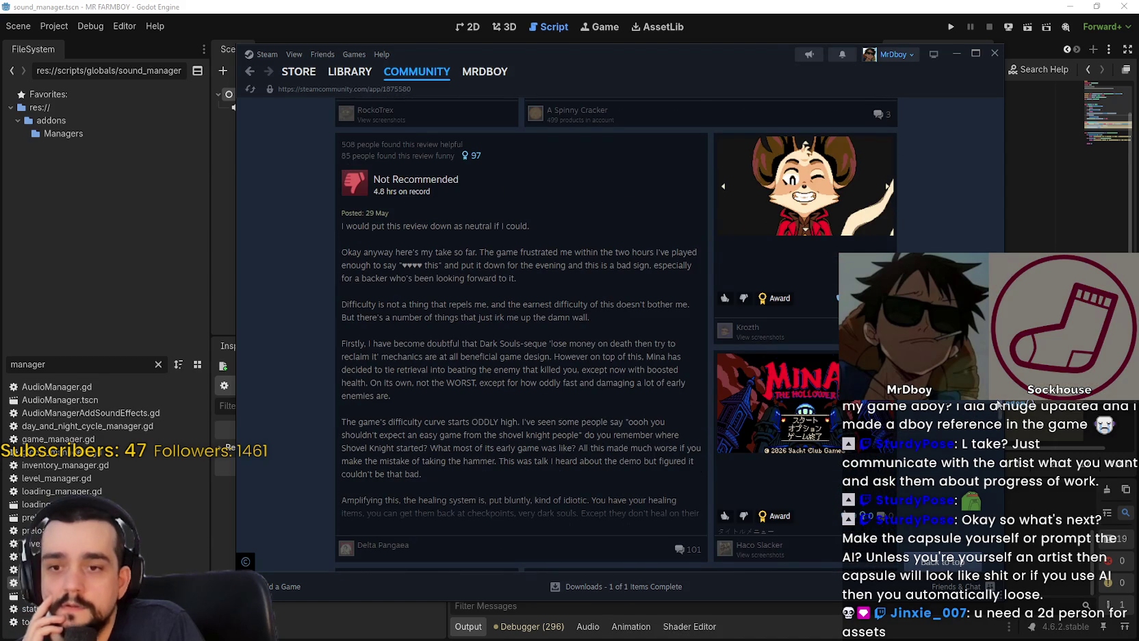
{"action": "left_click_drag", "start_coordinate": [1001, 423], "coordinate": [978, 88]}
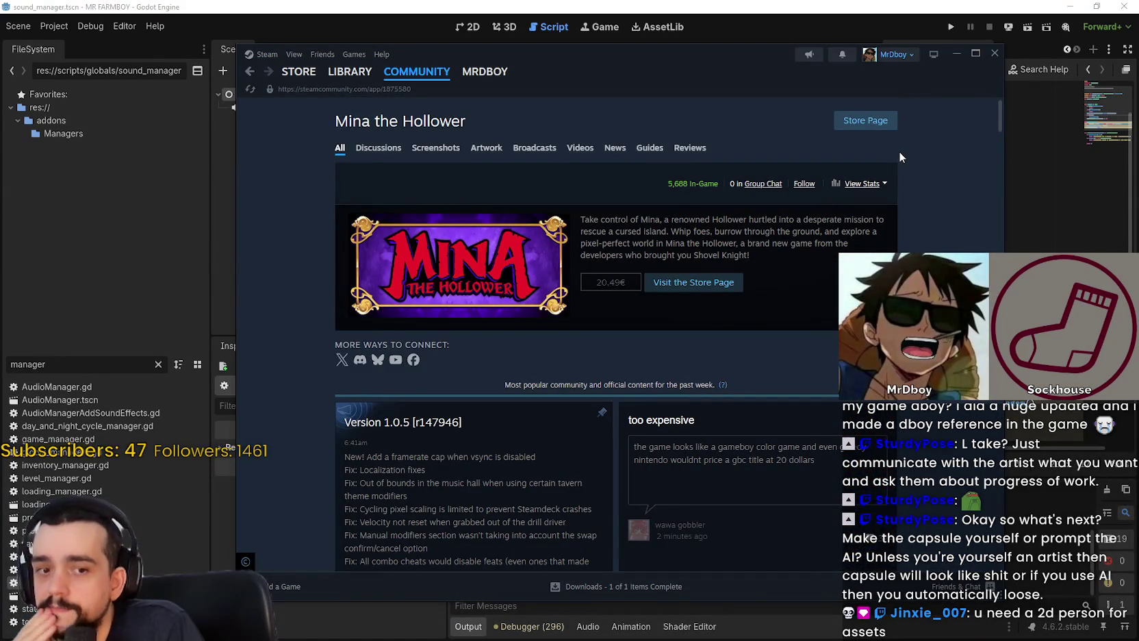
{"action": "left_click", "coordinate": [885, 121]}
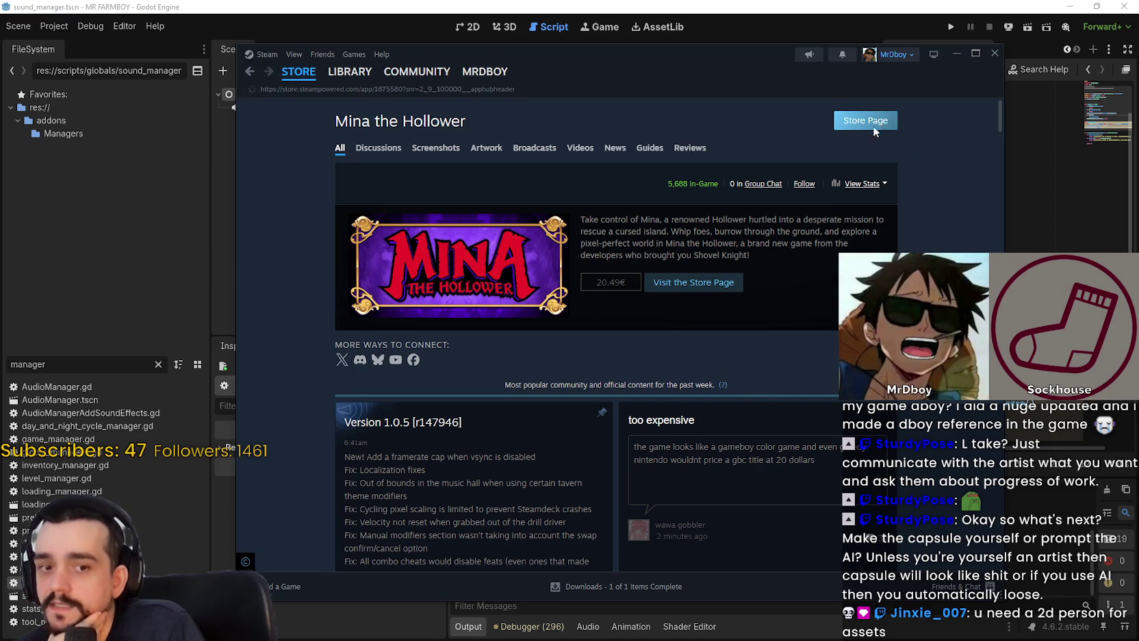
- Browse the Shovel Knight developer page through its games, soundtracks and New Releases
{"action": "left_click", "coordinate": [509, 467]}
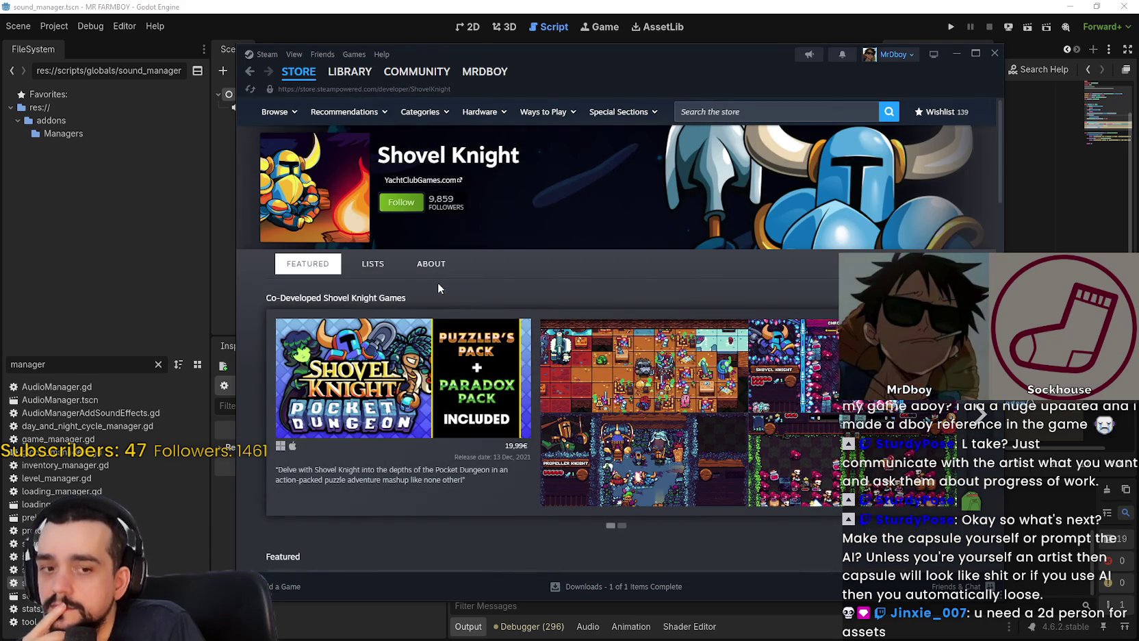
{"action": "mouse_move", "coordinate": [443, 385]}
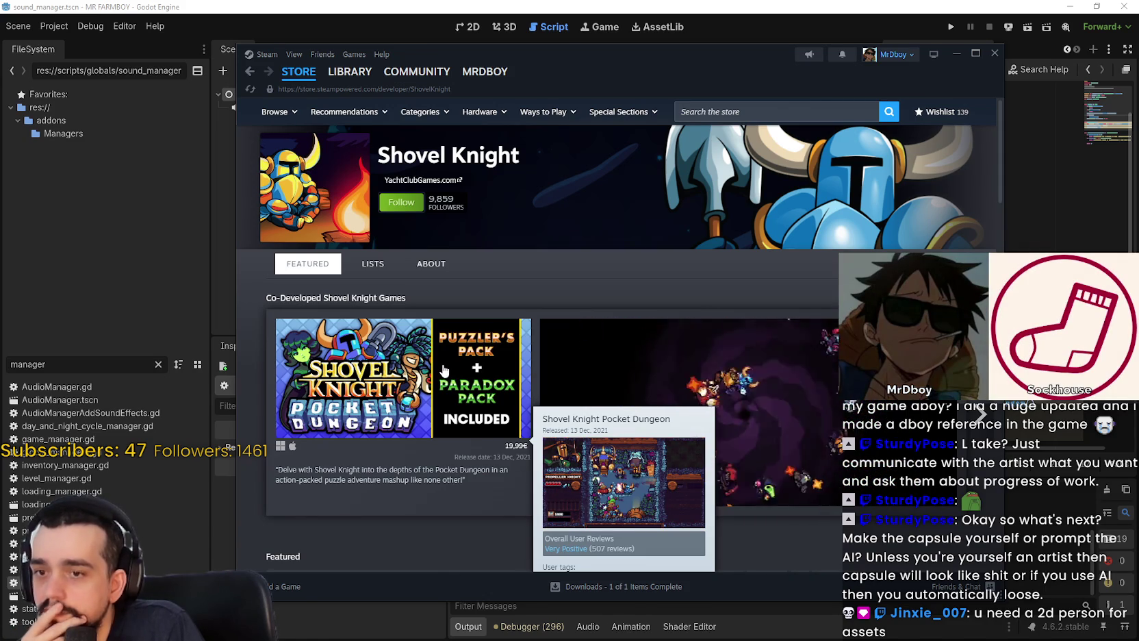
{"action": "scroll", "coordinate": [442, 368], "scroll_direction": "down", "scroll_amount": 5}
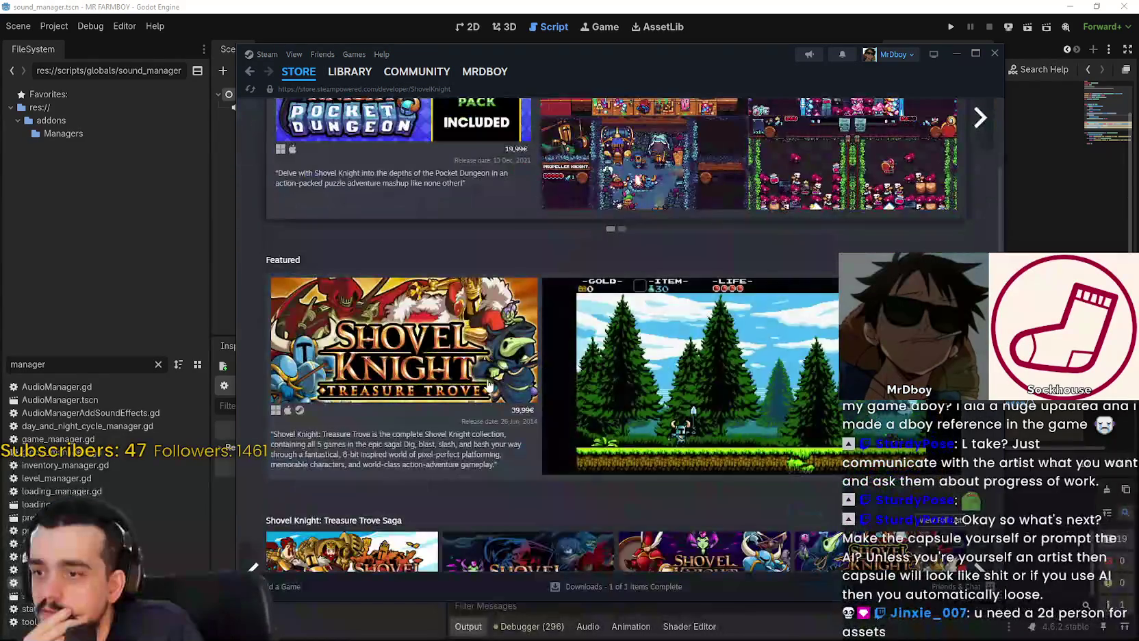
{"action": "scroll", "coordinate": [482, 369], "scroll_direction": "down", "scroll_amount": 2}
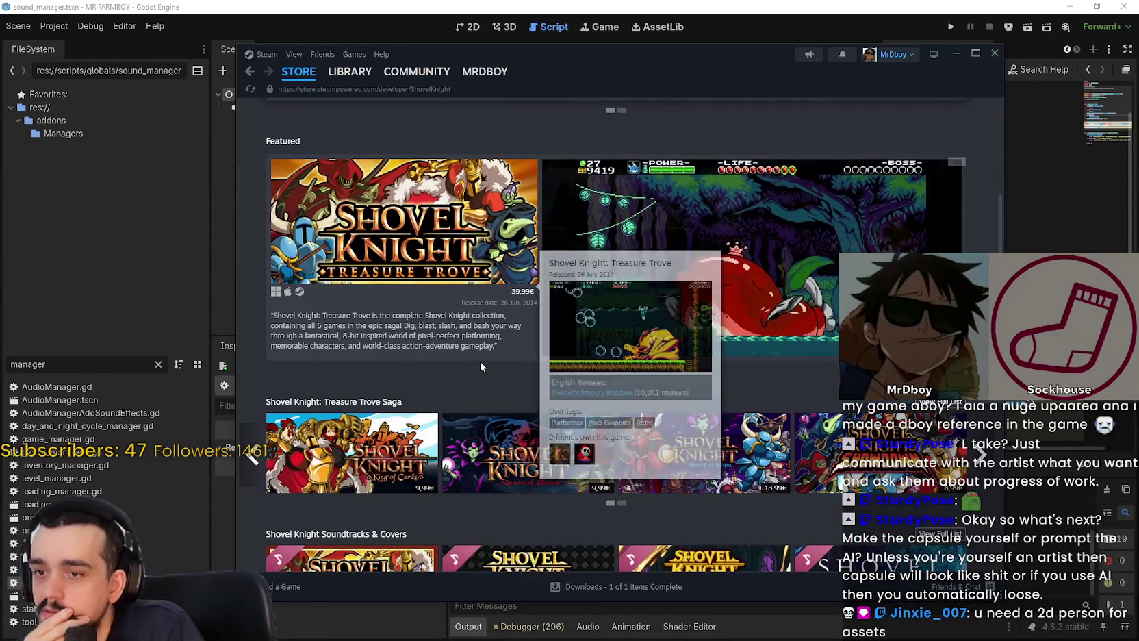
{"action": "scroll", "coordinate": [479, 365], "scroll_direction": "down", "scroll_amount": 2}
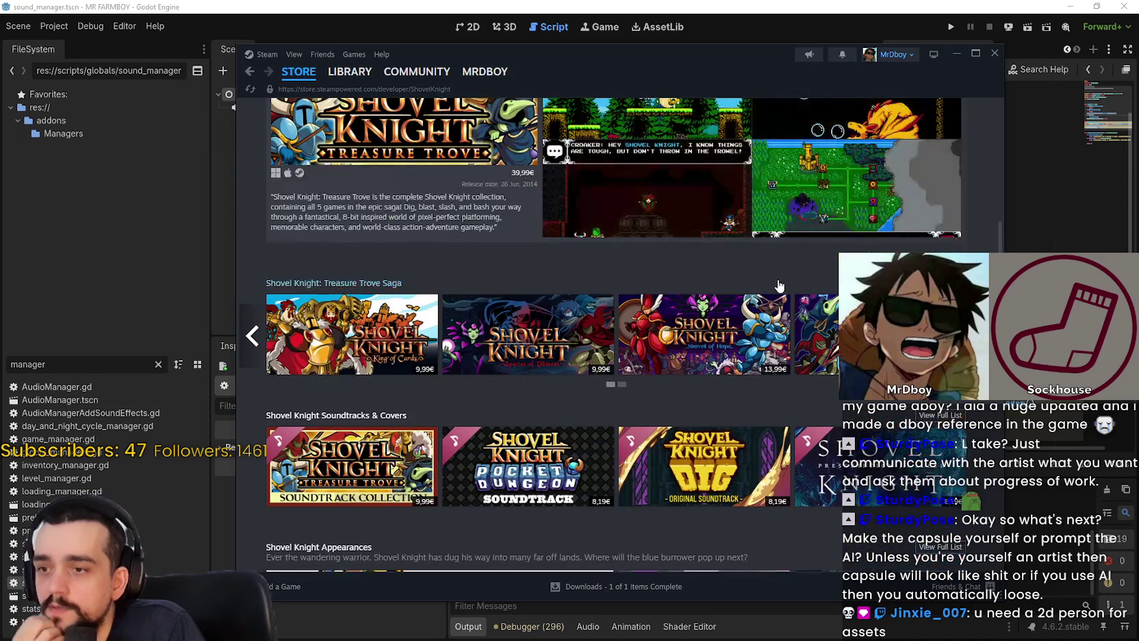
{"action": "scroll", "coordinate": [705, 308], "scroll_direction": "down", "scroll_amount": 3}
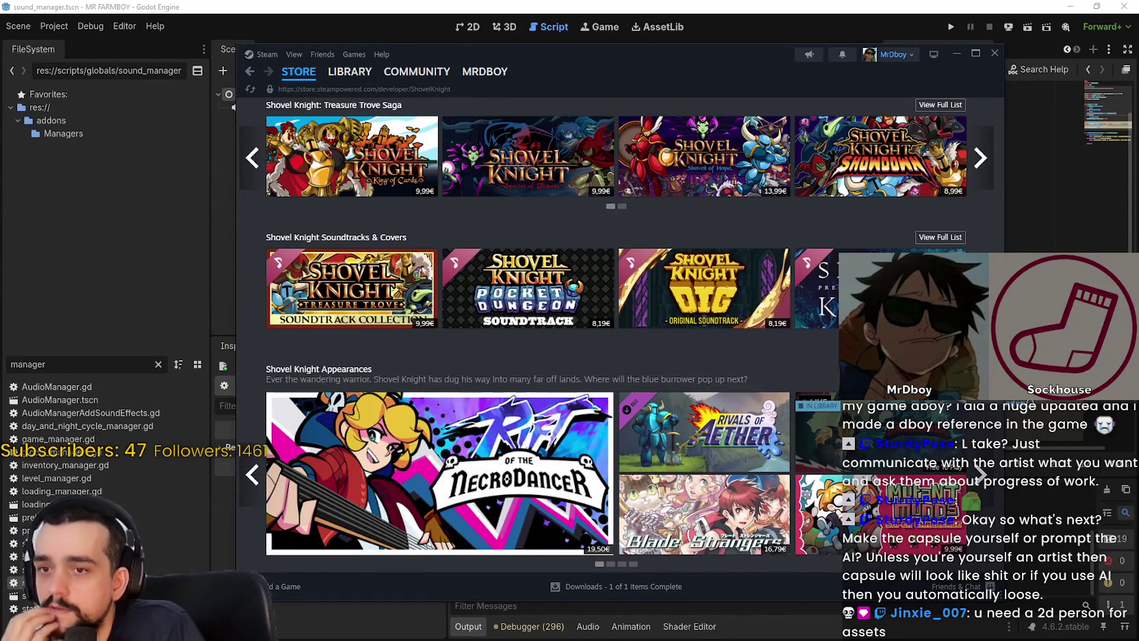
{"action": "scroll", "coordinate": [746, 296], "scroll_direction": "down", "scroll_amount": 3}
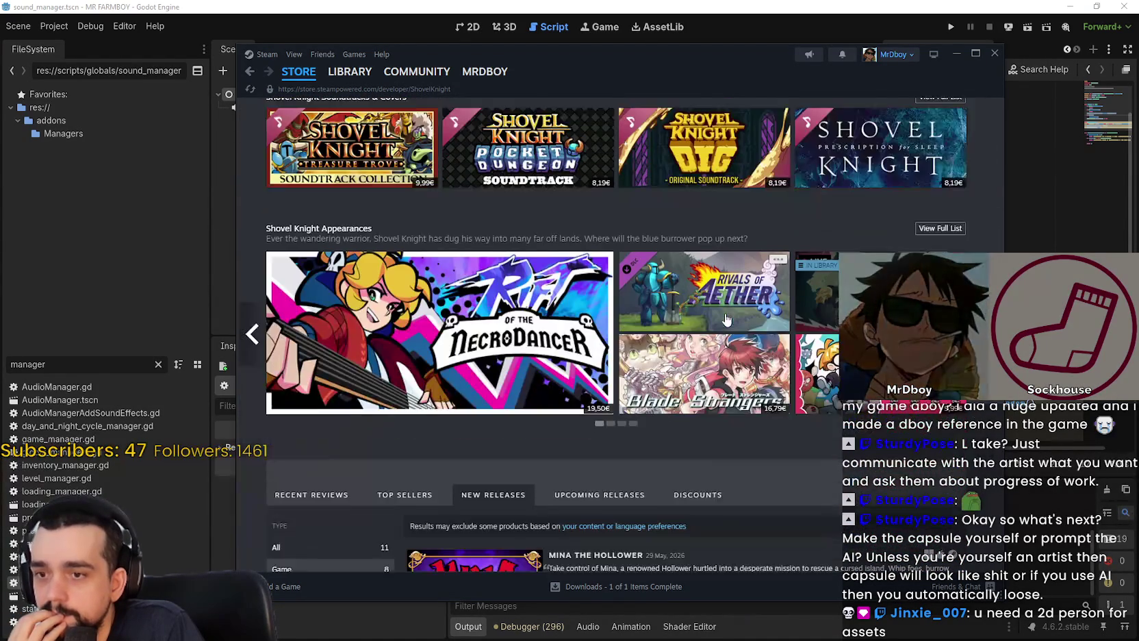
{"action": "scroll", "coordinate": [616, 336], "scroll_direction": "down", "scroll_amount": 10}
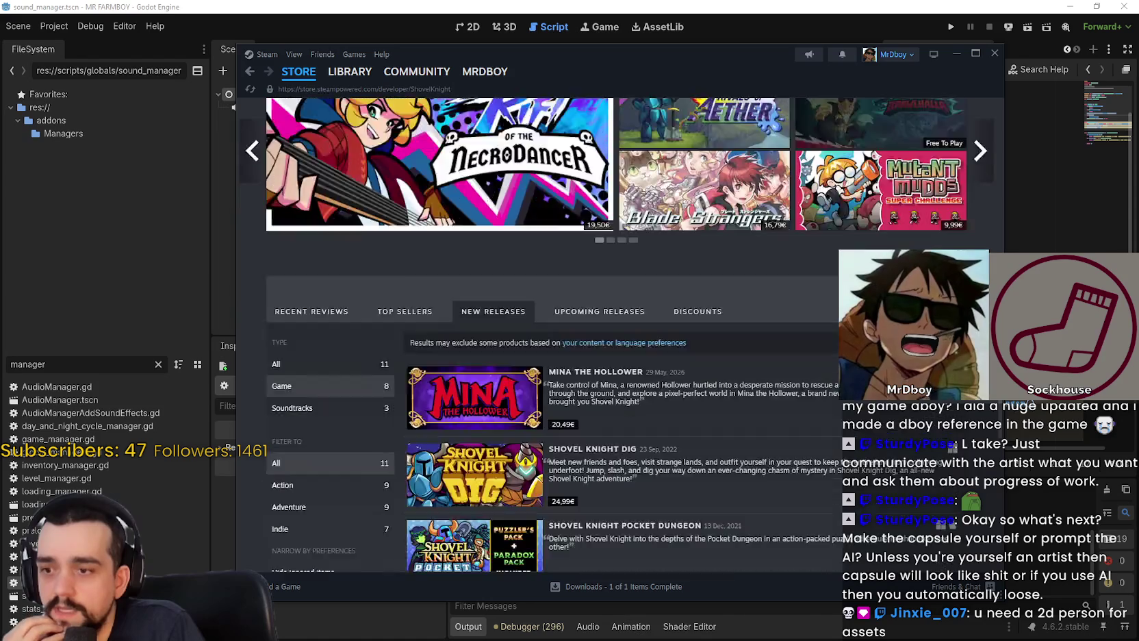
{"action": "scroll", "coordinate": [616, 336], "scroll_direction": "up", "scroll_amount": 7}
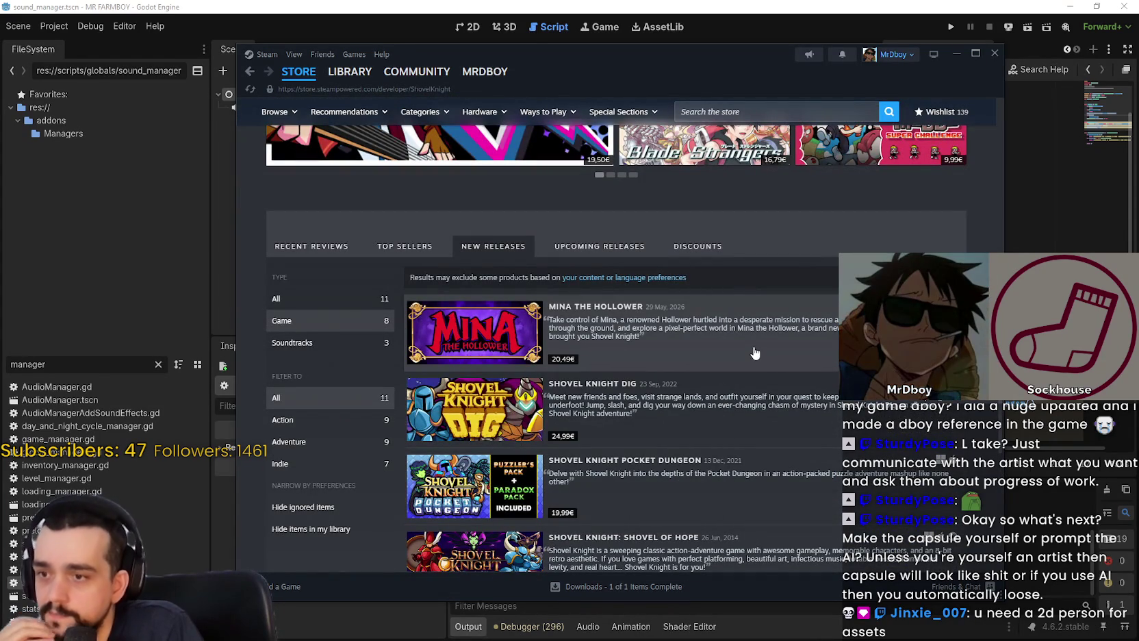
{"action": "mouse_move", "coordinate": [493, 334]}
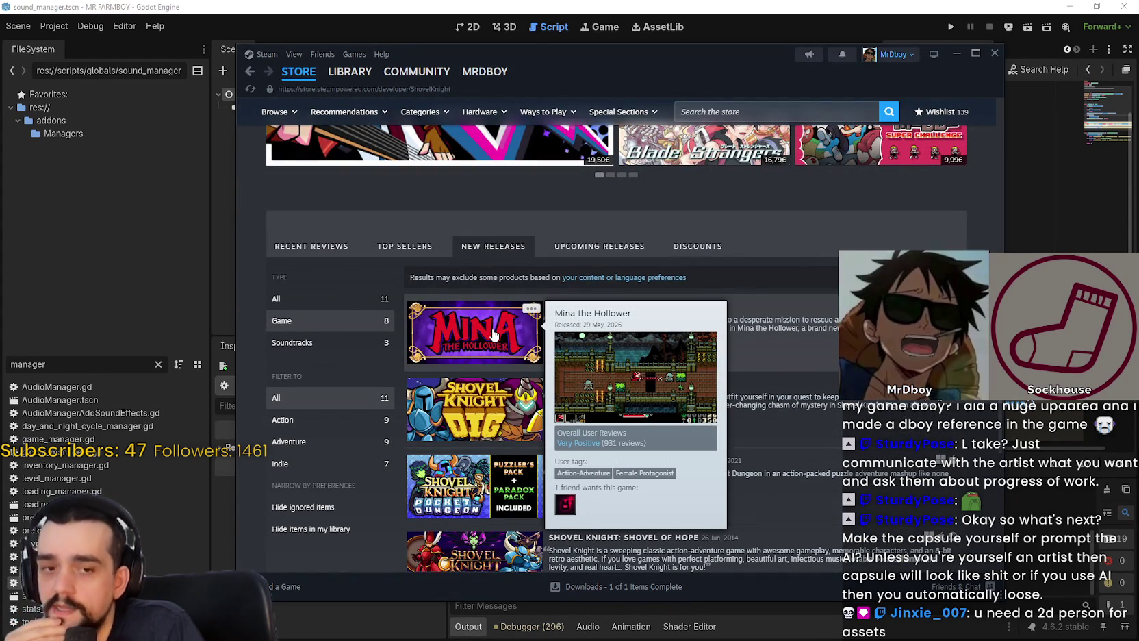
{"action": "scroll", "coordinate": [492, 334], "scroll_direction": "up", "scroll_amount": 5}
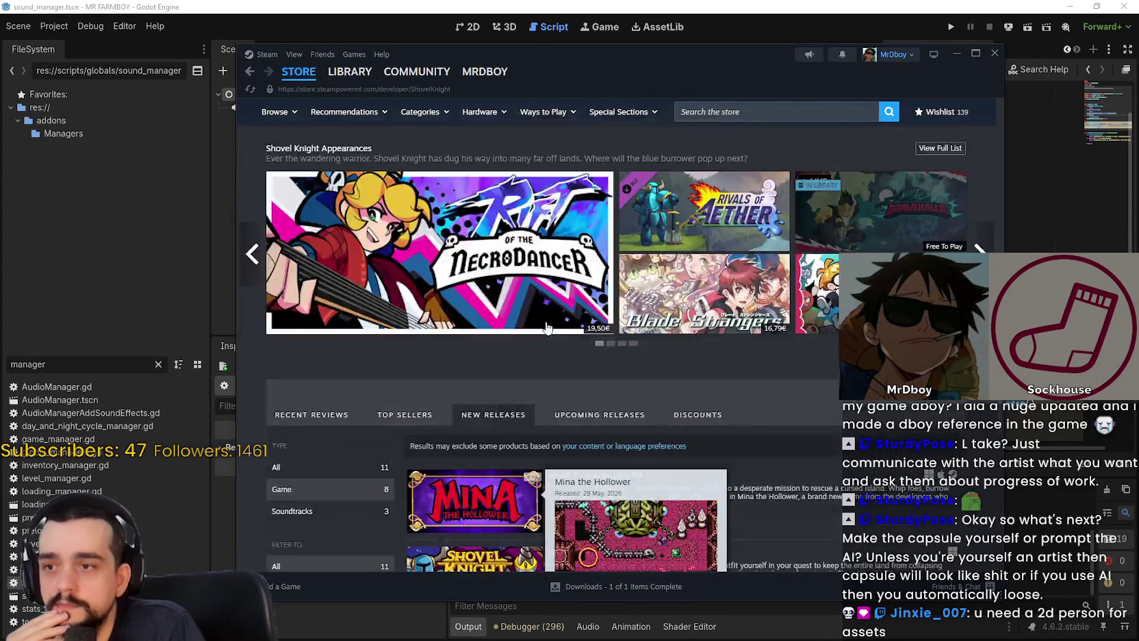
{"action": "left_click", "coordinate": [824, 110]}
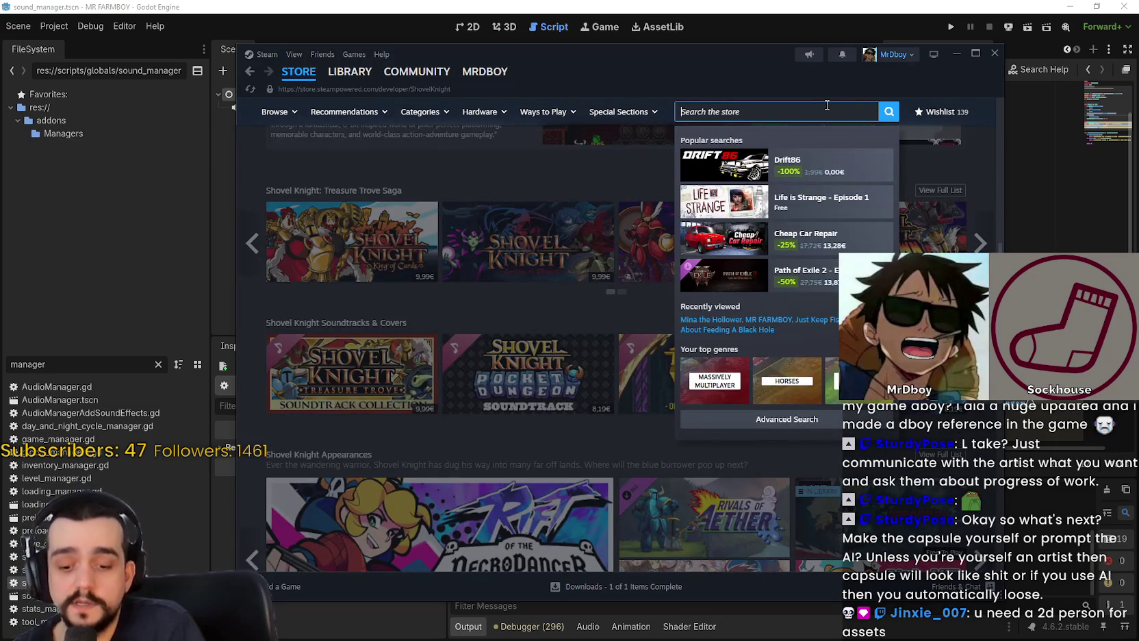
- Search 'Grim', open Grim Dawn - Fangs of Asterkarn, and skip its trailer to about 0:30
{"action": "type", "text": "Grim"}
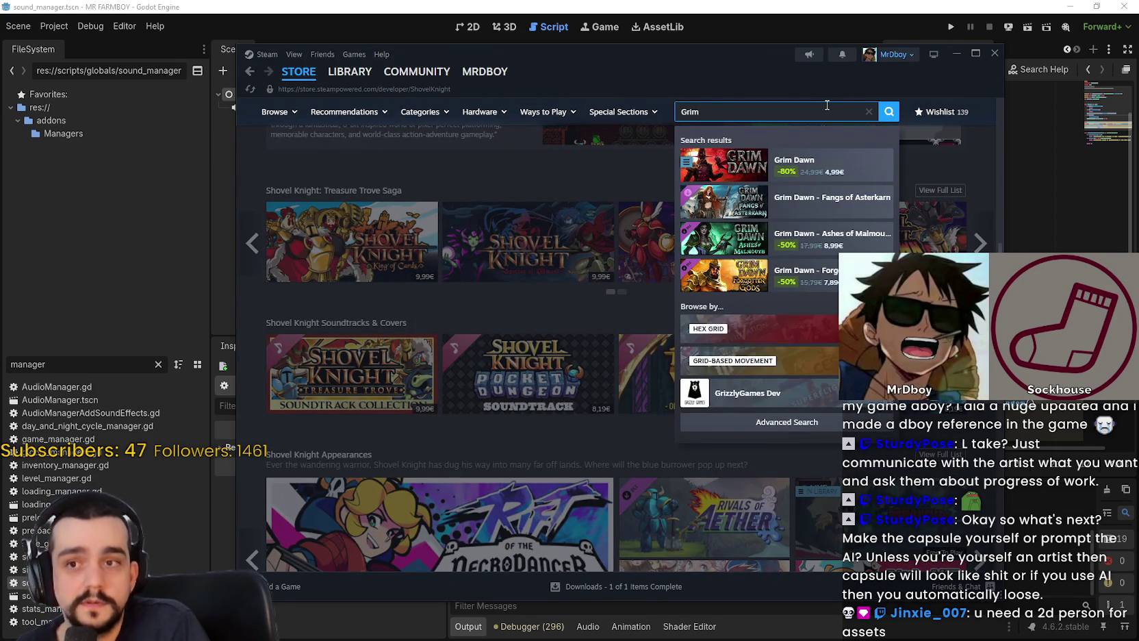
{"action": "left_click", "coordinate": [848, 198]}
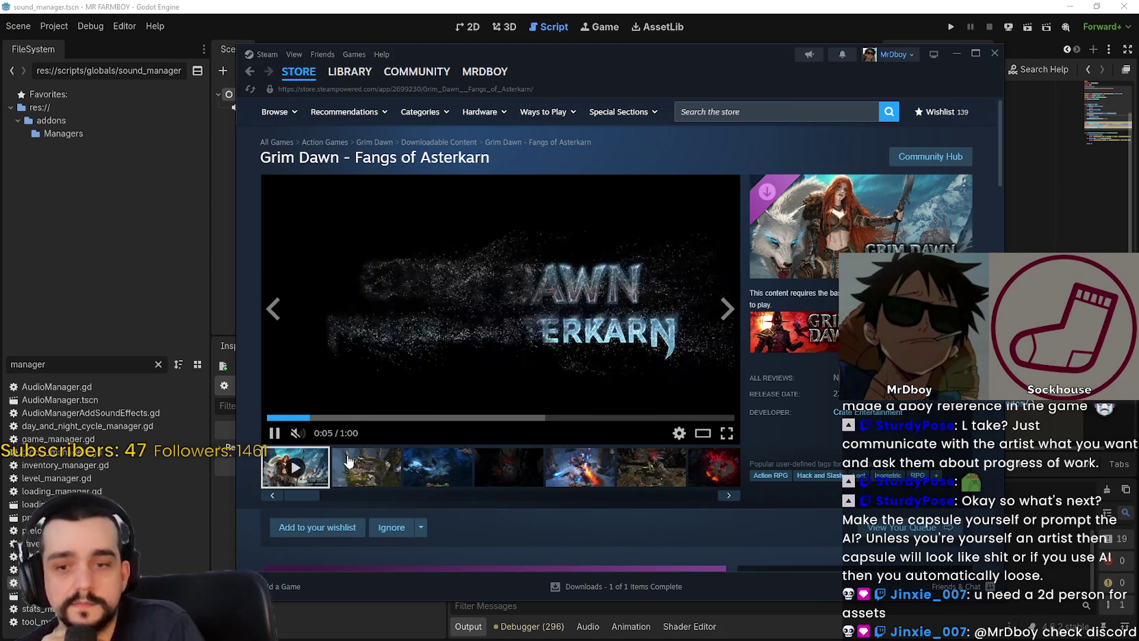
{"action": "left_click", "coordinate": [394, 417]}
{"action": "left_click", "coordinate": [493, 418]}
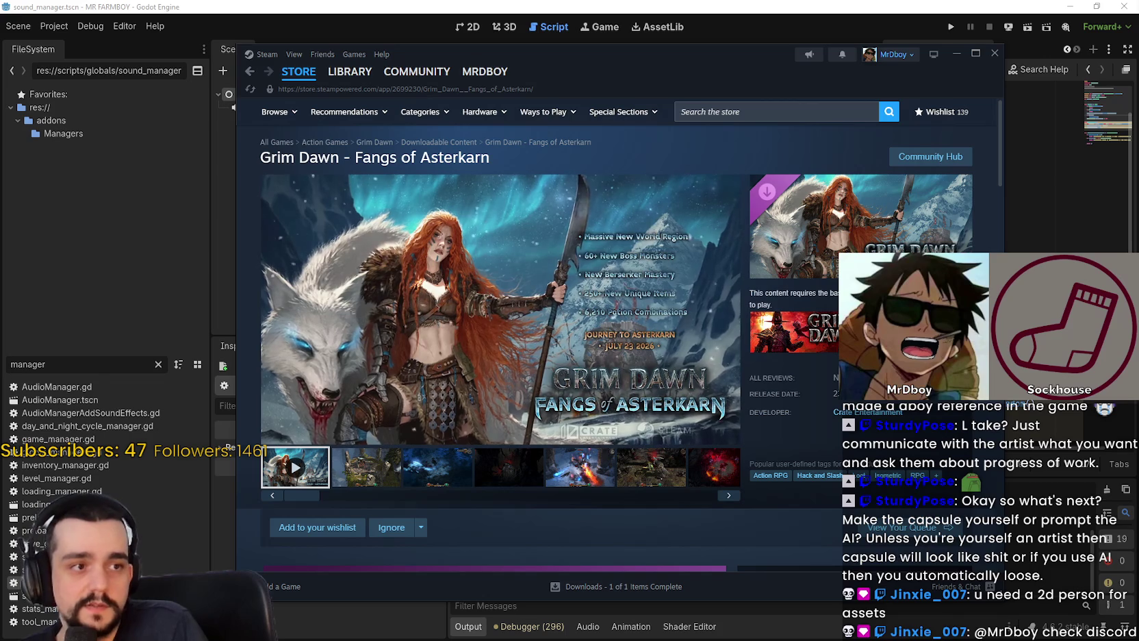
- In Discord's stream-chat, view the party photo full size, zoom and pan it, then close it
{"action": "key", "text": "alt+Tab"}
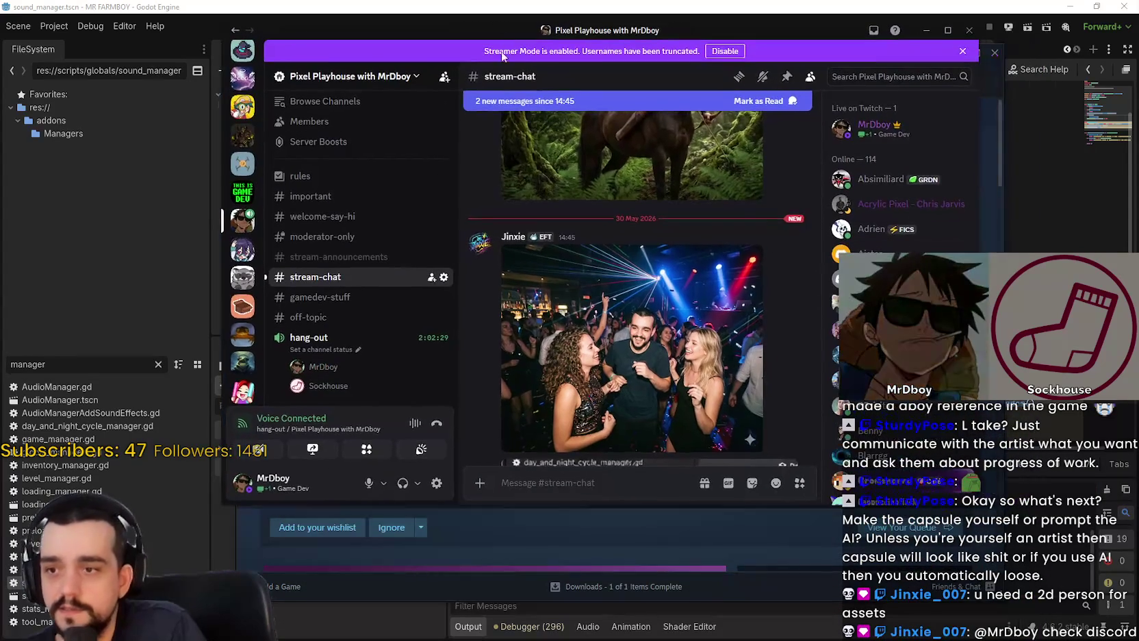
{"action": "left_click", "coordinate": [604, 226]}
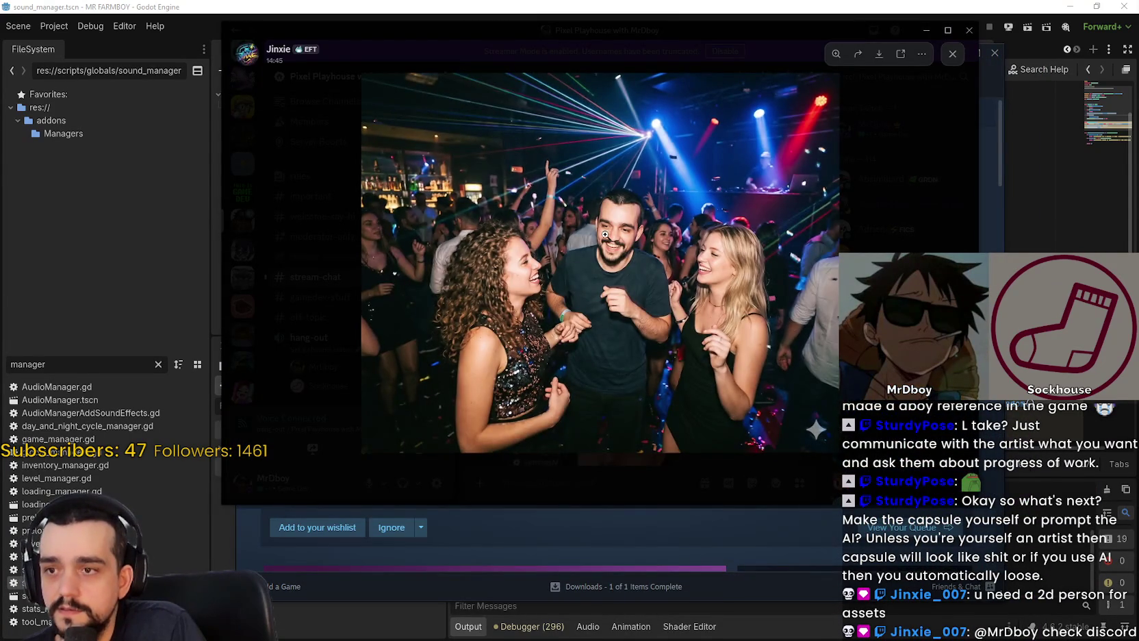
{"action": "left_click", "coordinate": [605, 237]}
{"action": "left_click_drag", "start_coordinate": [660, 174], "coordinate": [651, 246]}
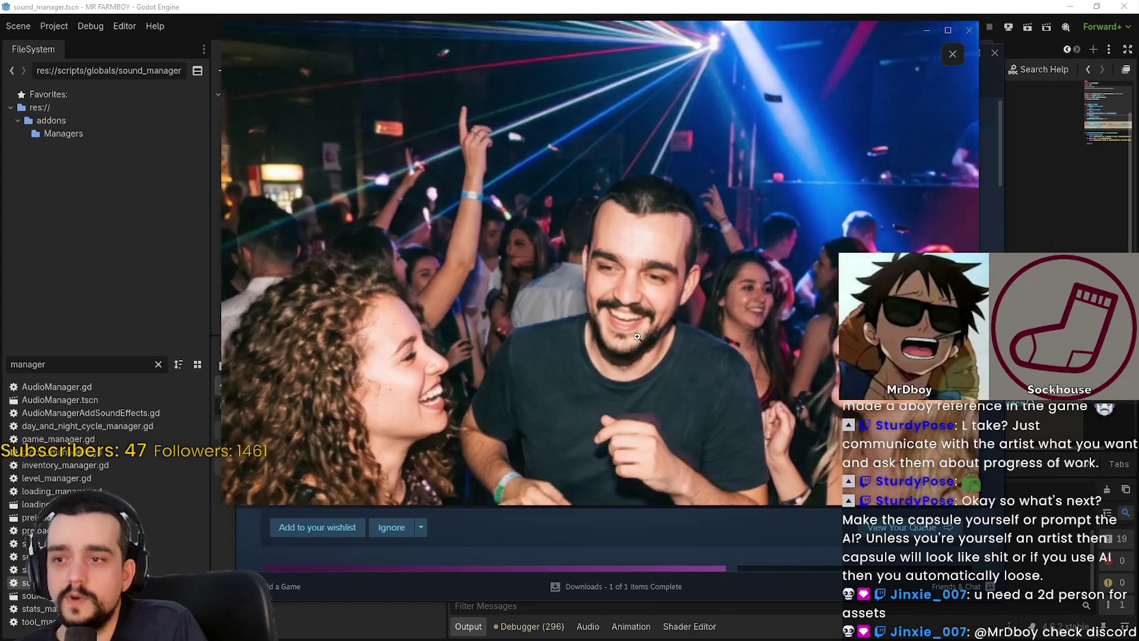
{"action": "left_click", "coordinate": [611, 226]}
{"action": "left_click", "coordinate": [612, 226]}
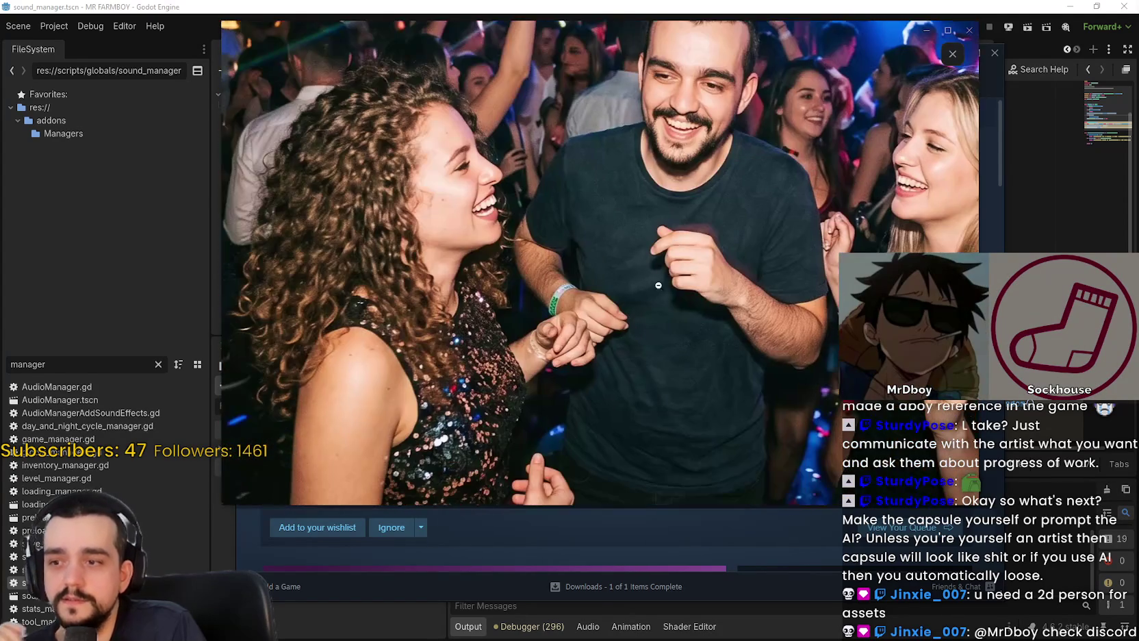
{"action": "left_click", "coordinate": [616, 391]}
{"action": "left_click", "coordinate": [614, 385]}
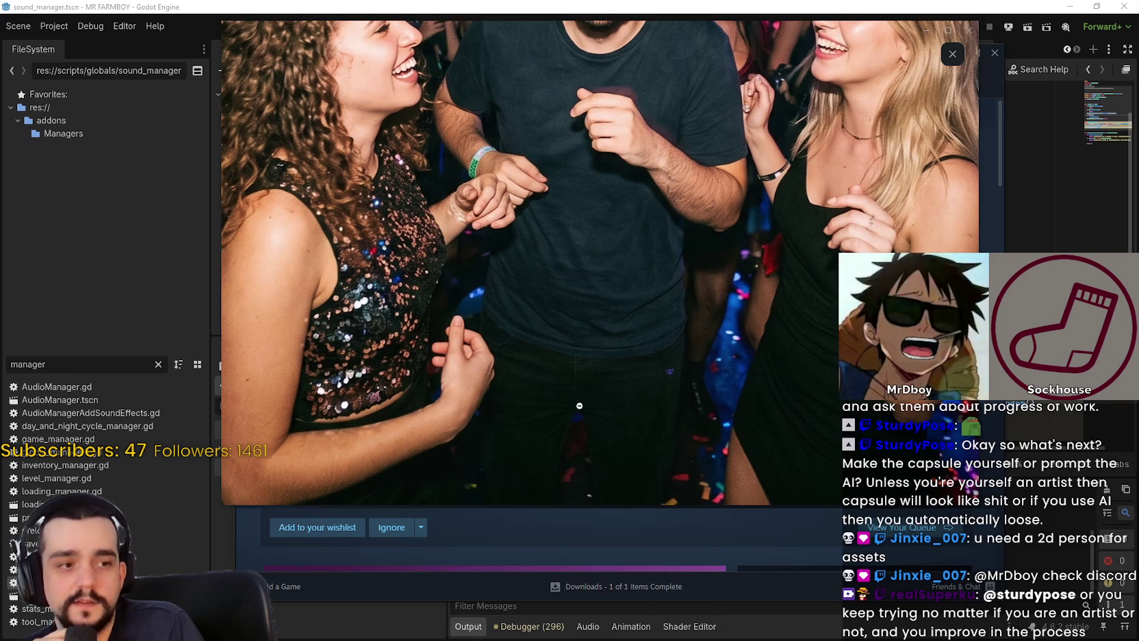
{"action": "left_click", "coordinate": [389, 333]}
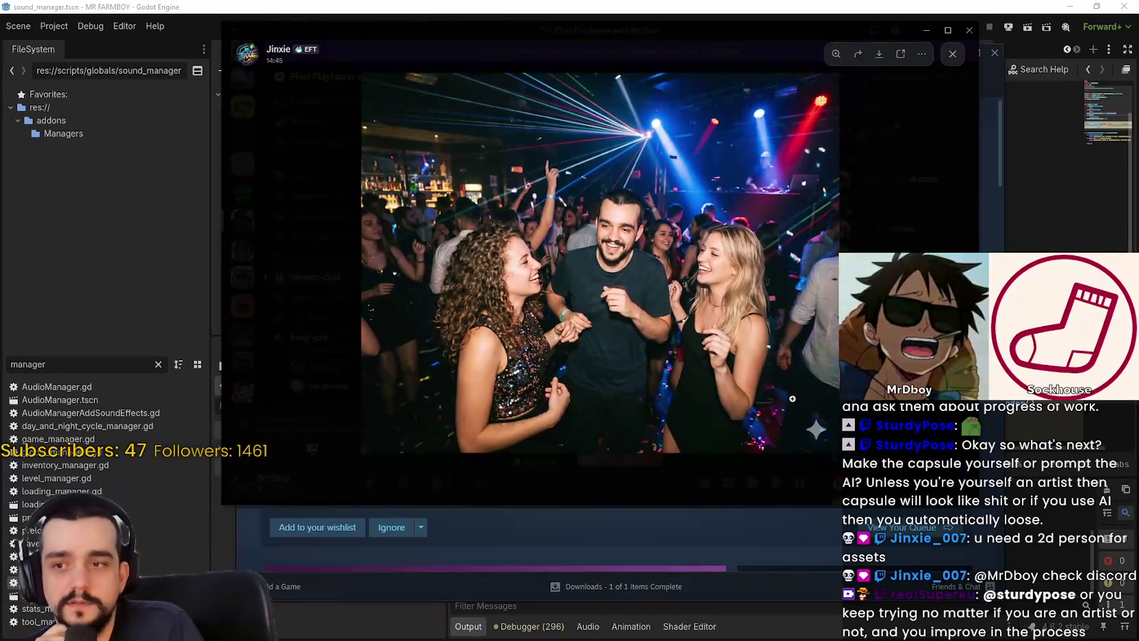
{"action": "key", "text": "Escape"}
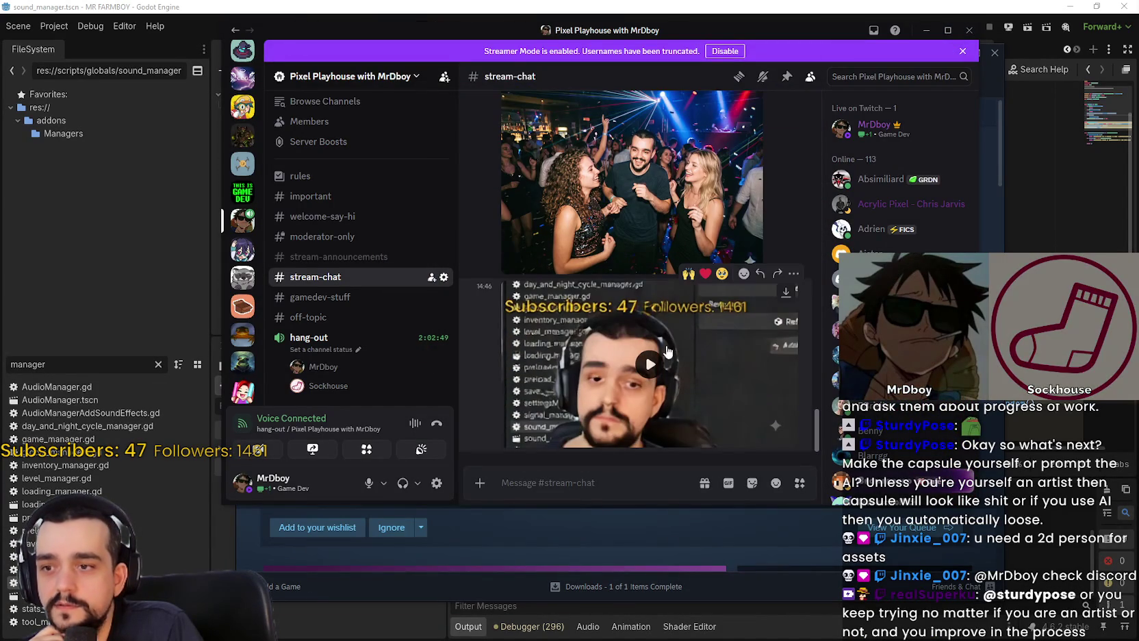
- Play the club-dance video full screen, replay it, then pause at 0:08 and exit full screen
{"action": "left_click", "coordinate": [670, 350]}
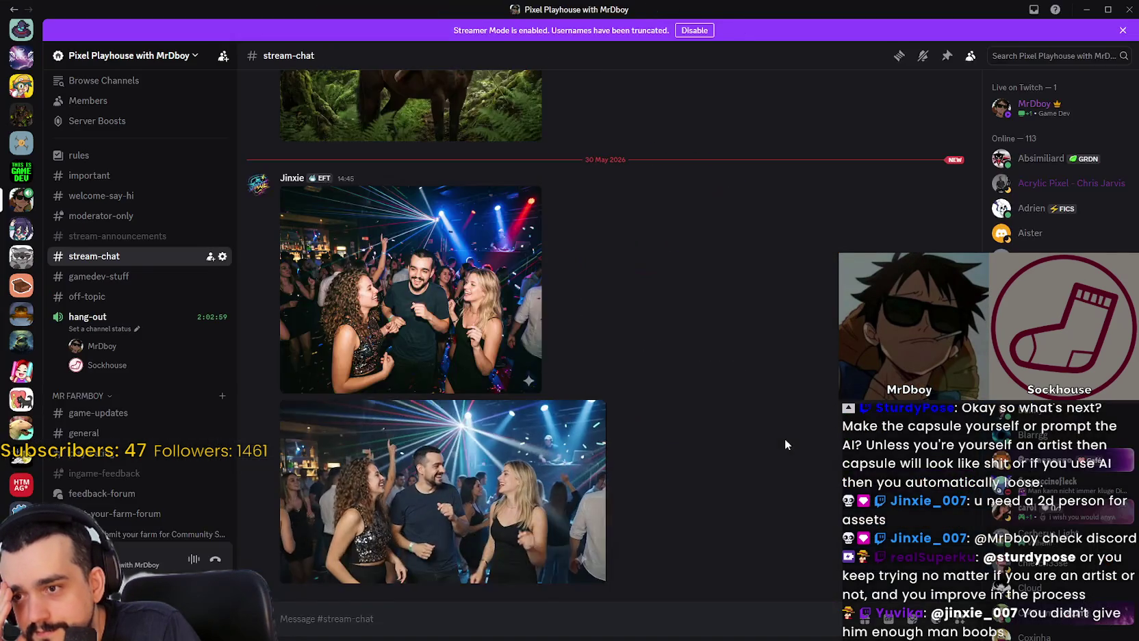
{"action": "left_click", "coordinate": [787, 438]}
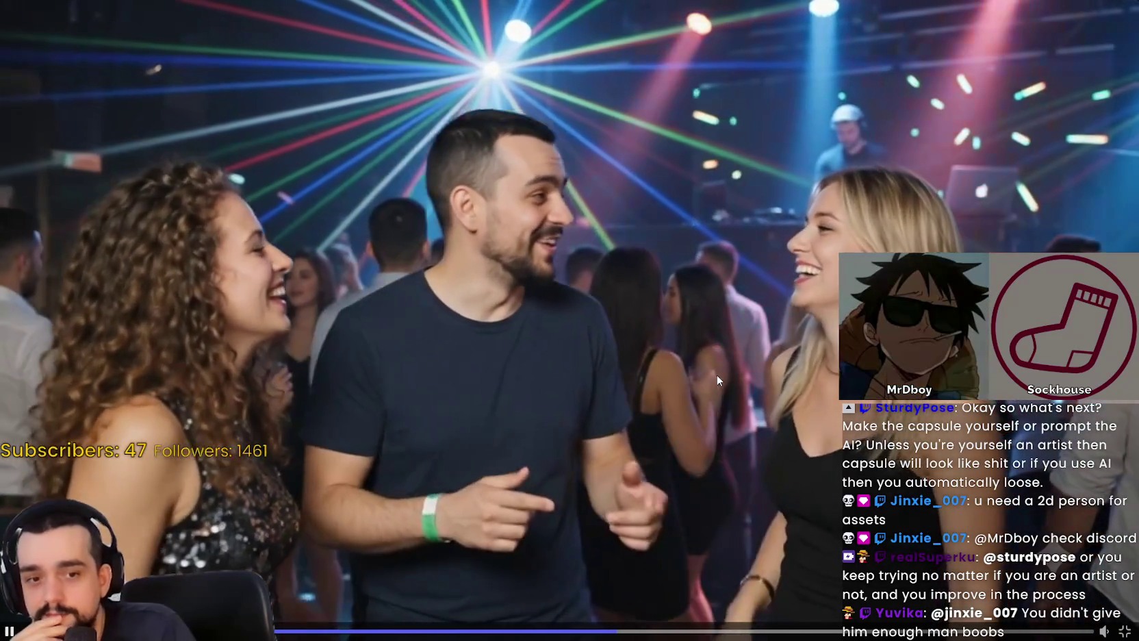
{"action": "key", "text": "space"}
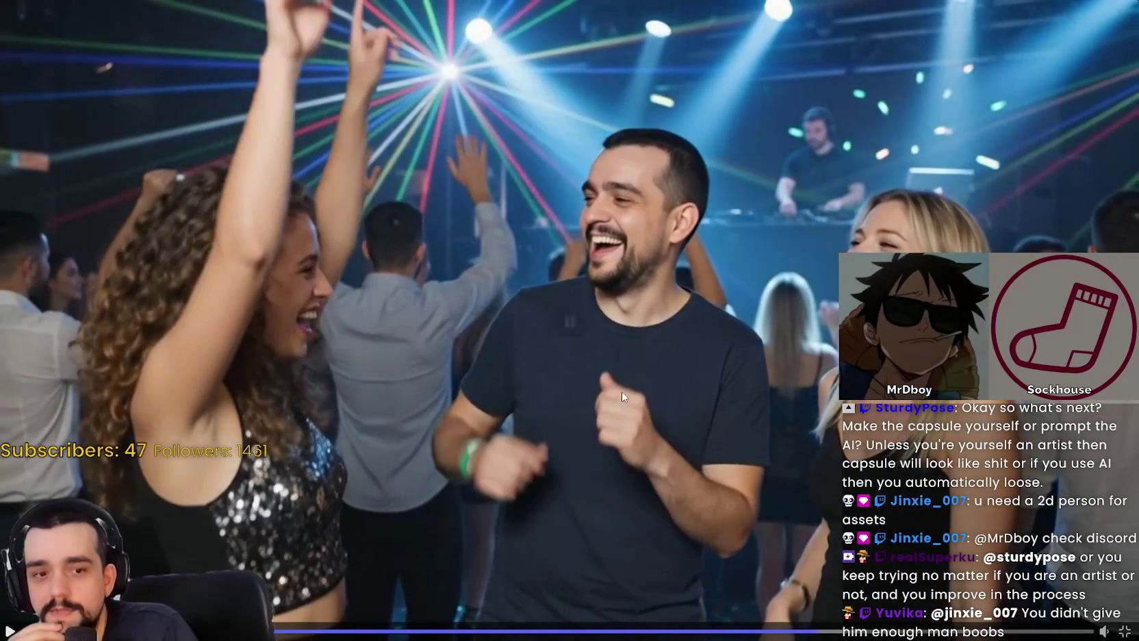
{"action": "key", "text": "space"}
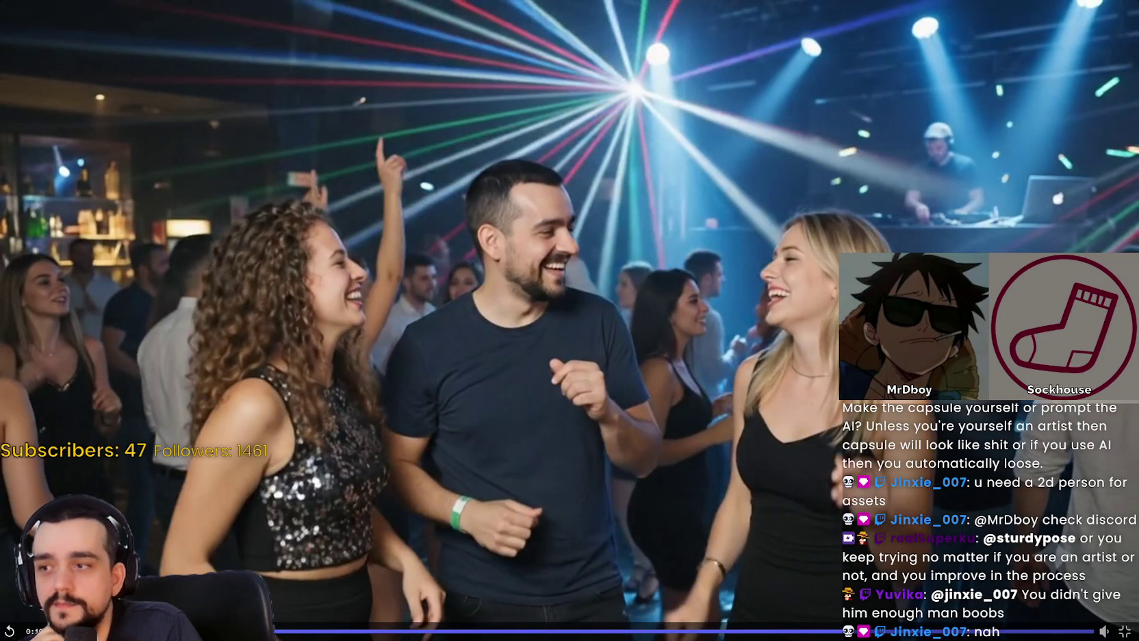
{"action": "key", "text": "space"}
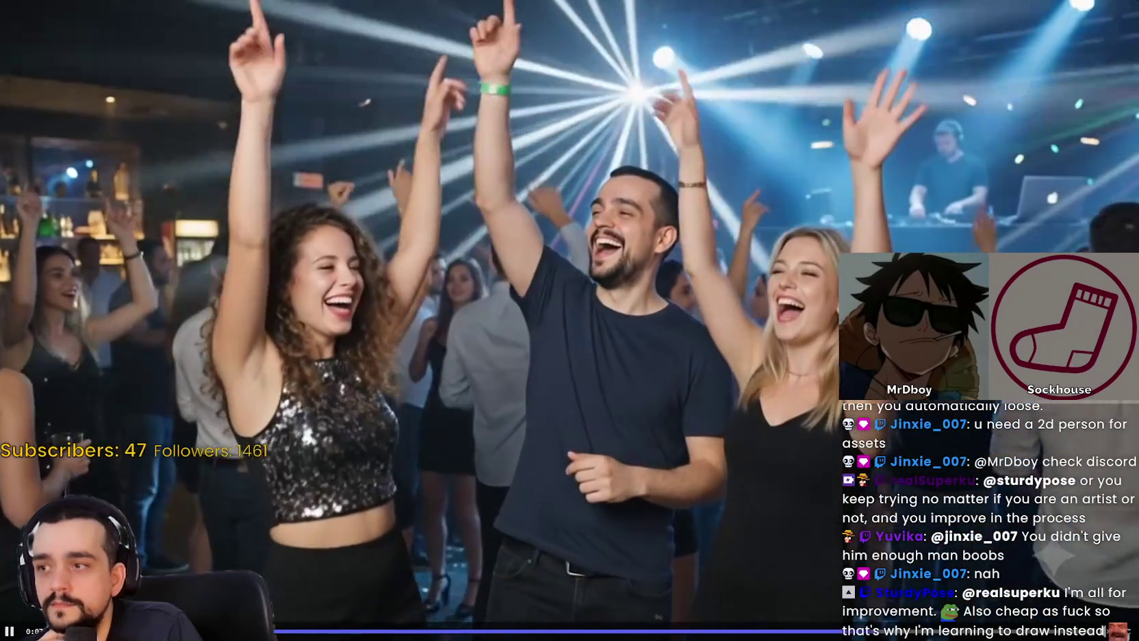
{"action": "left_click", "coordinate": [1061, 607]}
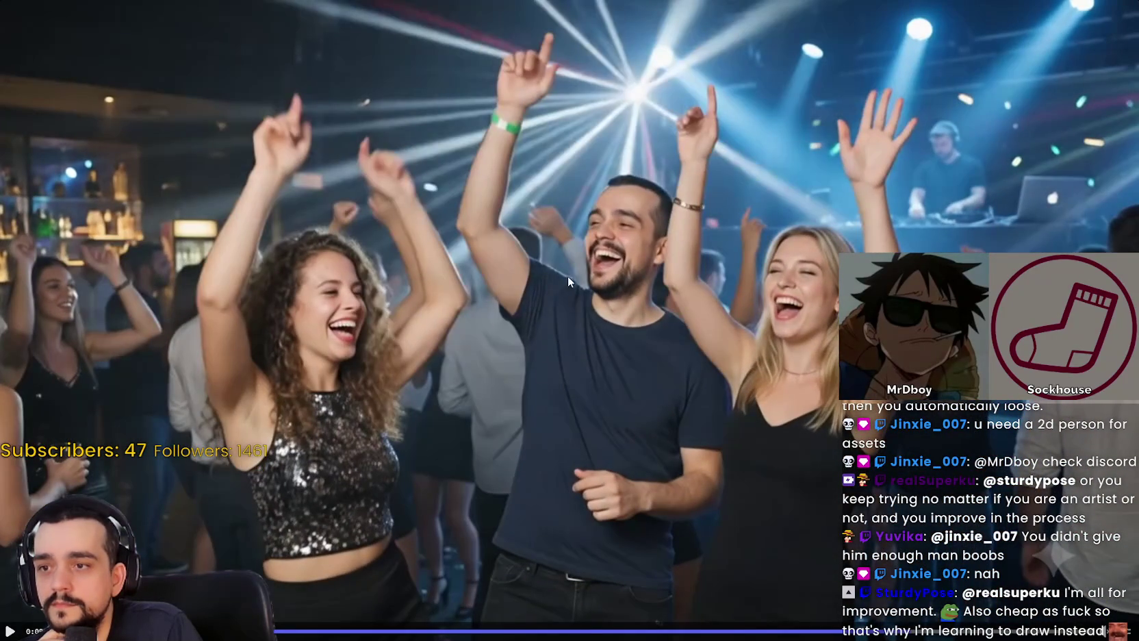
{"action": "key", "text": "Escape"}
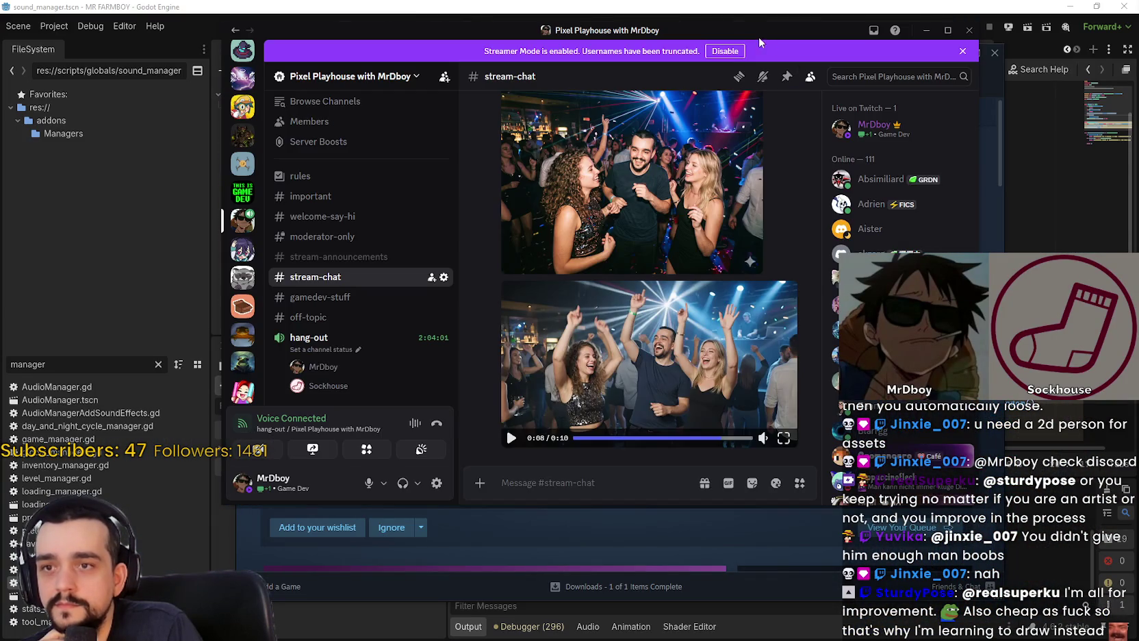
- Bring Steam forward and show the third Grim Dawn - Fangs of Asterkarn gallery screenshot
{"action": "left_click", "coordinate": [968, 30]}
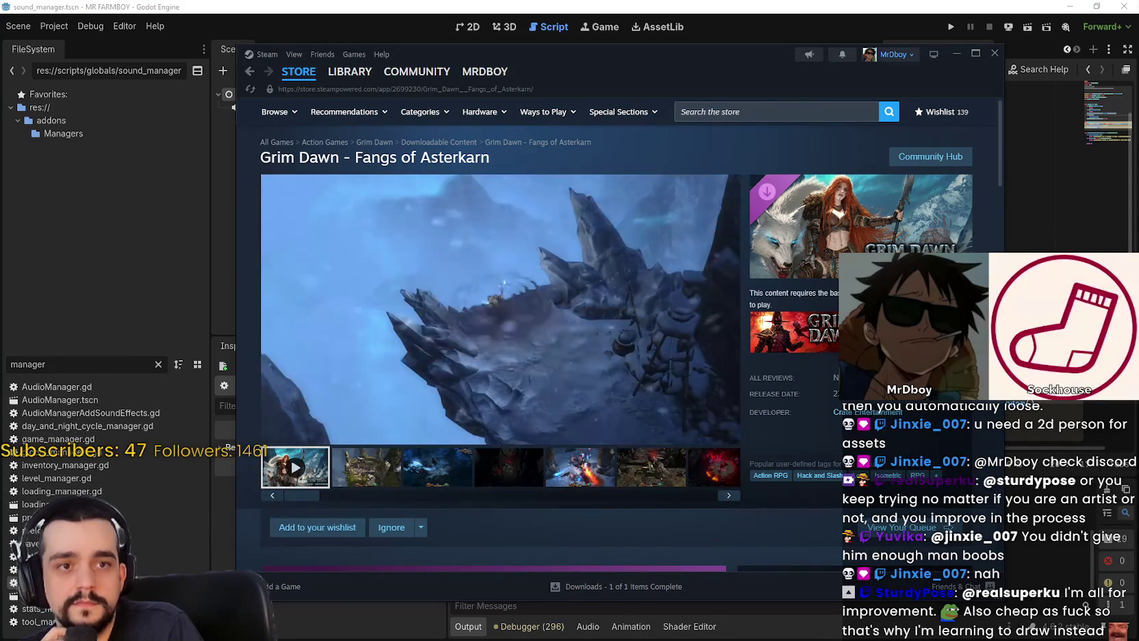
{"action": "left_click", "coordinate": [445, 479]}
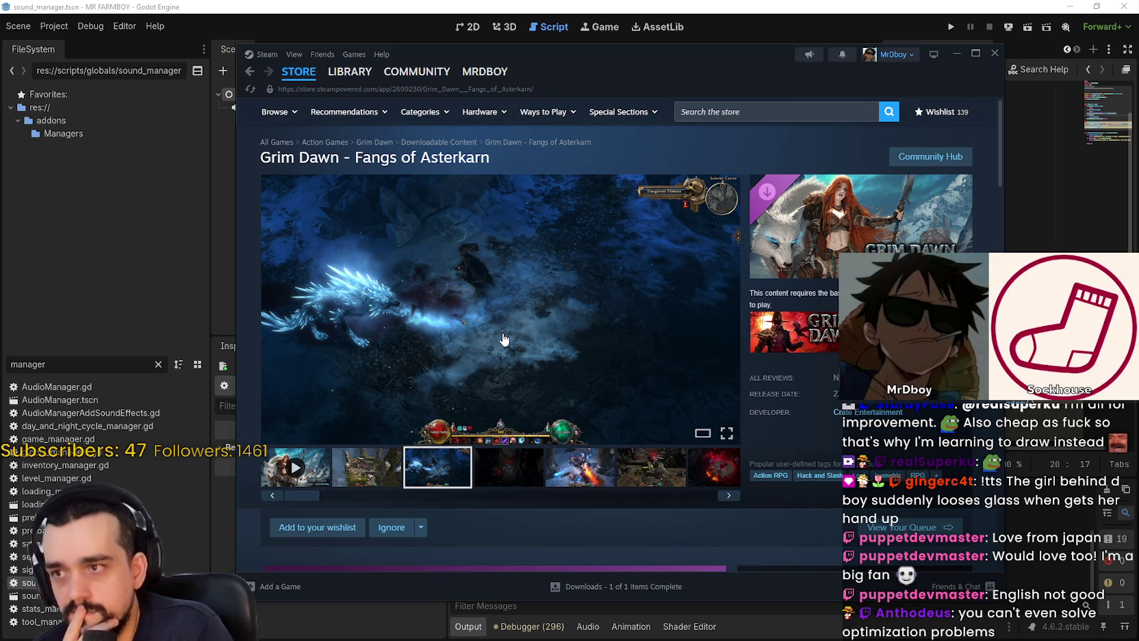
- Bring the Godot editor back over Steam, showing sound_manager.gd
{"action": "left_click", "coordinate": [819, 8]}
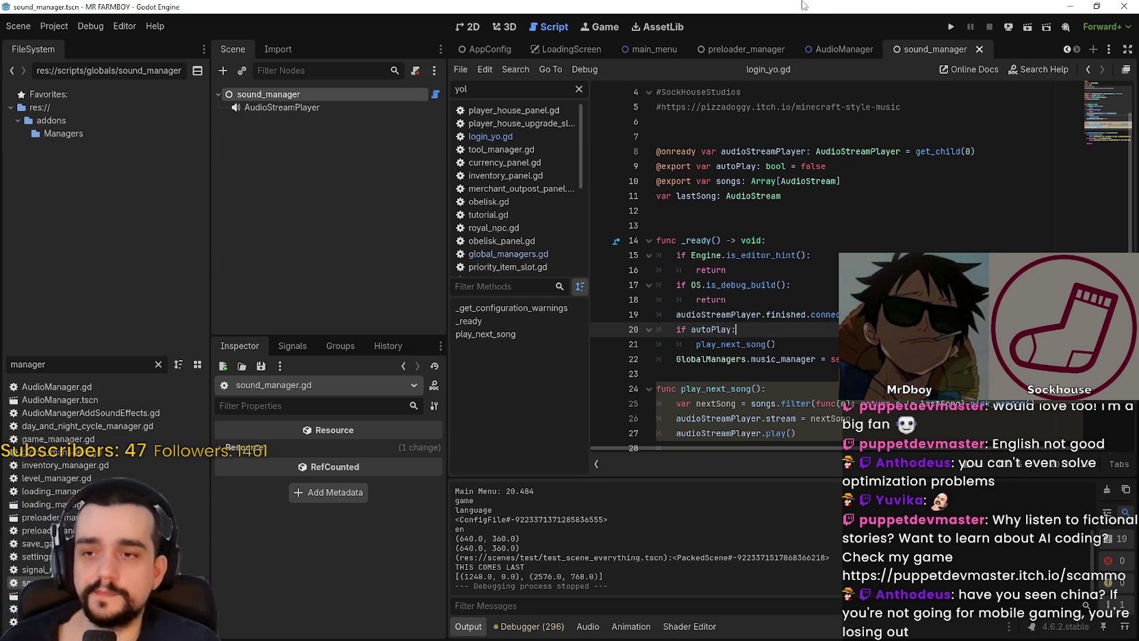
{"action": "scroll", "coordinate": [815, 319], "scroll_direction": "down", "scroll_amount": 2}
{"action": "mouse_move", "coordinate": [815, 319]}
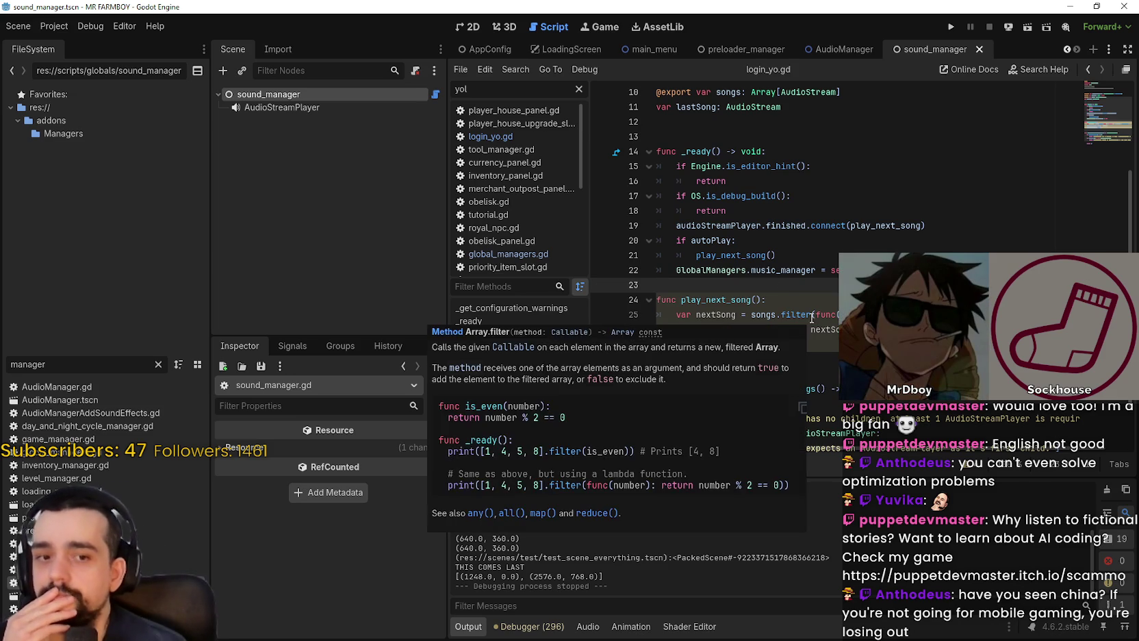
{"action": "left_click", "coordinate": [881, 225]}
{"action": "key", "text": "Up"}
{"action": "key", "text": "Up"}
{"action": "key", "text": "Up"}
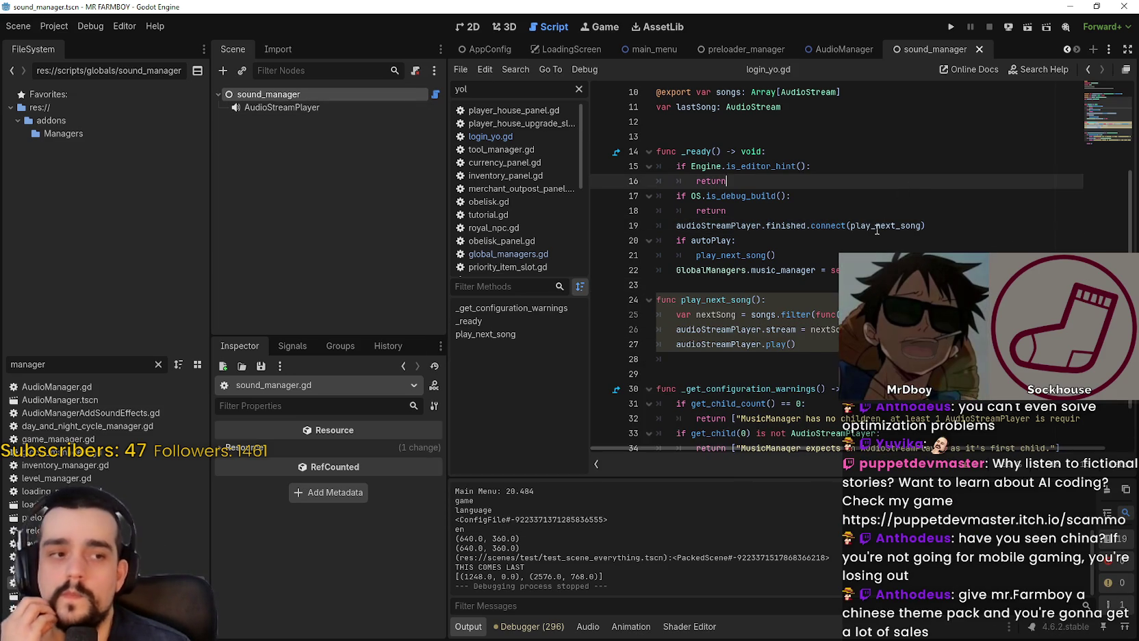
{"action": "scroll", "coordinate": [880, 223], "scroll_direction": "up", "scroll_amount": 1}
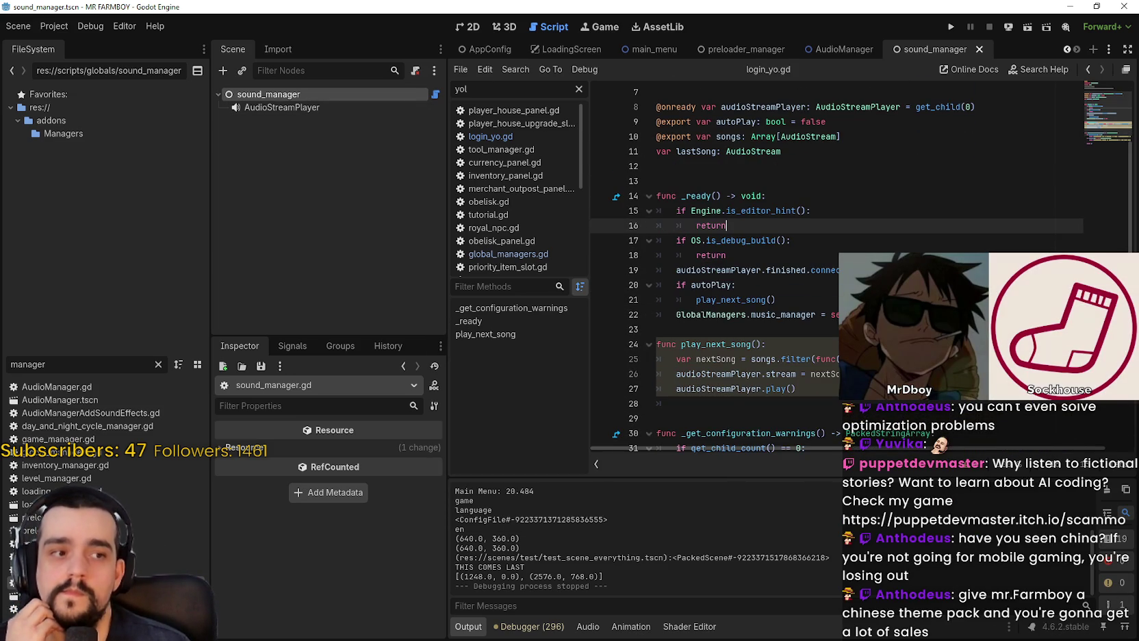
{"action": "left_click", "coordinate": [834, 188]}
{"action": "scroll", "coordinate": [826, 207], "scroll_direction": "up", "scroll_amount": 1}
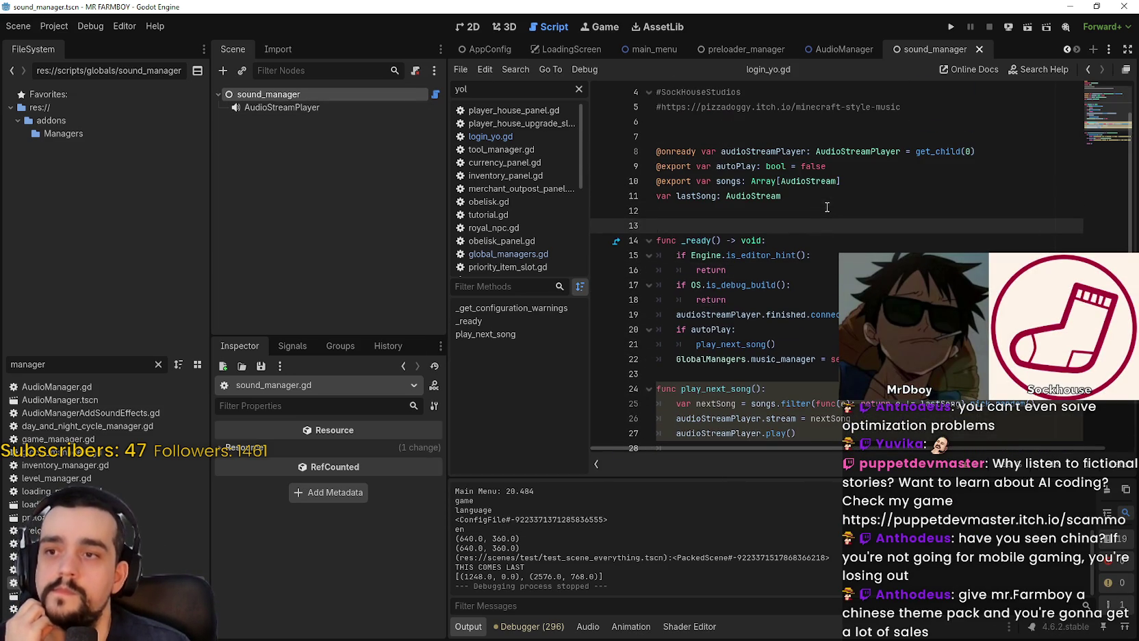
{"action": "left_click", "coordinate": [795, 207]}
{"action": "left_click", "coordinate": [798, 224]}
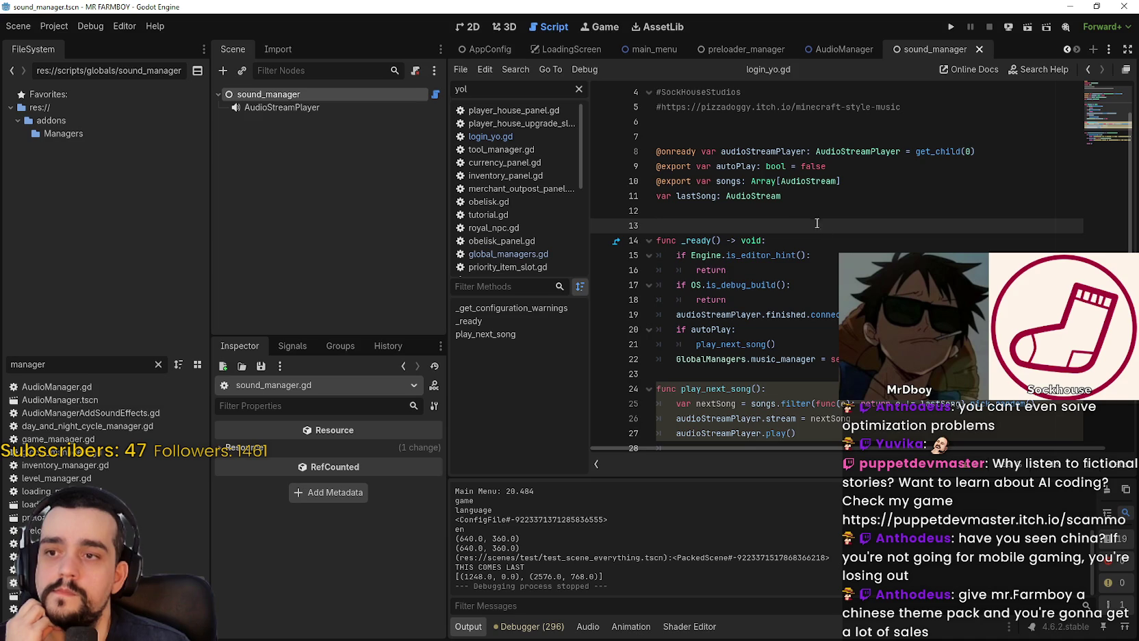
{"action": "scroll", "coordinate": [821, 230], "scroll_direction": "up", "scroll_amount": 1}
{"action": "left_click", "coordinate": [734, 181]}
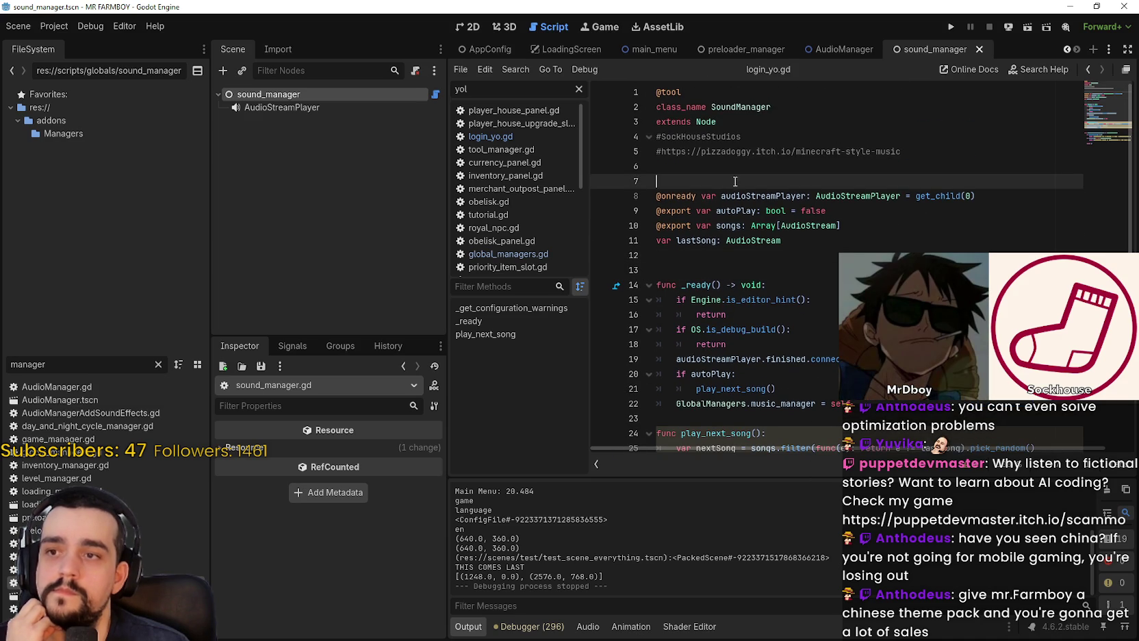
{"action": "left_click", "coordinate": [730, 162]}
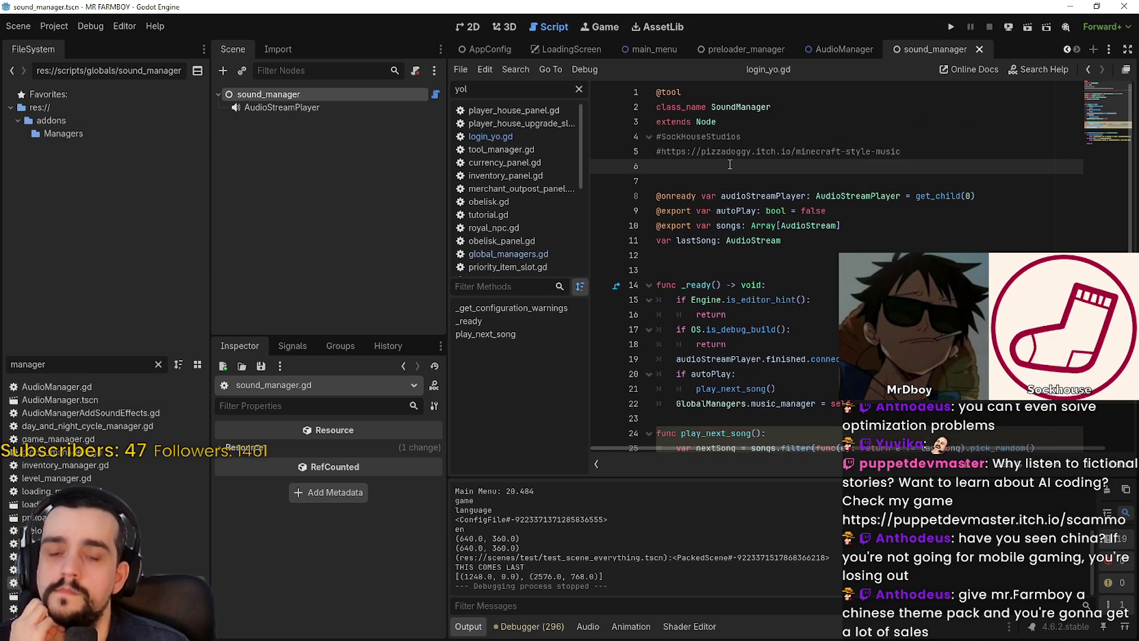
{"action": "left_click", "coordinate": [753, 126]}
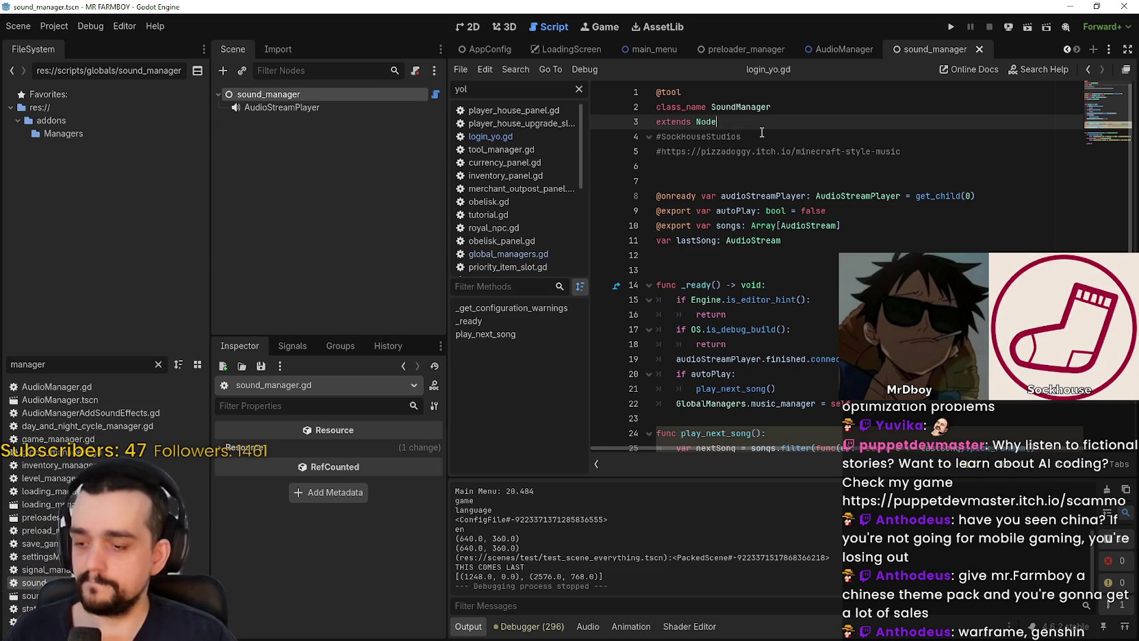
{"action": "scroll", "coordinate": [746, 205], "scroll_direction": "down", "scroll_amount": 1}
{"action": "left_click", "coordinate": [738, 225]}
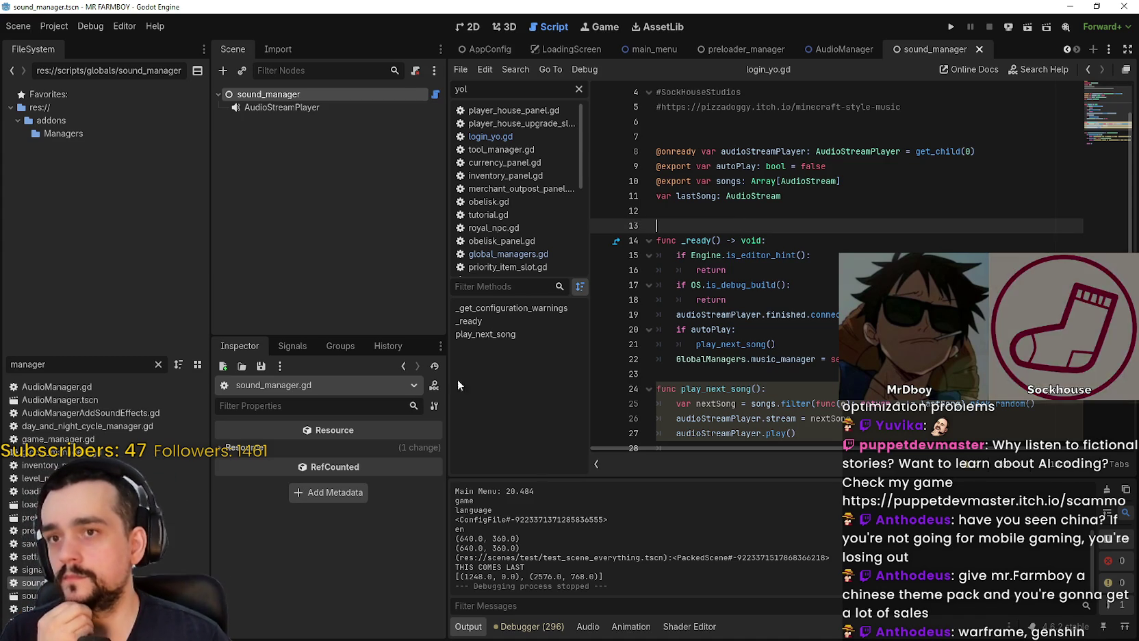
{"action": "left_click", "coordinate": [951, 27]}
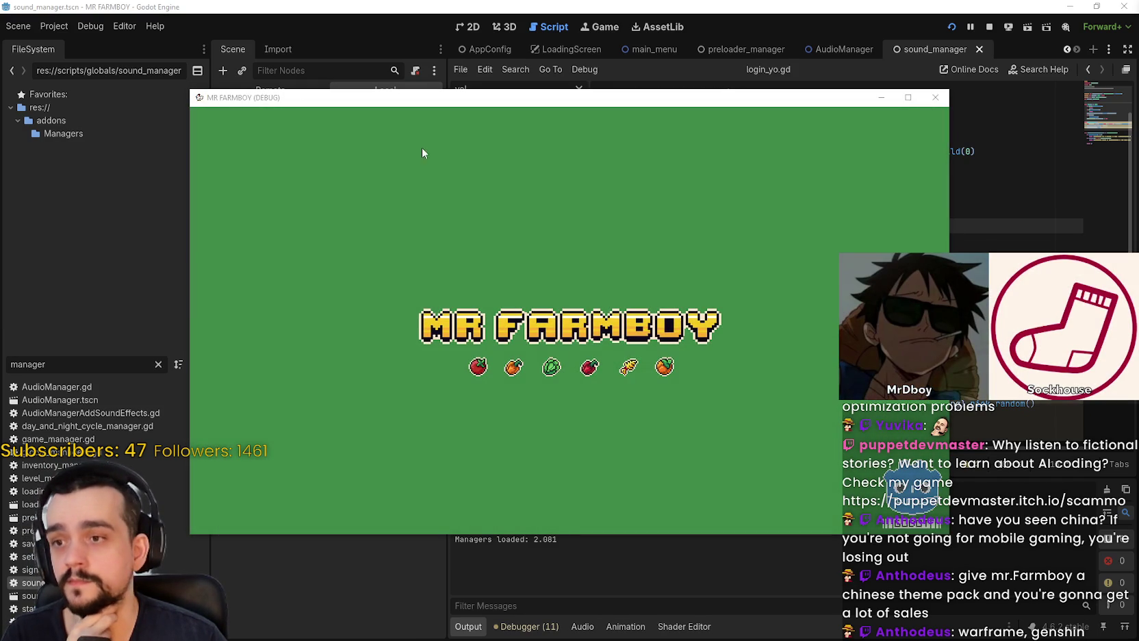
- Expand sound_manager in the Remote scene tree, then choose Continue in the running game's main menu
{"action": "left_click", "coordinate": [287, 85]}
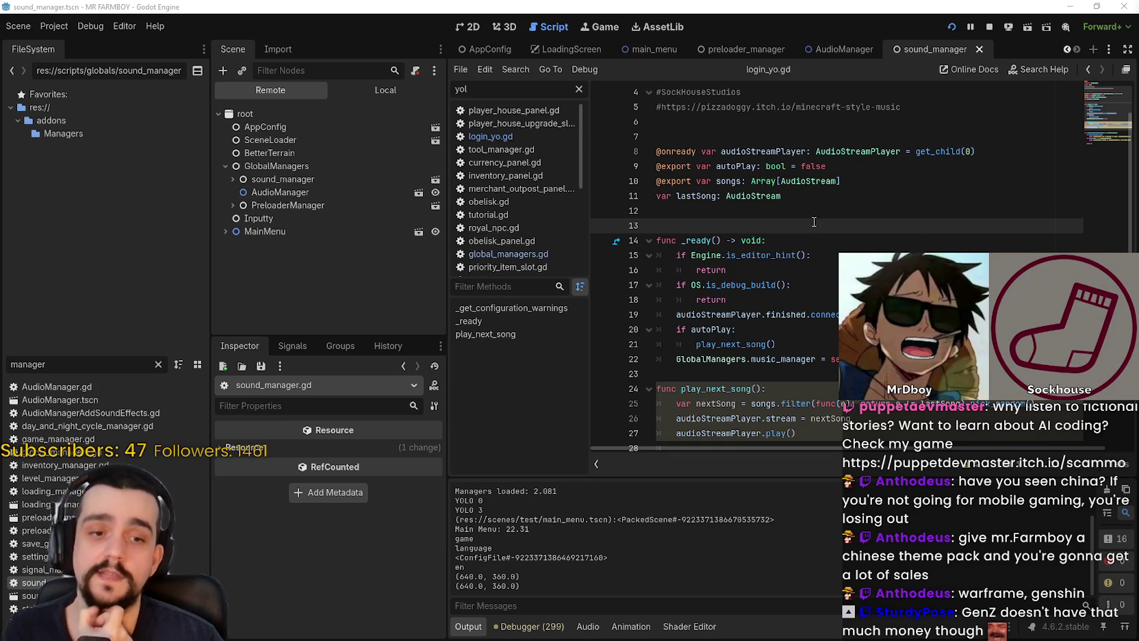
{"action": "mouse_move", "coordinate": [825, 188]}
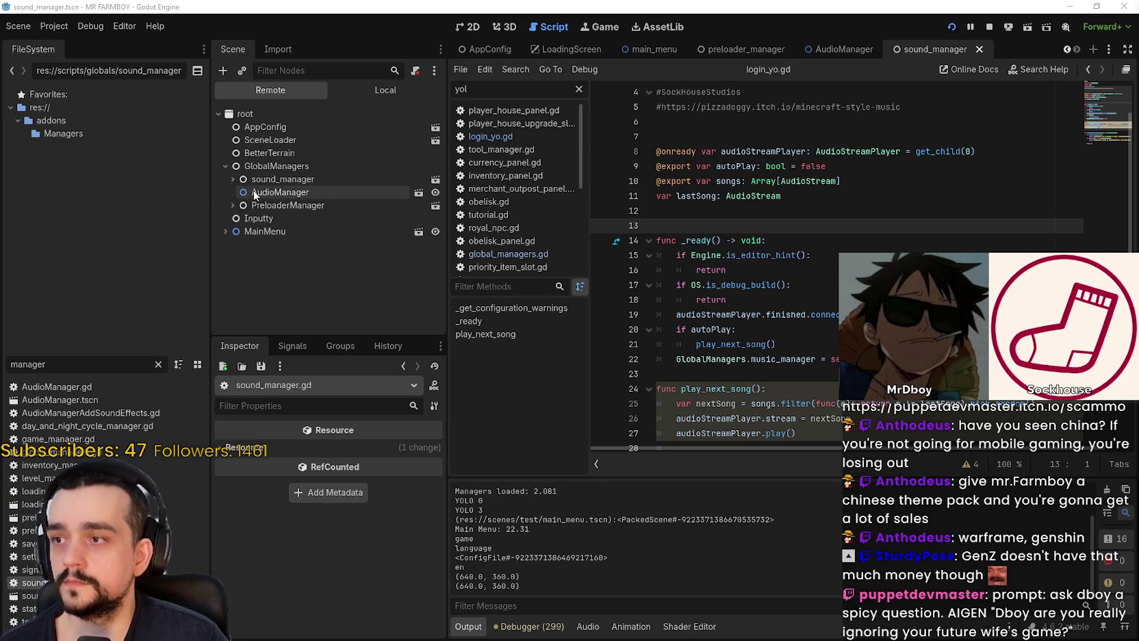
{"action": "left_click", "coordinate": [232, 178]}
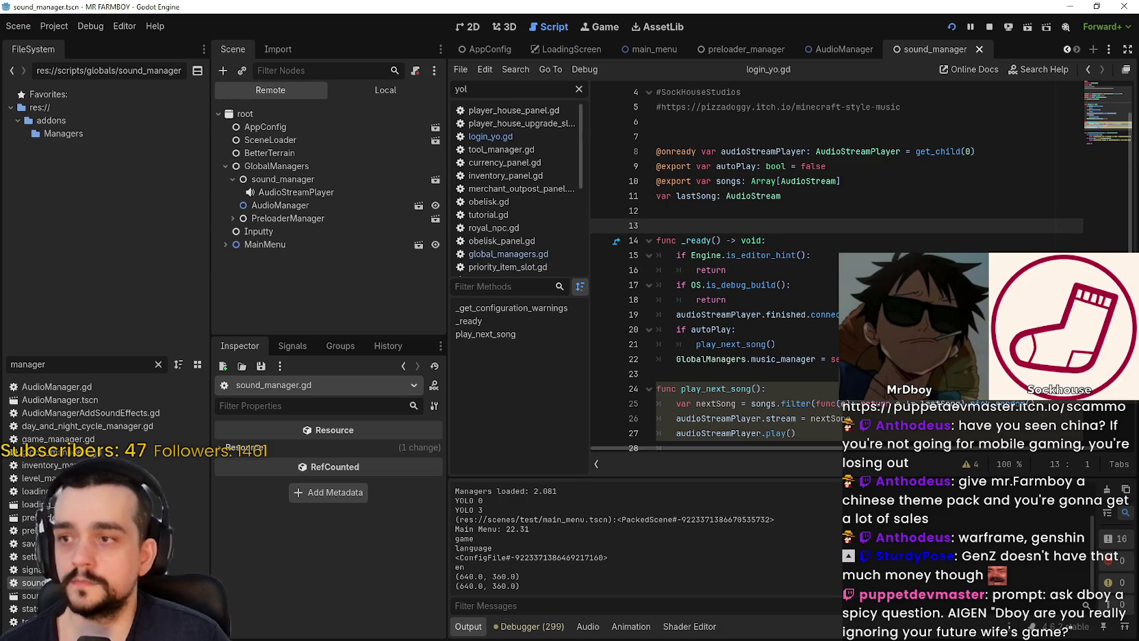
{"action": "key", "text": "F5"}
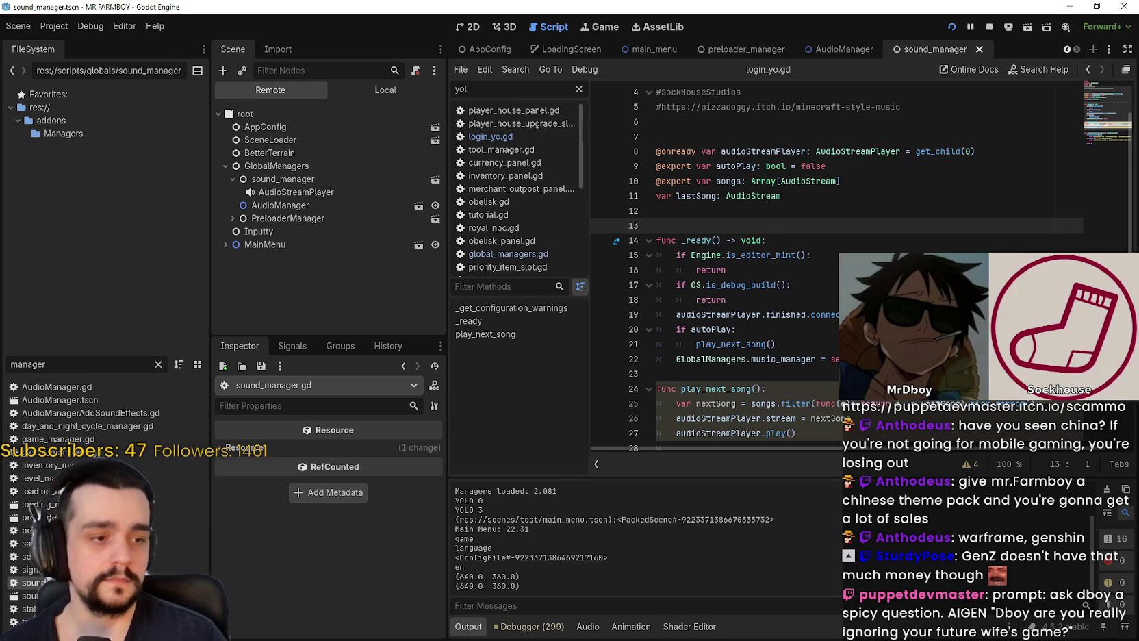
{"action": "left_click", "coordinate": [573, 303]}
- Start a new Normal Mode farm on the chosen island, play briefly, then stop the project
{"action": "left_click", "coordinate": [568, 212]}
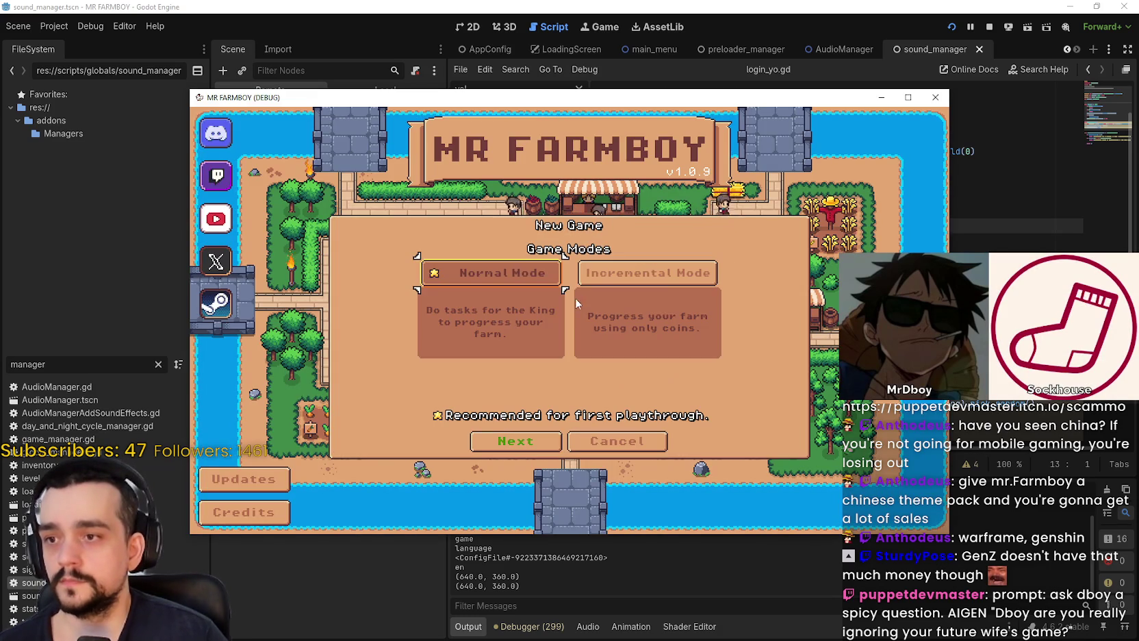
{"action": "left_click", "coordinate": [517, 441]}
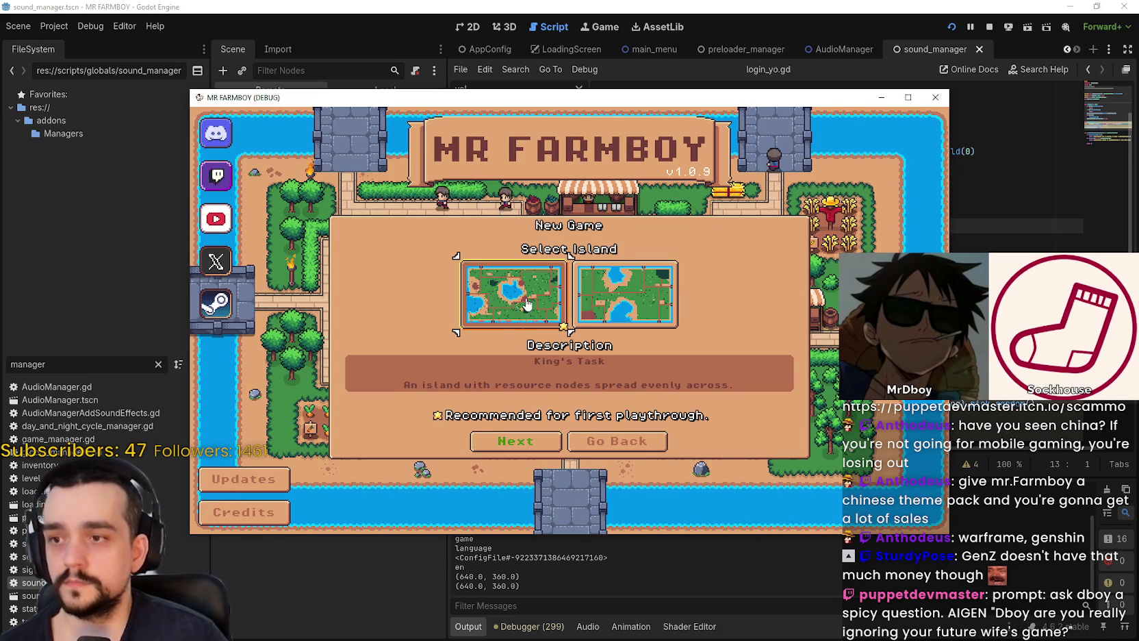
{"action": "left_click", "coordinate": [522, 441]}
{"action": "left_click", "coordinate": [522, 442]}
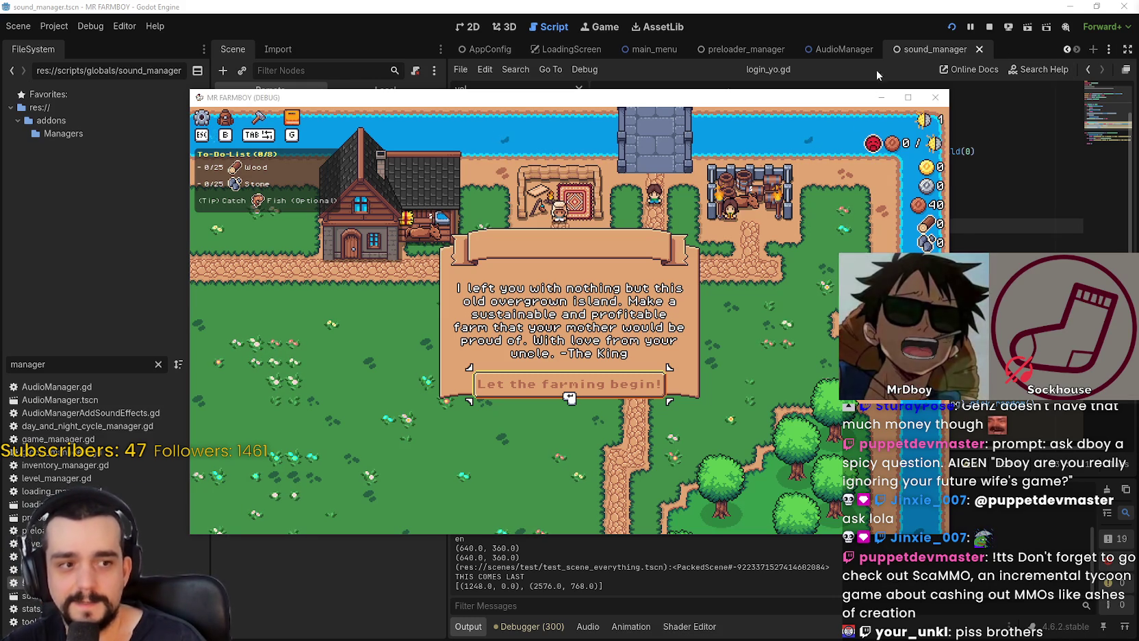
{"action": "left_click", "coordinate": [989, 27]}
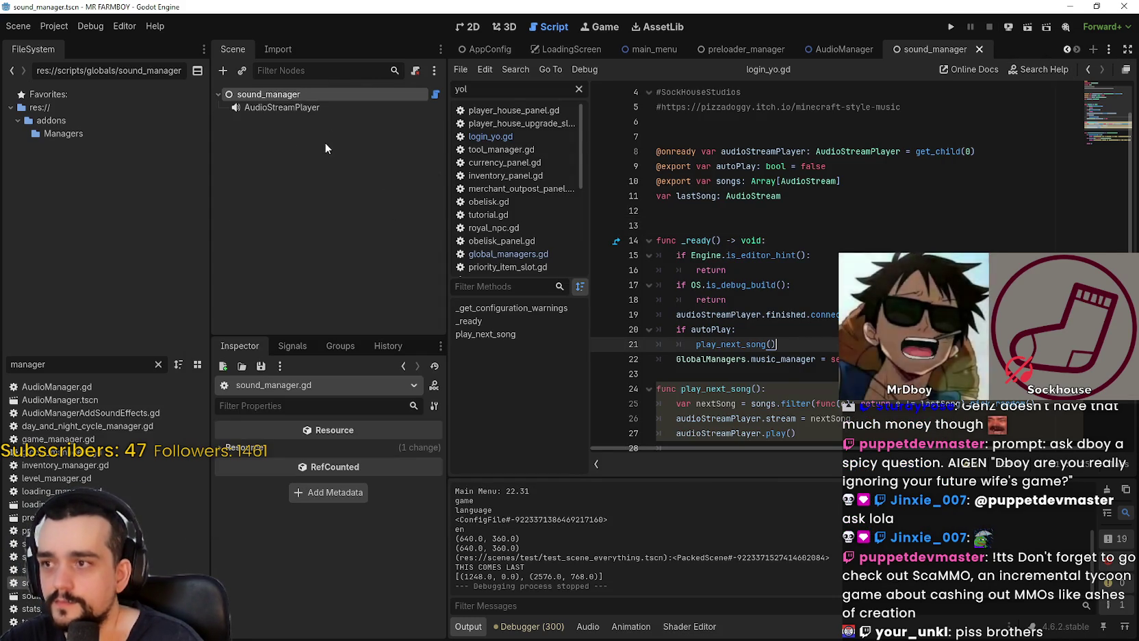
{"action": "double_click", "coordinate": [8, 364]}
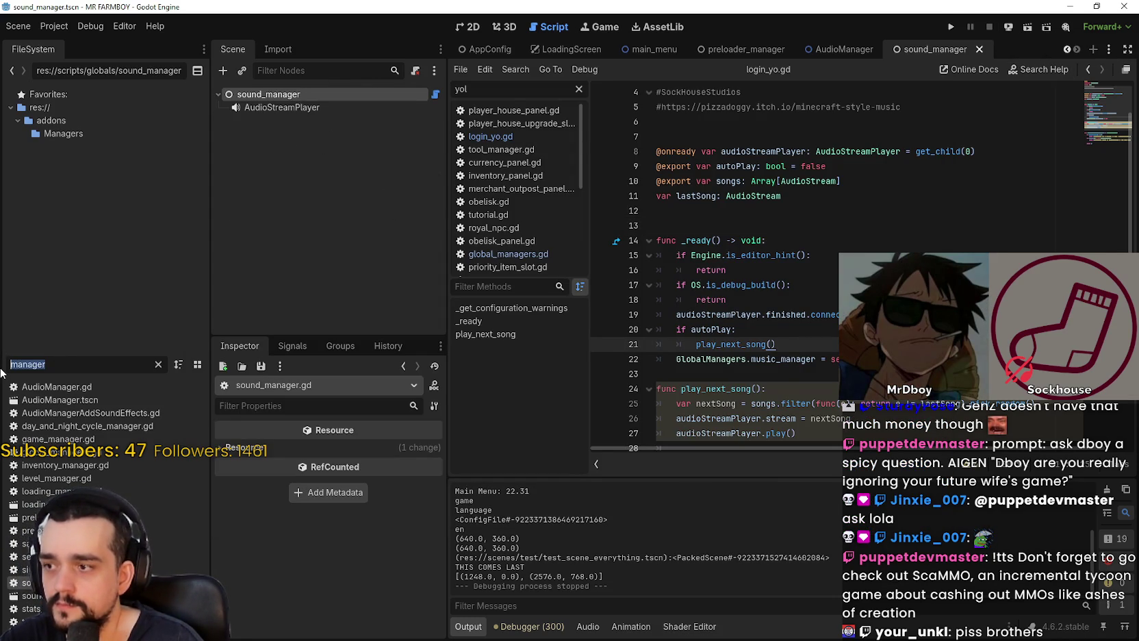
{"action": "type", "text": "level"}
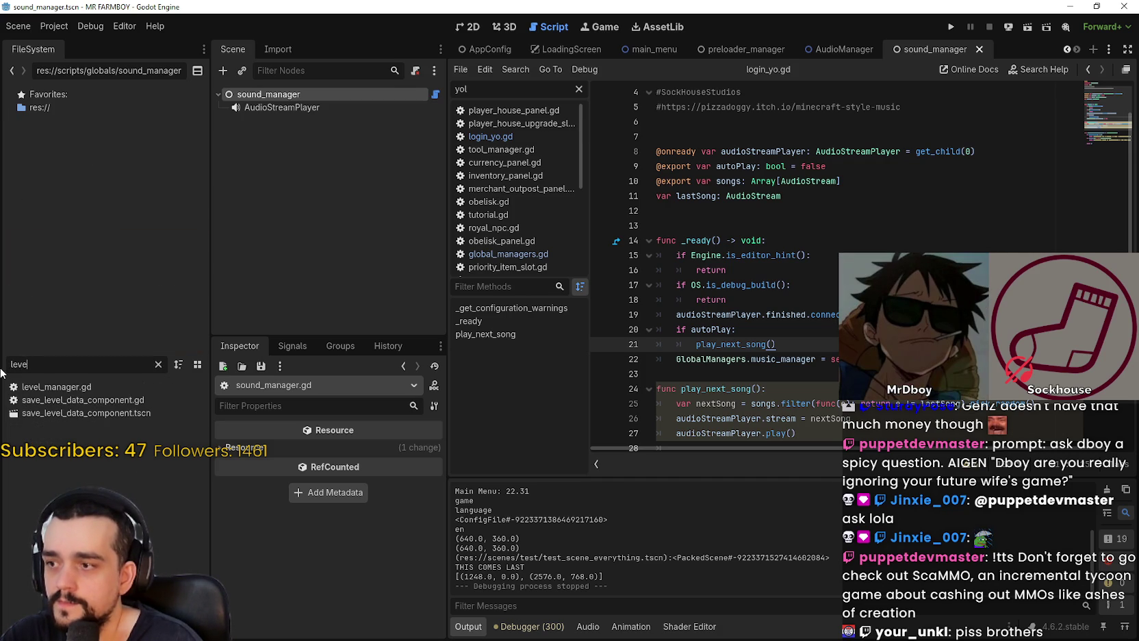
{"action": "key", "text": "BackSpace"}
{"action": "key", "text": "BackSpace"}
{"action": "key", "text": "BackSpace"}
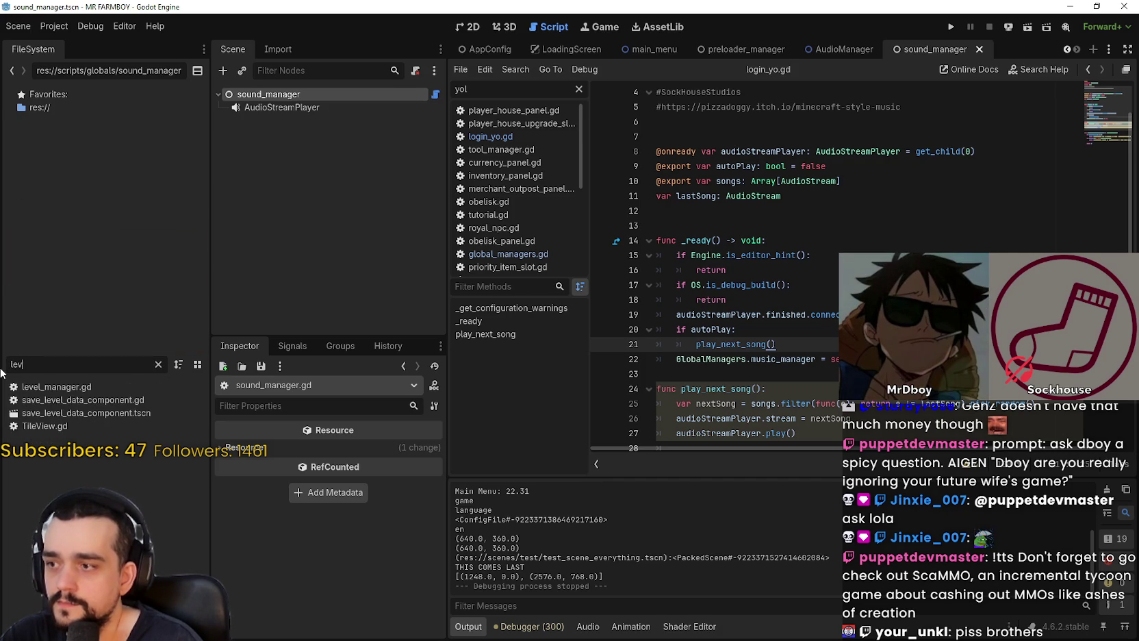
{"action": "type", "text": "save_"}
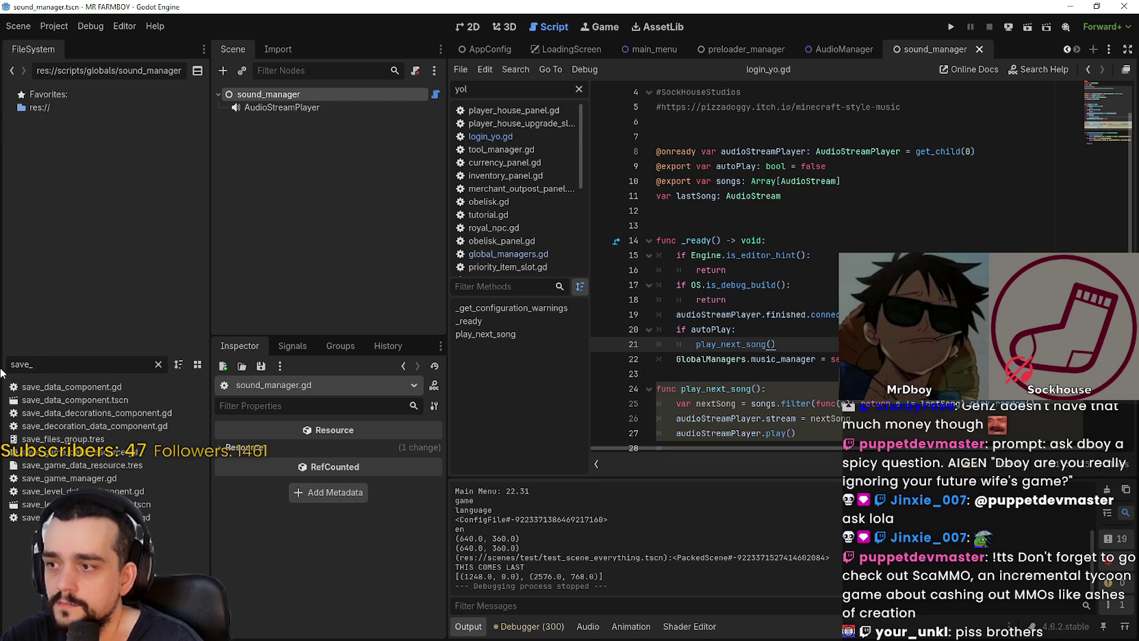
{"action": "key", "text": "BackSpace"}
{"action": "key", "text": "BackSpace"}
{"action": "key", "text": "BackSpace"}
{"action": "type", "text": "manager"}
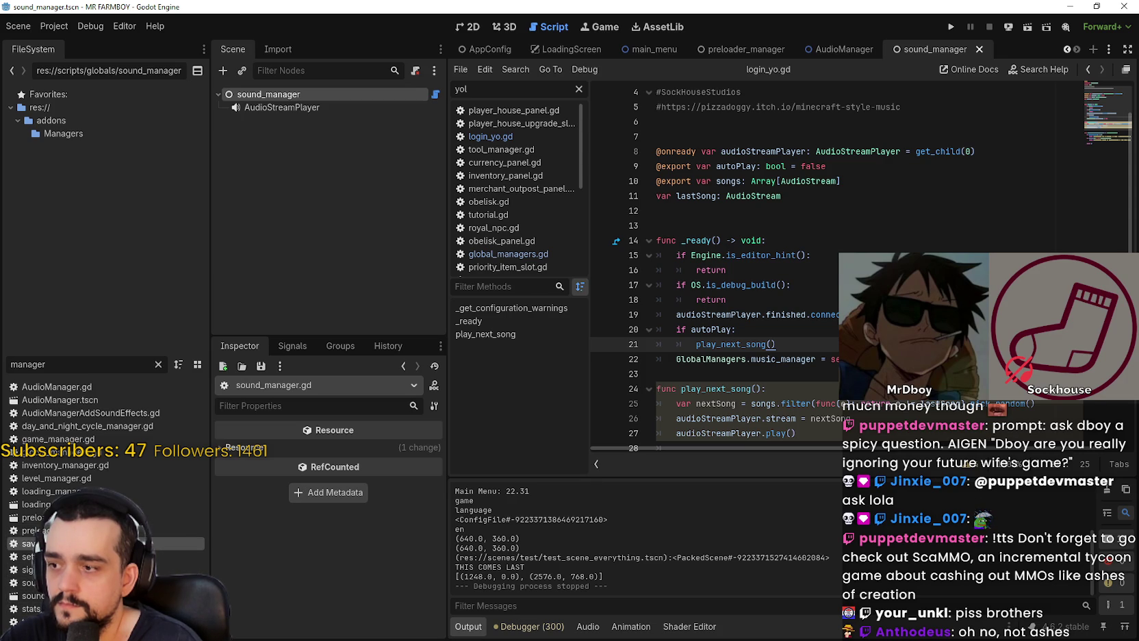
{"action": "double_click", "coordinate": [137, 542]}
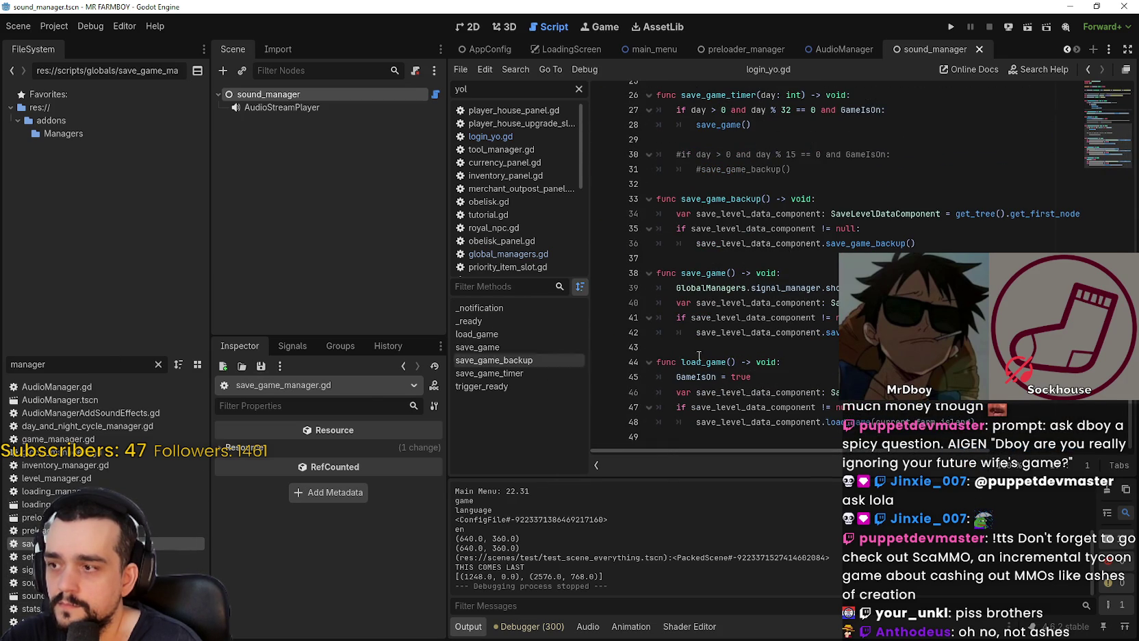
{"action": "scroll", "coordinate": [741, 340], "scroll_direction": "up", "scroll_amount": 5}
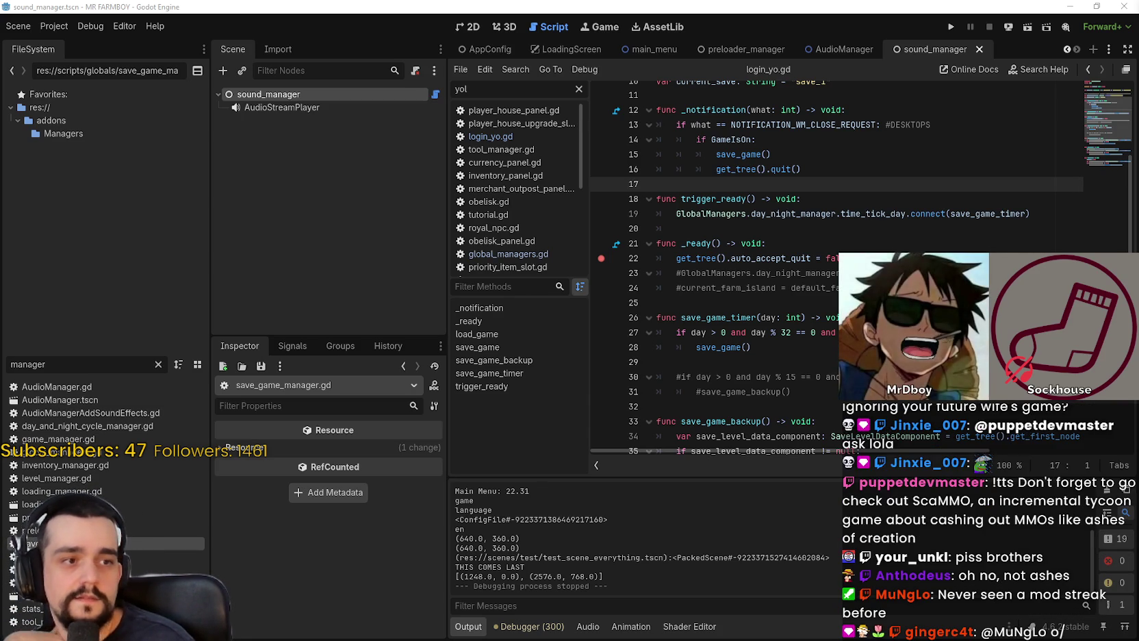
{"action": "left_click", "coordinate": [828, 392]}
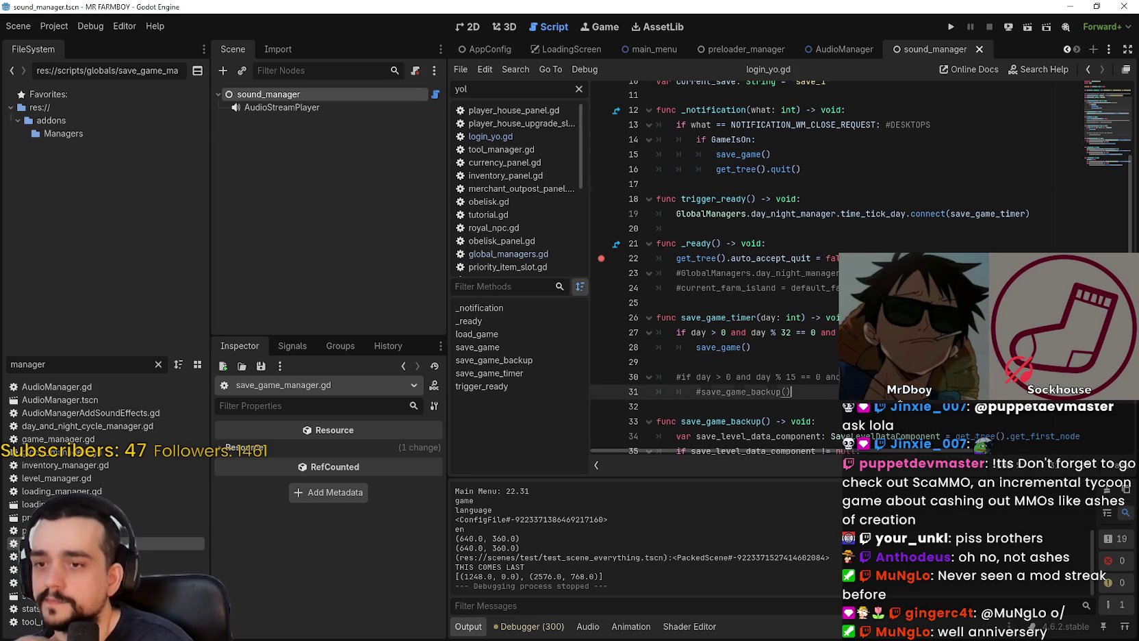
{"action": "scroll", "coordinate": [830, 377], "scroll_direction": "down", "scroll_amount": 2}
{"action": "left_click", "coordinate": [789, 324]}
{"action": "scroll", "coordinate": [790, 324], "scroll_direction": "up", "scroll_amount": 2}
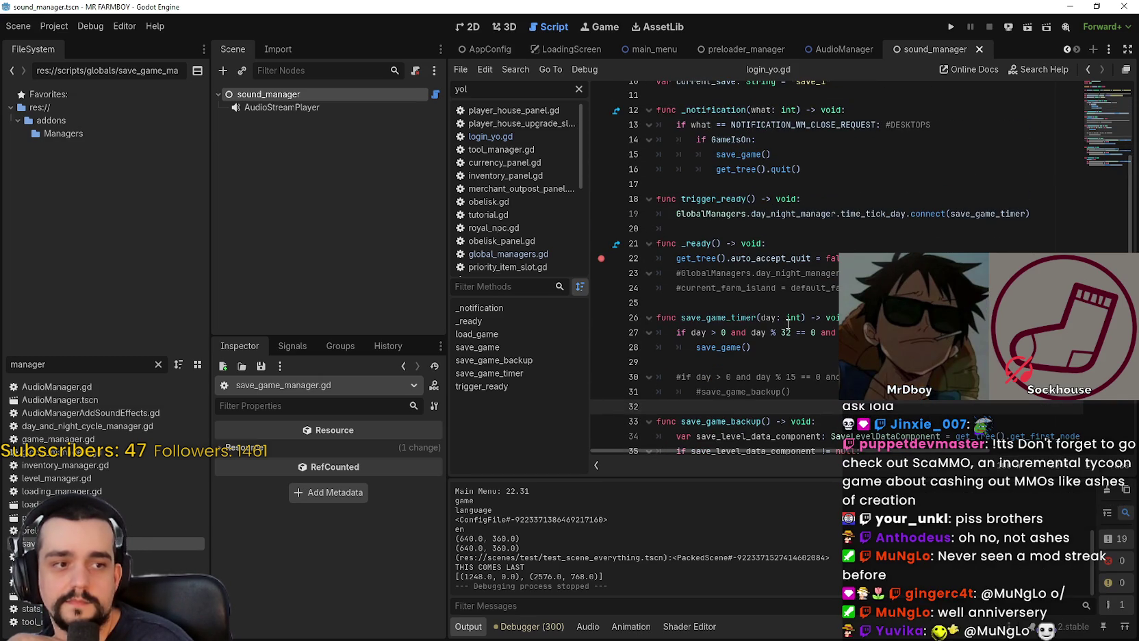
{"action": "left_click", "coordinate": [749, 306]}
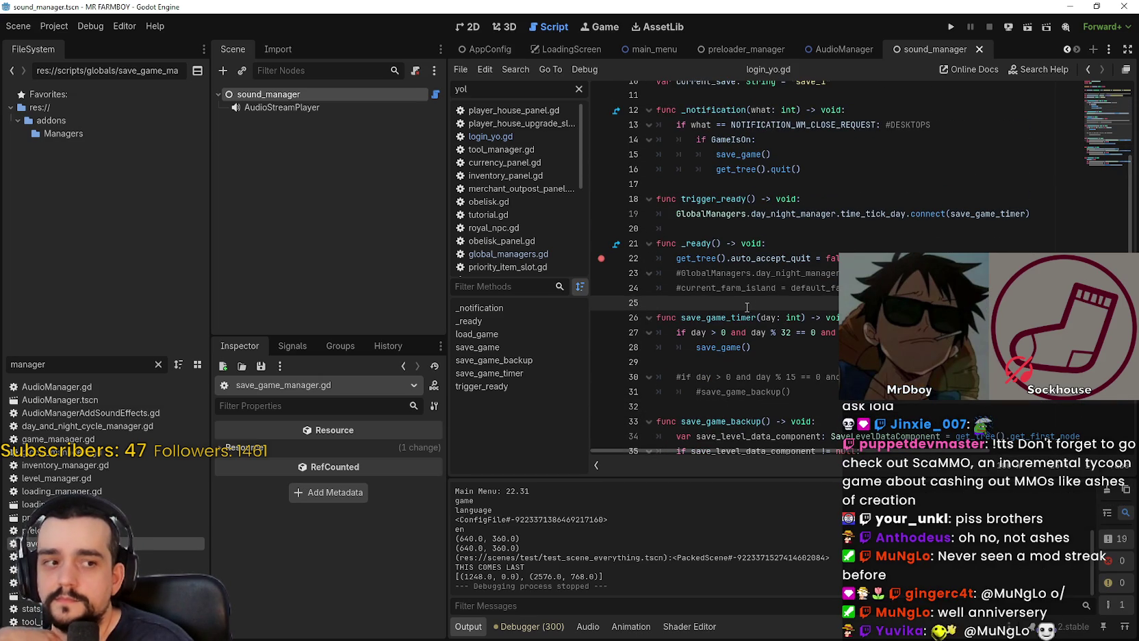
{"action": "left_click", "coordinate": [748, 230]}
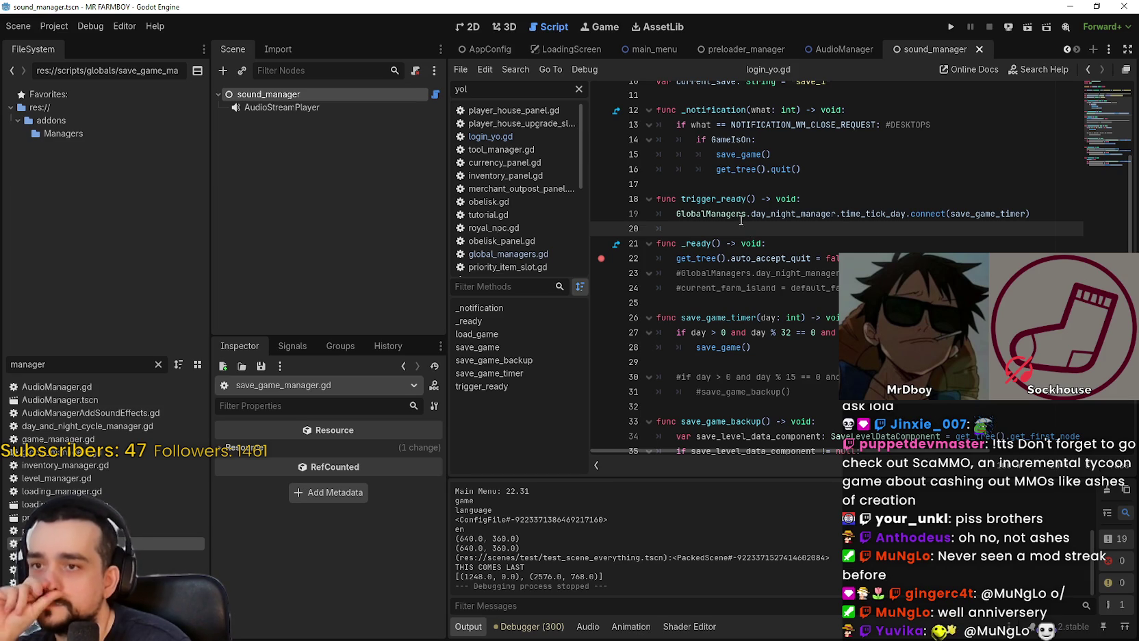
{"action": "scroll", "coordinate": [782, 285], "scroll_direction": "up", "scroll_amount": 4}
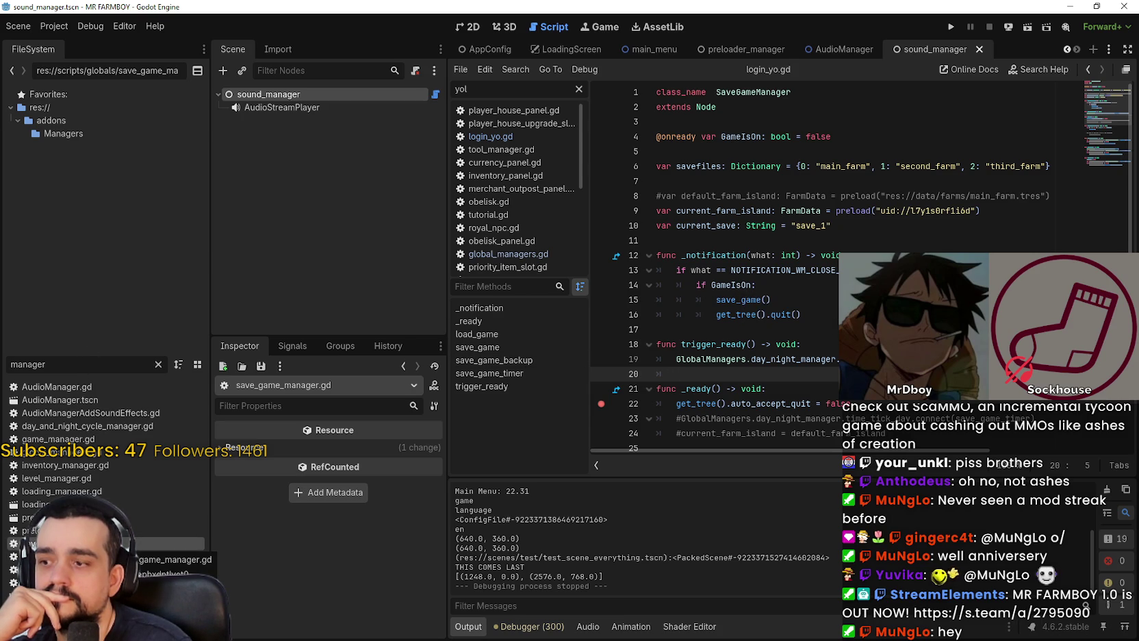
- Try the FileSystem filters 'save_game' and 'game_ma', then clear the filter
{"action": "double_click", "coordinate": [27, 364]}
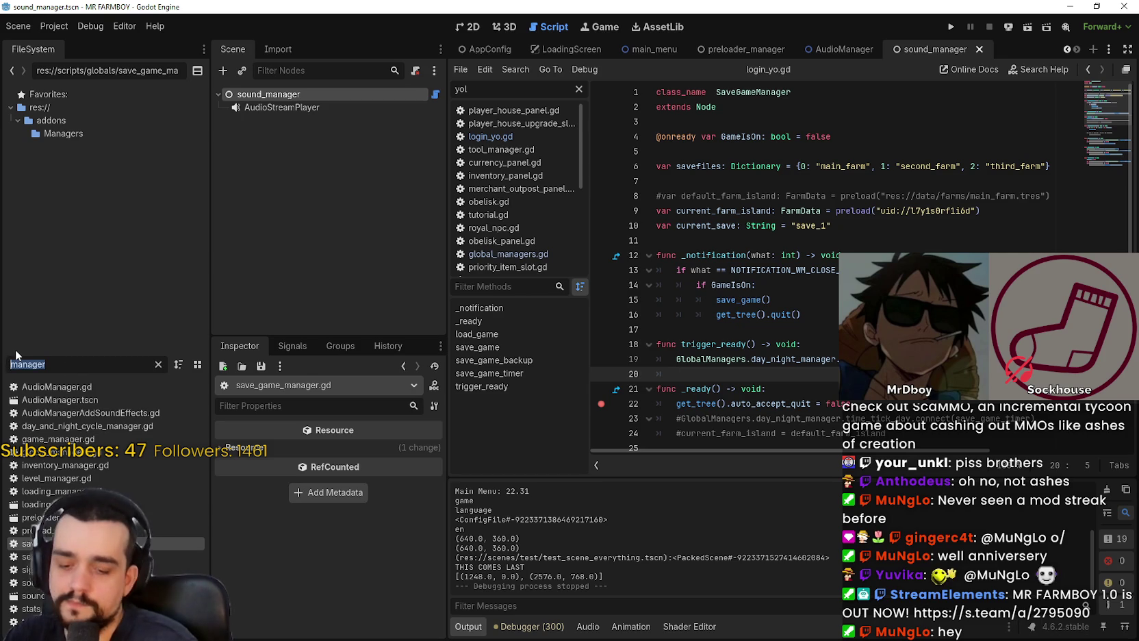
{"action": "type", "text": "sa"}
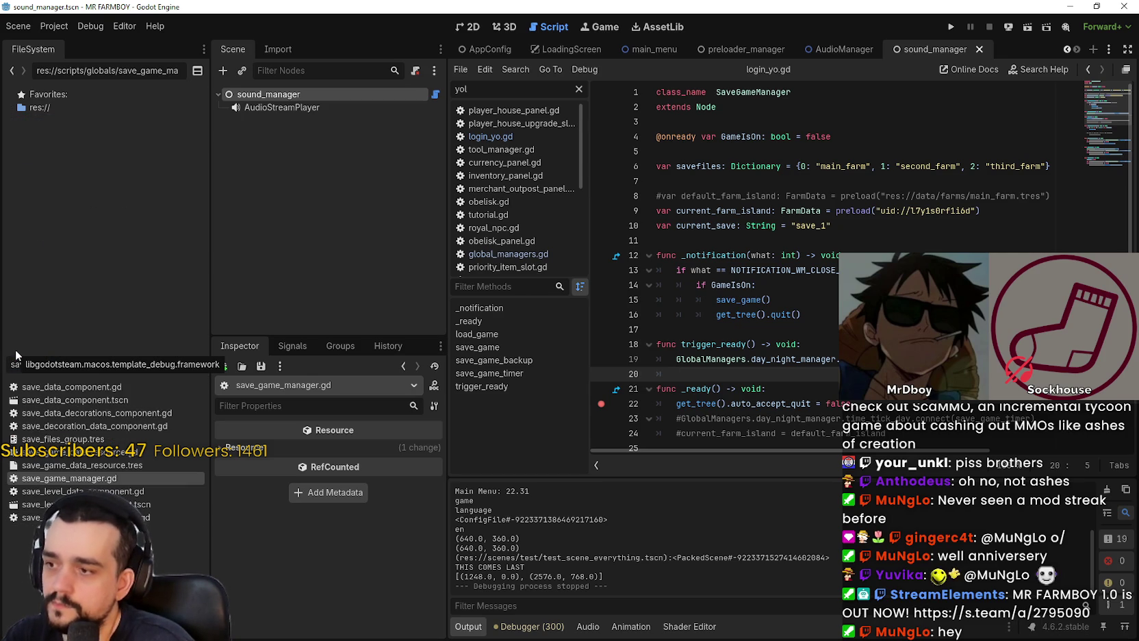
{"action": "type", "text": "ve_game"}
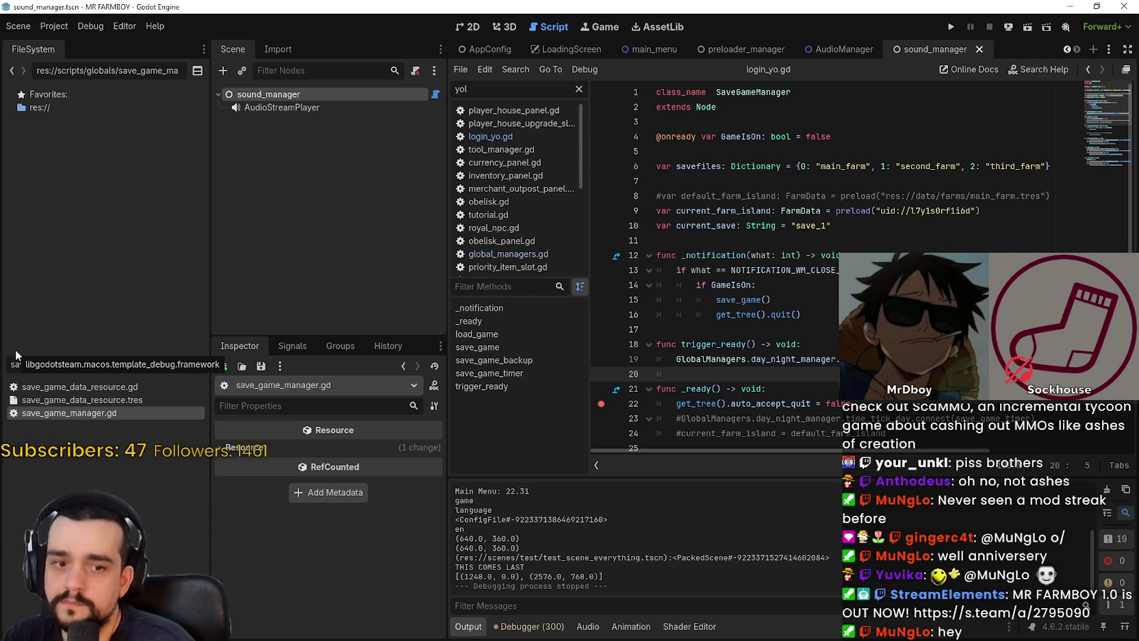
{"action": "key", "text": "ctrl+a"}
{"action": "type", "text": "game_ma"}
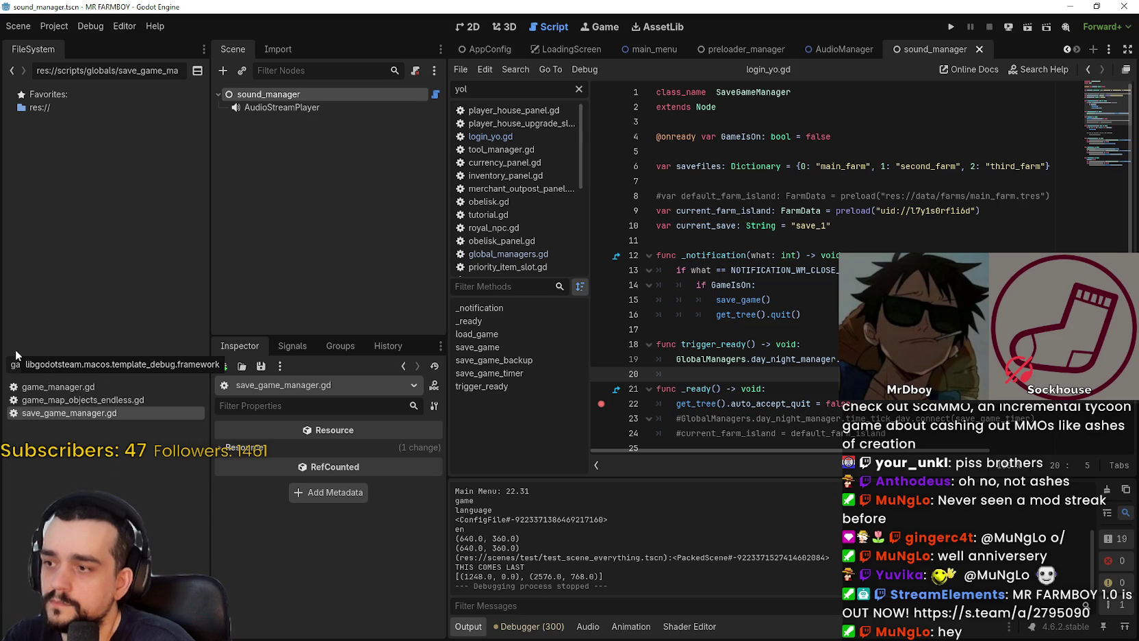
{"action": "key", "text": "BackSpace"}
{"action": "key", "text": "BackSpace"}
{"action": "key", "text": "BackSpace"}
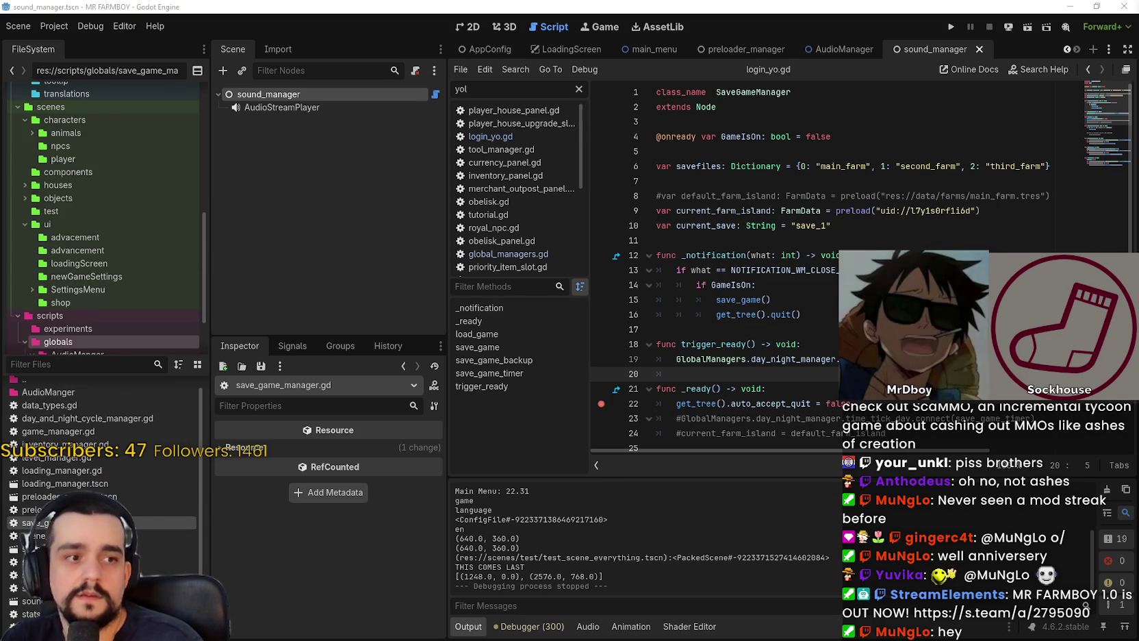
- Place the caret on empty line 11 and save the scene with Ctrl+S
{"action": "left_click", "coordinate": [824, 261]}
{"action": "left_click", "coordinate": [819, 245]}
{"action": "key", "text": "ctrl+s"}
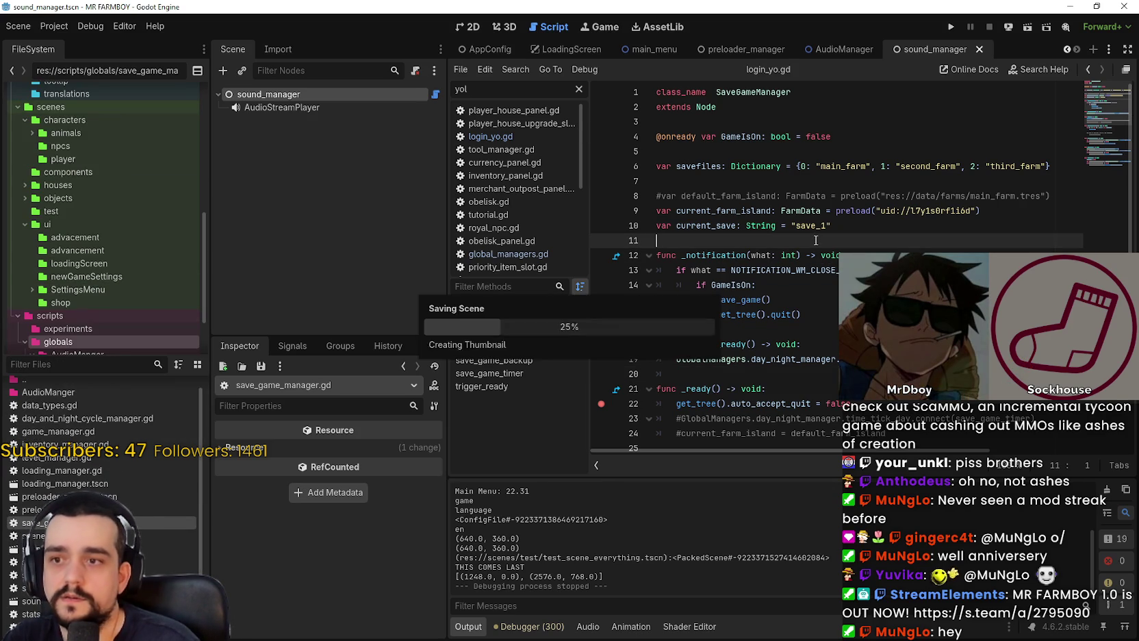
{"action": "mouse_move", "coordinate": [789, 274]}
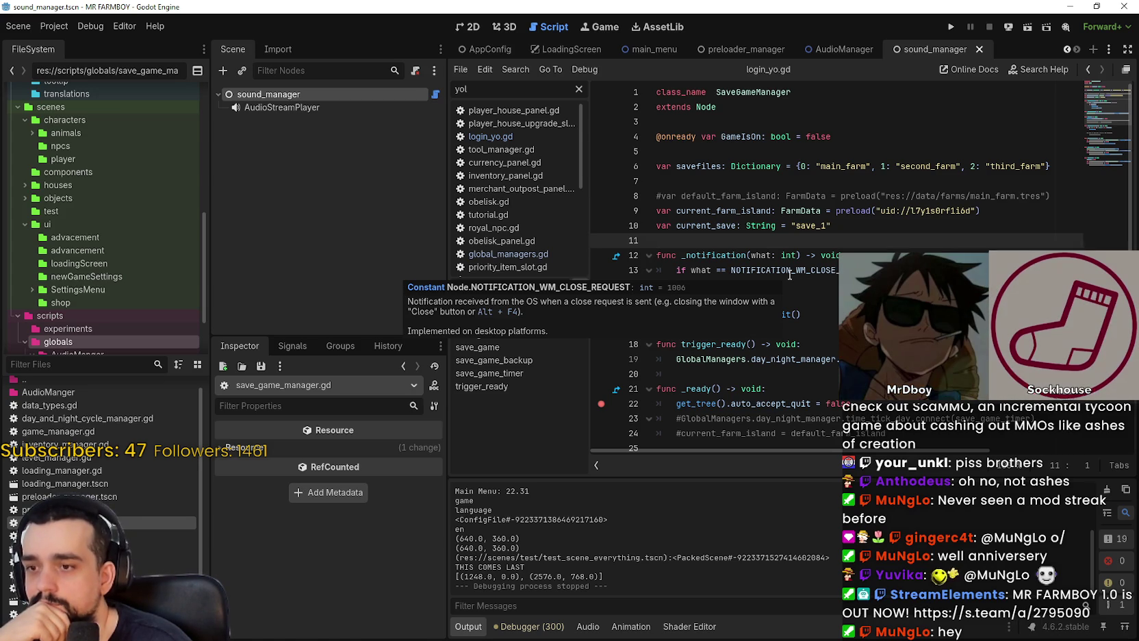
{"action": "left_click", "coordinate": [60, 25]}
{"action": "left_click", "coordinate": [75, 43]}
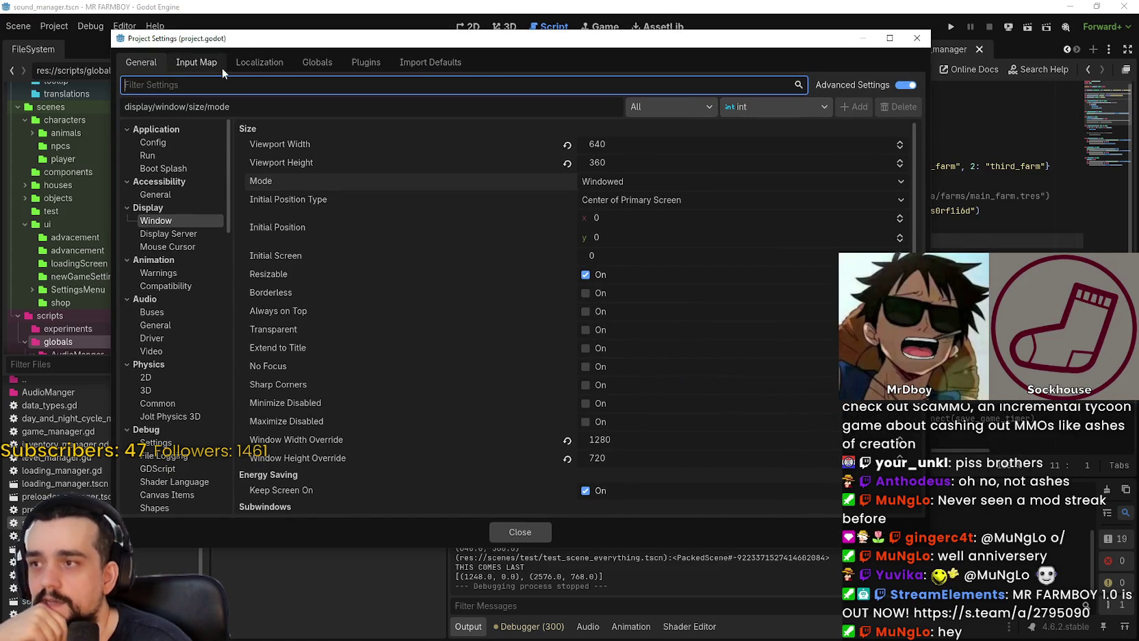
{"action": "left_click", "coordinate": [214, 63]}
{"action": "left_click", "coordinate": [260, 61]}
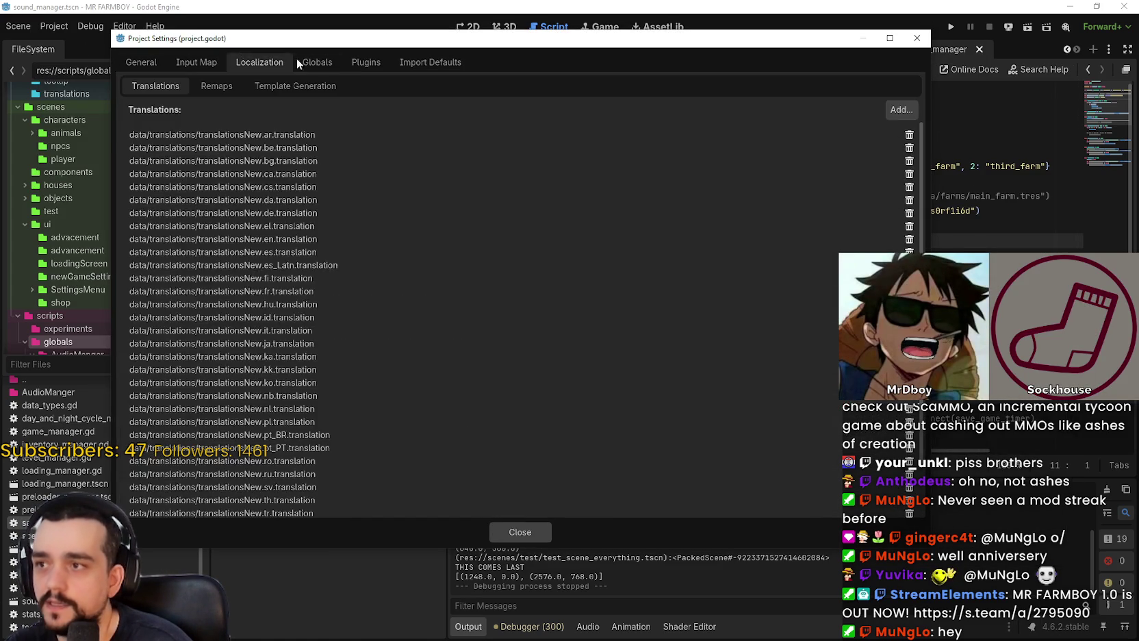
{"action": "left_click", "coordinate": [317, 62]}
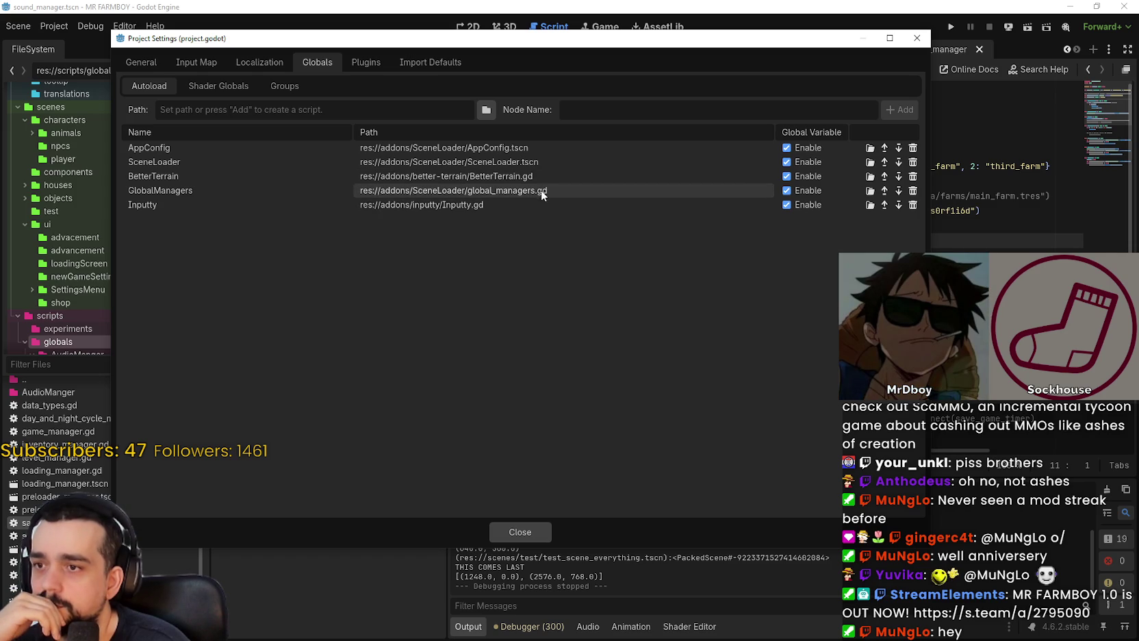
{"action": "left_click", "coordinate": [528, 532]}
{"action": "left_click", "coordinate": [798, 307]}
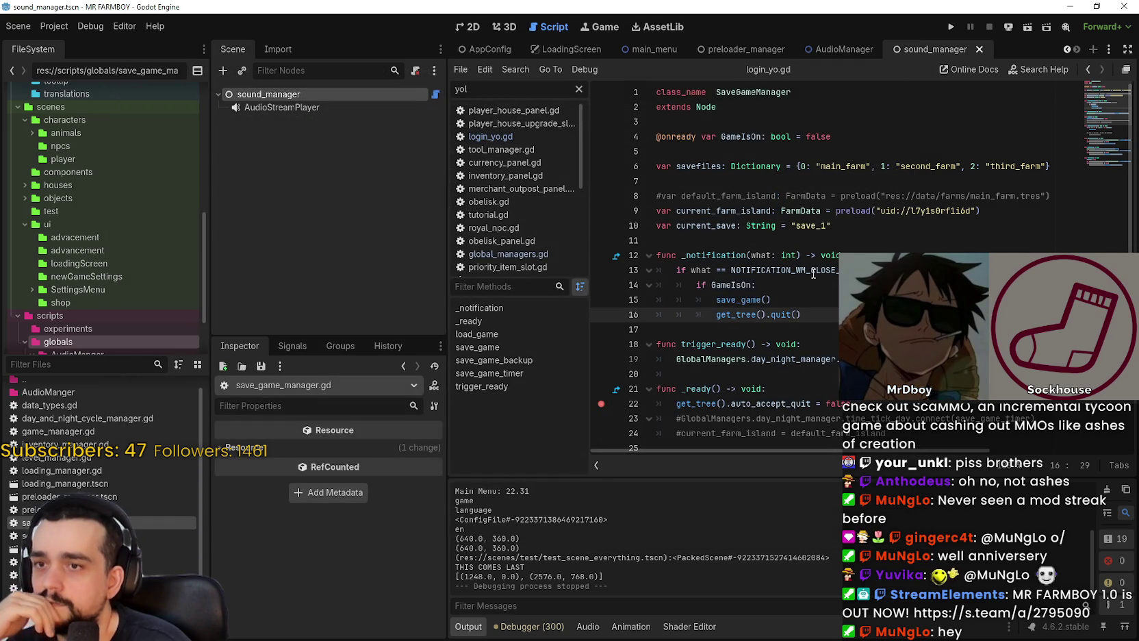
- Add a closing parenthesis in the script, then filter the FileSystem dock to 'level'
{"action": "scroll", "coordinate": [809, 368], "scroll_direction": "down", "scroll_amount": 1}
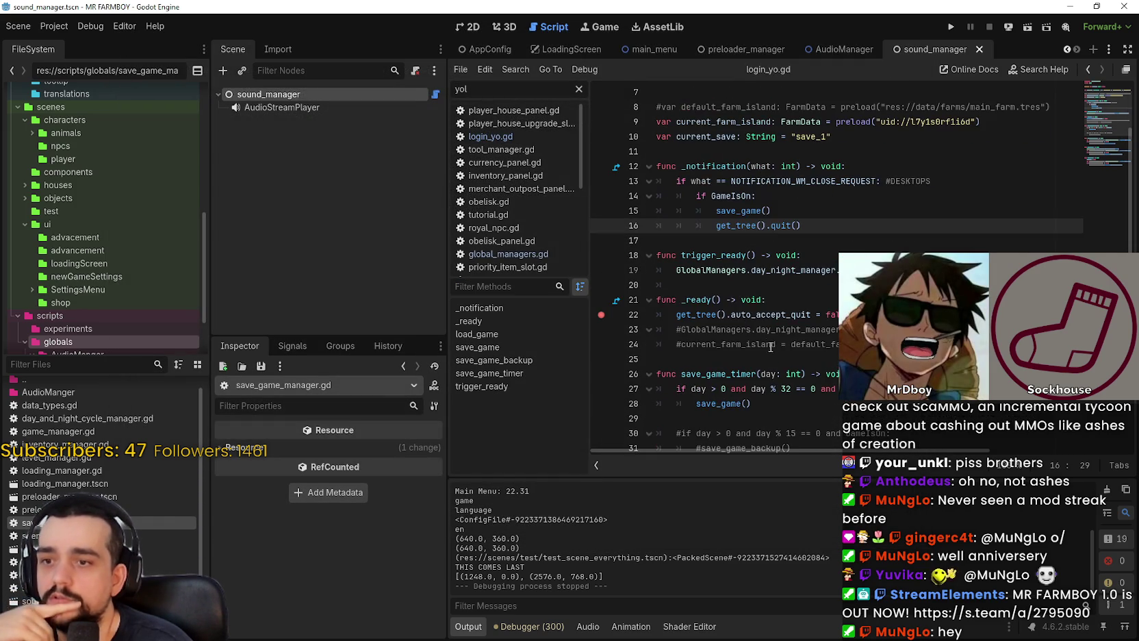
{"action": "scroll", "coordinate": [809, 368], "scroll_direction": "up", "scroll_amount": 1}
{"action": "type", "text": ")"}
{"action": "left_click", "coordinate": [657, 330]}
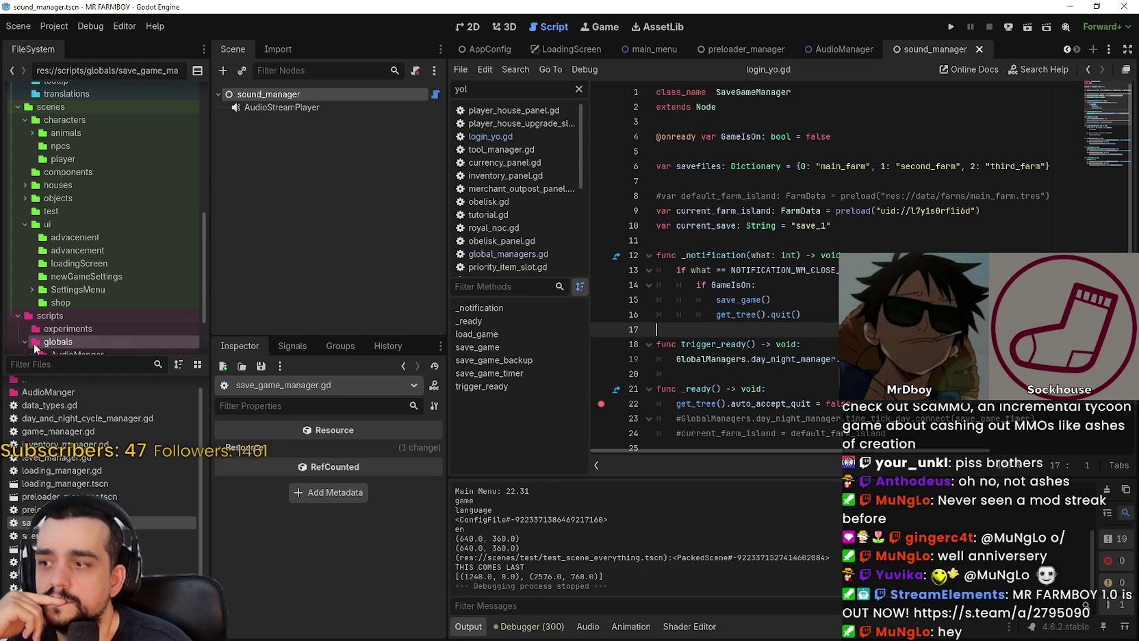
{"action": "left_click", "coordinate": [61, 365]}
{"action": "type", "text": "level"}
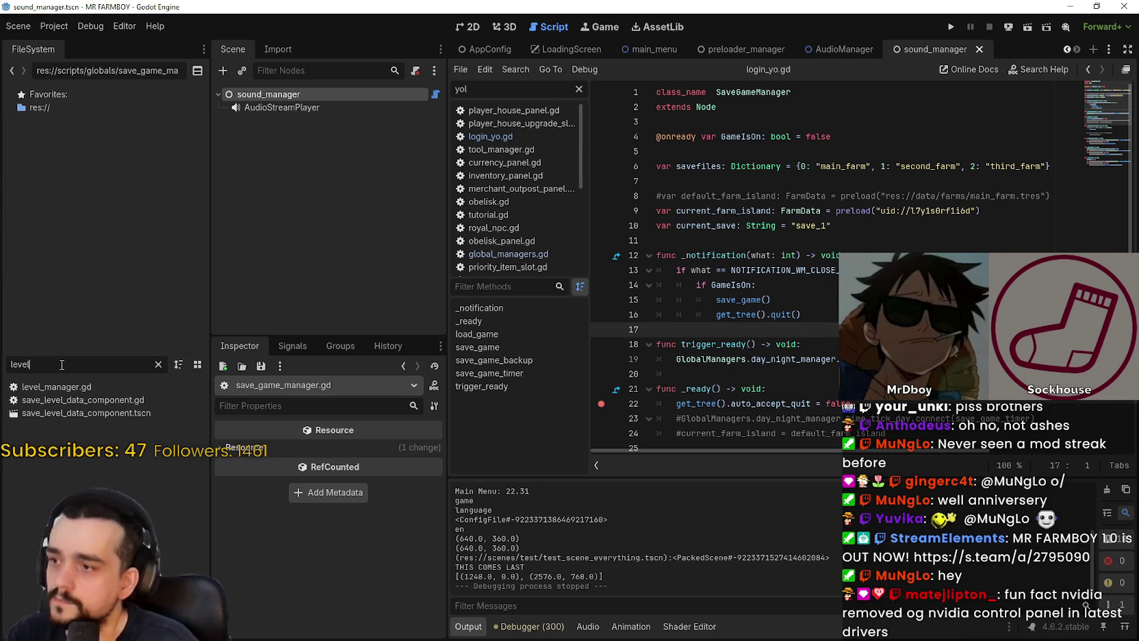
- Open level_manager.gd and read through its LevelManager code, ending with the caret on line 3
{"action": "double_click", "coordinate": [107, 386]}
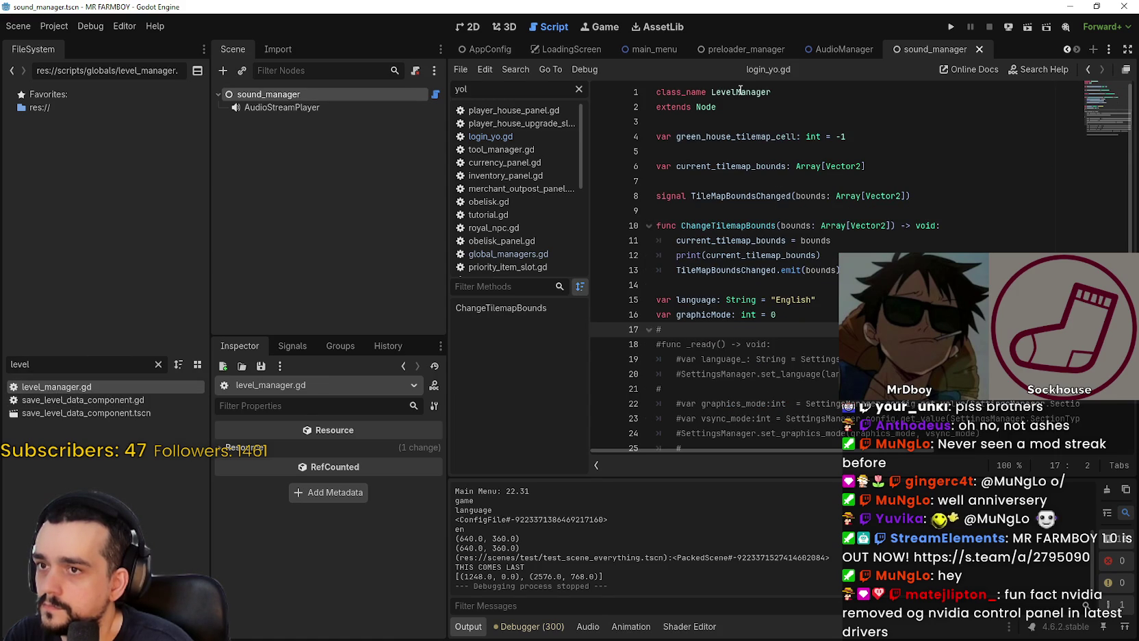
{"action": "scroll", "coordinate": [859, 244], "scroll_direction": "down", "scroll_amount": 3}
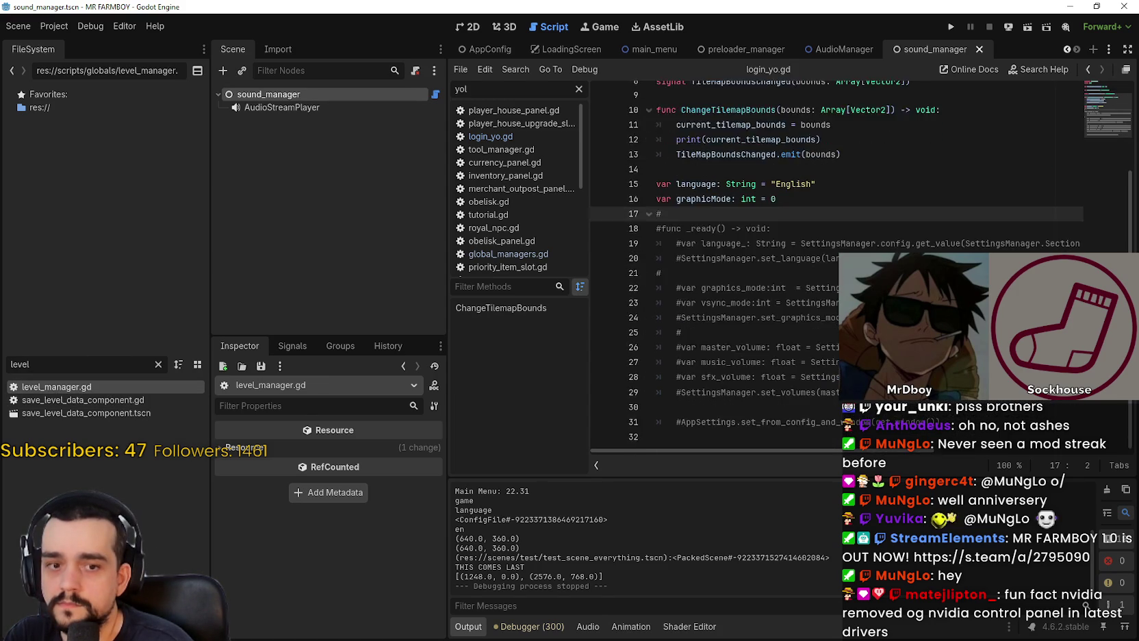
{"action": "scroll", "coordinate": [859, 245], "scroll_direction": "up", "scroll_amount": 3}
{"action": "left_click", "coordinate": [834, 299]}
{"action": "left_click", "coordinate": [777, 196]}
{"action": "left_click", "coordinate": [746, 137]}
{"action": "left_click", "coordinate": [759, 123]}
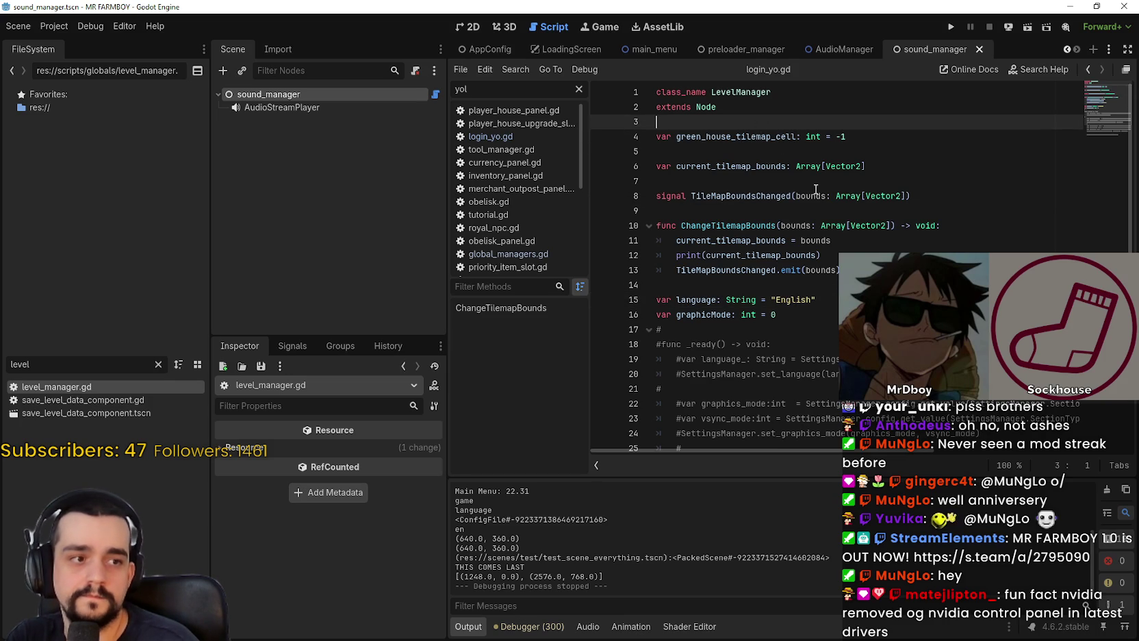
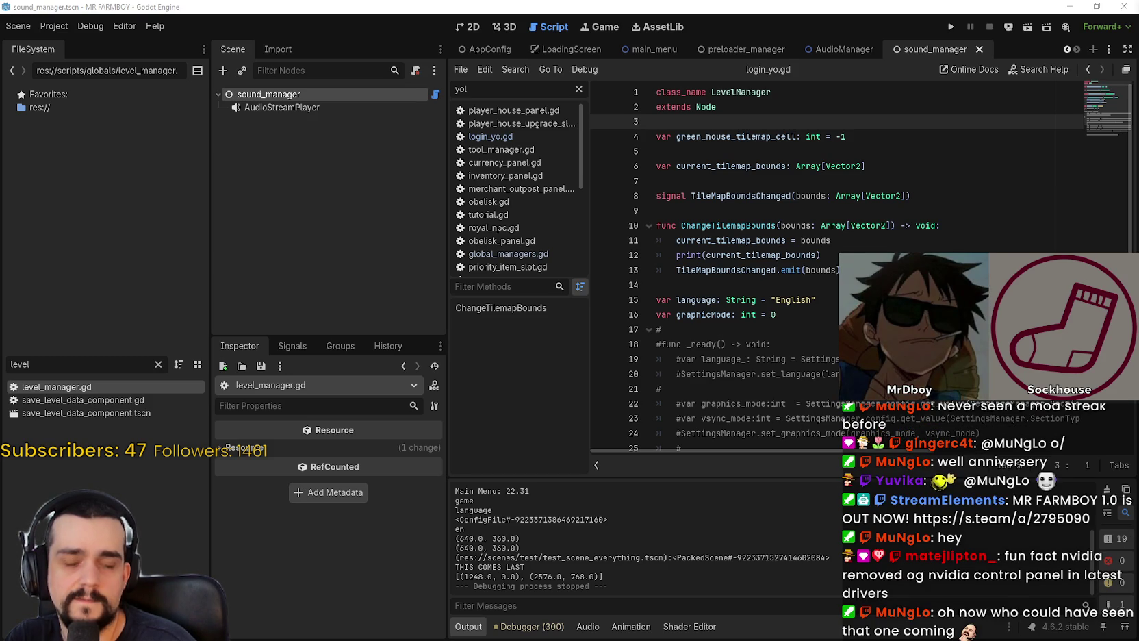
- Save the scene and clear the 'level' filter in the FileSystem dock
{"action": "left_click", "coordinate": [657, 285]}
{"action": "key", "text": "ctrl+s"}
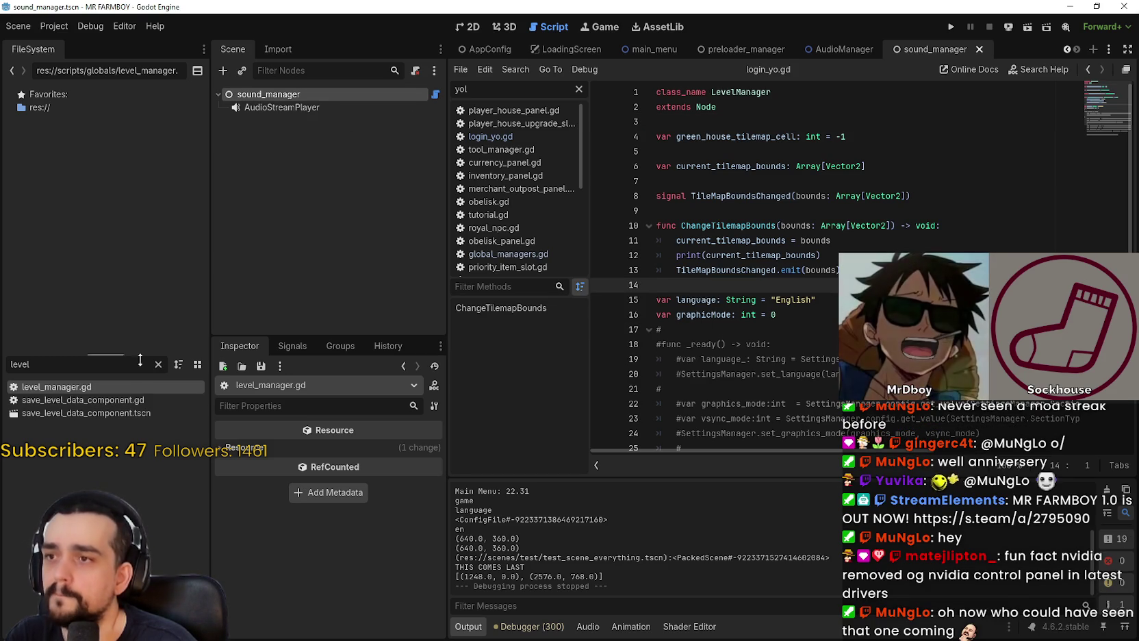
{"action": "left_click", "coordinate": [158, 364]}
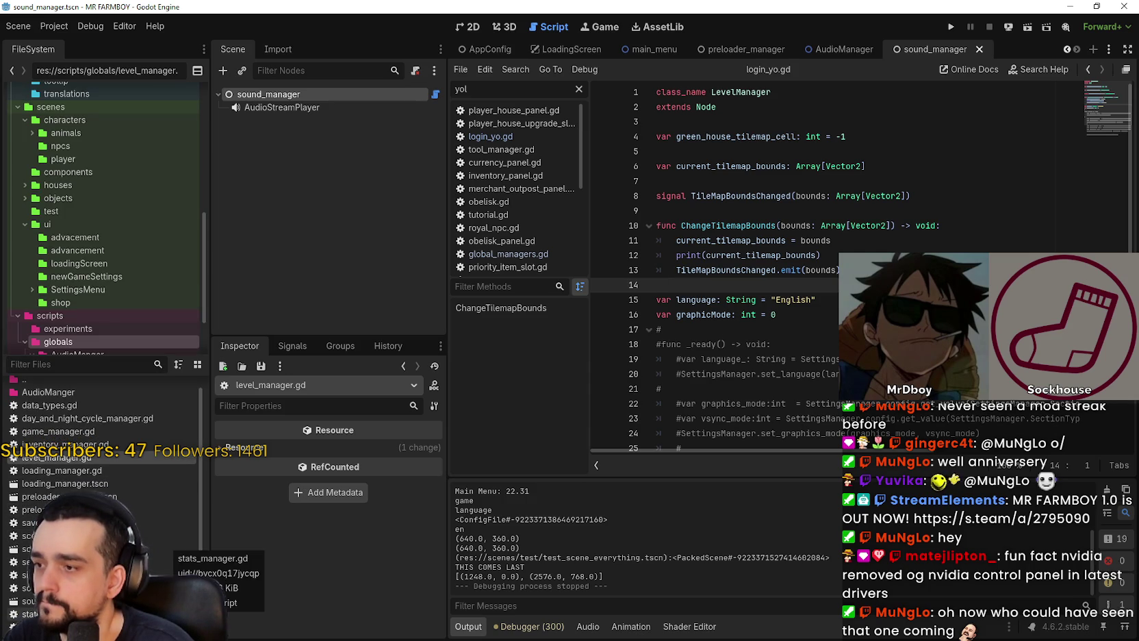
- Scroll to the scripts/globals folder and look over the LevelManager script's top lines
{"action": "scroll", "coordinate": [113, 325], "scroll_direction": "down", "scroll_amount": 2}
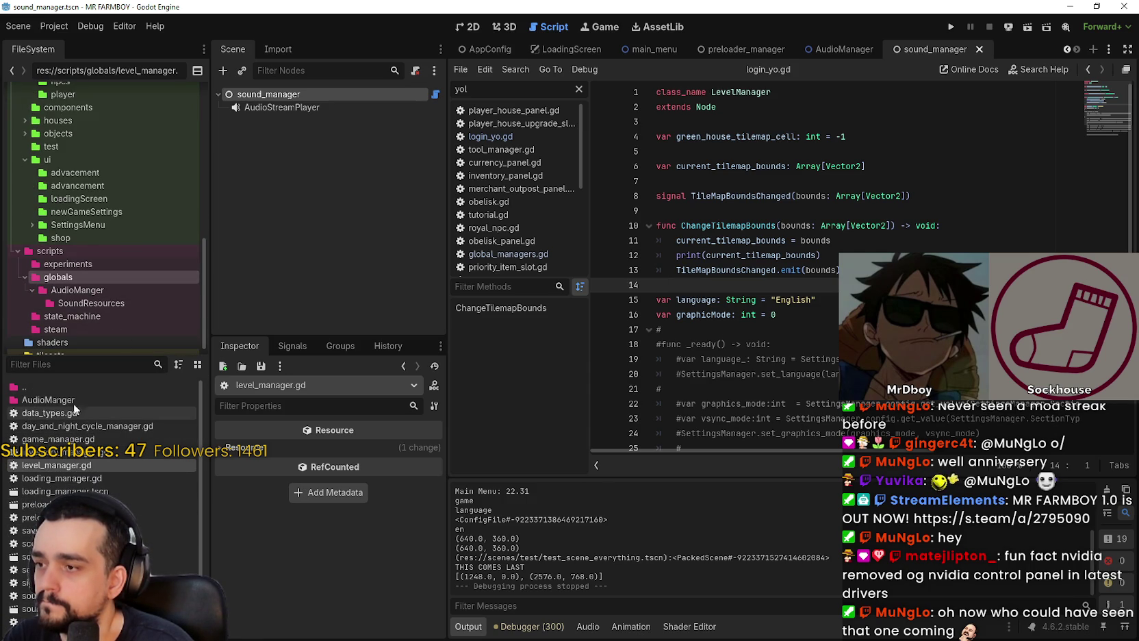
{"action": "left_click", "coordinate": [853, 166]}
{"action": "left_click", "coordinate": [853, 92]}
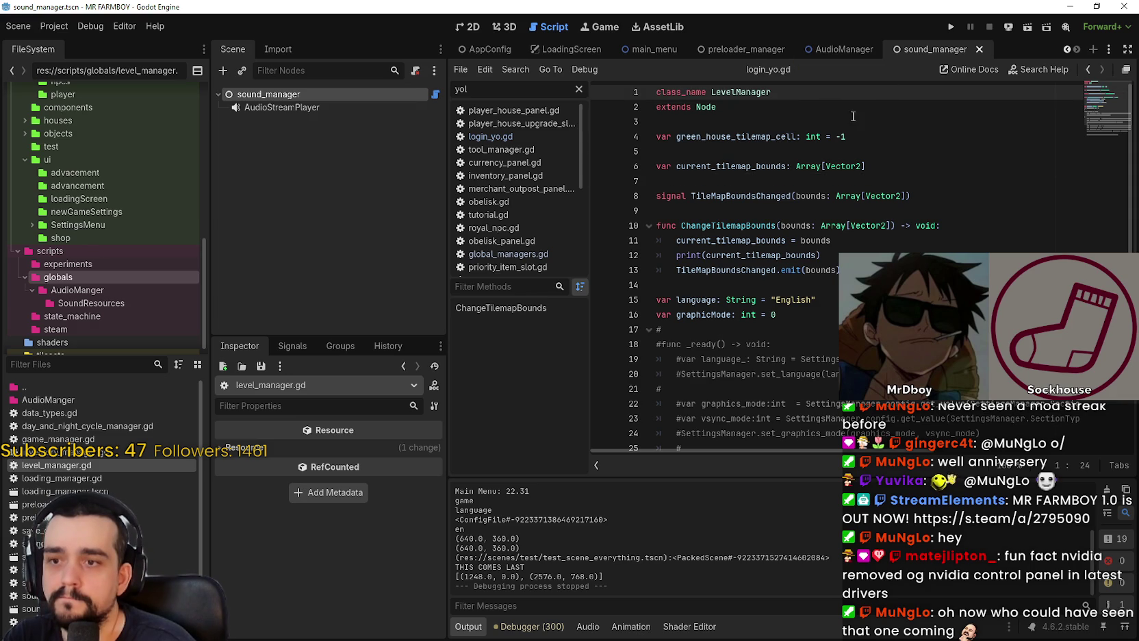
{"action": "left_click", "coordinate": [848, 269]}
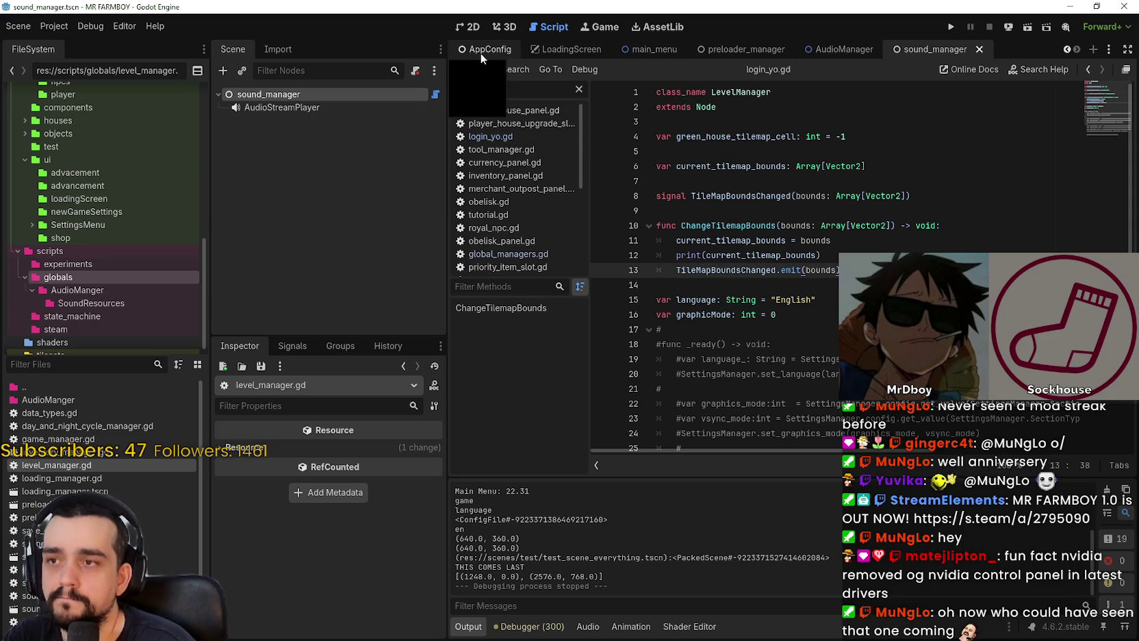
- Filter project files by 'test' and open test_scene_everything.tscn
{"action": "left_click", "coordinate": [1064, 49]}
{"action": "left_click", "coordinate": [69, 365]}
{"action": "type", "text": "test"}
{"action": "double_click", "coordinate": [76, 426]}
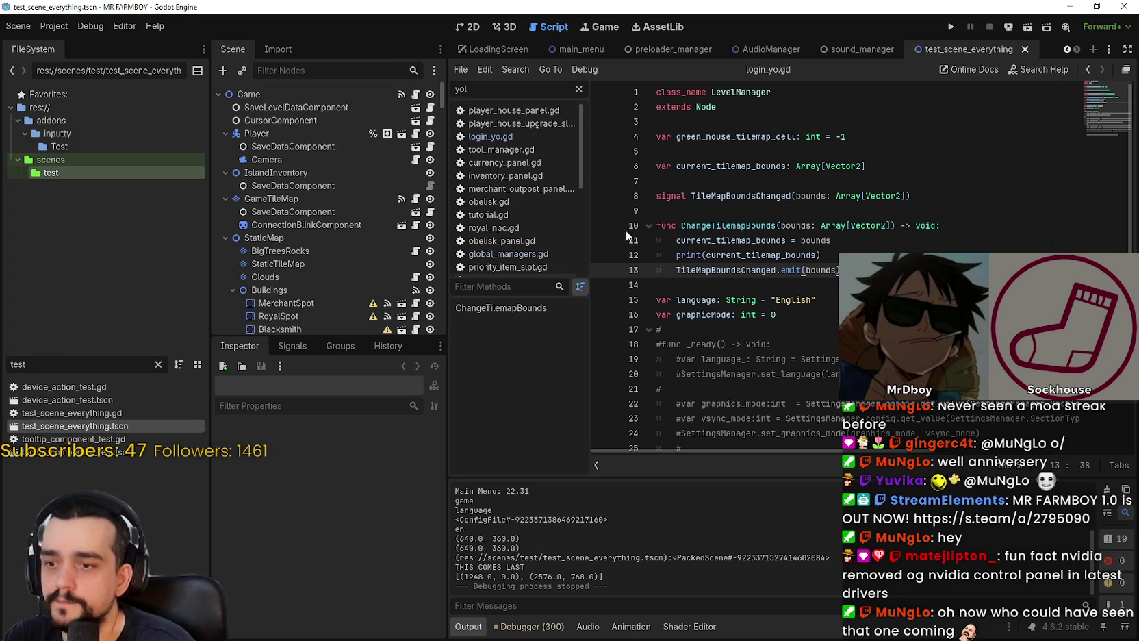
- Collapse the Buildings and fish nodes in the scene tree, then run the project
{"action": "scroll", "coordinate": [346, 179], "scroll_direction": "down", "scroll_amount": 3}
{"action": "left_click", "coordinate": [232, 200]}
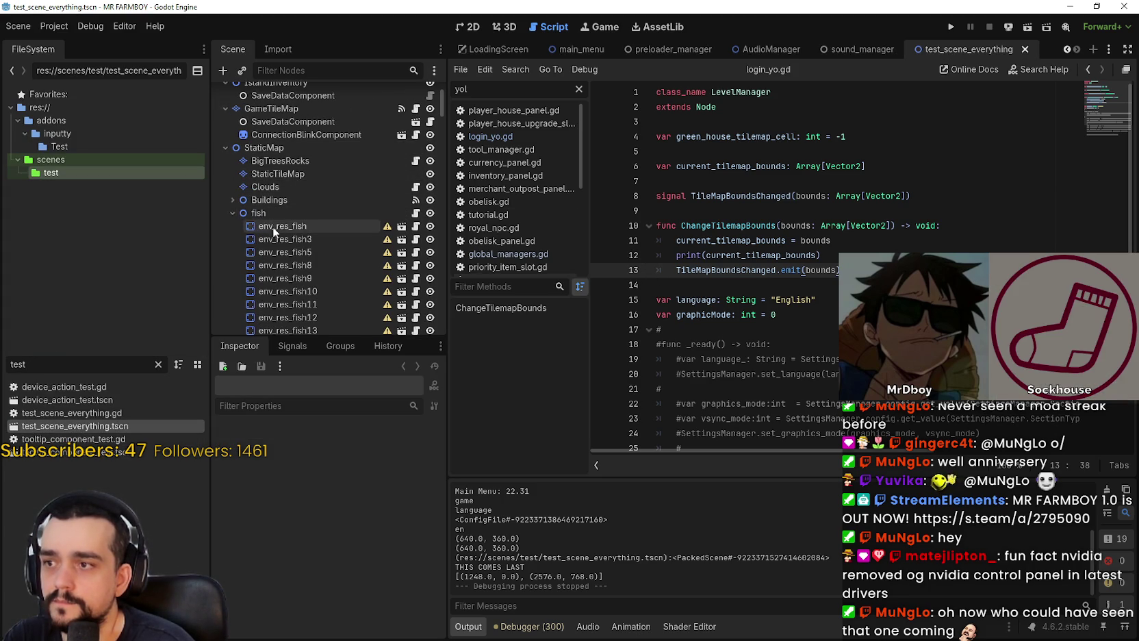
{"action": "left_click", "coordinate": [232, 213]}
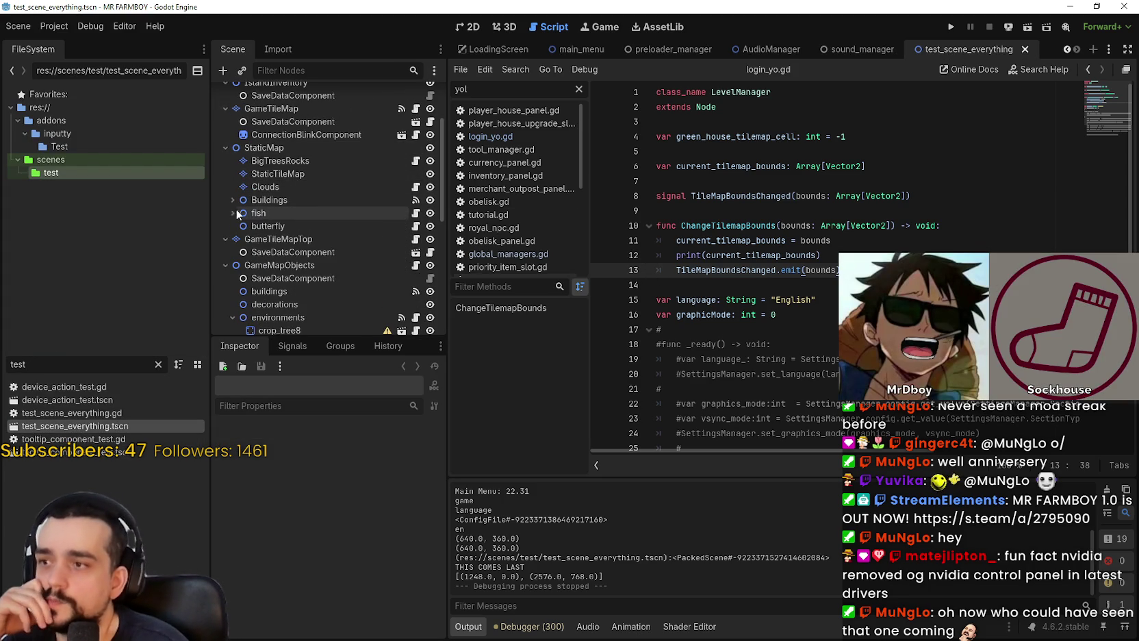
{"action": "left_click", "coordinate": [950, 27]}
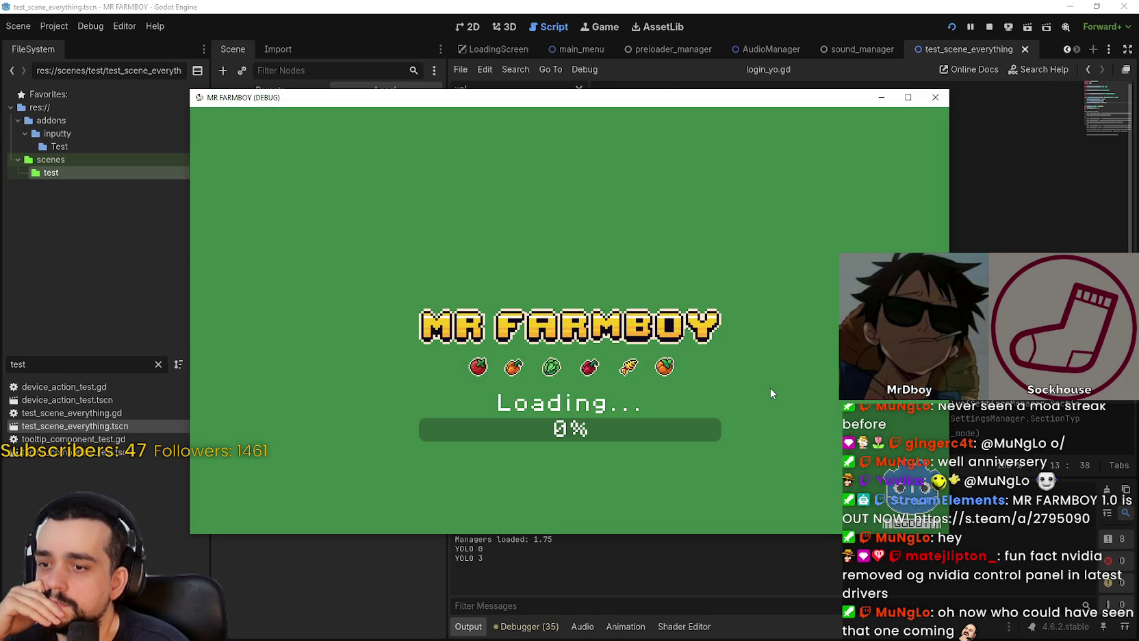
- Reposition the game window, create a new save and start a new game
{"action": "left_click_drag", "start_coordinate": [625, 108], "coordinate": [699, 37]}
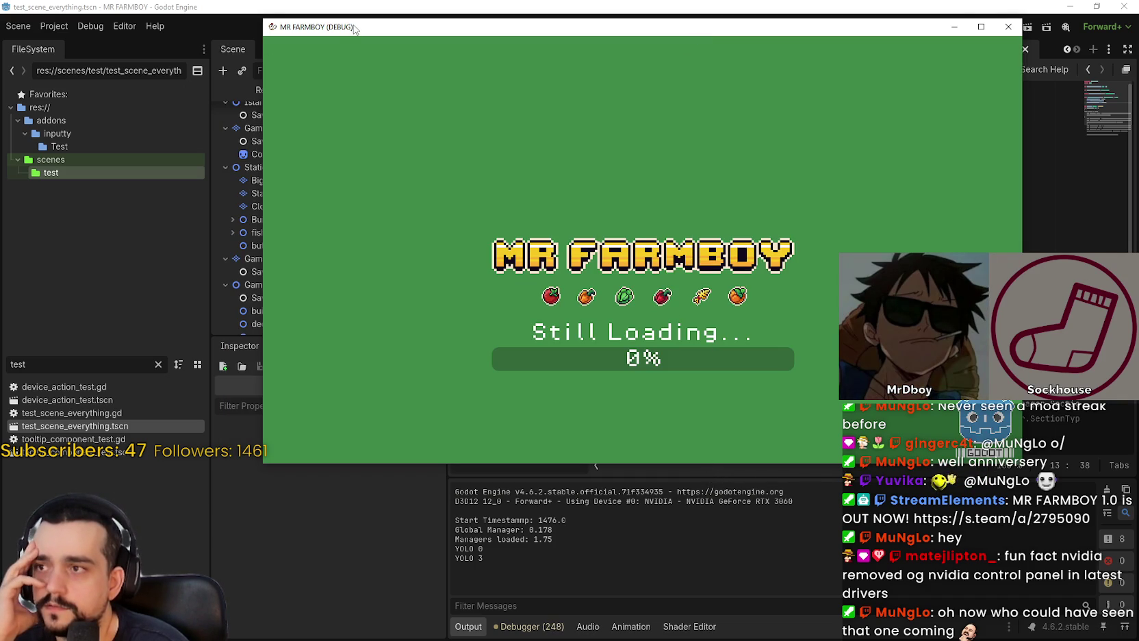
{"action": "left_click_drag", "start_coordinate": [354, 28], "coordinate": [280, 61]}
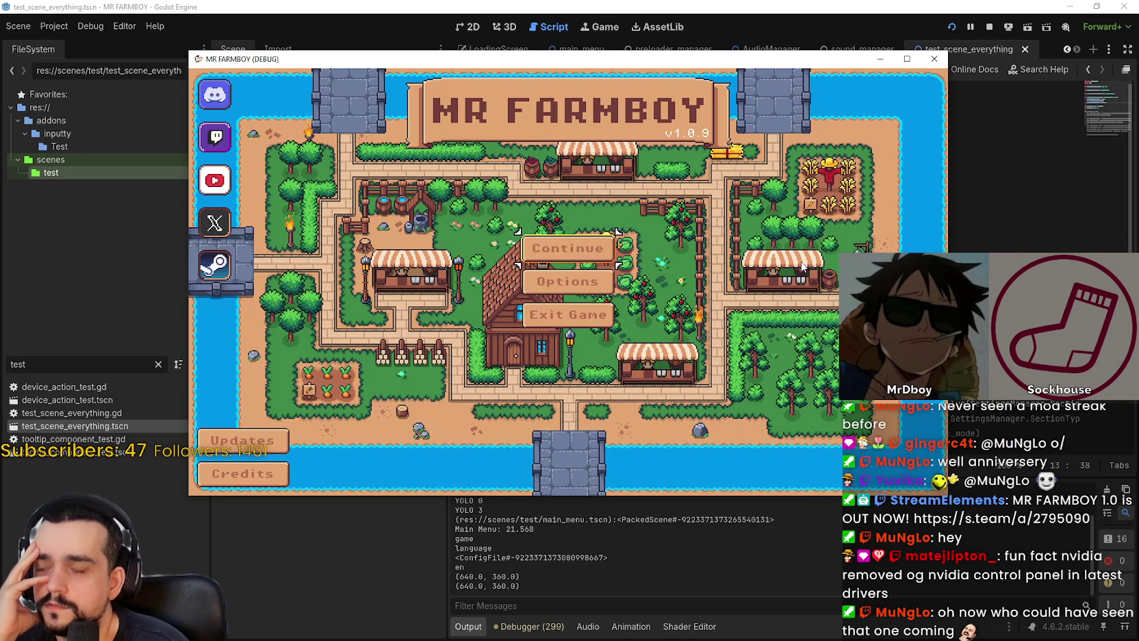
{"action": "left_click", "coordinate": [594, 286]}
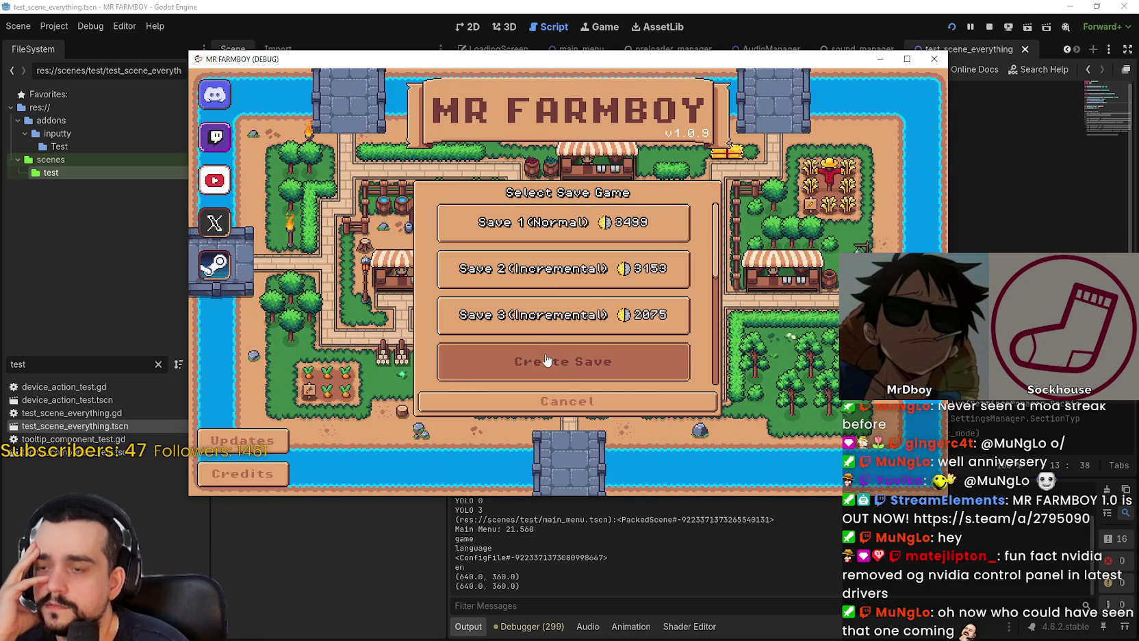
{"action": "left_click", "coordinate": [548, 357]}
{"action": "left_click", "coordinate": [515, 404]}
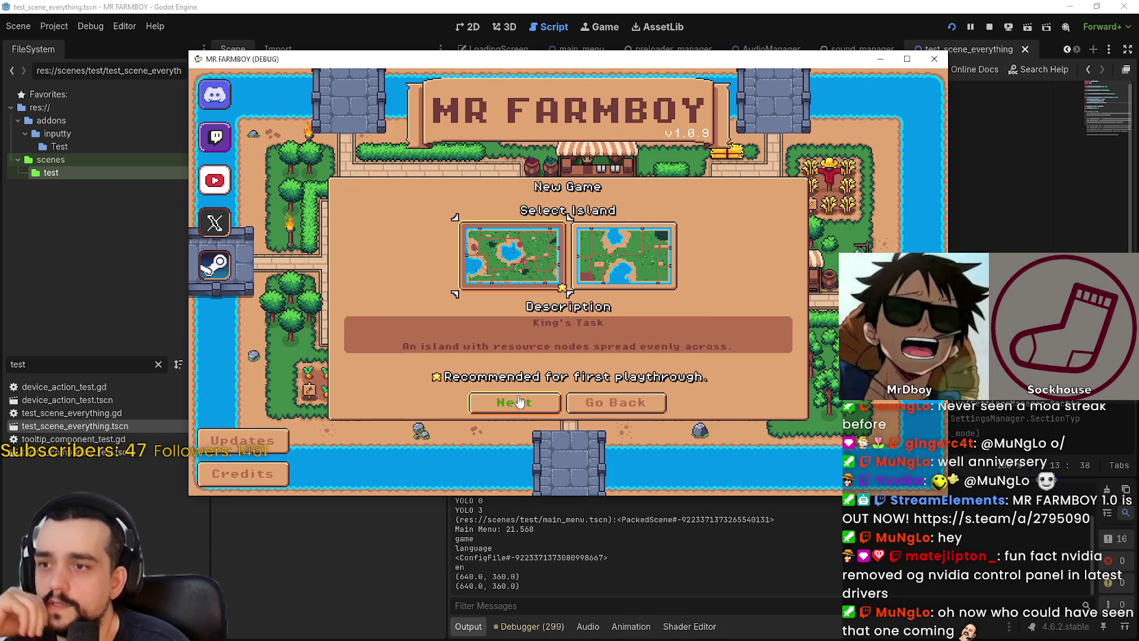
{"action": "left_click", "coordinate": [514, 404]}
{"action": "key", "text": "Return"}
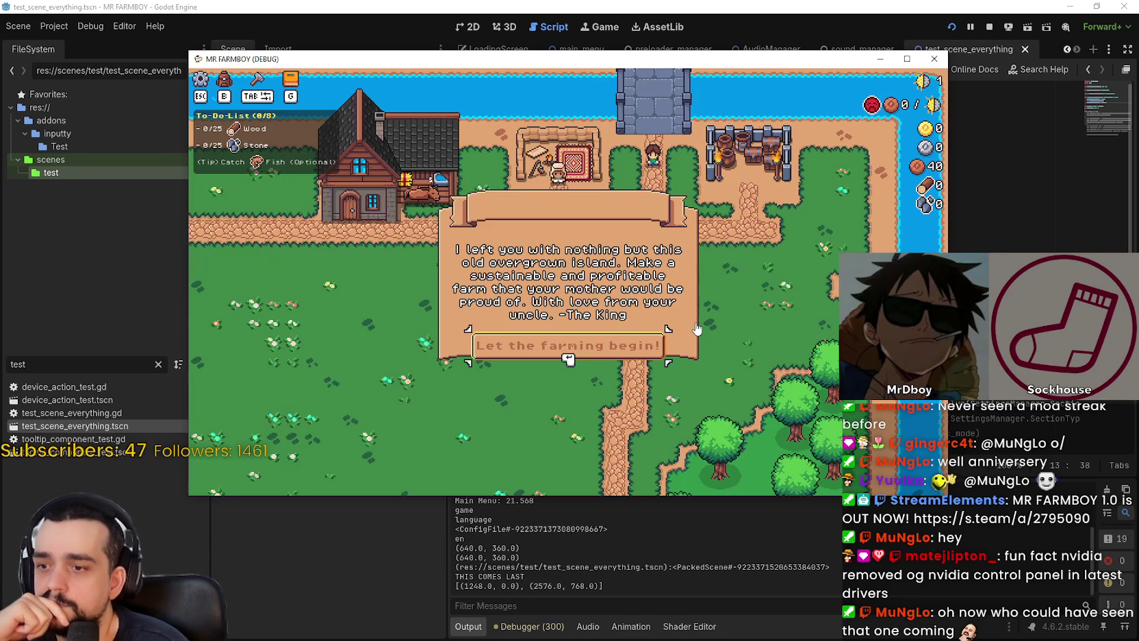
- Dismiss the King's letter and inspect the live Remote tree with the Game node expanded
{"action": "left_click", "coordinate": [630, 355]}
{"action": "scroll", "coordinate": [644, 201], "scroll_direction": "down", "scroll_amount": 3}
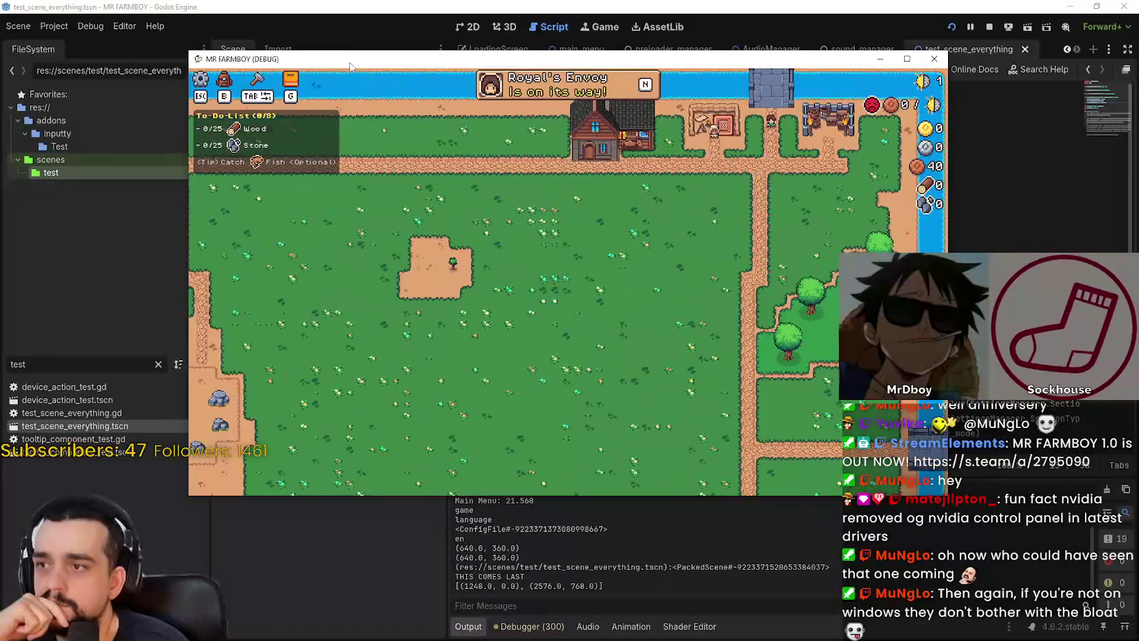
{"action": "left_click_drag", "start_coordinate": [350, 66], "coordinate": [420, 90]}
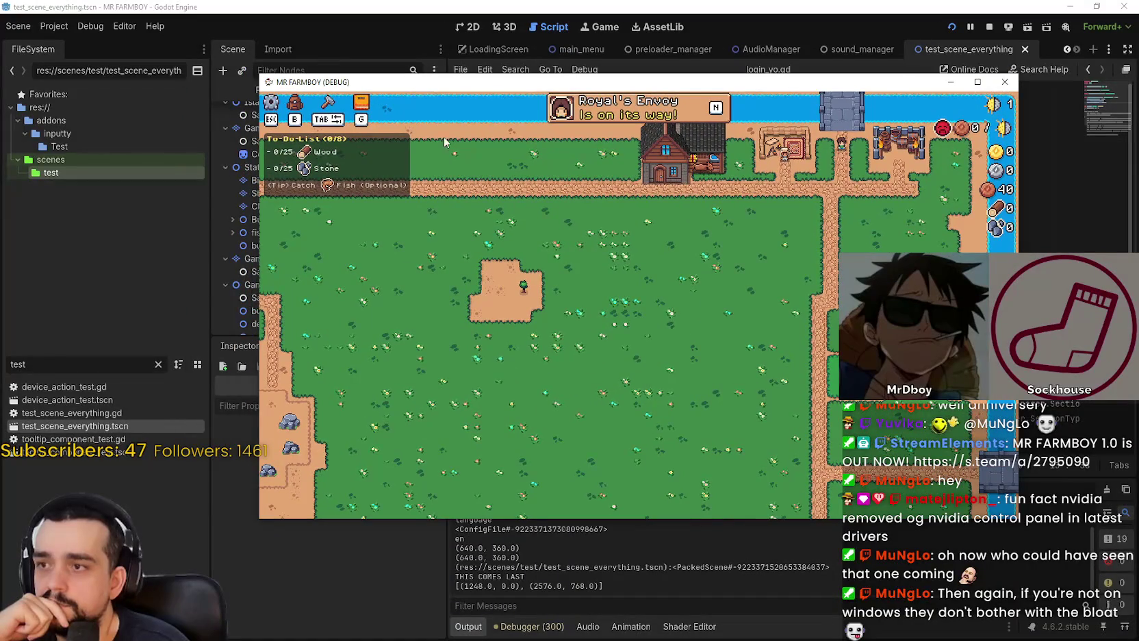
{"action": "key", "text": "alt+Tab"}
{"action": "left_click", "coordinate": [271, 90]}
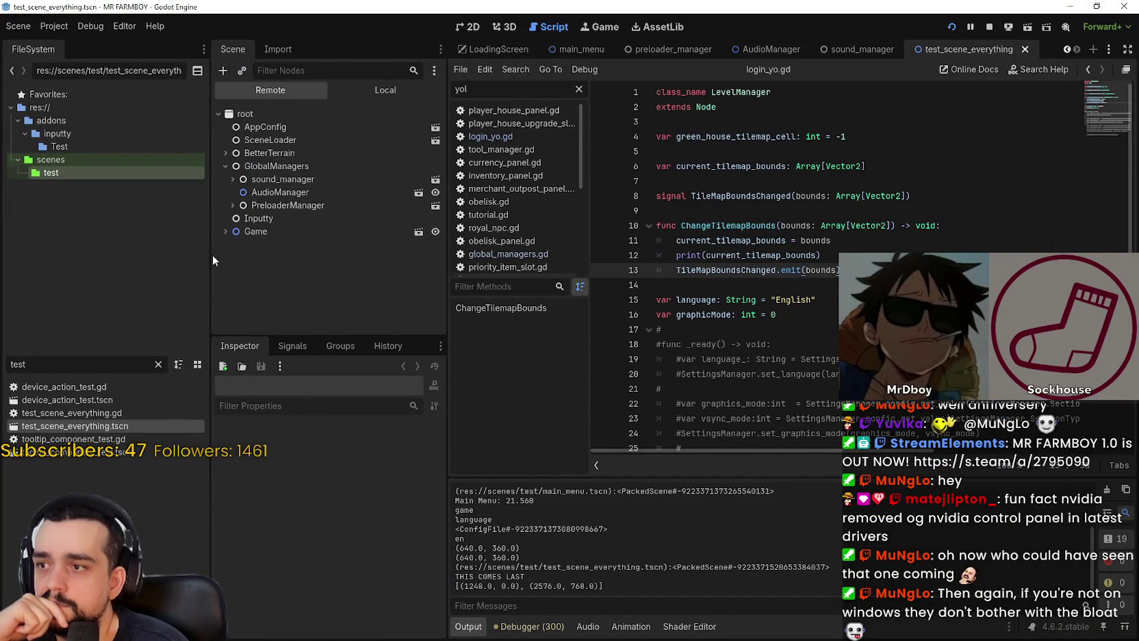
{"action": "left_click", "coordinate": [226, 231]}
{"action": "scroll", "coordinate": [228, 258], "scroll_direction": "down", "scroll_amount": 3}
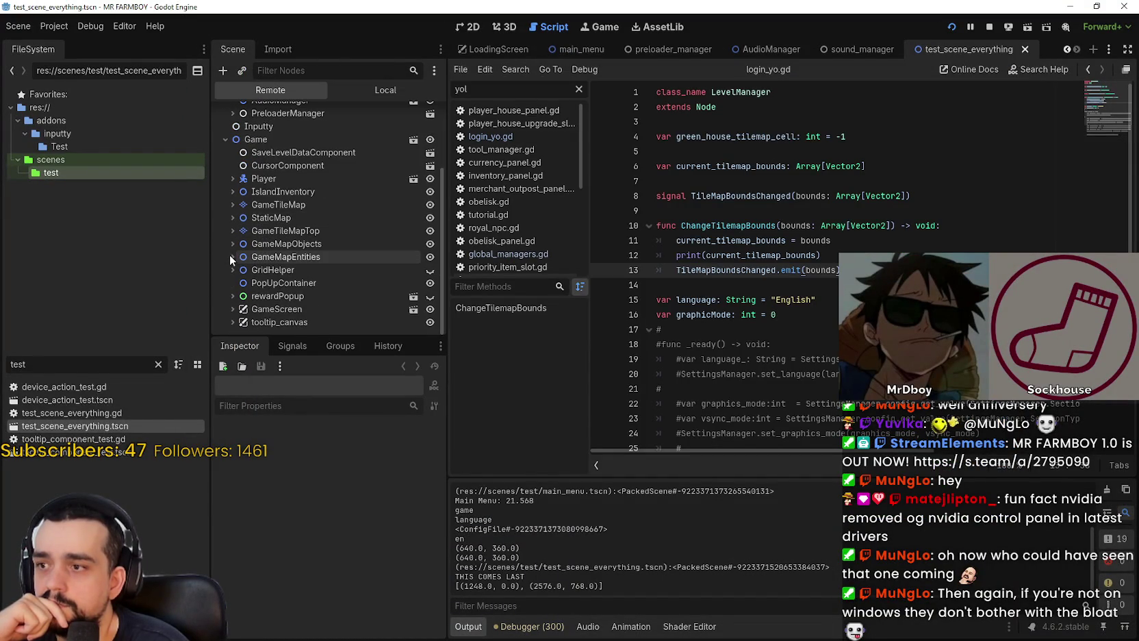
- Back in the game, toggle the Advancements panel and maximize the game window
{"action": "key", "text": "alt+Tab"}
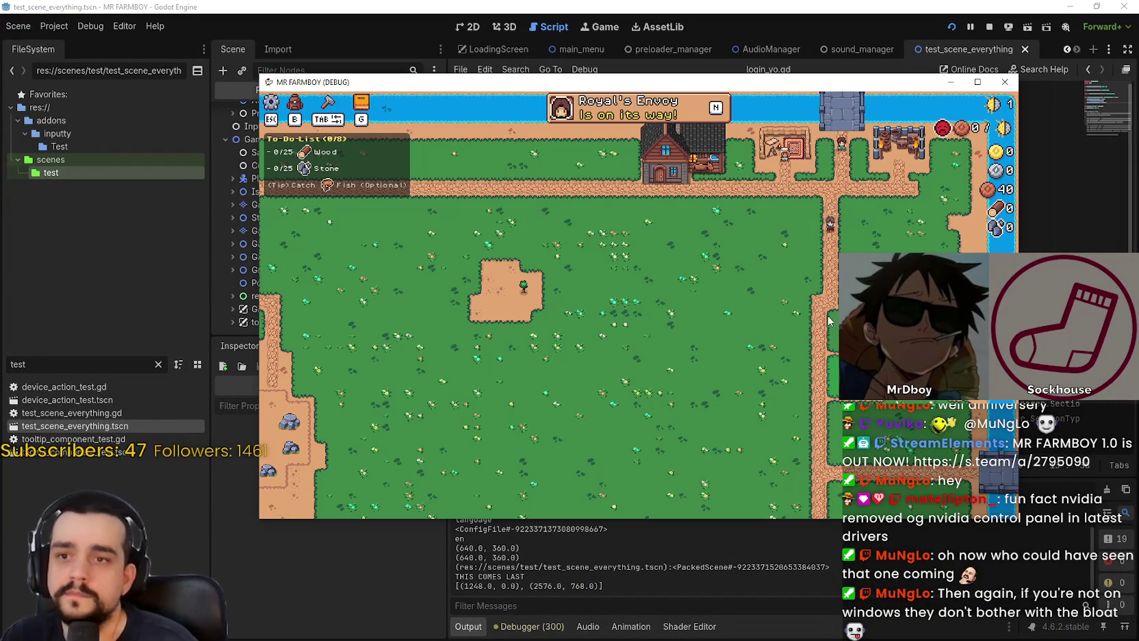
{"action": "key", "text": "Tab"}
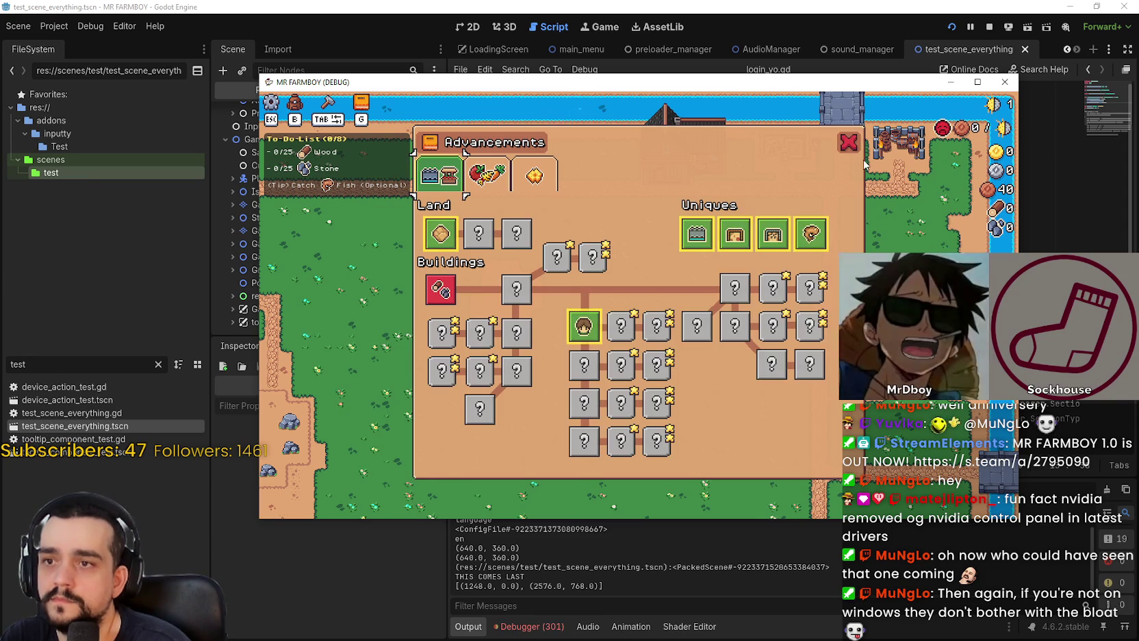
{"action": "key", "text": "Tab"}
{"action": "left_click", "coordinate": [977, 81]}
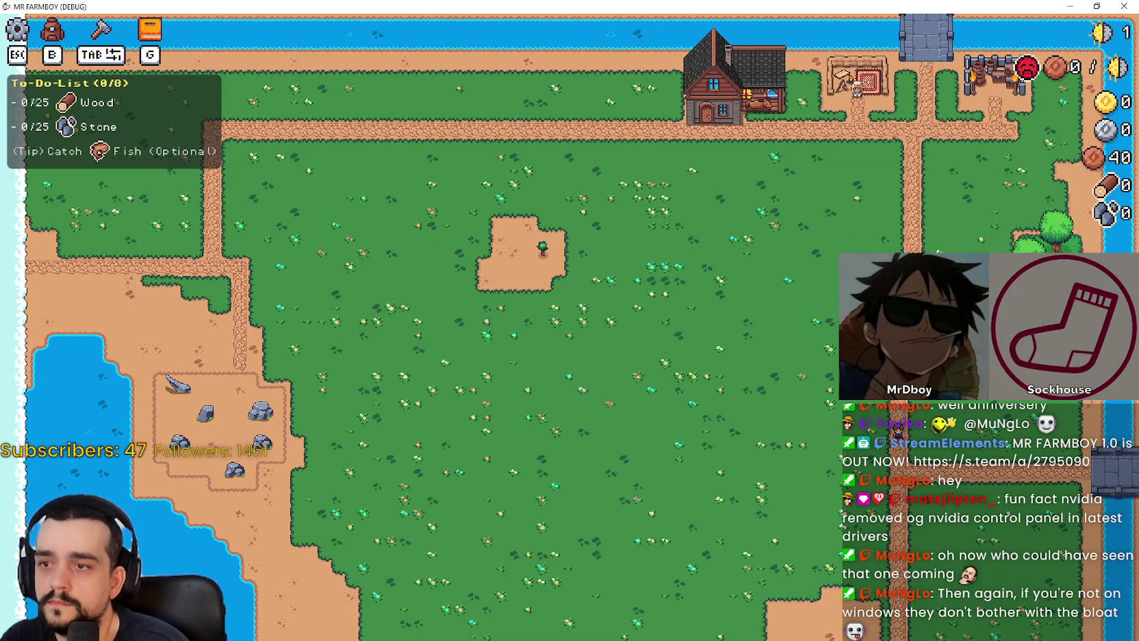
- Walk the farmer around the map, past the house and along the river path to the rocks
{"action": "key", "text": "s"}
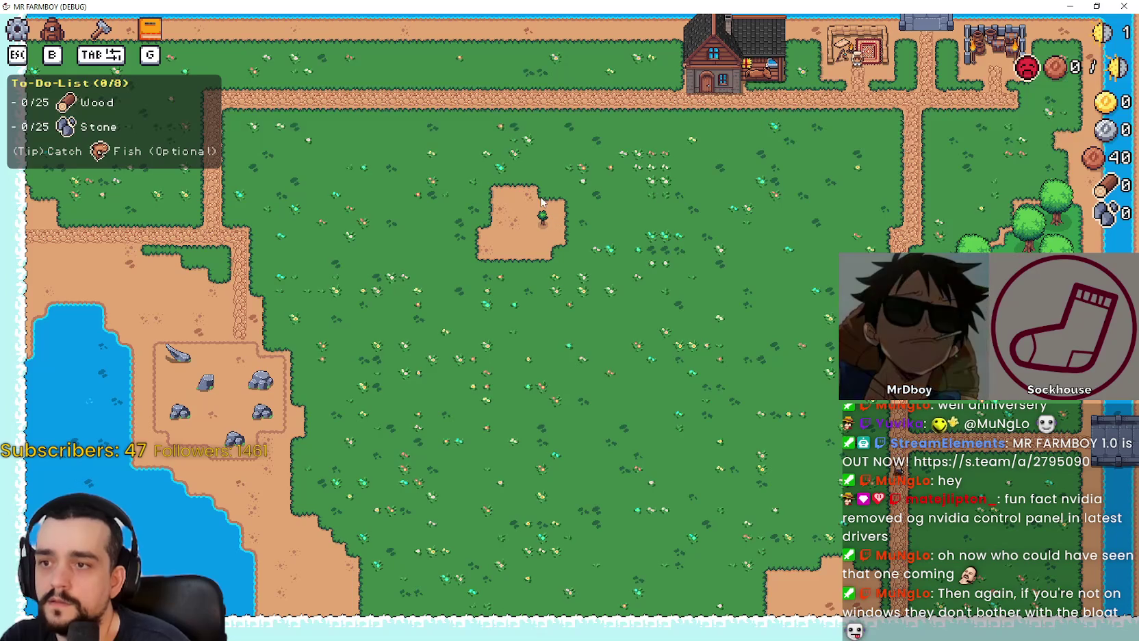
{"action": "scroll", "coordinate": [1080, 409], "scroll_direction": "up", "scroll_amount": 3}
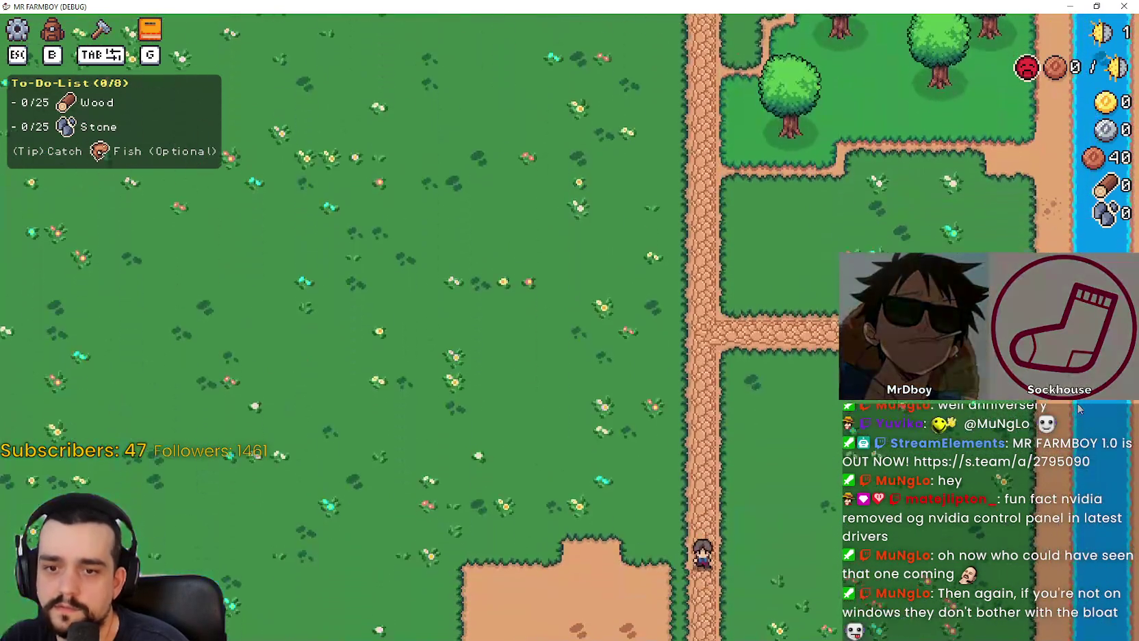
{"action": "key", "text": "s"}
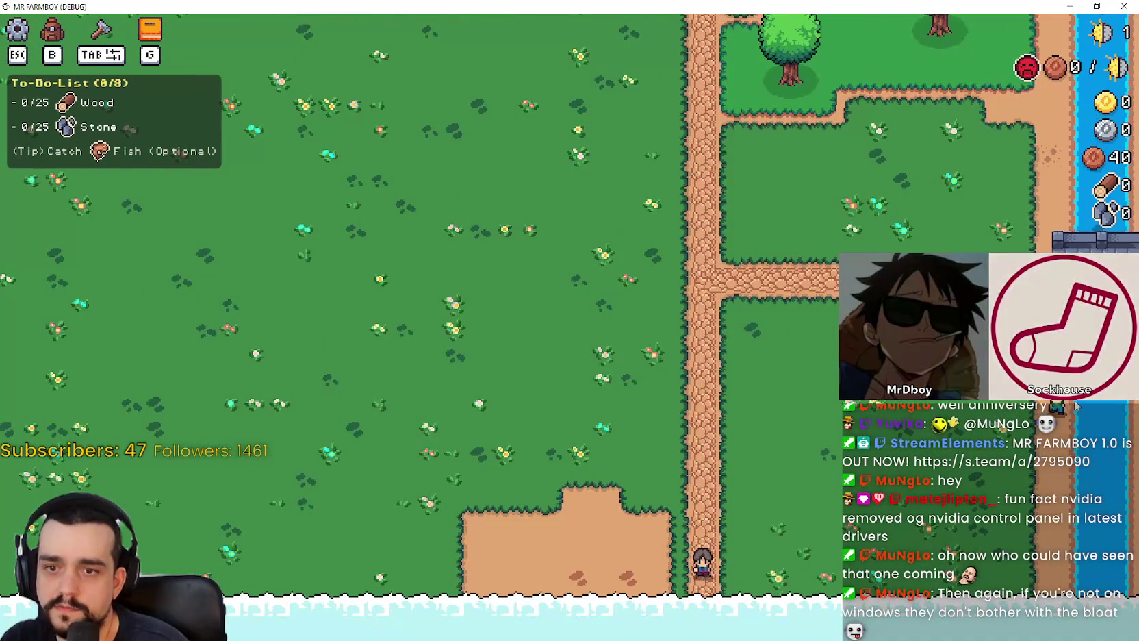
{"action": "key", "text": "w"}
{"action": "key", "text": "w"}
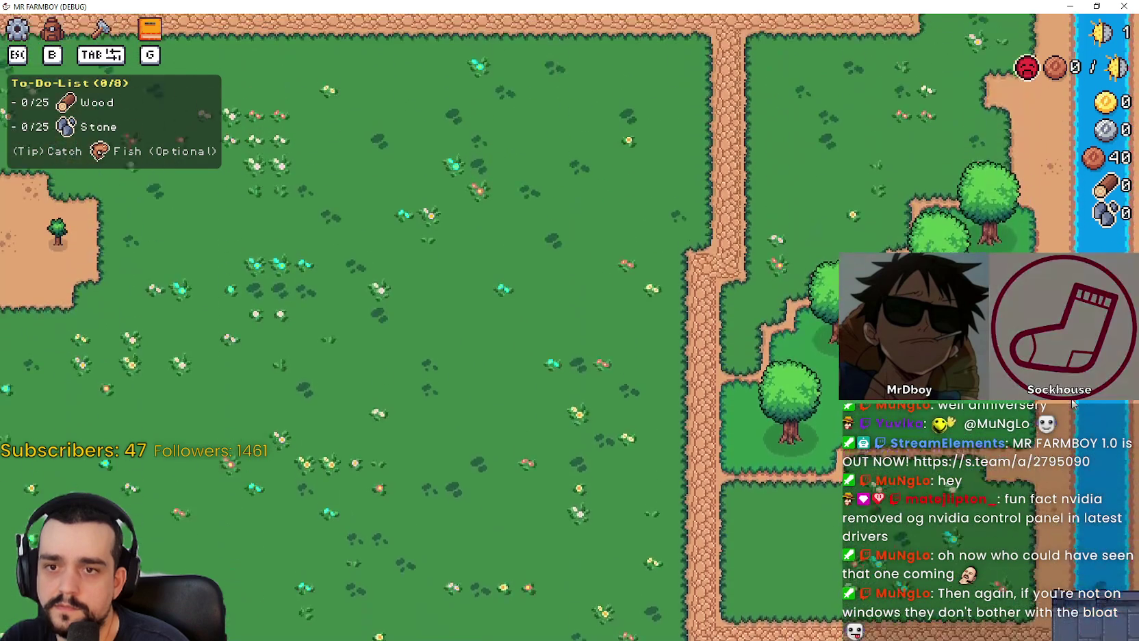
{"action": "key", "text": "w"}
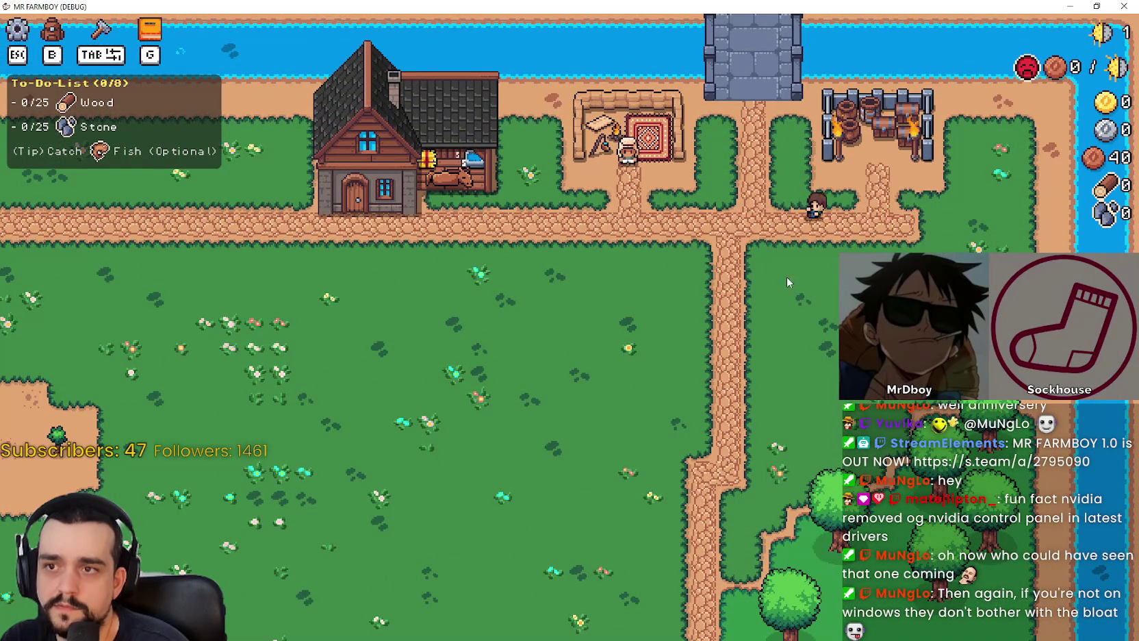
{"action": "key", "text": "a"}
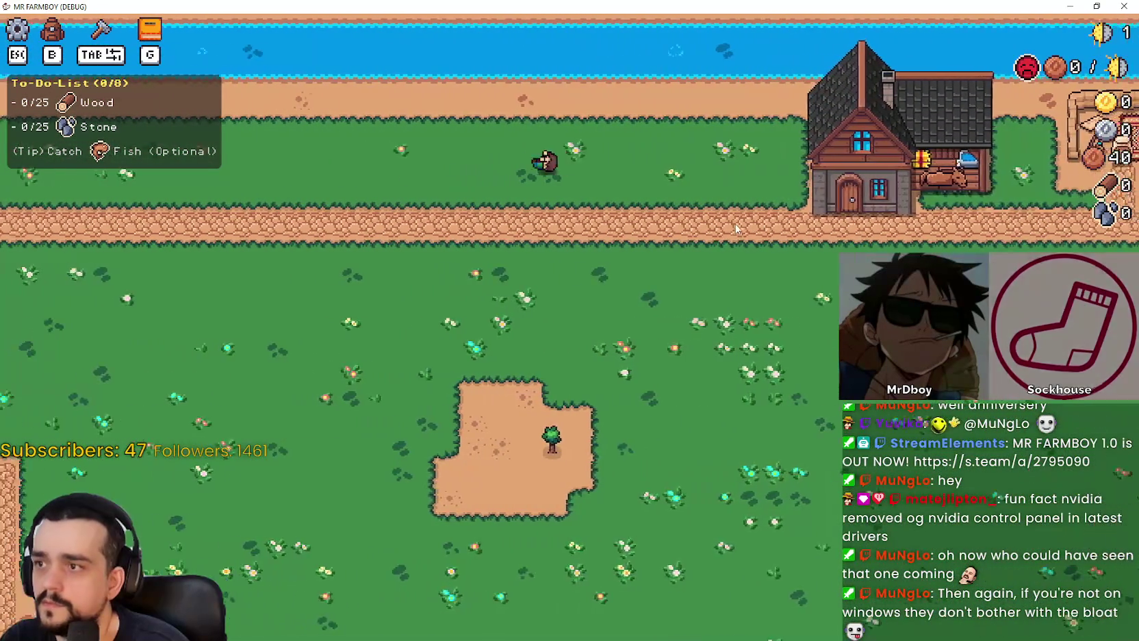
{"action": "key", "text": "w"}
{"action": "key", "text": "a"}
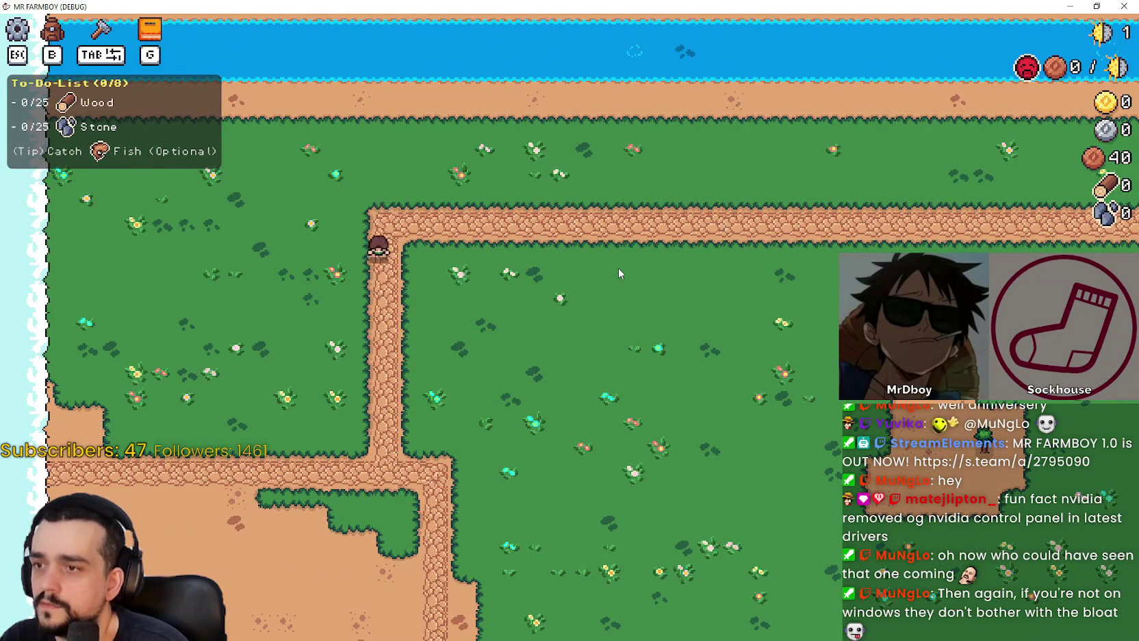
{"action": "key", "text": "s"}
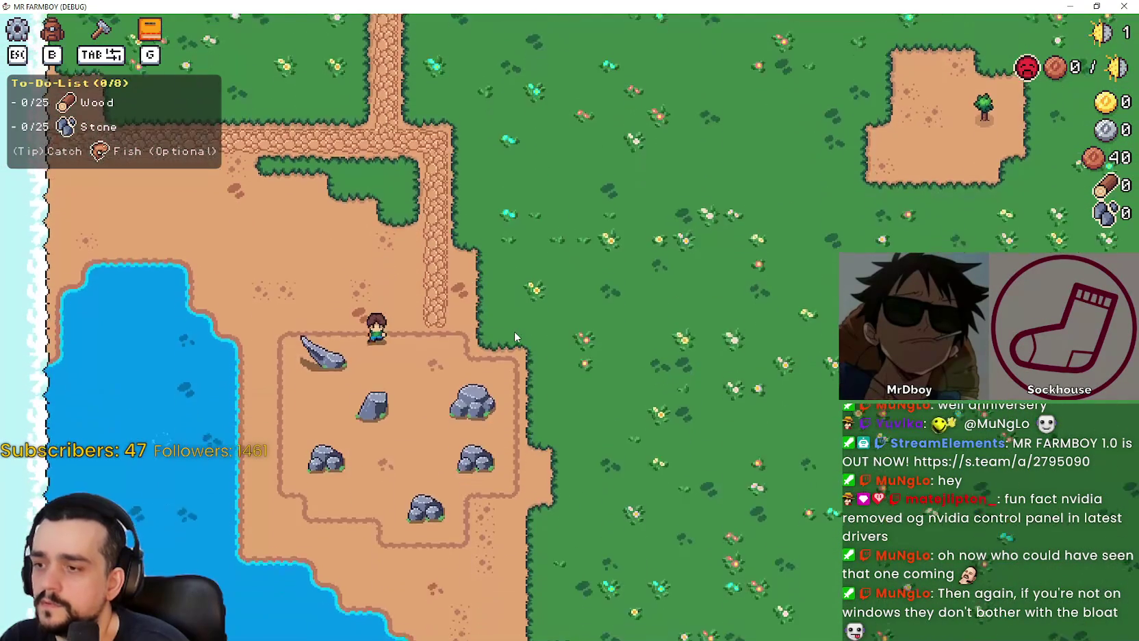
- Walk the farmer east past the rocks across the open grass
{"action": "key", "text": "d"}
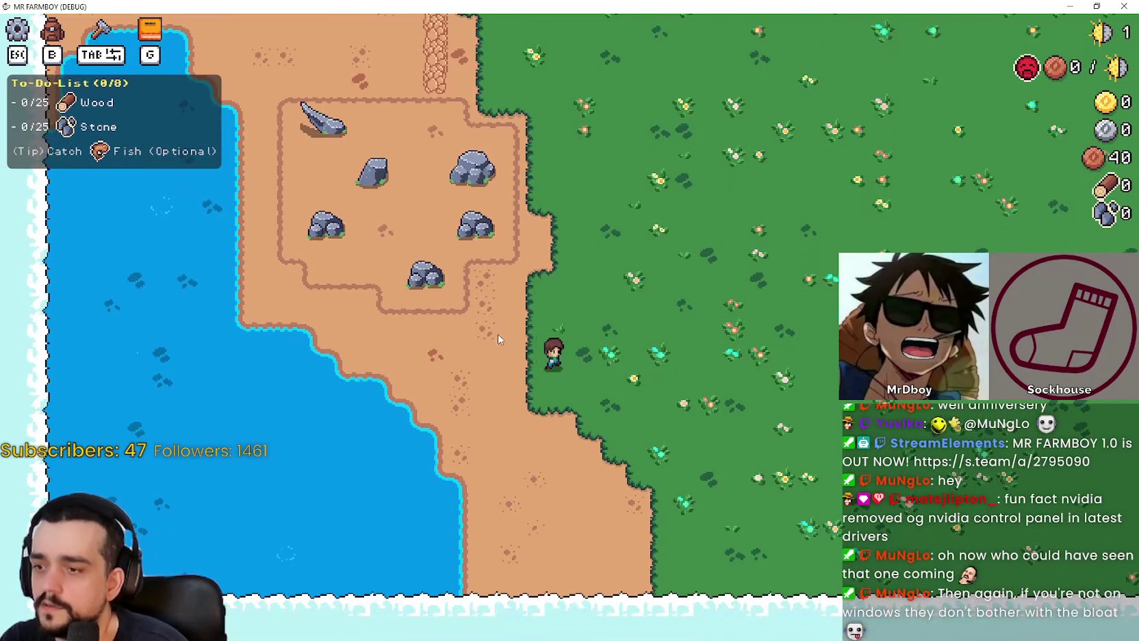
{"action": "key", "text": "s"}
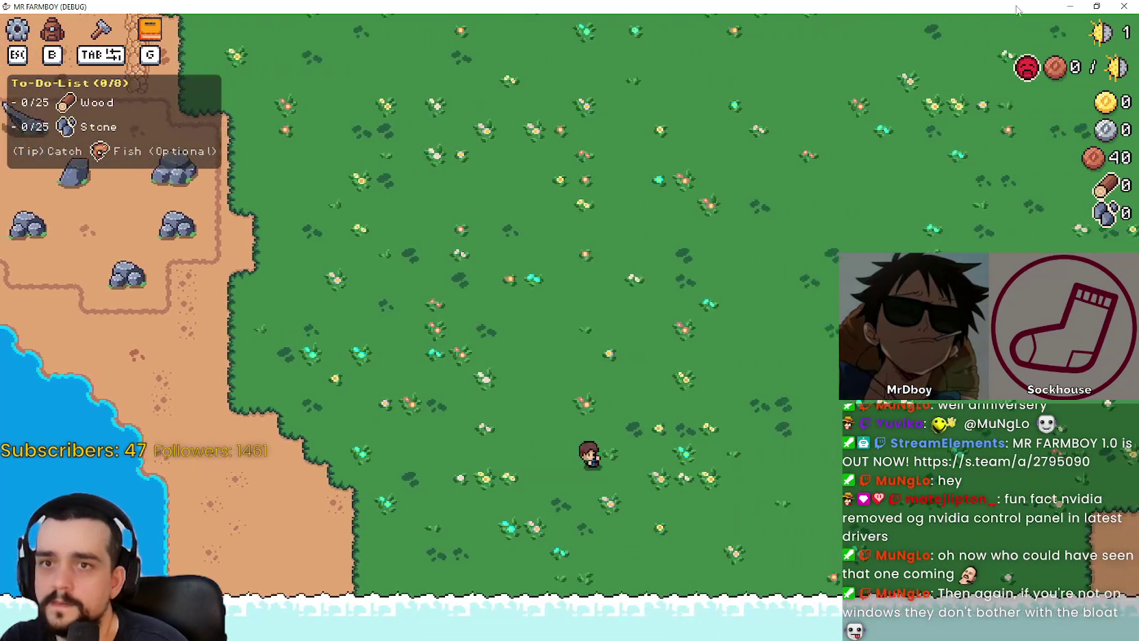
{"action": "key", "text": "d"}
{"action": "mouse_move", "coordinate": [1018, 72]}
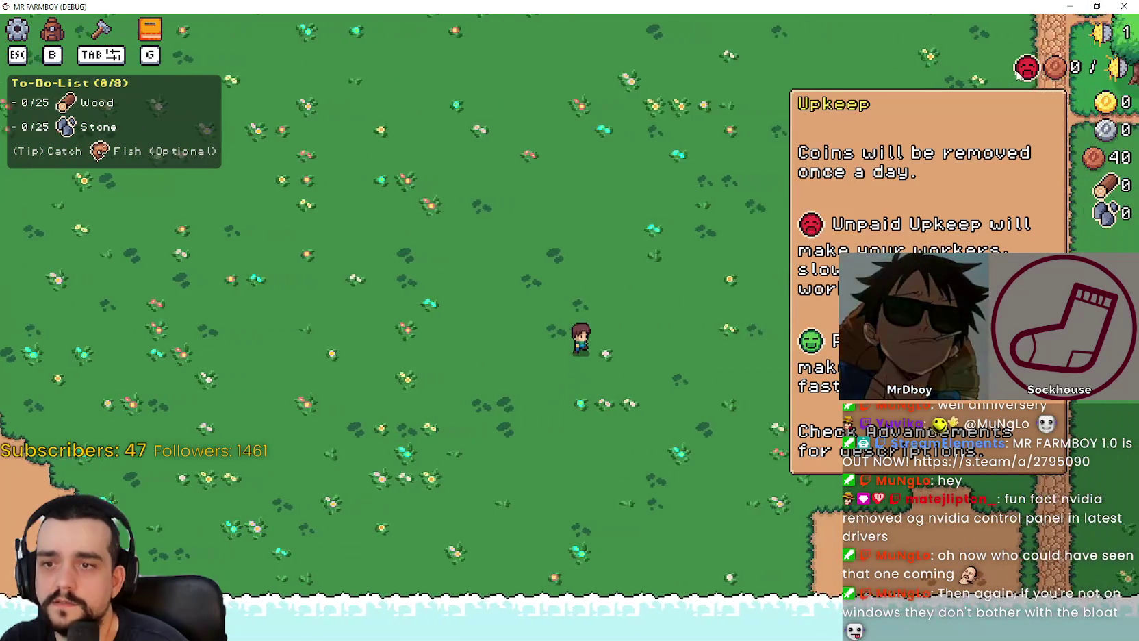
{"action": "key", "text": "w"}
{"action": "key", "text": "d"}
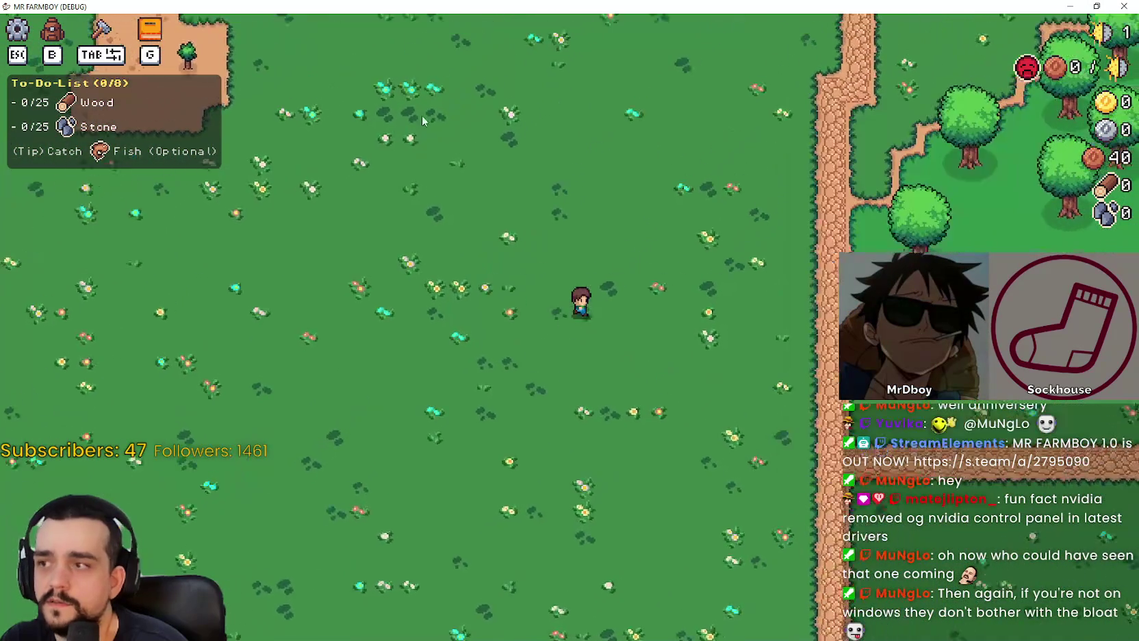
{"action": "key", "text": "d"}
- Check the crown stats and inventory in the stats window, then close it
{"action": "key", "text": "b"}
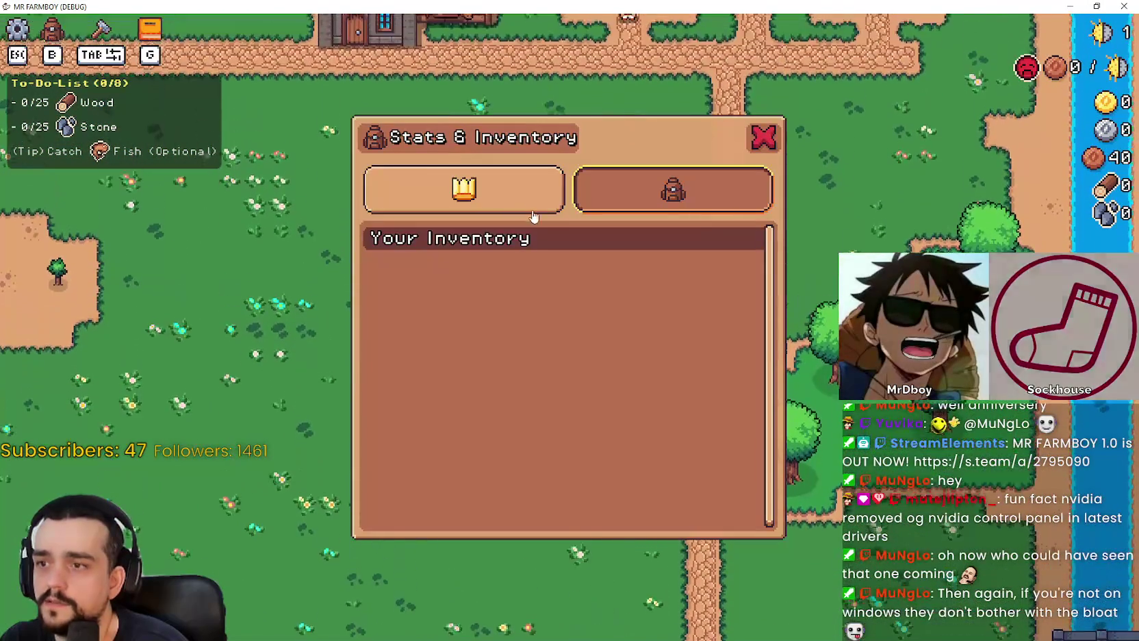
{"action": "left_click", "coordinate": [533, 211]}
{"action": "left_click", "coordinate": [673, 190]}
{"action": "key", "text": "b"}
- Browse the crafting panel's sand tile and third category, then close it
{"action": "left_click", "coordinate": [104, 29]}
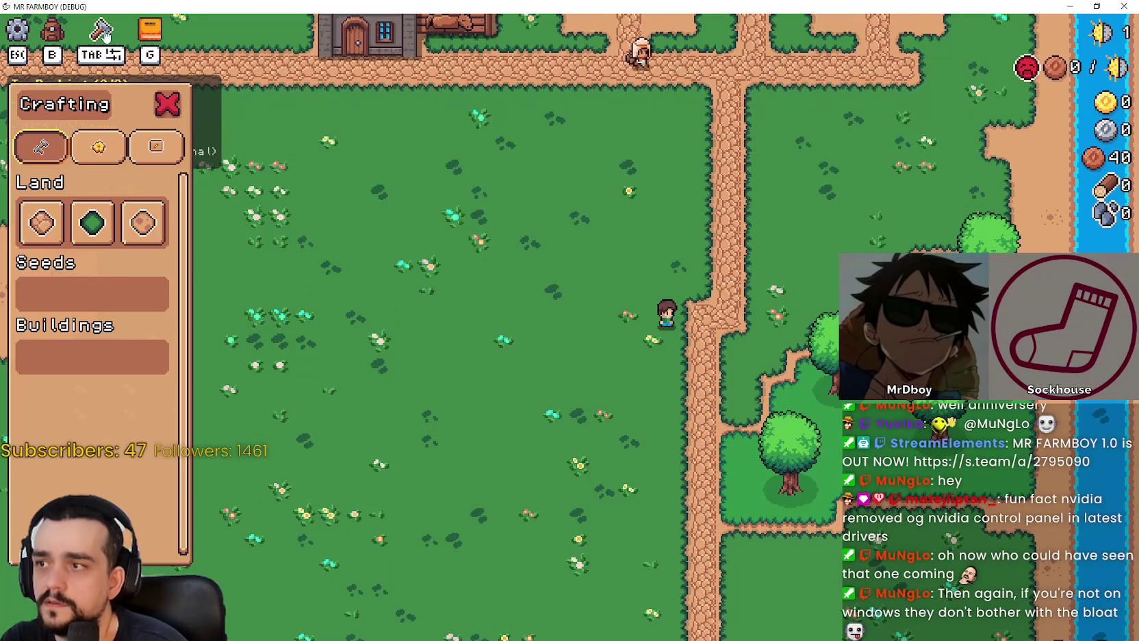
{"action": "left_click", "coordinate": [41, 222]}
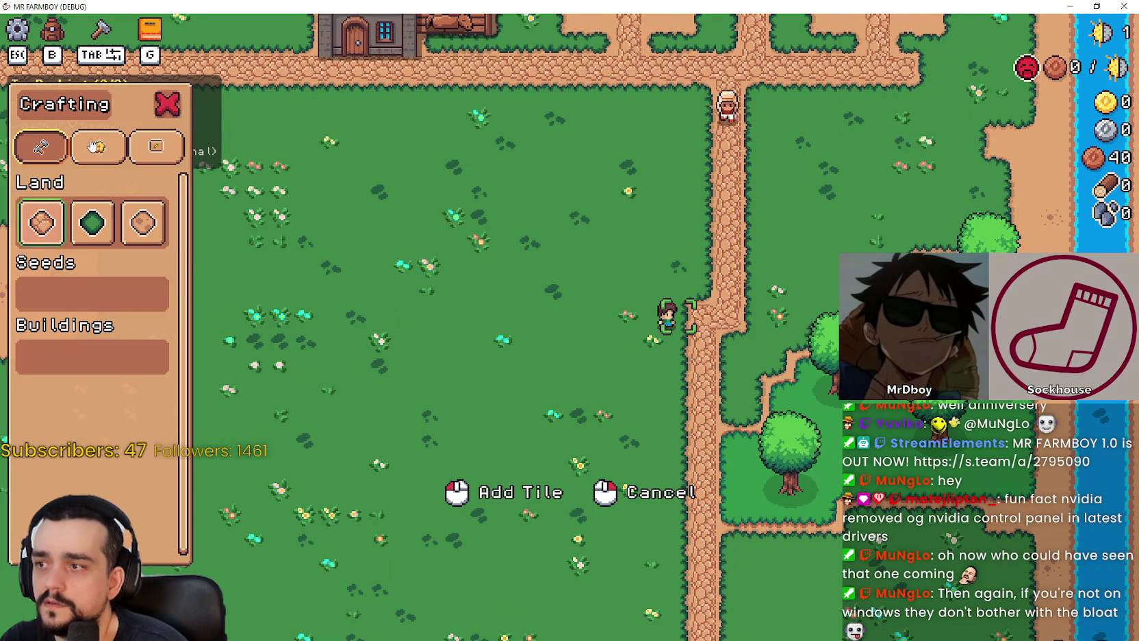
{"action": "left_click", "coordinate": [156, 146]}
{"action": "left_click", "coordinate": [167, 104]}
- Walk toward the houses, check and close the Advancements panel, and return to the editor
{"action": "key", "text": "w"}
{"action": "key", "text": "a"}
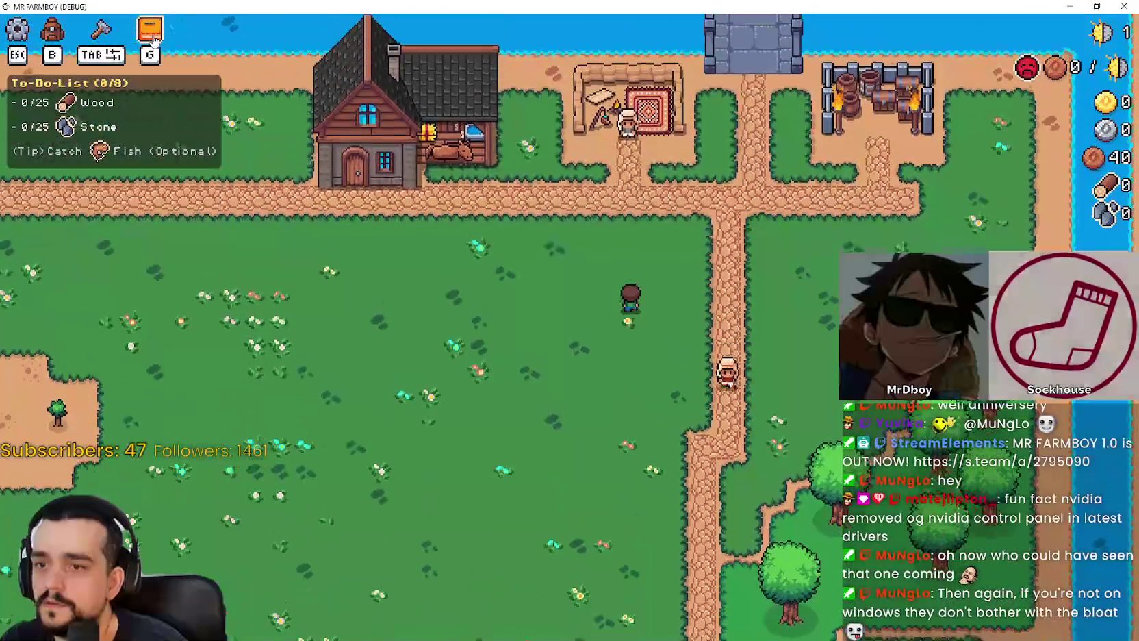
{"action": "left_click", "coordinate": [152, 38]}
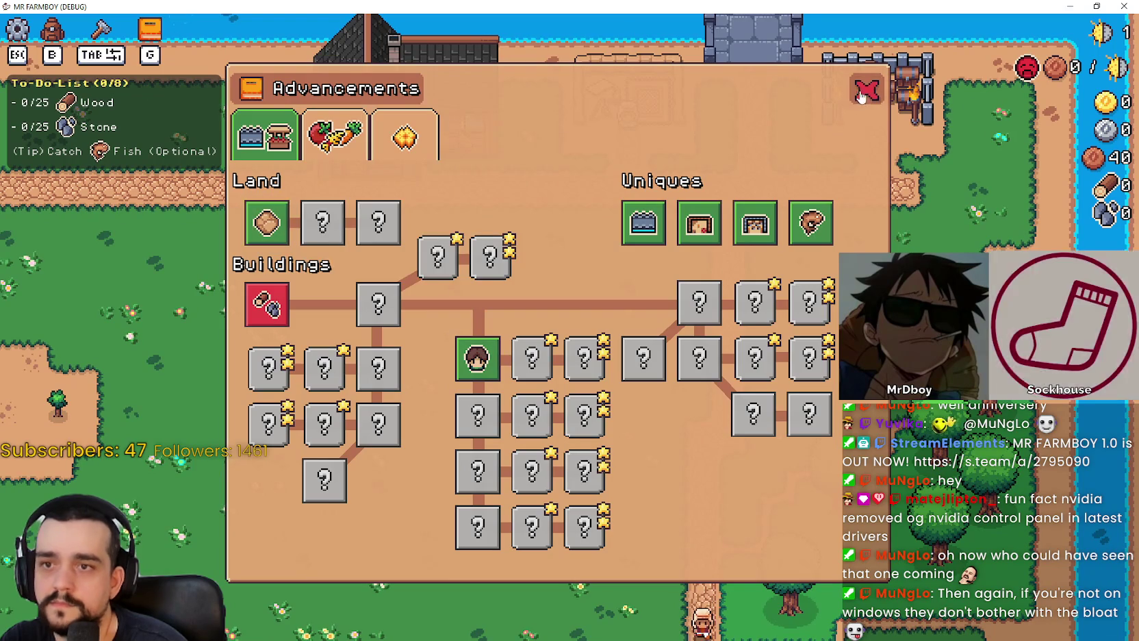
{"action": "left_click", "coordinate": [861, 90]}
{"action": "key", "text": "alt+Tab"}
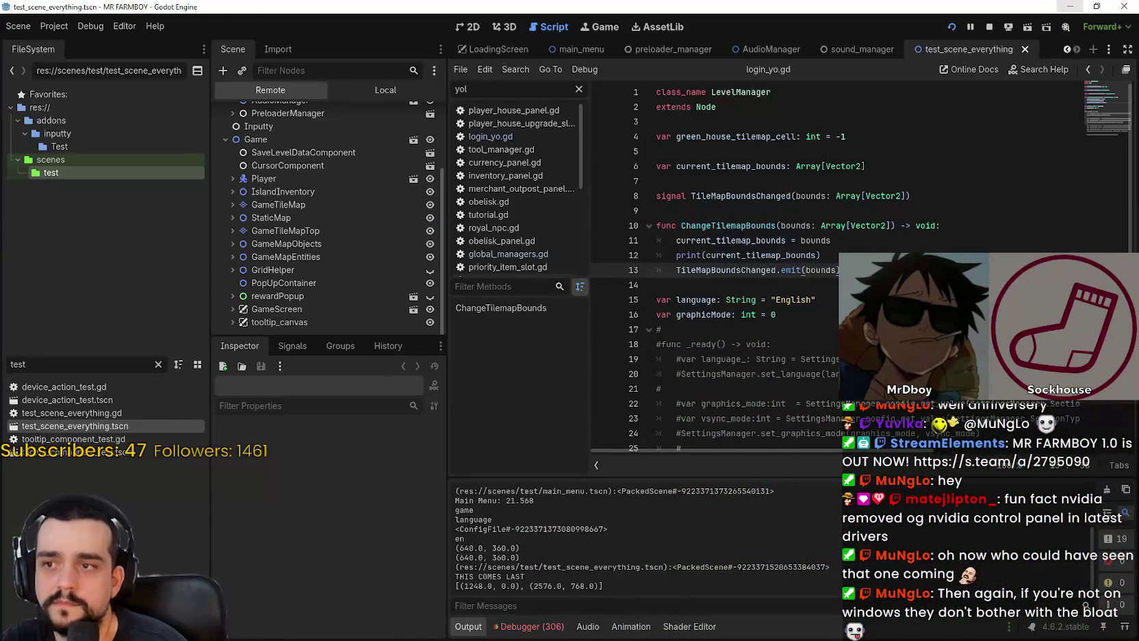
- Shrink the game window back to floating size and stop the test run
{"action": "key", "text": "alt+Tab"}
{"action": "left_click", "coordinate": [1097, 6]}
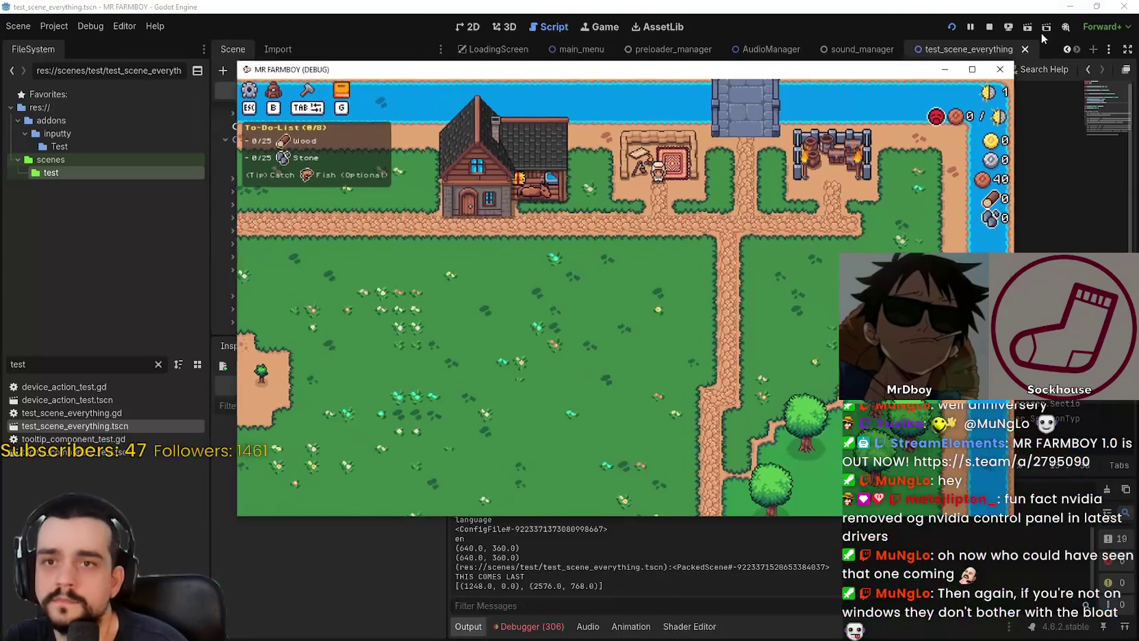
{"action": "left_click", "coordinate": [989, 28]}
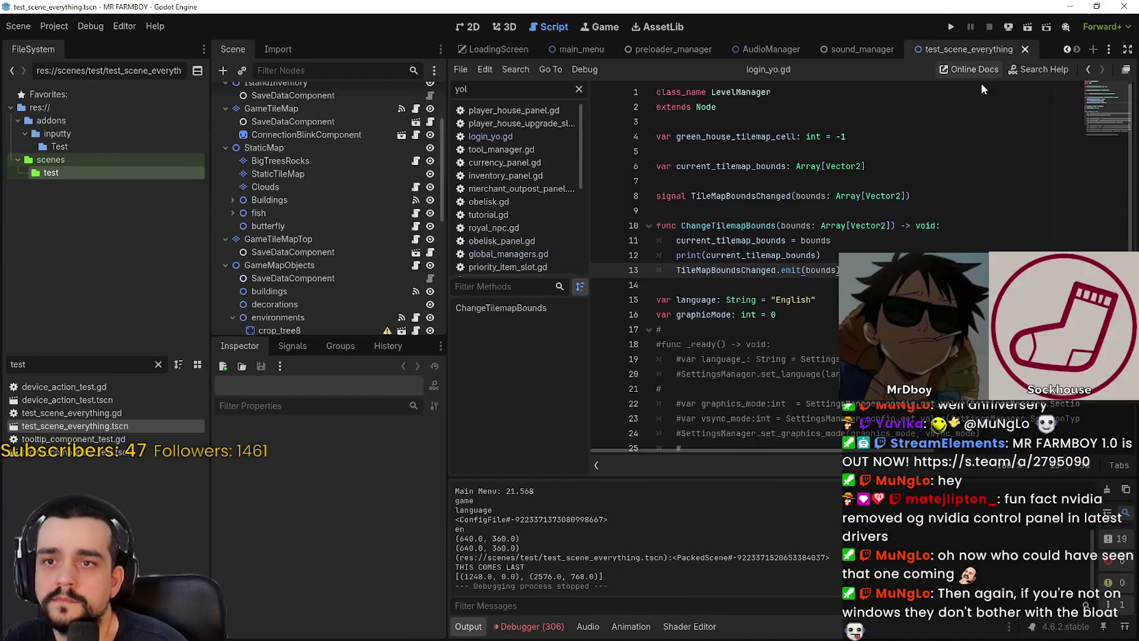
- Pan the tile map in 2D view, read the BigTreesRocks script, then open player.gd
{"action": "left_click", "coordinate": [469, 30]}
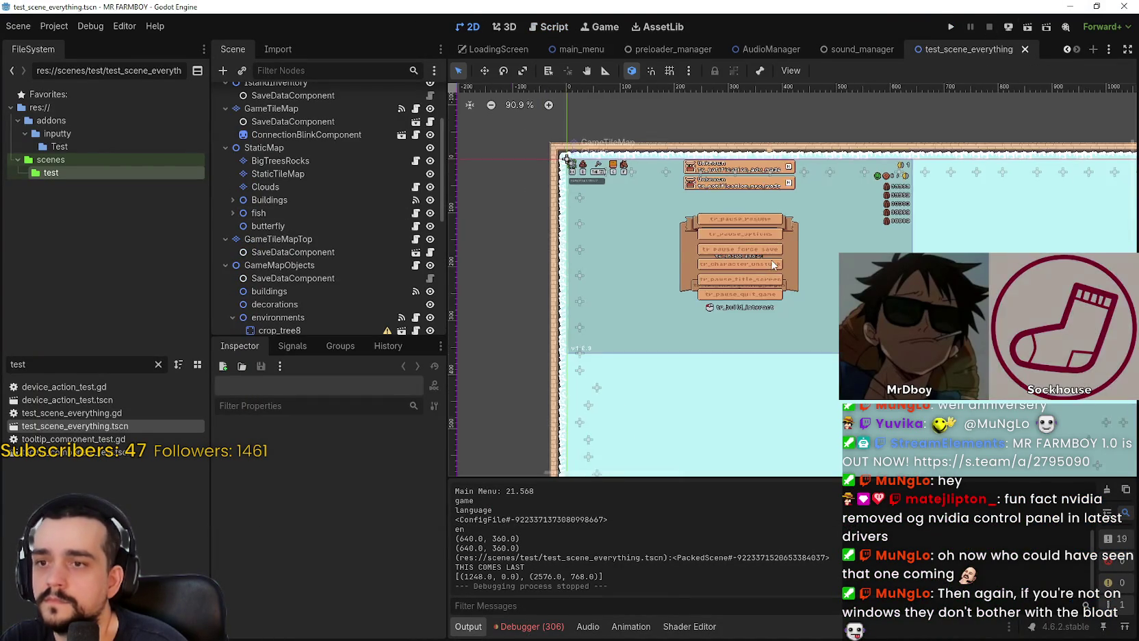
{"action": "scroll", "coordinate": [816, 292], "scroll_direction": "down", "scroll_amount": 3}
{"action": "left_click_drag", "start_coordinate": [815, 292], "coordinate": [575, 195]}
{"action": "scroll", "coordinate": [576, 195], "scroll_direction": "down", "scroll_amount": 1}
{"action": "left_click", "coordinate": [349, 159]}
{"action": "left_click", "coordinate": [416, 160]}
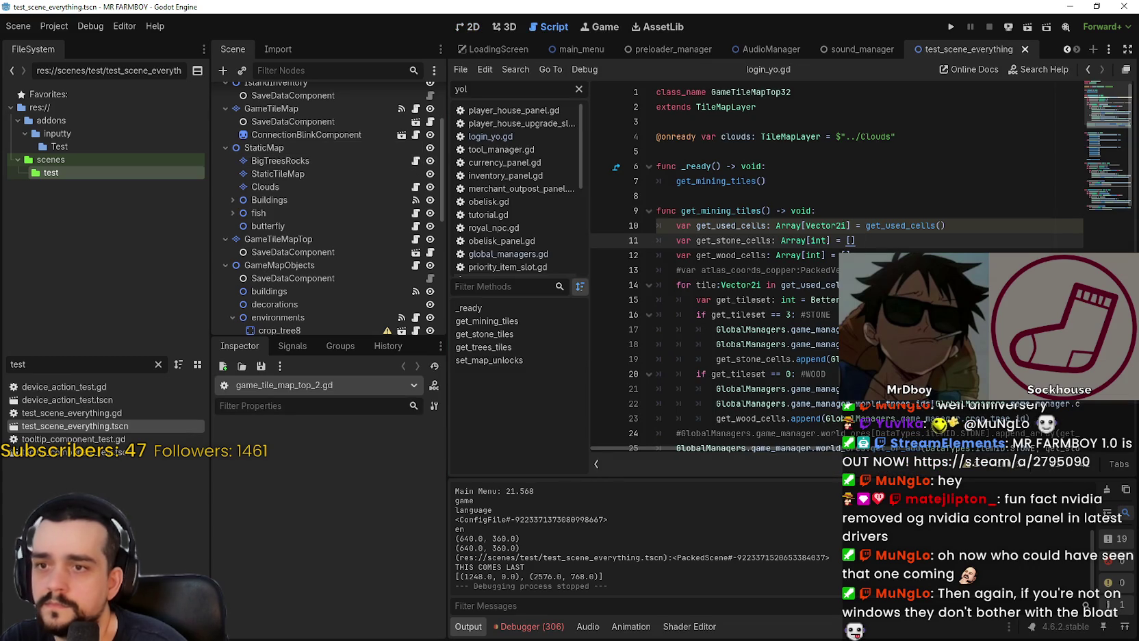
{"action": "scroll", "coordinate": [895, 173], "scroll_direction": "down", "scroll_amount": 5}
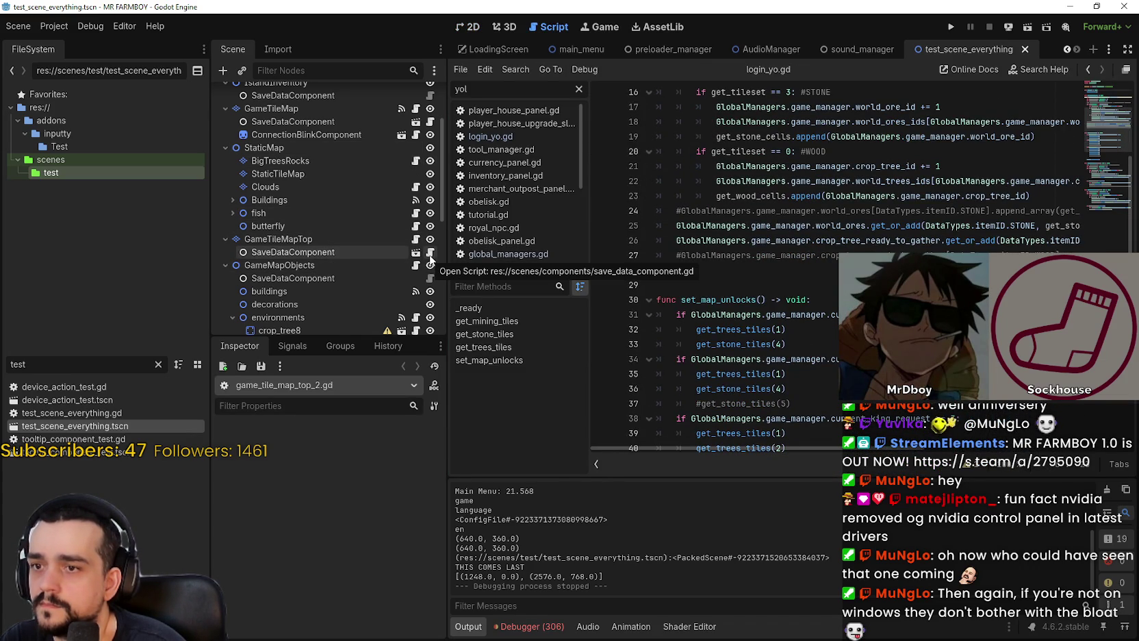
{"action": "scroll", "coordinate": [414, 274], "scroll_direction": "up", "scroll_amount": 3}
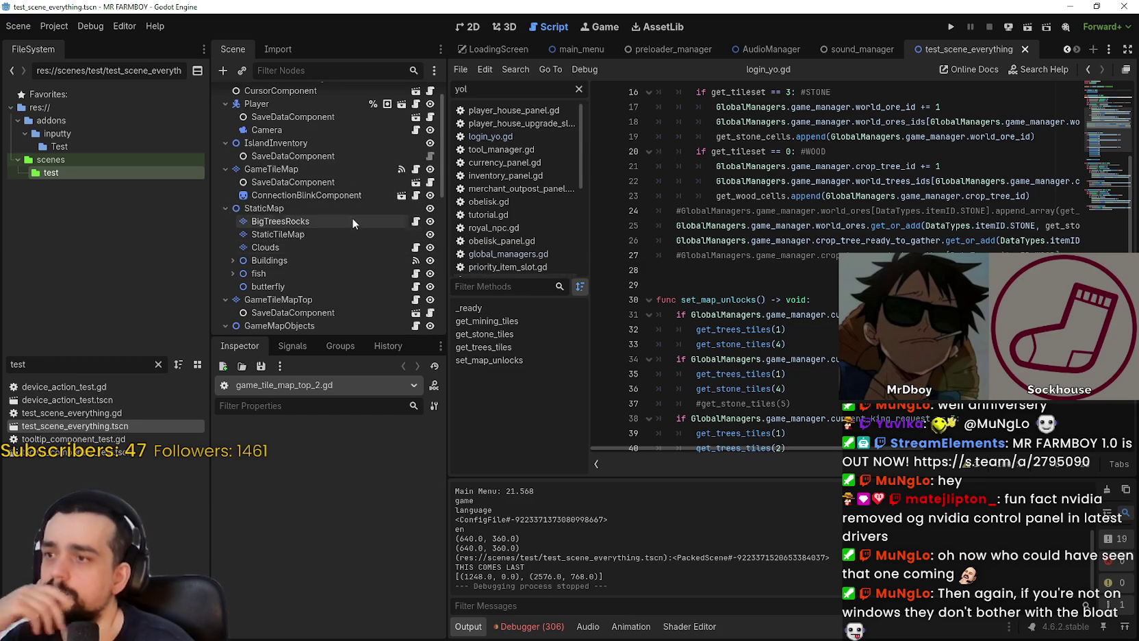
{"action": "scroll", "coordinate": [352, 212], "scroll_direction": "up", "scroll_amount": 2}
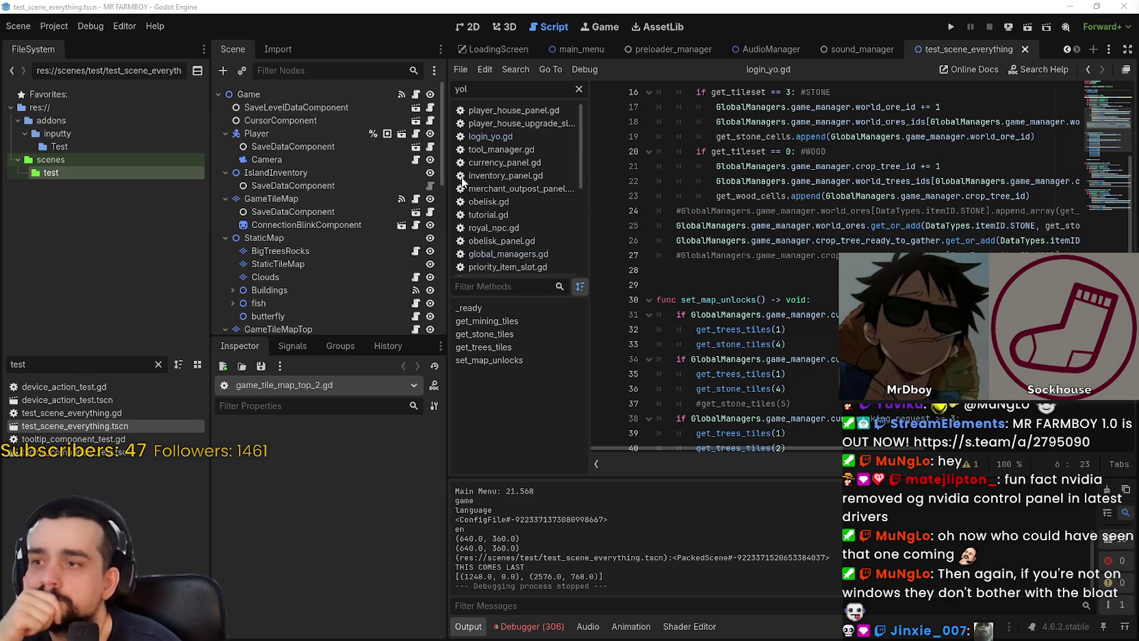
{"action": "left_click", "coordinate": [417, 132]}
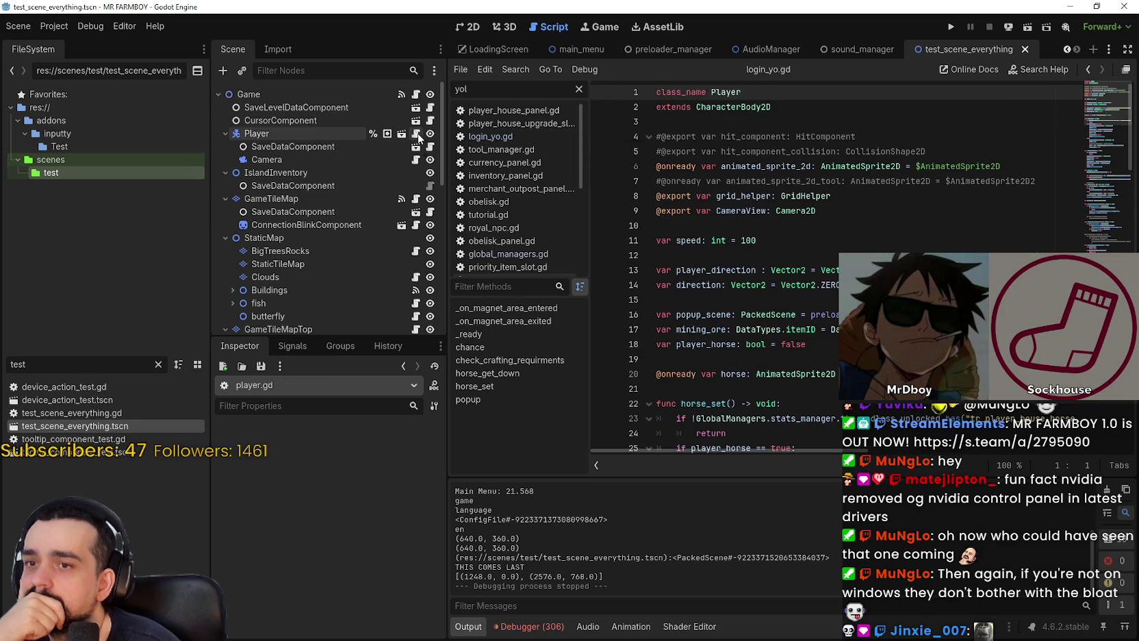
- Scroll through player.gd, then open the environments node's script environments.gd
{"action": "scroll", "coordinate": [711, 267], "scroll_direction": "down", "scroll_amount": 20}
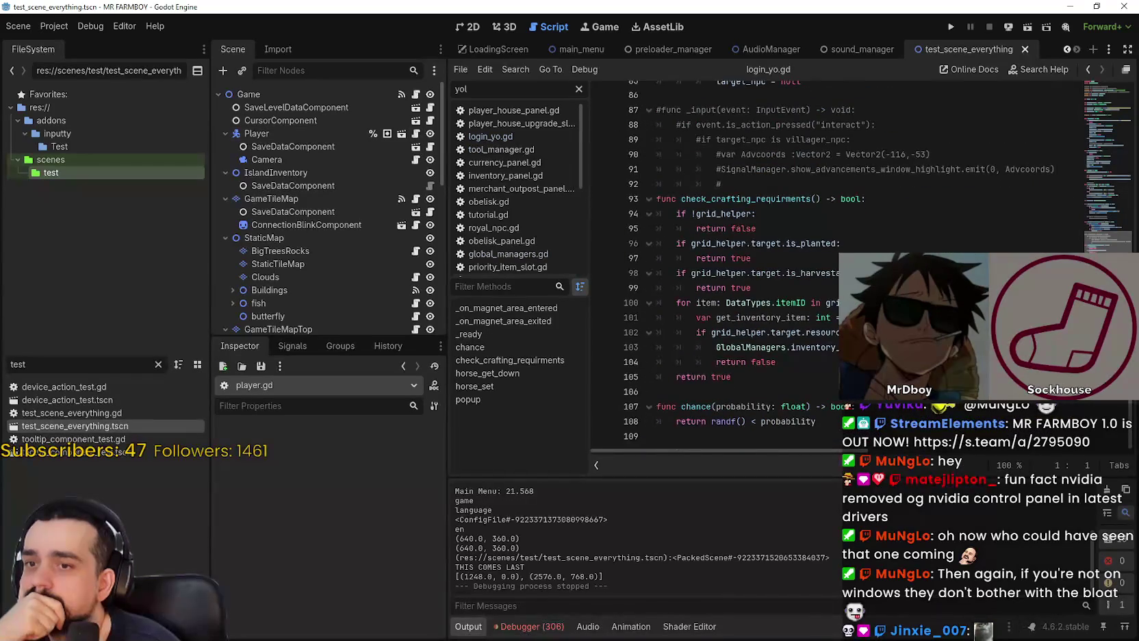
{"action": "scroll", "coordinate": [712, 267], "scroll_direction": "up", "scroll_amount": 20}
{"action": "scroll", "coordinate": [712, 267], "scroll_direction": "down", "scroll_amount": 20}
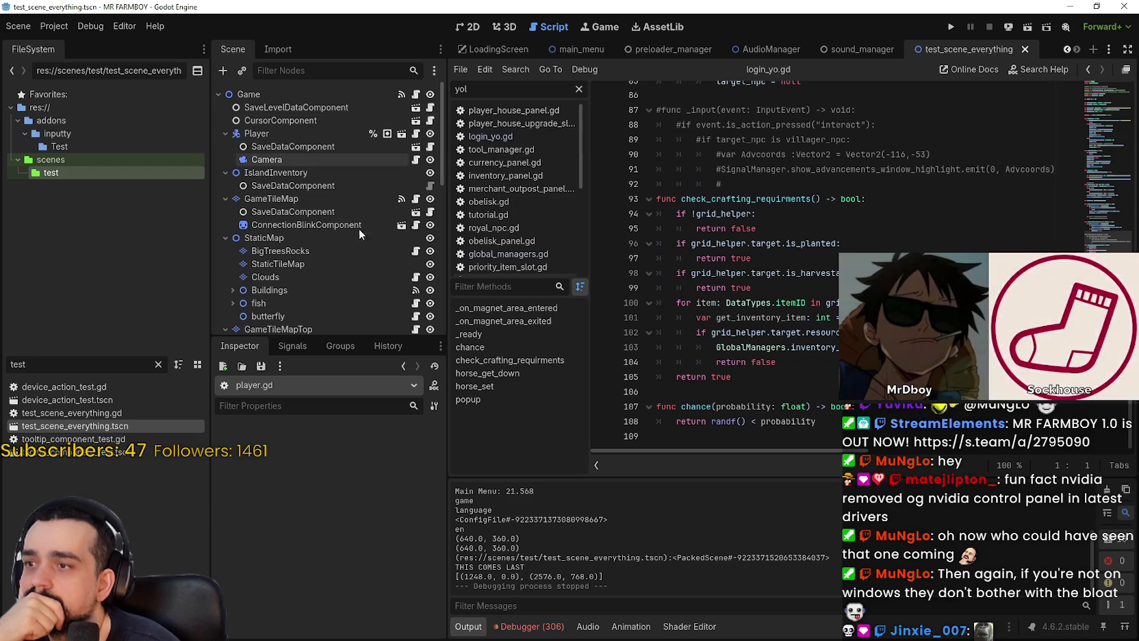
{"action": "scroll", "coordinate": [315, 240], "scroll_direction": "down", "scroll_amount": 3}
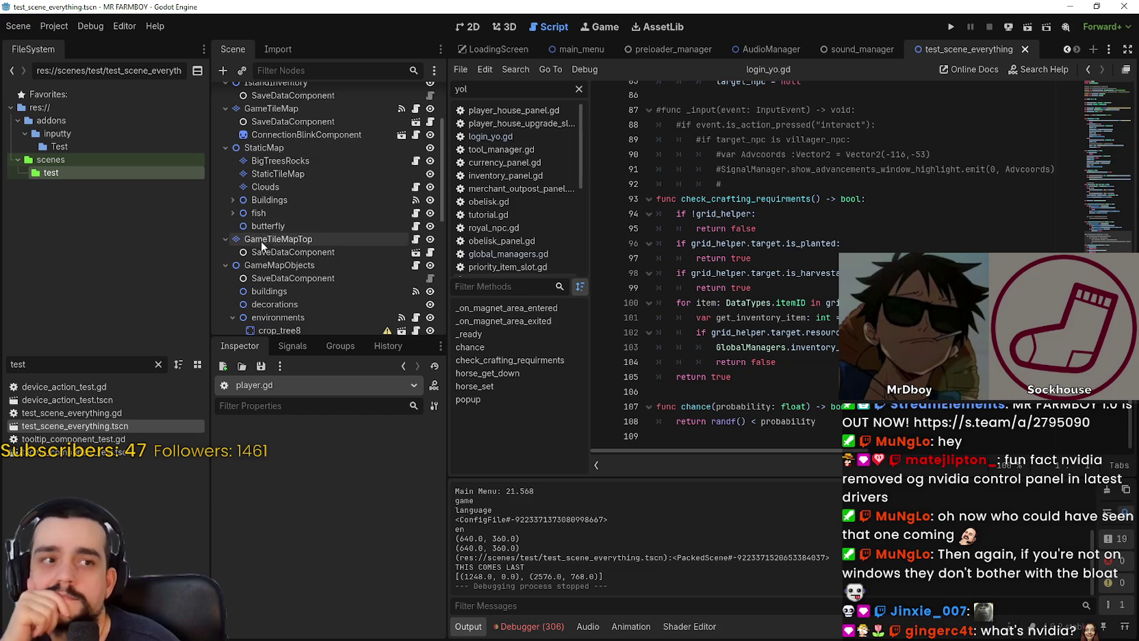
{"action": "scroll", "coordinate": [246, 239], "scroll_direction": "down", "scroll_amount": 3}
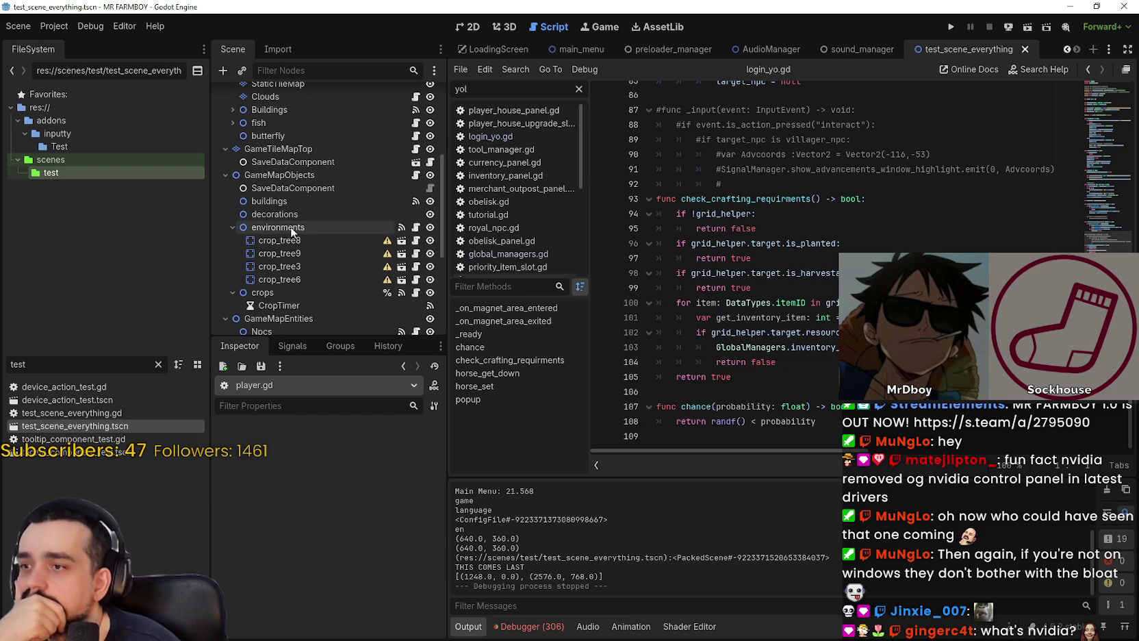
{"action": "left_click", "coordinate": [291, 231]}
{"action": "left_click", "coordinate": [416, 228]}
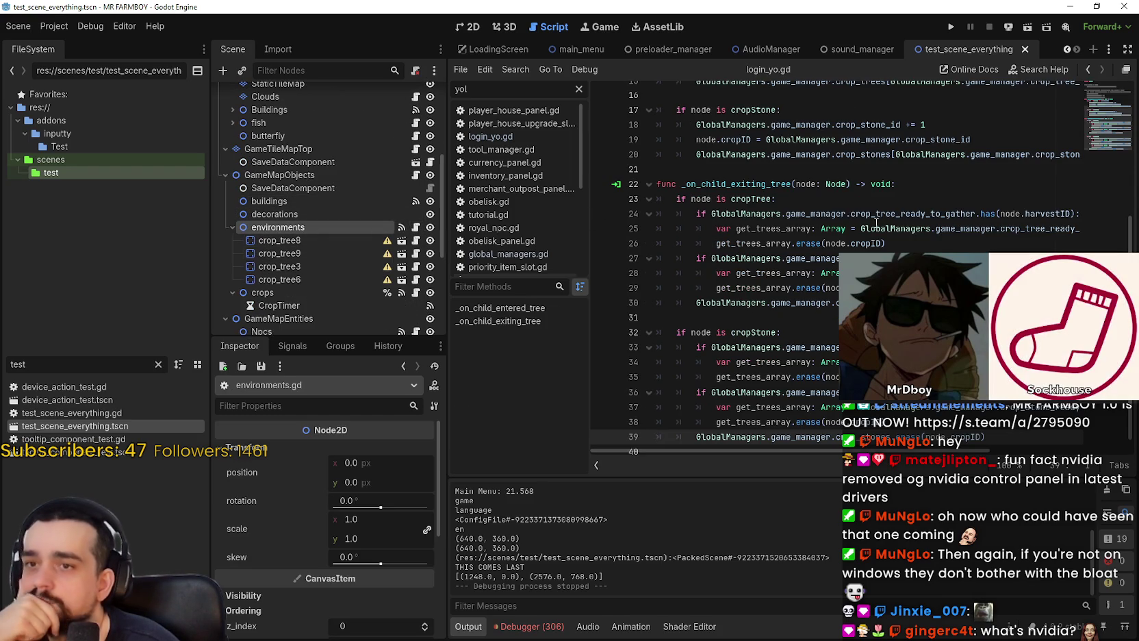
- Review environments.gd and where spawnRubbish is used, then open the buildings node's buildings.gd
{"action": "left_click", "coordinate": [1103, 93]}
{"action": "left_click_drag", "start_coordinate": [1103, 96], "coordinate": [1102, 75]}
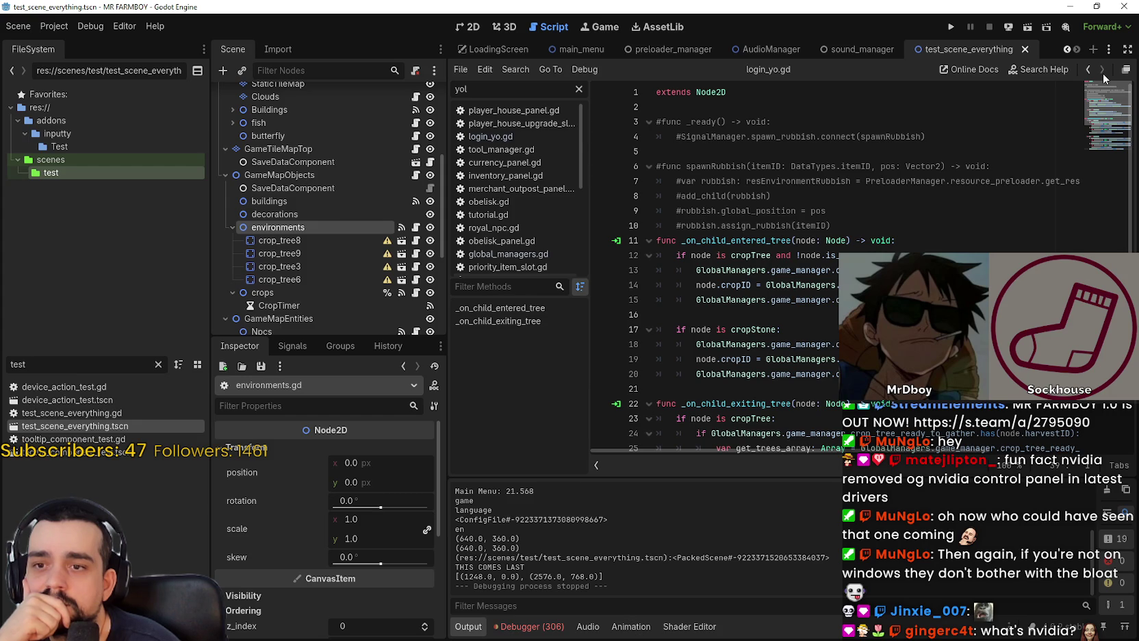
{"action": "mouse_move", "coordinate": [1103, 77]}
{"action": "left_mouse_down"}
{"action": "mouse_move", "coordinate": [1100, 128]}
{"action": "mouse_move", "coordinate": [1105, 72]}
{"action": "left_mouse_up"}
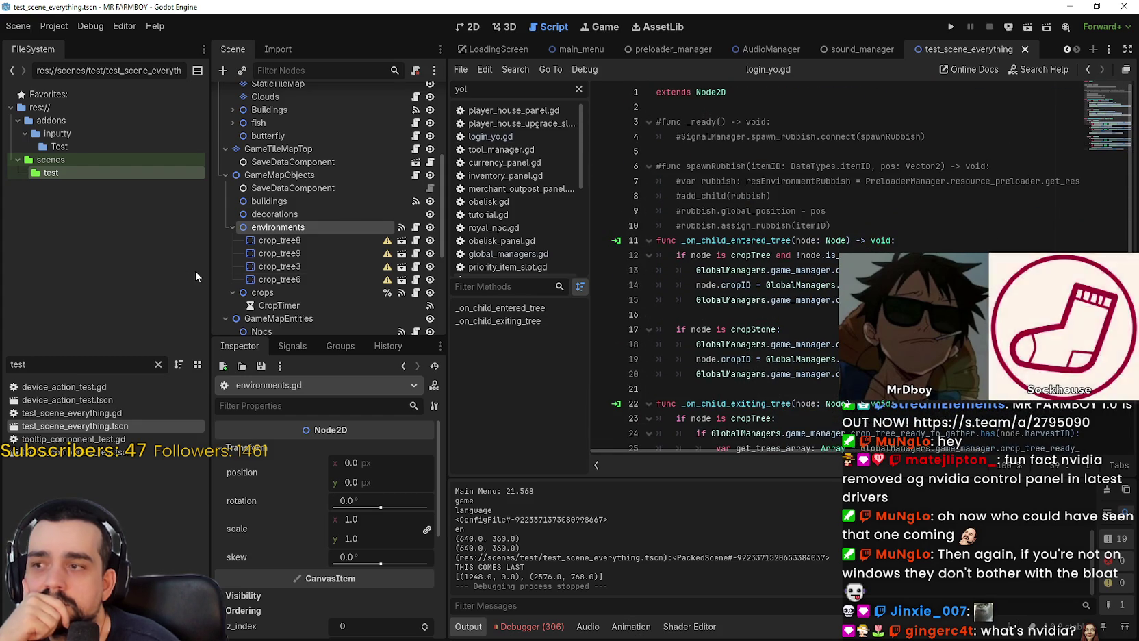
{"action": "double_click", "coordinate": [890, 136]}
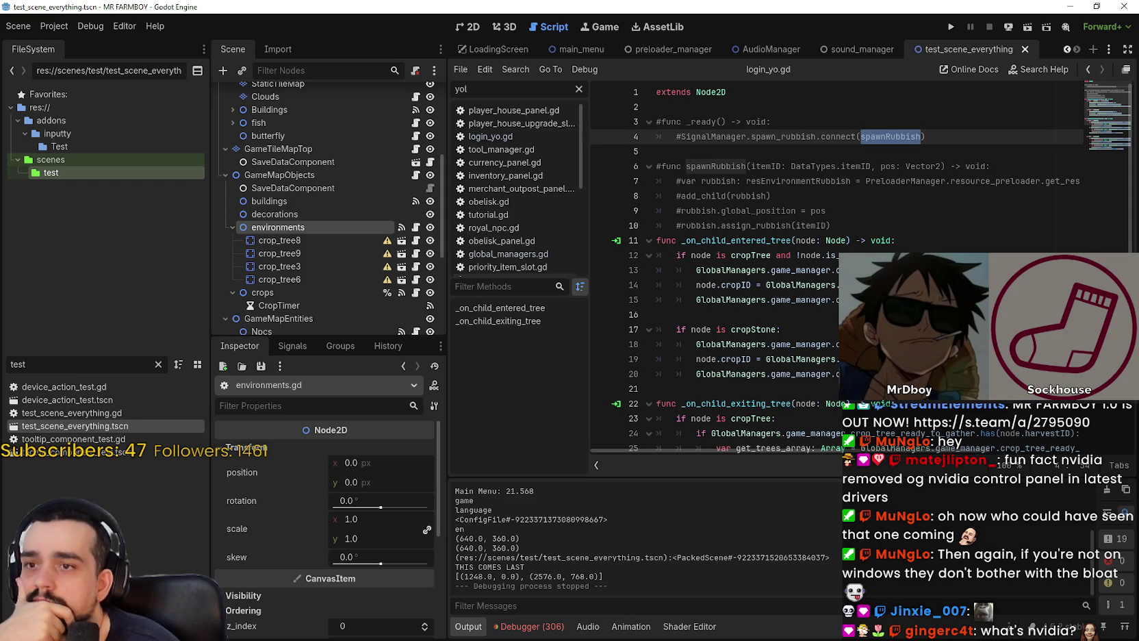
{"action": "left_click", "coordinate": [500, 308]}
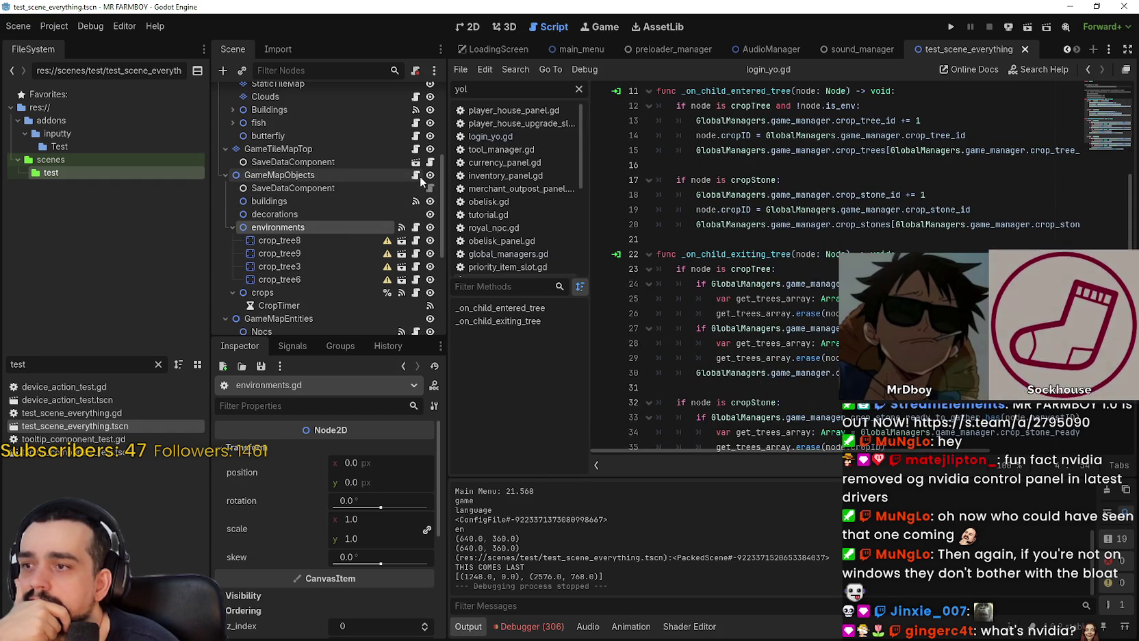
{"action": "left_click", "coordinate": [415, 175]}
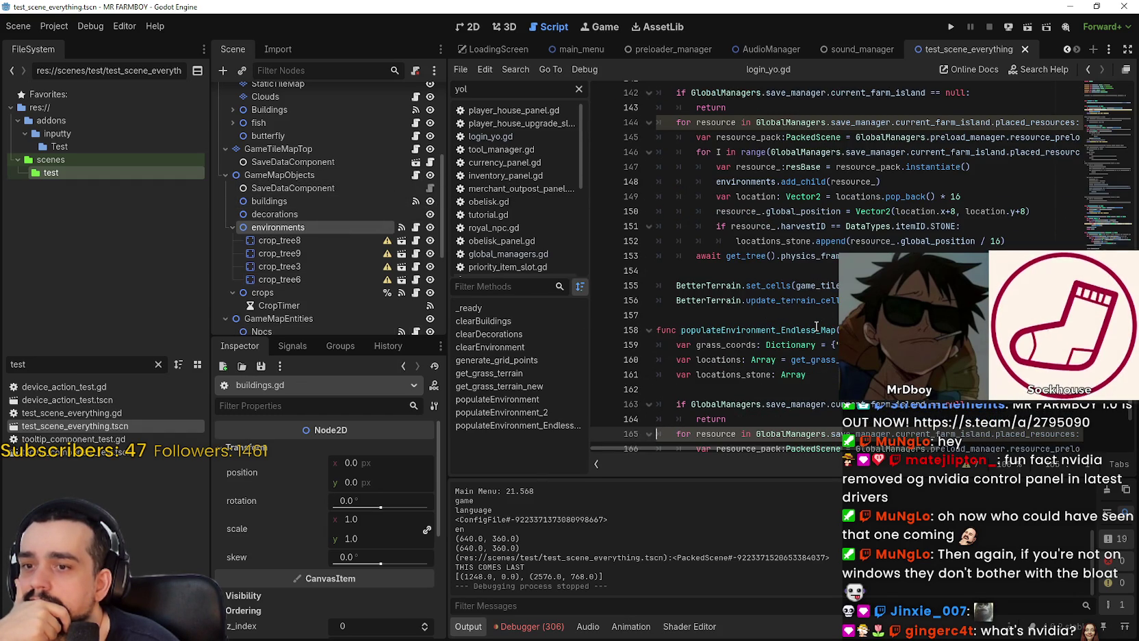
{"action": "scroll", "coordinate": [816, 326], "scroll_direction": "up", "scroll_amount": 4}
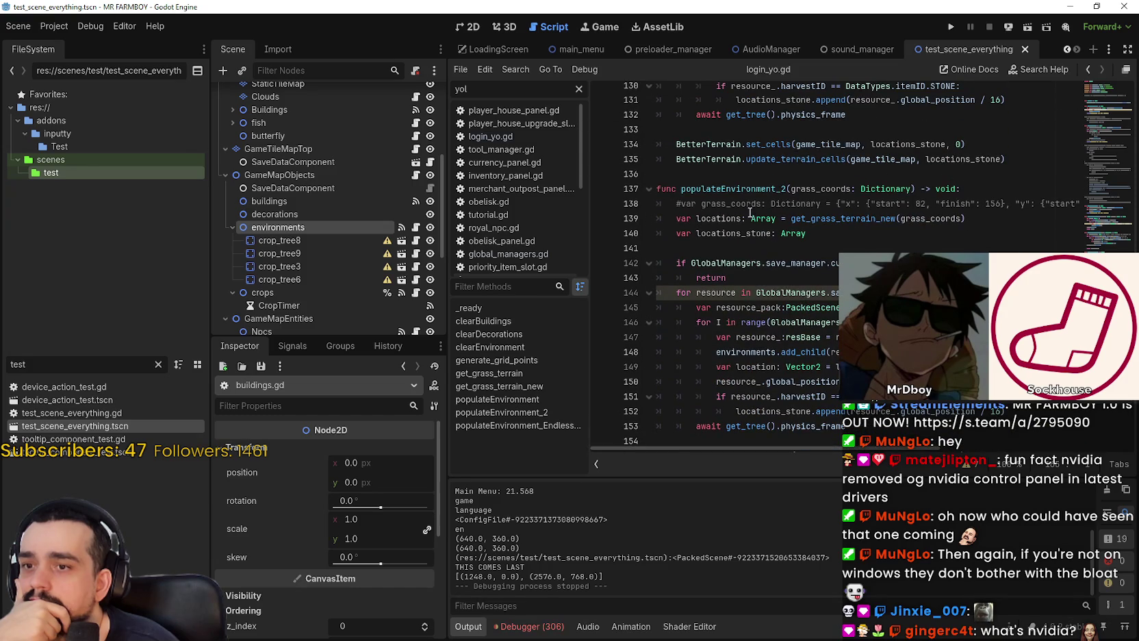
{"action": "double_click", "coordinate": [731, 189]}
{"action": "scroll", "coordinate": [747, 247], "scroll_direction": "up", "scroll_amount": 6}
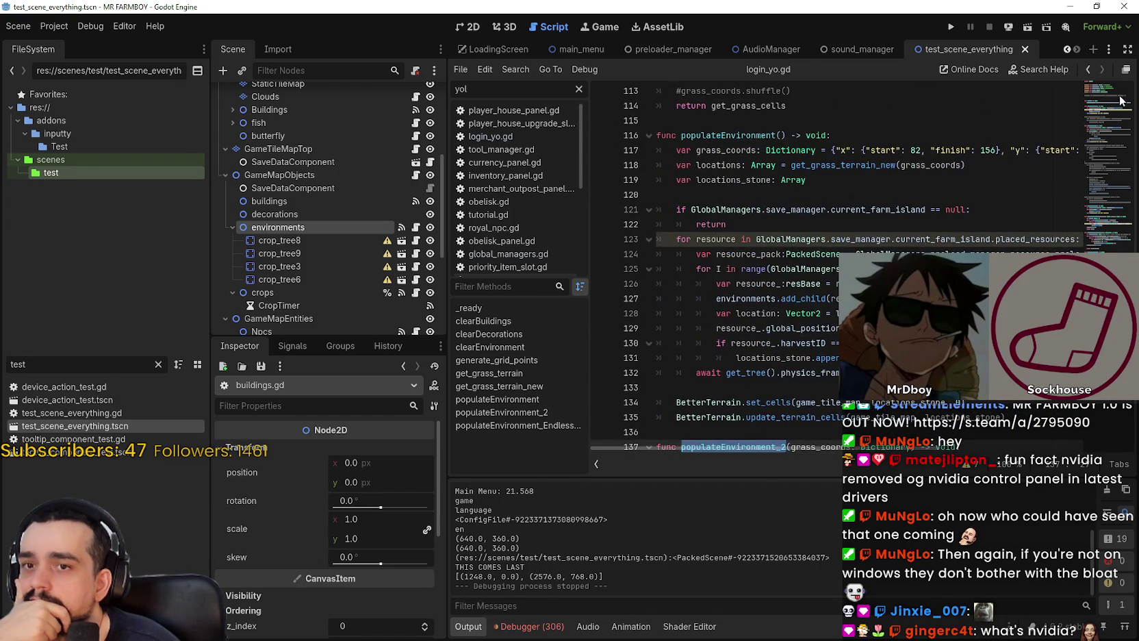
{"action": "left_click", "coordinate": [1105, 127]}
{"action": "left_click", "coordinate": [850, 235]}
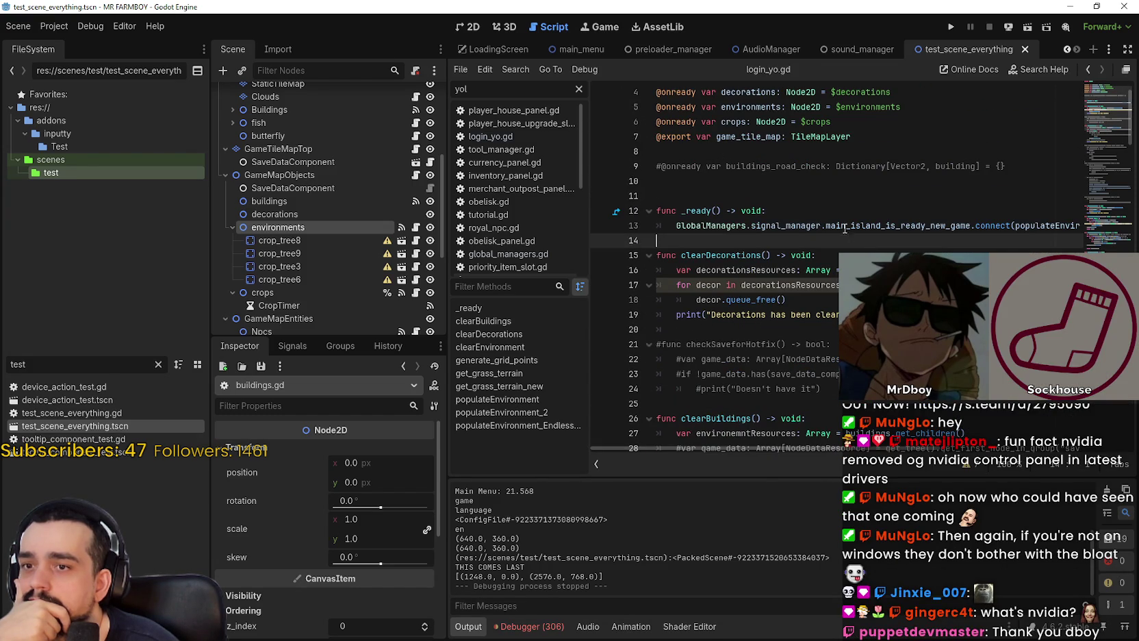
{"action": "left_click", "coordinate": [787, 182]}
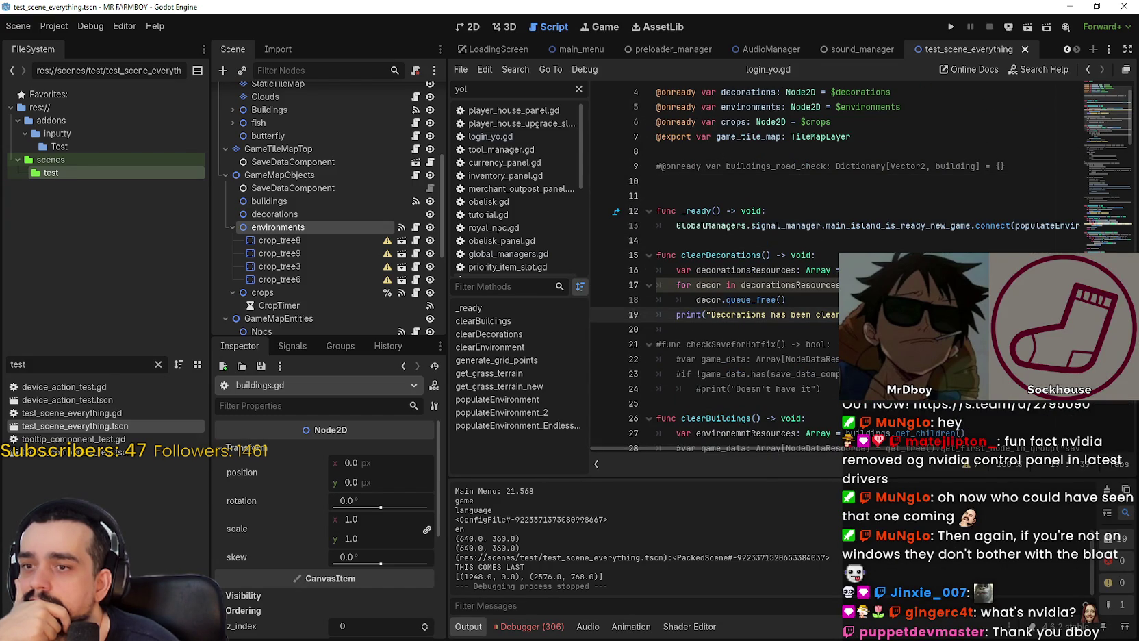
{"action": "left_click", "coordinate": [753, 329]}
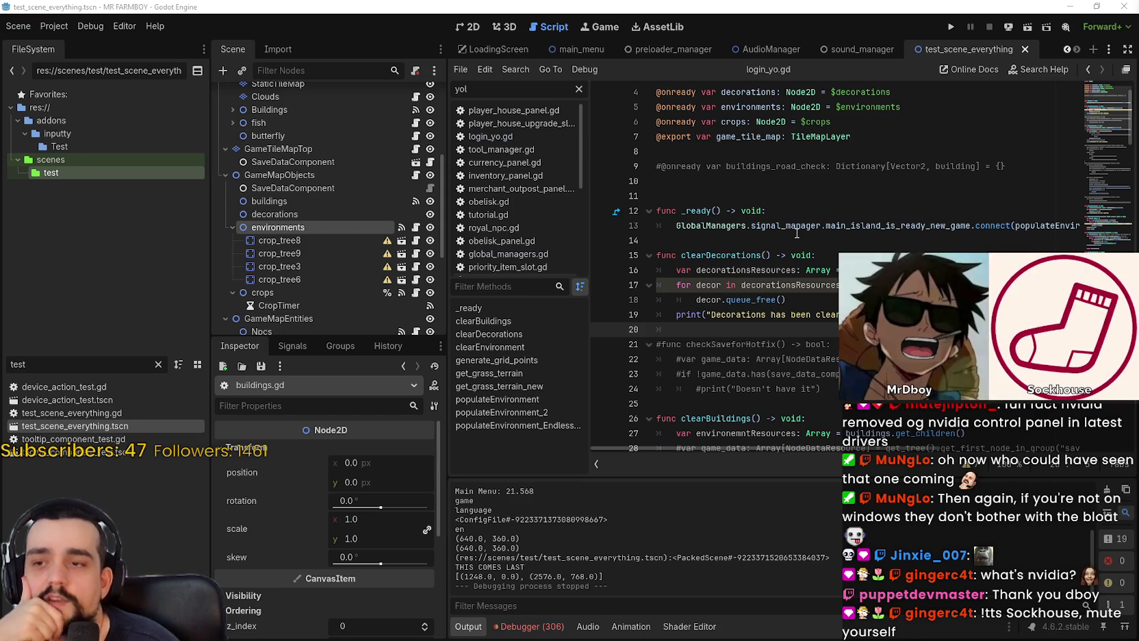
{"action": "left_click", "coordinate": [761, 225]}
{"action": "left_click", "coordinate": [766, 255]}
{"action": "scroll", "coordinate": [760, 274], "scroll_direction": "up", "scroll_amount": 1}
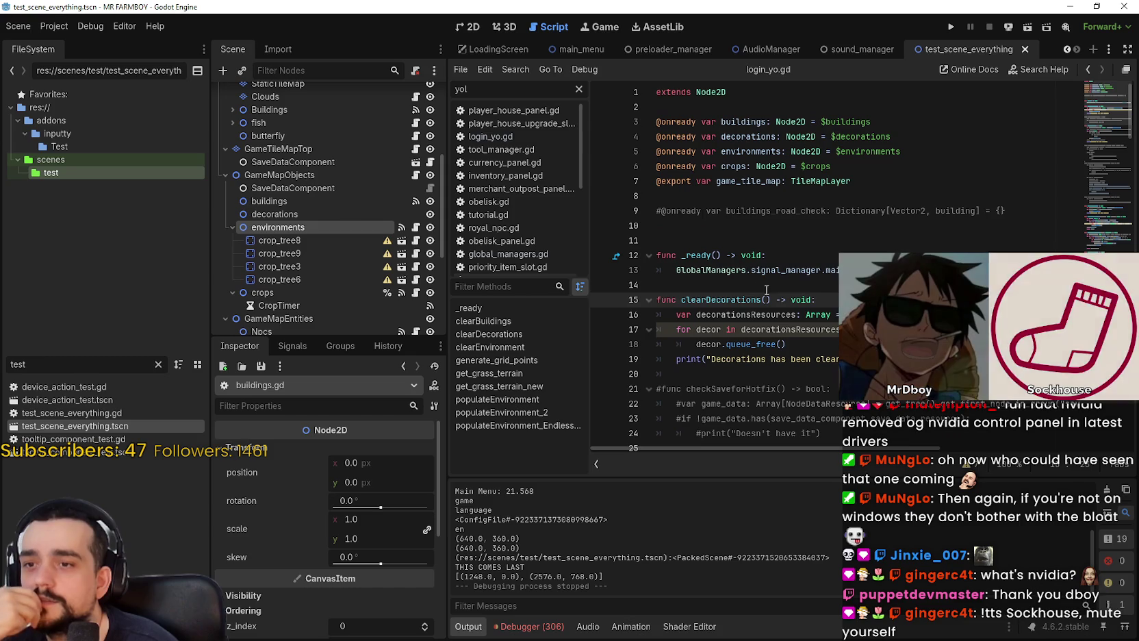
{"action": "key", "text": "Up"}
{"action": "scroll", "coordinate": [747, 299], "scroll_direction": "down", "scroll_amount": 2}
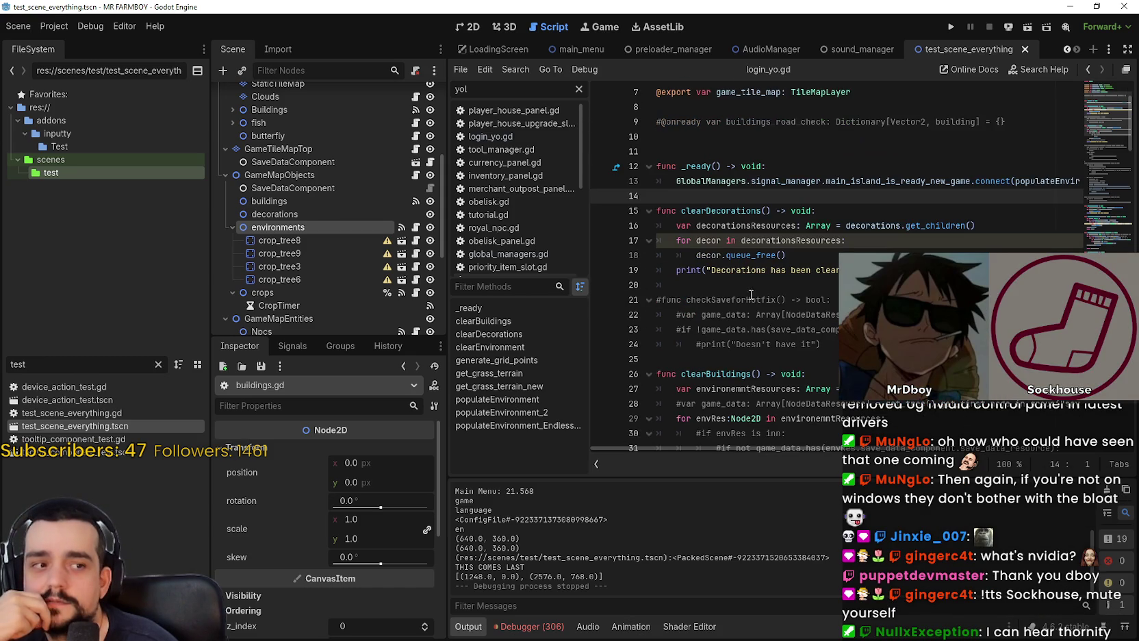
{"action": "scroll", "coordinate": [801, 281], "scroll_direction": "down", "scroll_amount": 1}
{"action": "left_click", "coordinate": [788, 253]}
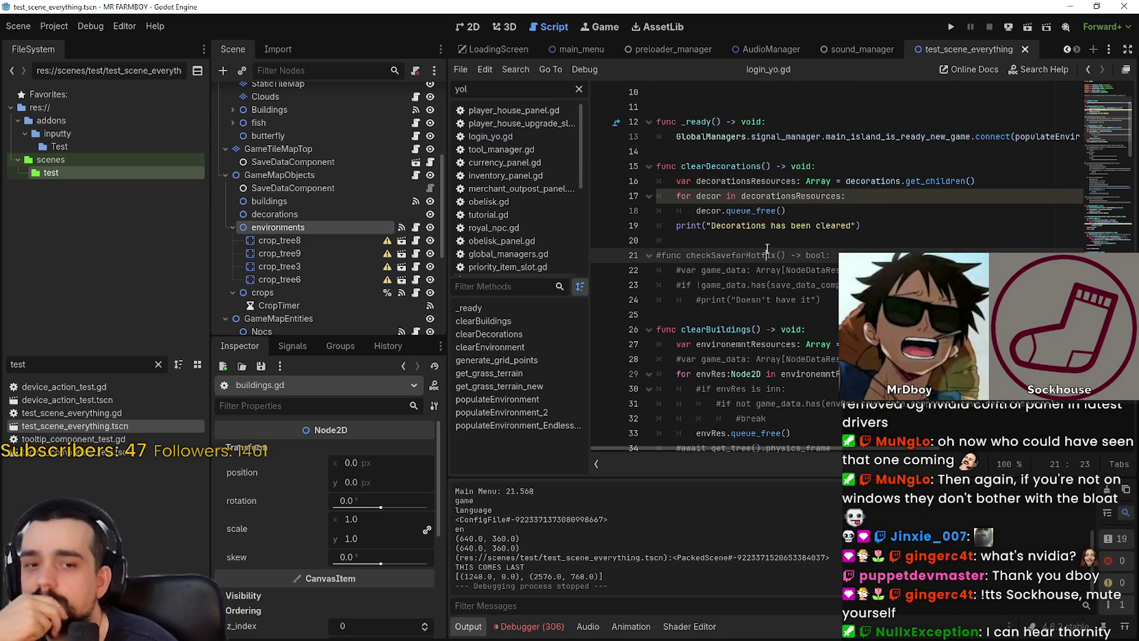
{"action": "scroll", "coordinate": [794, 256], "scroll_direction": "up", "scroll_amount": 2}
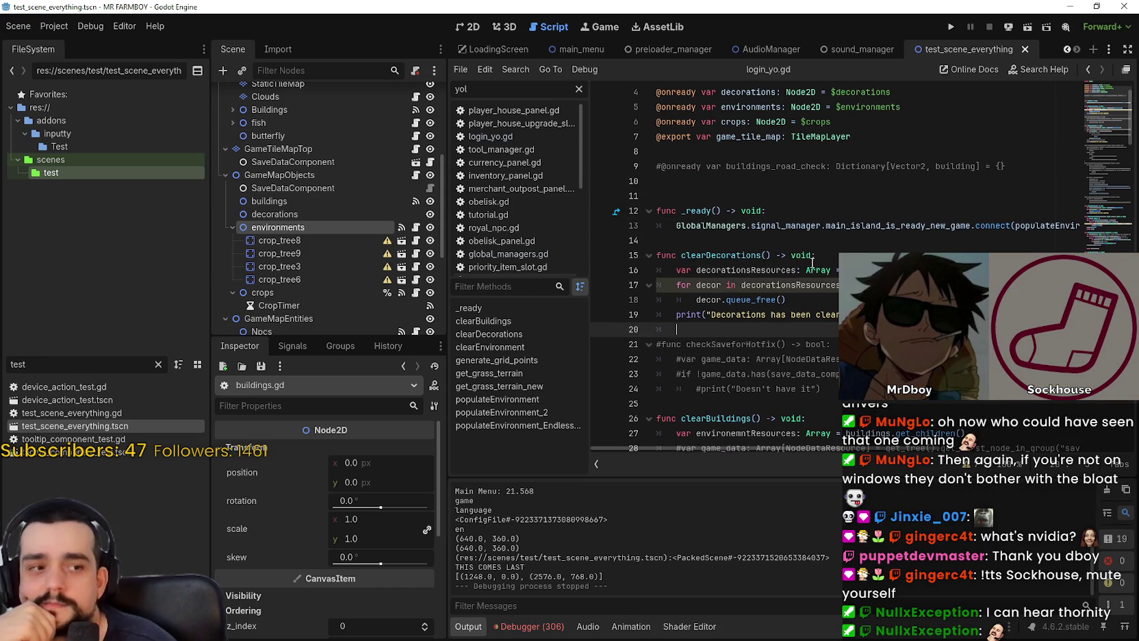
{"action": "left_click", "coordinate": [757, 229]}
{"action": "scroll", "coordinate": [757, 232], "scroll_direction": "up", "scroll_amount": 1}
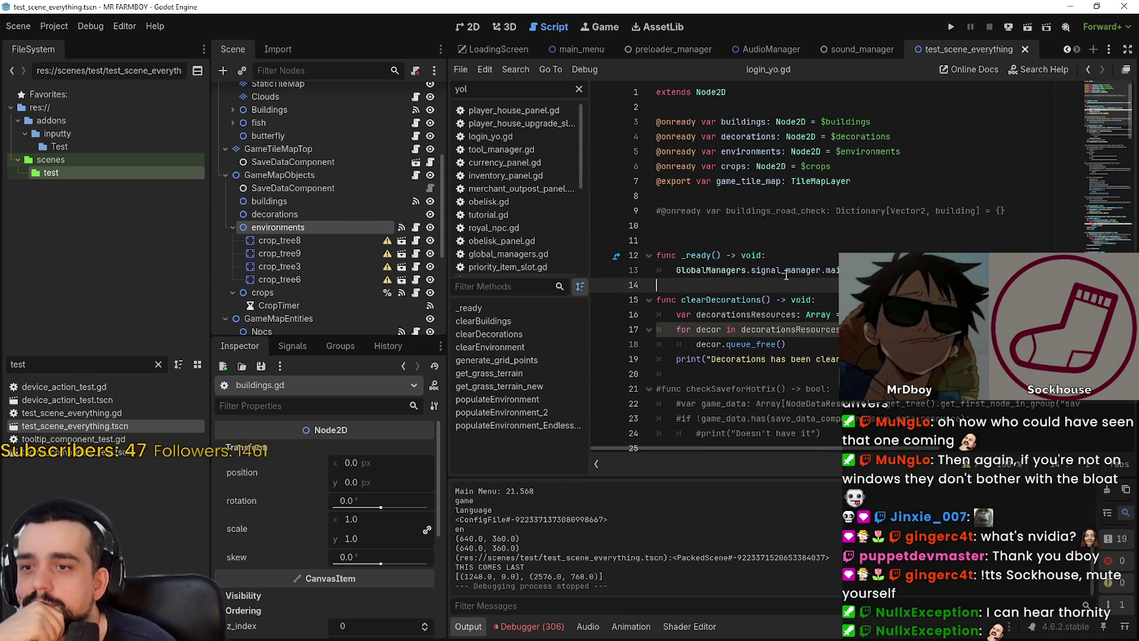
{"action": "key", "text": "End"}
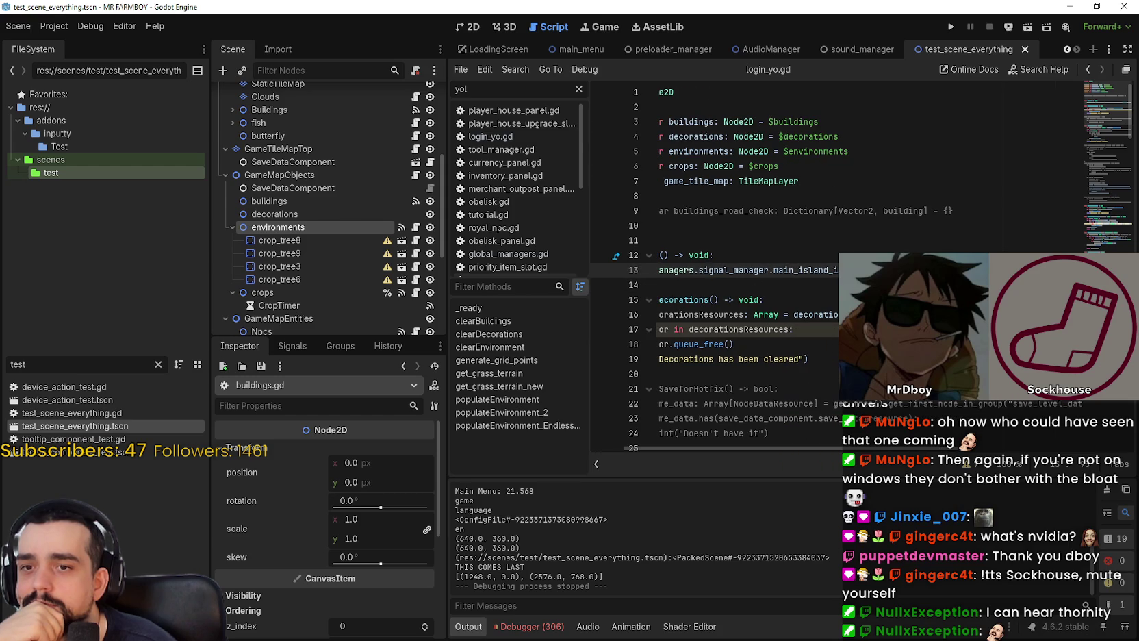
{"action": "key", "text": "Home"}
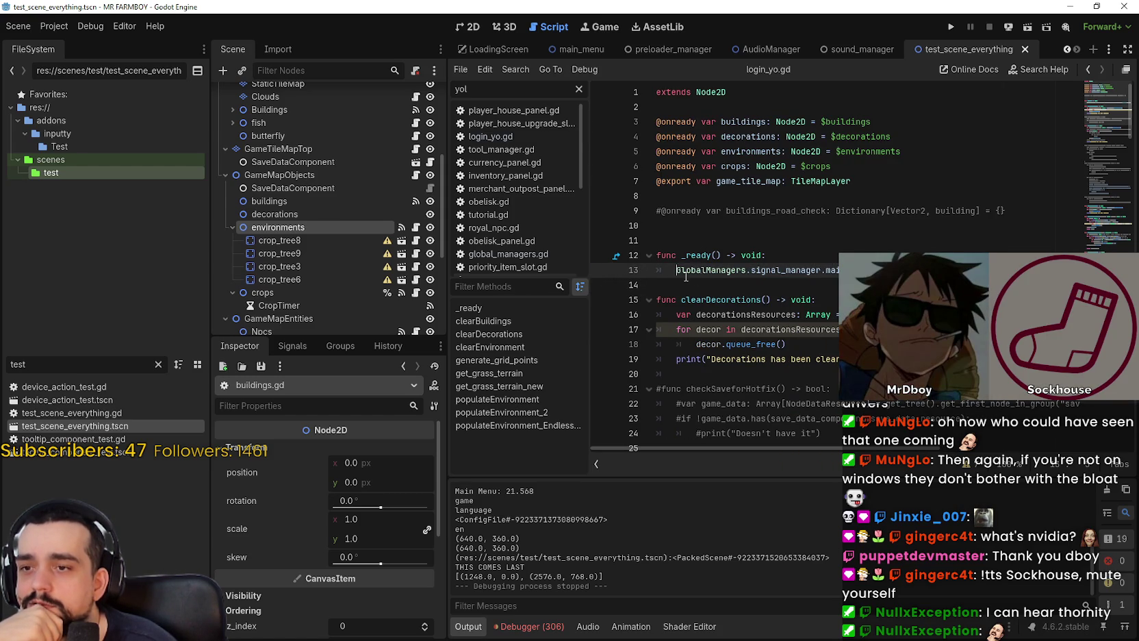
{"action": "key", "text": "End"}
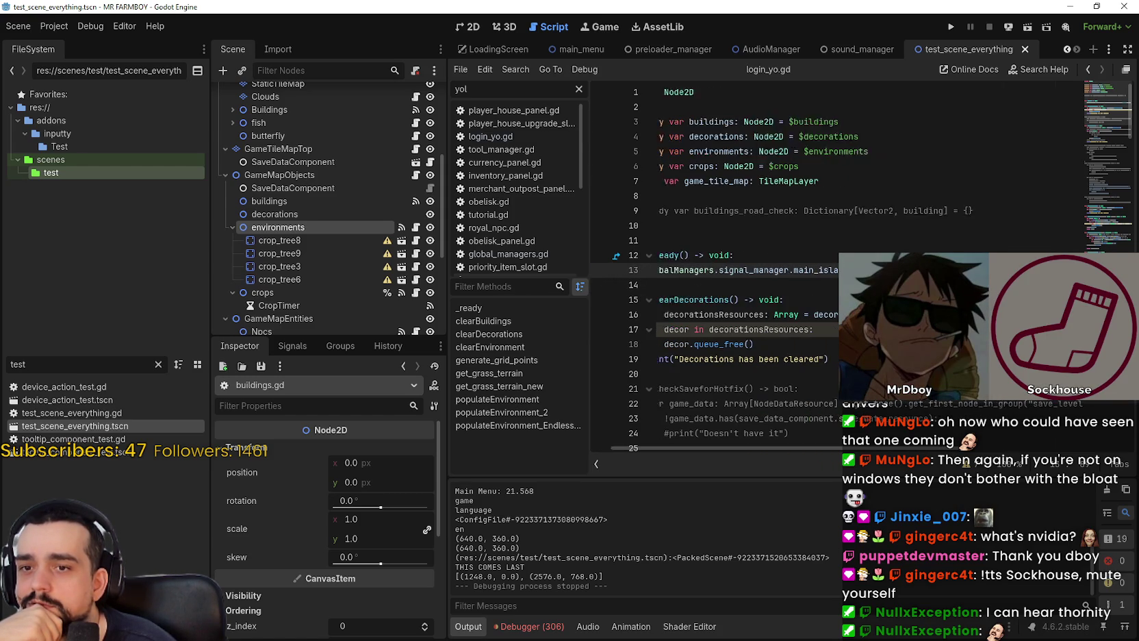
{"action": "key", "text": "shift+Home"}
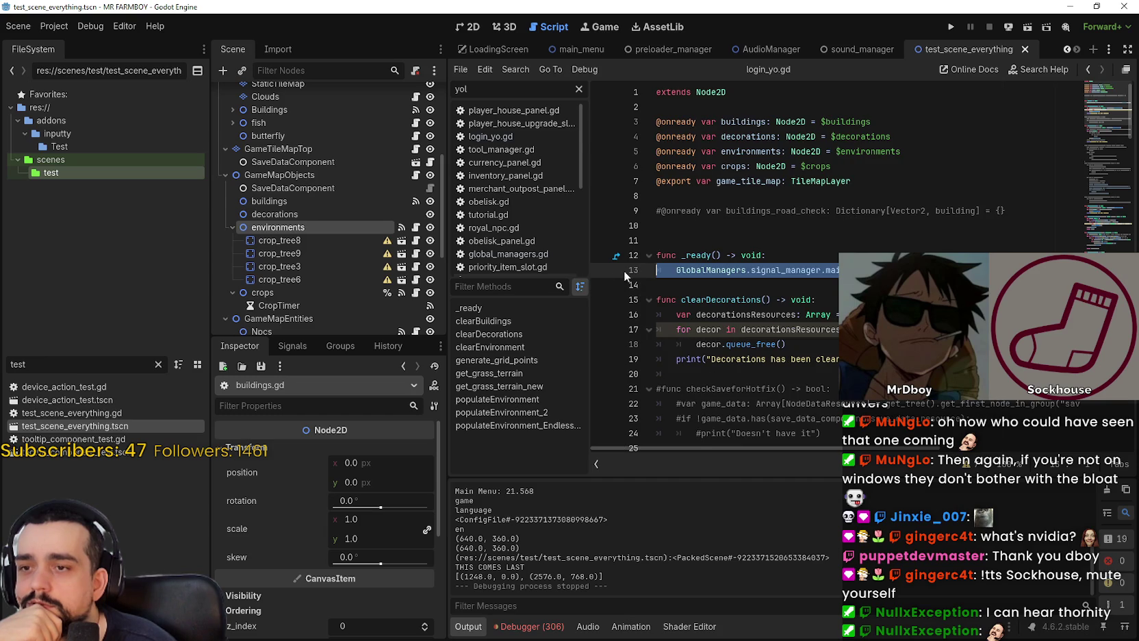
{"action": "left_click", "coordinate": [657, 284]}
{"action": "left_click", "coordinate": [953, 27]}
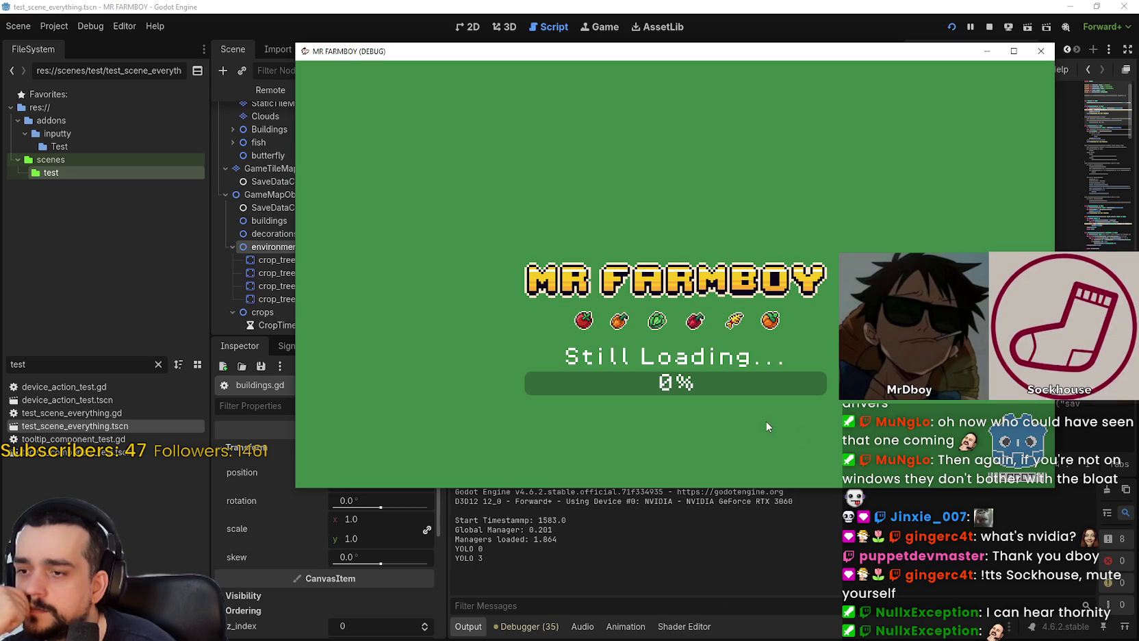
- Return to the editor and scroll buildings.gd down to its populateEnvironment function
{"action": "left_click", "coordinate": [815, 563]}
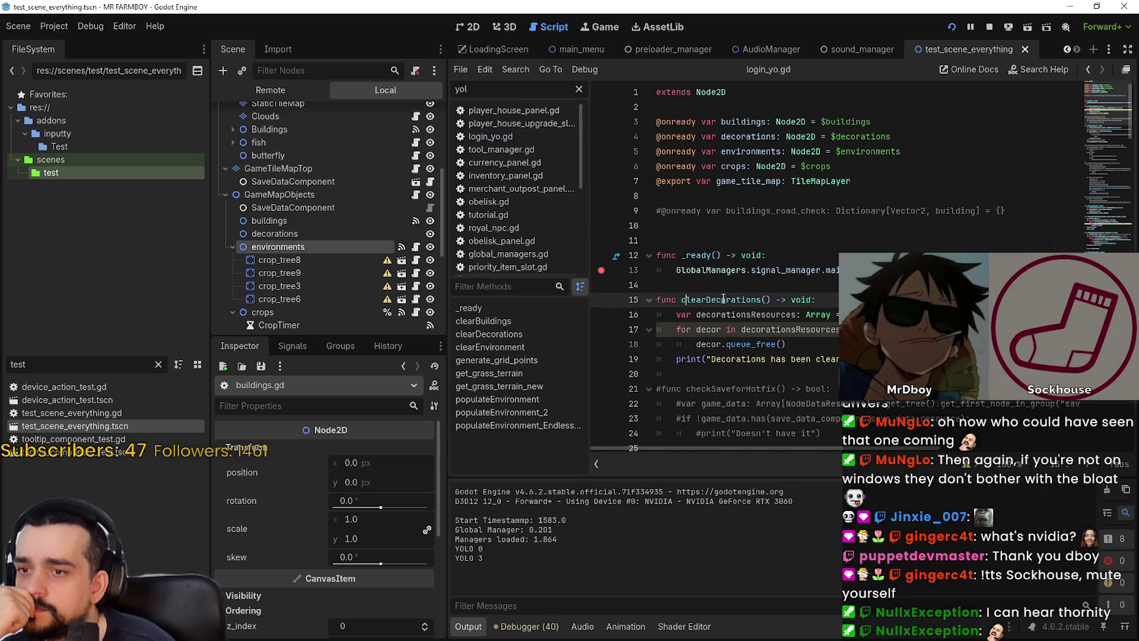
{"action": "scroll", "coordinate": [722, 294], "scroll_direction": "down", "scroll_amount": 3}
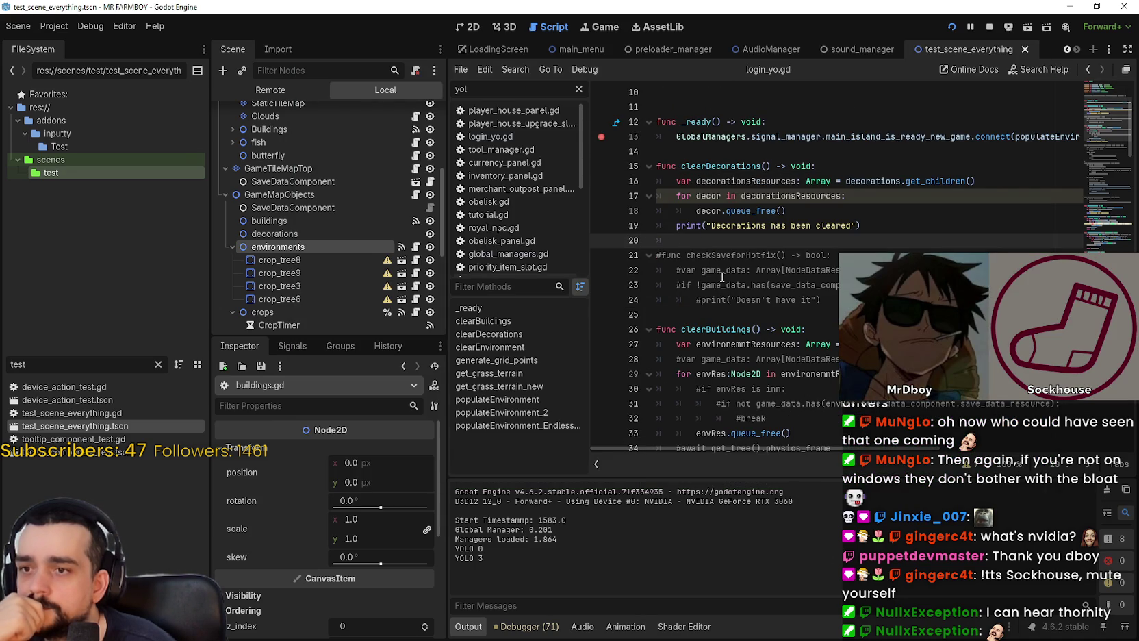
{"action": "scroll", "coordinate": [722, 277], "scroll_direction": "down", "scroll_amount": 5}
{"action": "scroll", "coordinate": [711, 257], "scroll_direction": "down", "scroll_amount": 12}
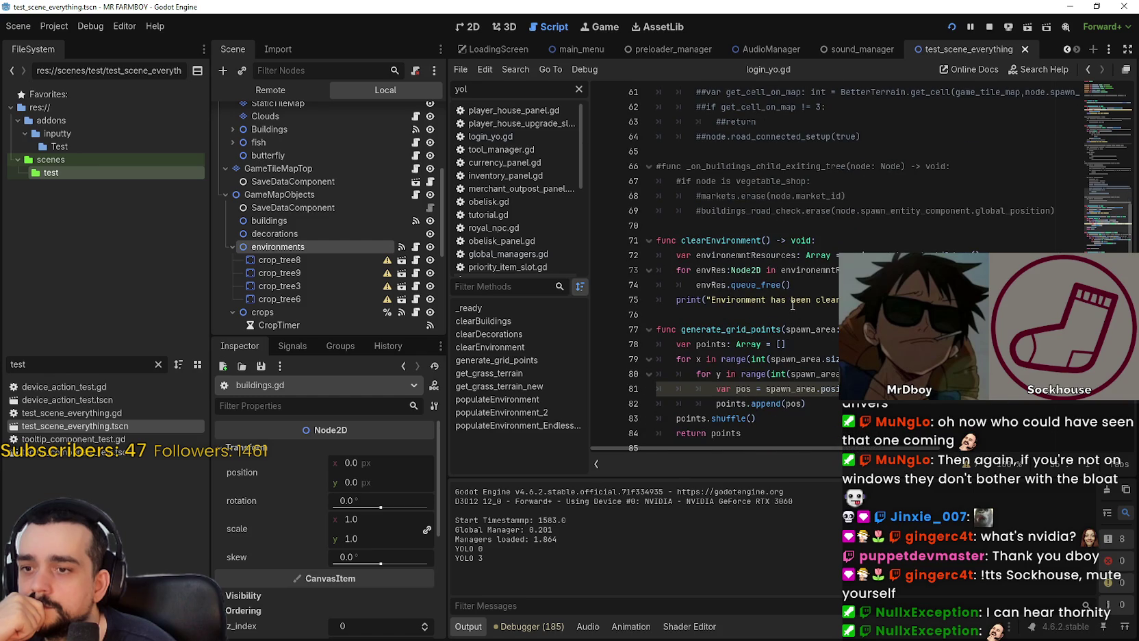
{"action": "left_click", "coordinate": [741, 225]}
{"action": "scroll", "coordinate": [741, 225], "scroll_direction": "down", "scroll_amount": 2}
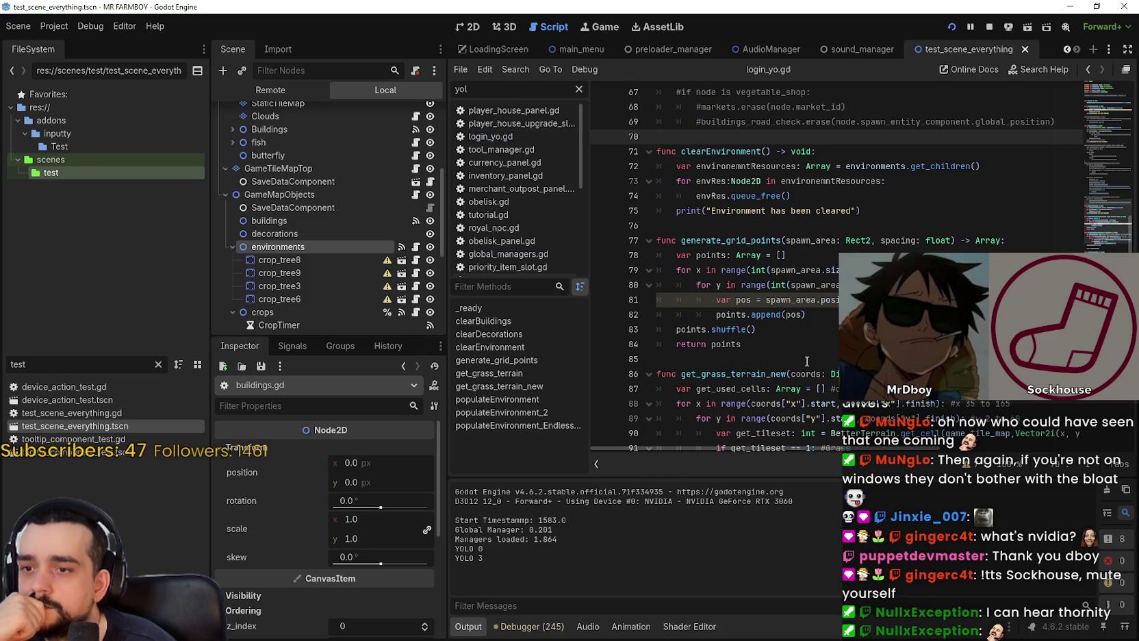
{"action": "scroll", "coordinate": [808, 361], "scroll_direction": "down", "scroll_amount": 8}
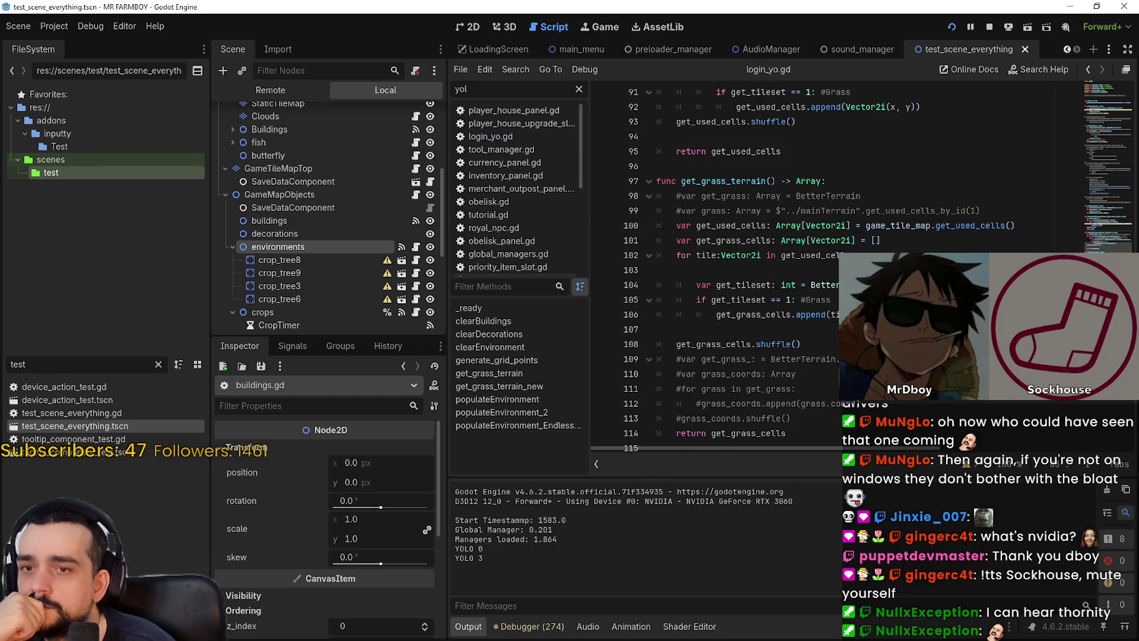
{"action": "scroll", "coordinate": [1077, 156], "scroll_direction": "up", "scroll_amount": 20}
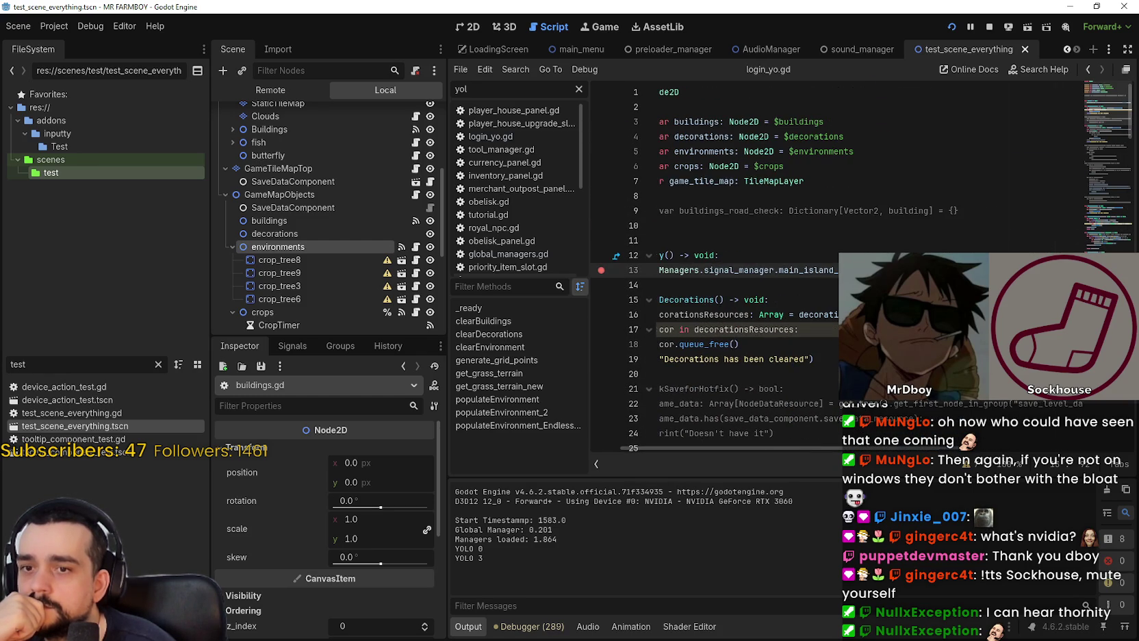
{"action": "left_click", "coordinate": [497, 399]}
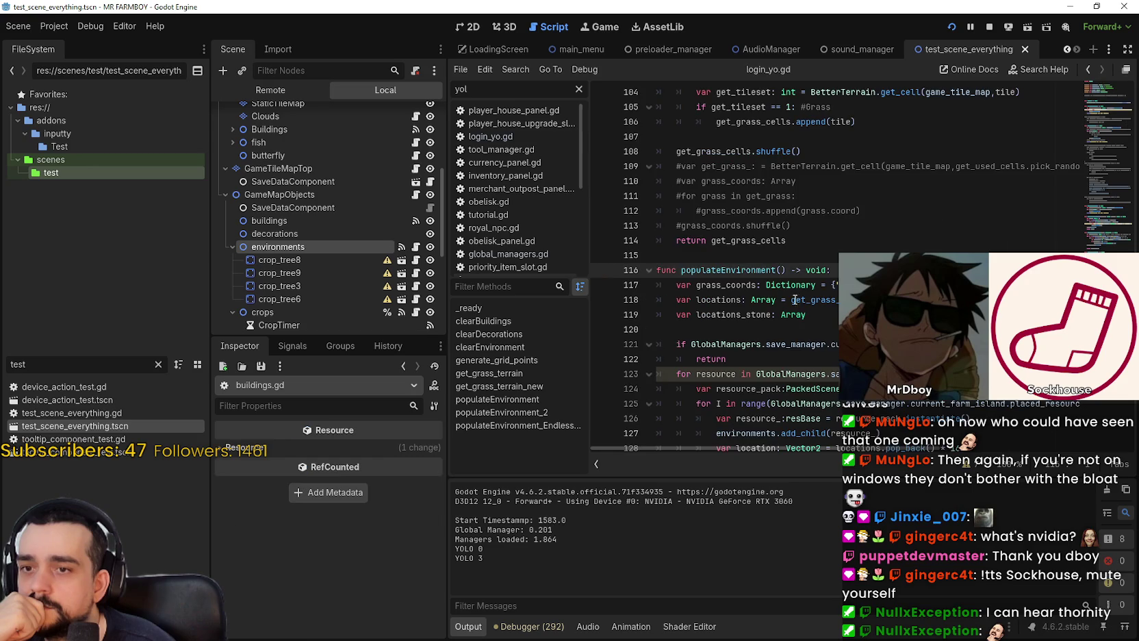
- Add breakpoints in populateEnvironment, including line 117, and check the early return and line 136
{"action": "left_click", "coordinate": [656, 312]}
{"action": "left_click", "coordinate": [601, 285]}
{"action": "left_click", "coordinate": [828, 328]}
{"action": "scroll", "coordinate": [831, 345], "scroll_direction": "down", "scroll_amount": 2}
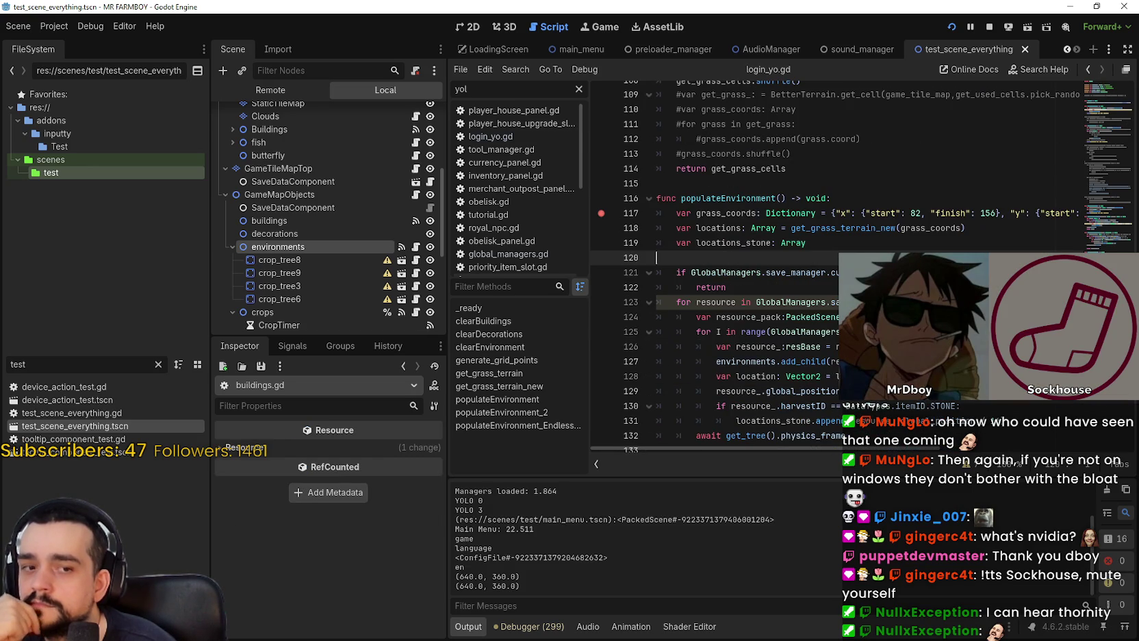
{"action": "scroll", "coordinate": [770, 274], "scroll_direction": "down", "scroll_amount": 2}
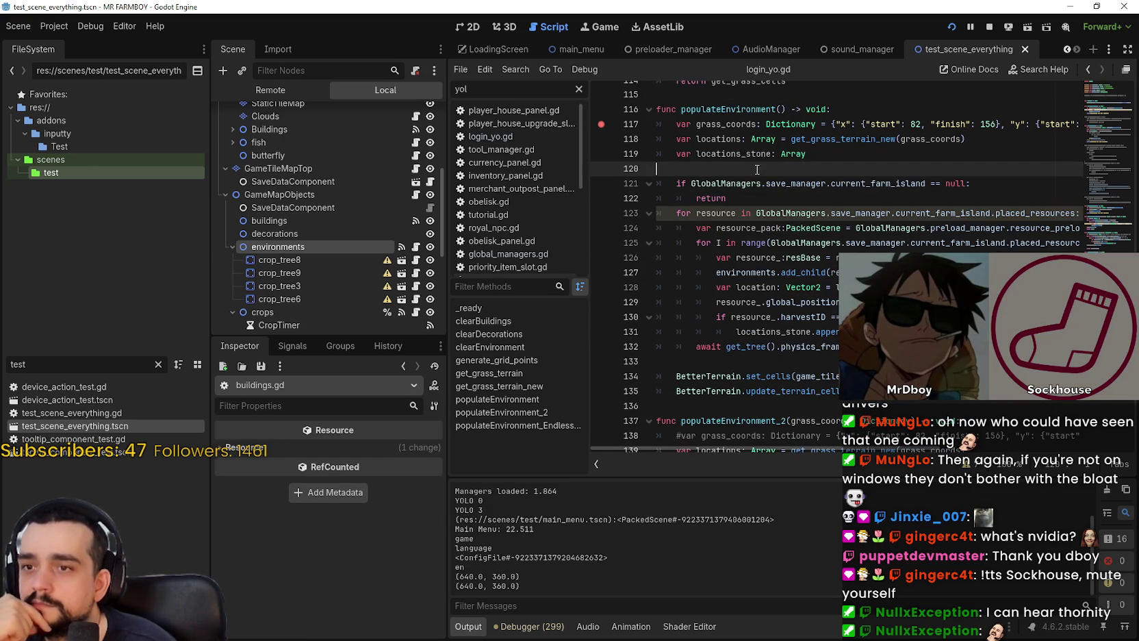
{"action": "left_click", "coordinate": [762, 197]}
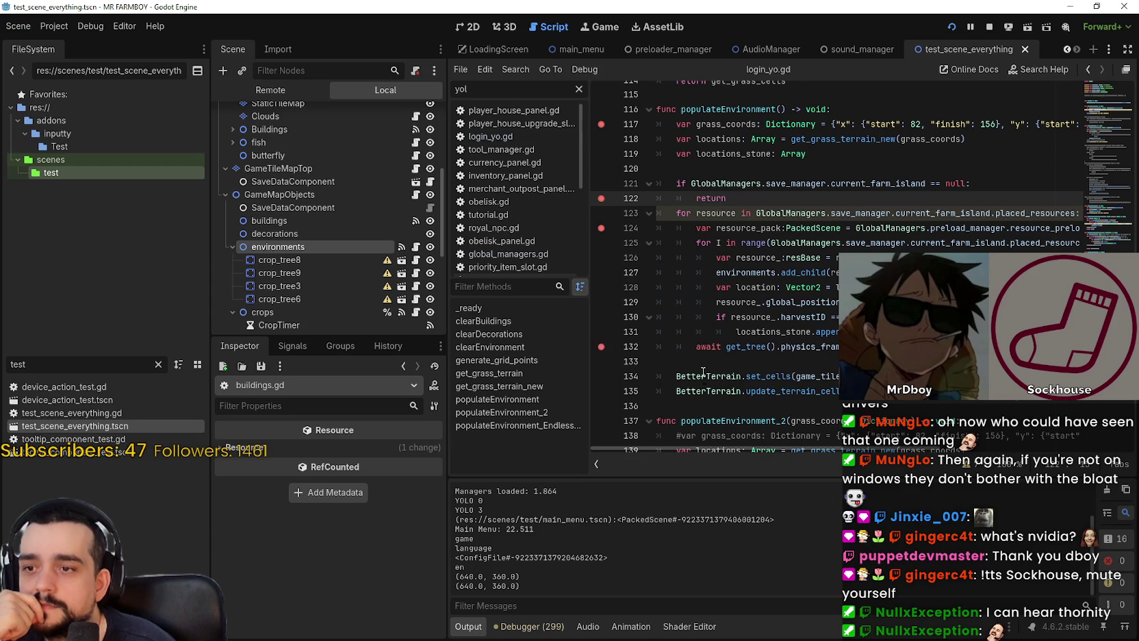
{"action": "scroll", "coordinate": [703, 371], "scroll_direction": "down", "scroll_amount": 2}
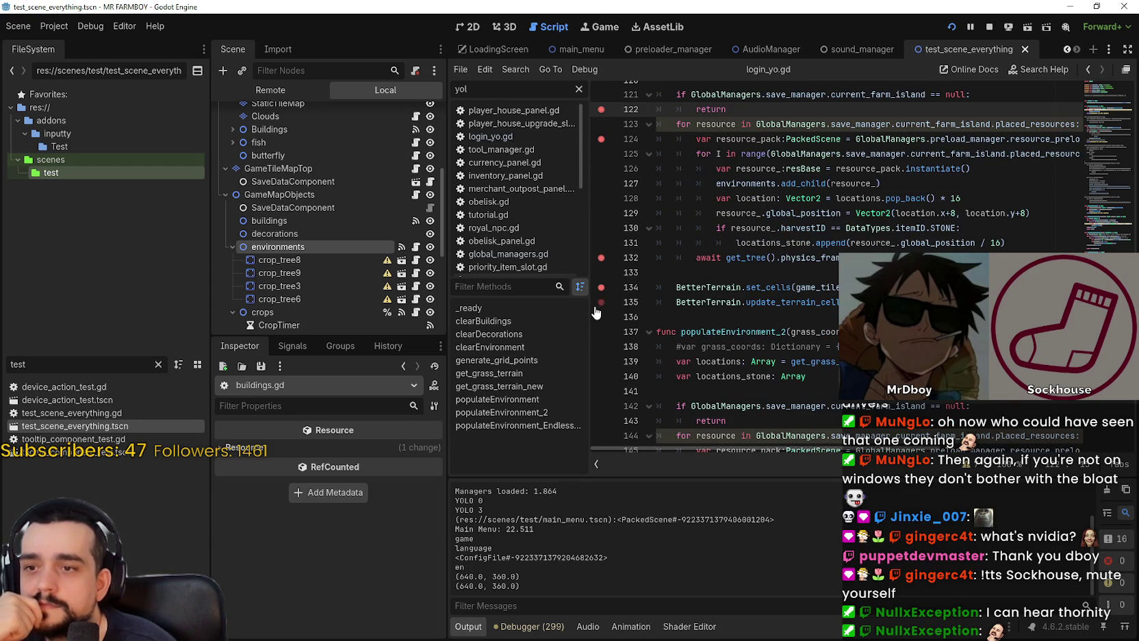
{"action": "left_click", "coordinate": [793, 318]}
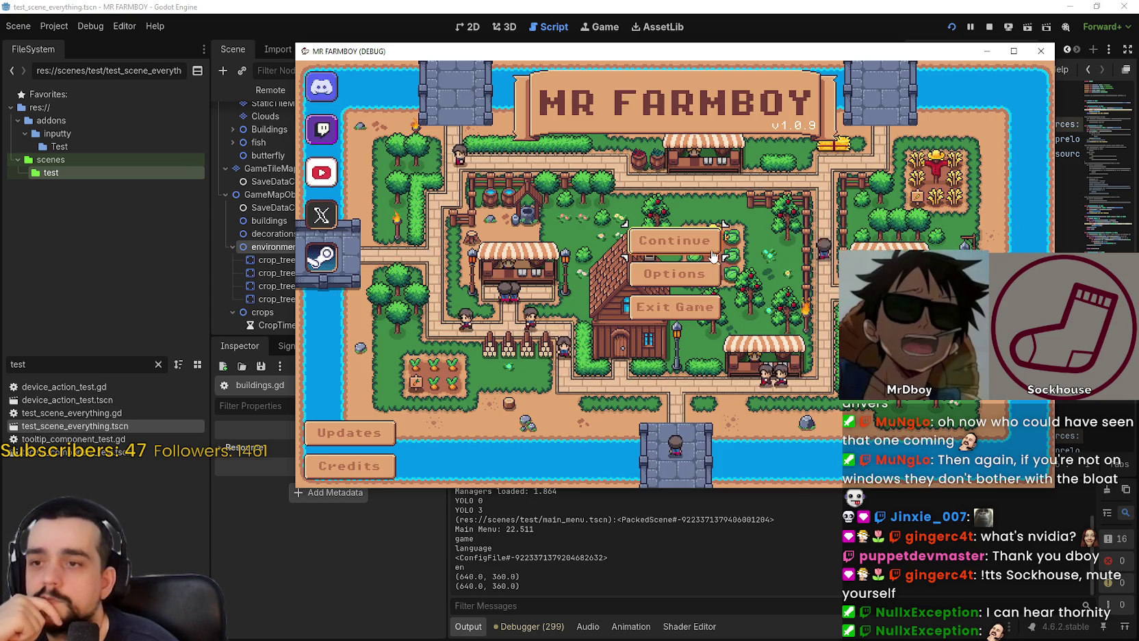
- In the running game, pick Select Save, New Game and Start, then continue past the breakpoint
{"action": "left_click", "coordinate": [673, 241]}
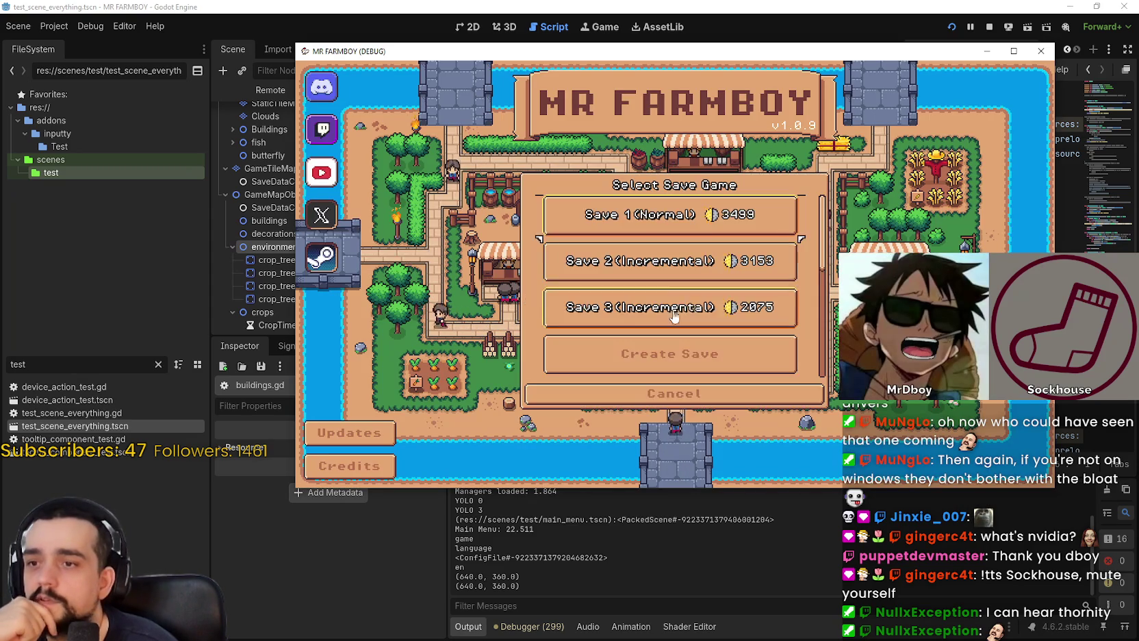
{"action": "left_click", "coordinate": [672, 303]}
{"action": "left_click", "coordinate": [654, 395]}
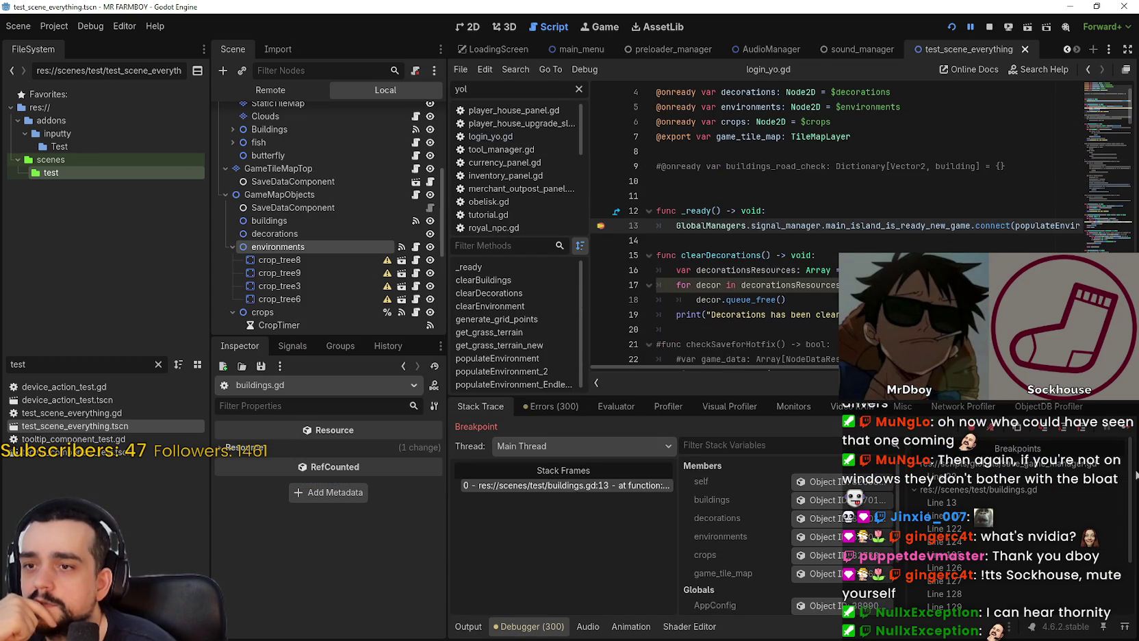
{"action": "left_click", "coordinate": [1121, 430]}
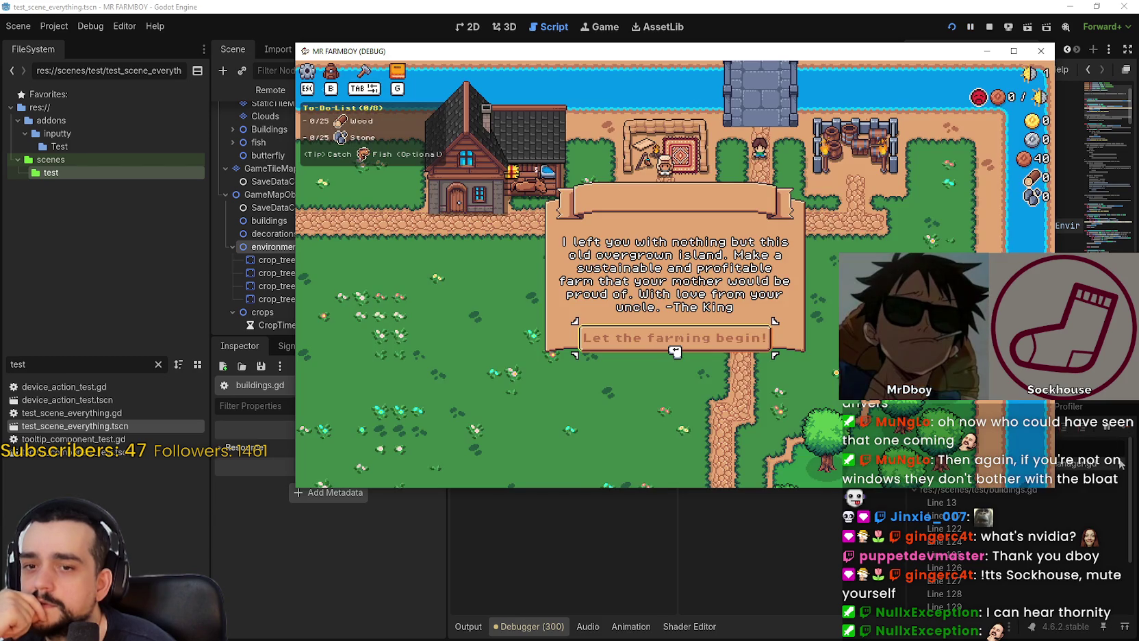
- Inspect line 13 of buildings.gd, which connects main_island_is_ready_new_game to populateEnvironment
{"action": "left_click", "coordinate": [1065, 228]}
{"action": "double_click", "coordinate": [1052, 225]}
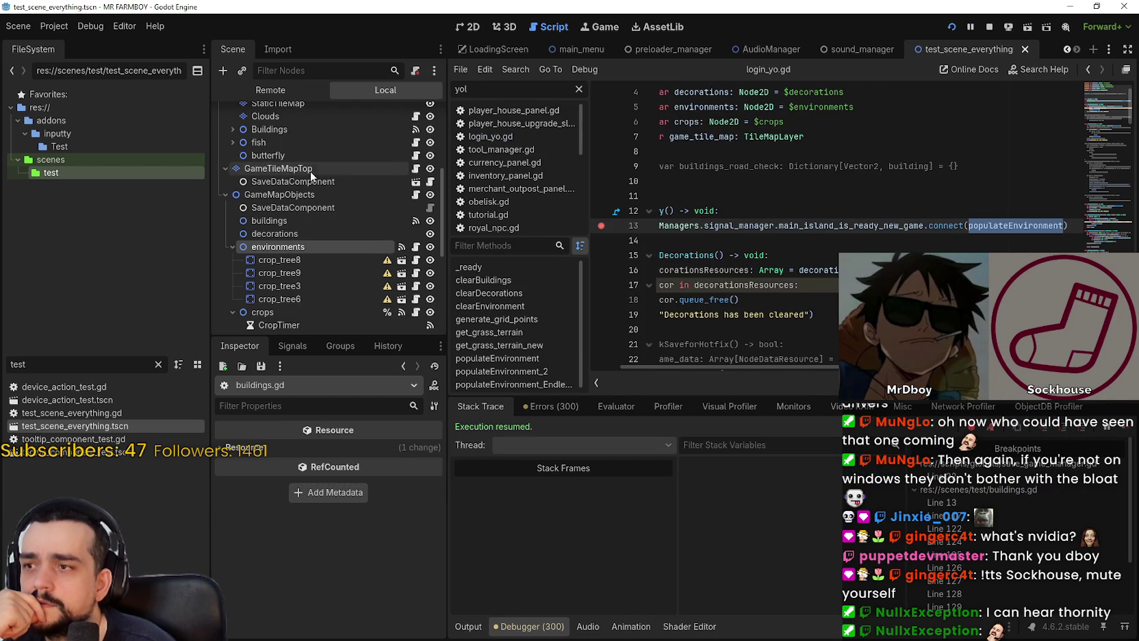
{"action": "left_click", "coordinate": [629, 226]}
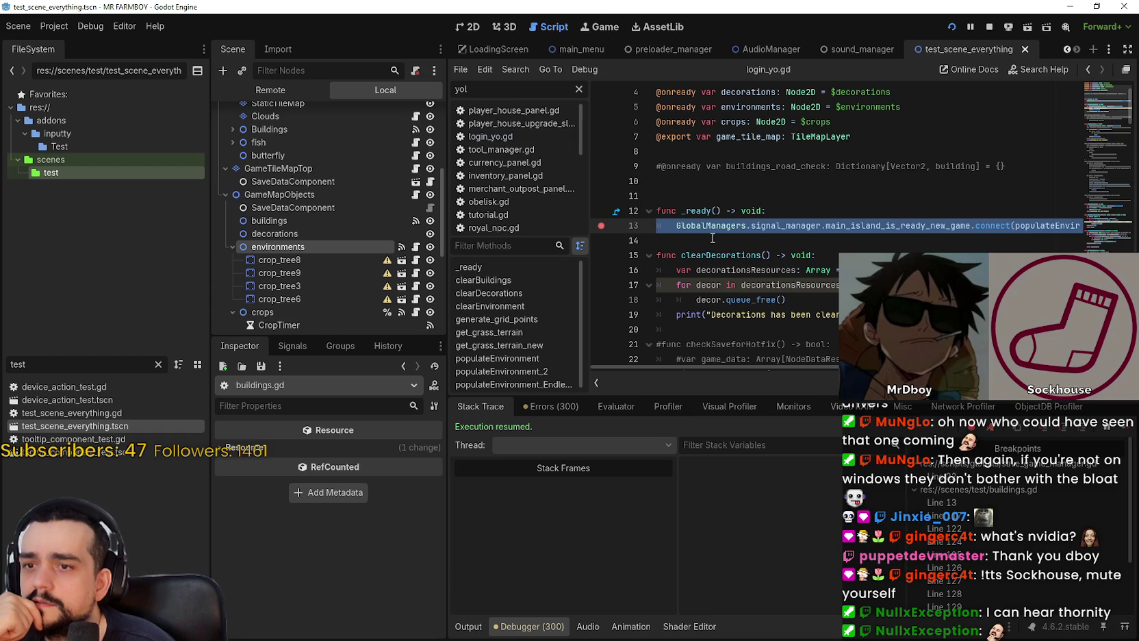
{"action": "left_click", "coordinate": [600, 225]}
{"action": "scroll", "coordinate": [723, 234], "scroll_direction": "down", "scroll_amount": 2}
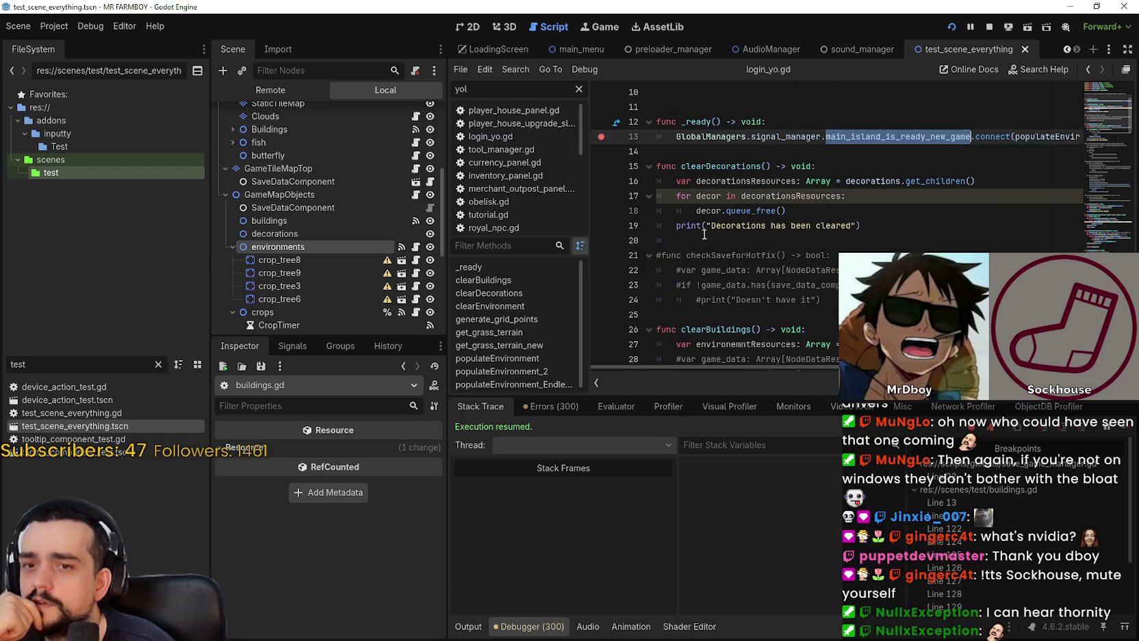
{"action": "scroll", "coordinate": [773, 188], "scroll_direction": "down", "scroll_amount": 7}
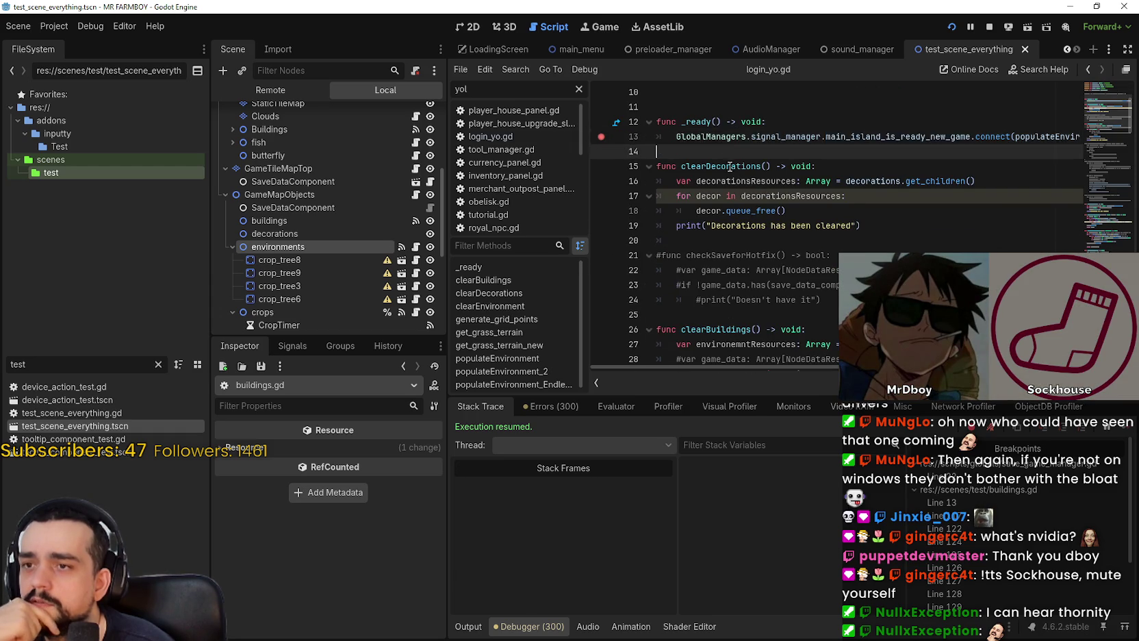
{"action": "scroll", "coordinate": [759, 183], "scroll_direction": "down", "scroll_amount": 13}
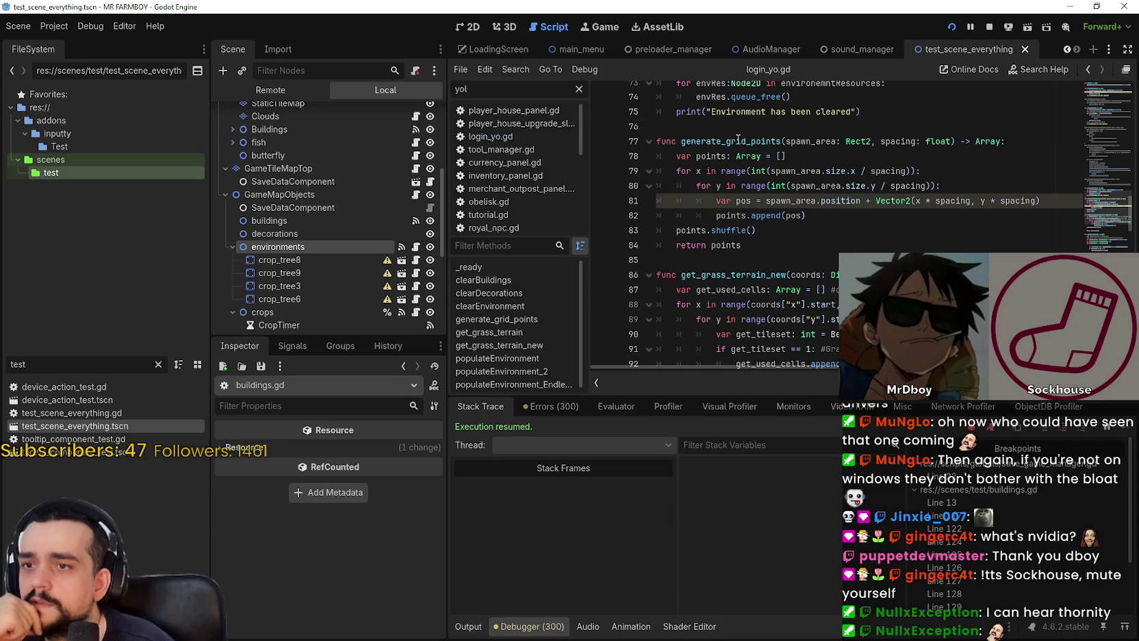
{"action": "scroll", "coordinate": [741, 146], "scroll_direction": "up", "scroll_amount": 4}
{"action": "scroll", "coordinate": [374, 261], "scroll_direction": "up", "scroll_amount": 1}
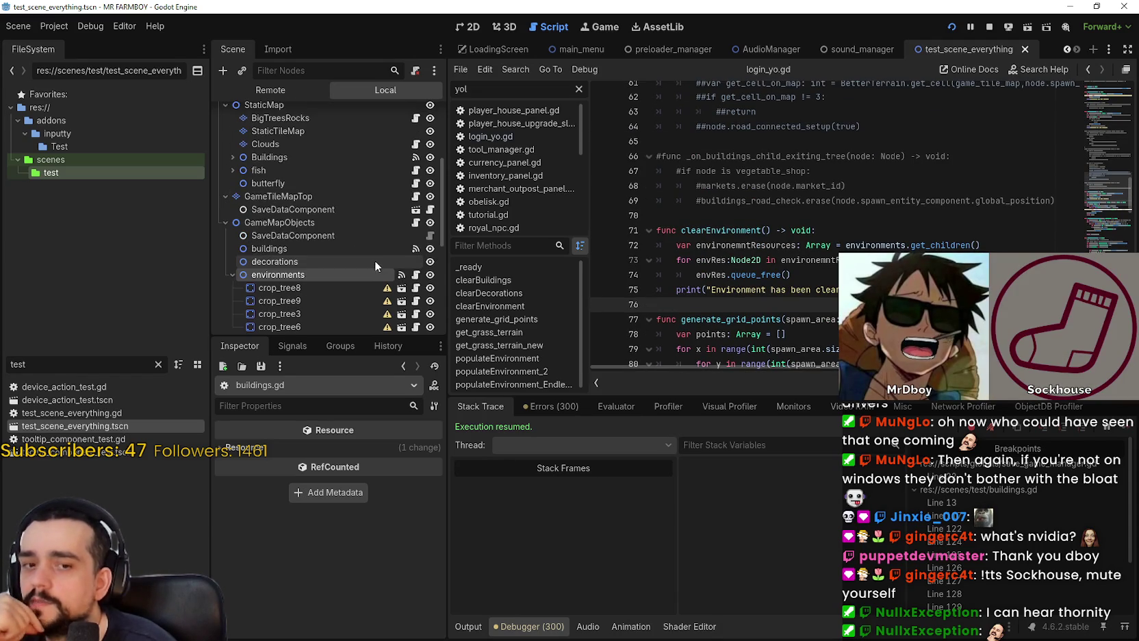
{"action": "scroll", "coordinate": [371, 256], "scroll_direction": "up", "scroll_amount": 6}
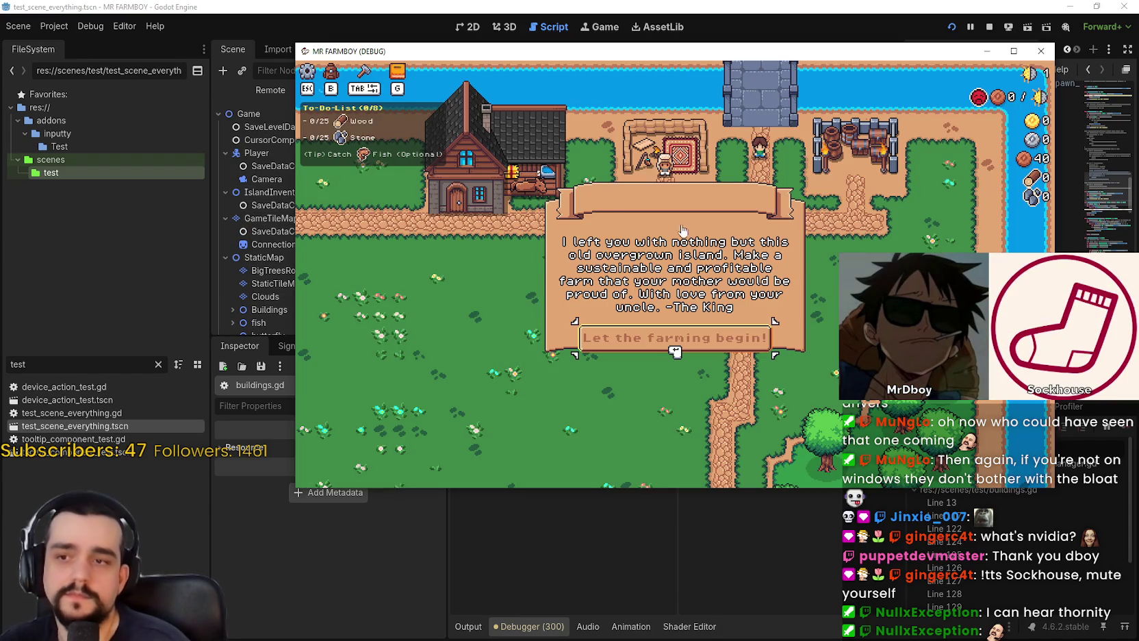
- Dismiss the King's intro letter, then walk to the house and check its upgrades panel
{"action": "left_click", "coordinate": [674, 337]}
{"action": "key", "text": "s"}
{"action": "key", "text": "a"}
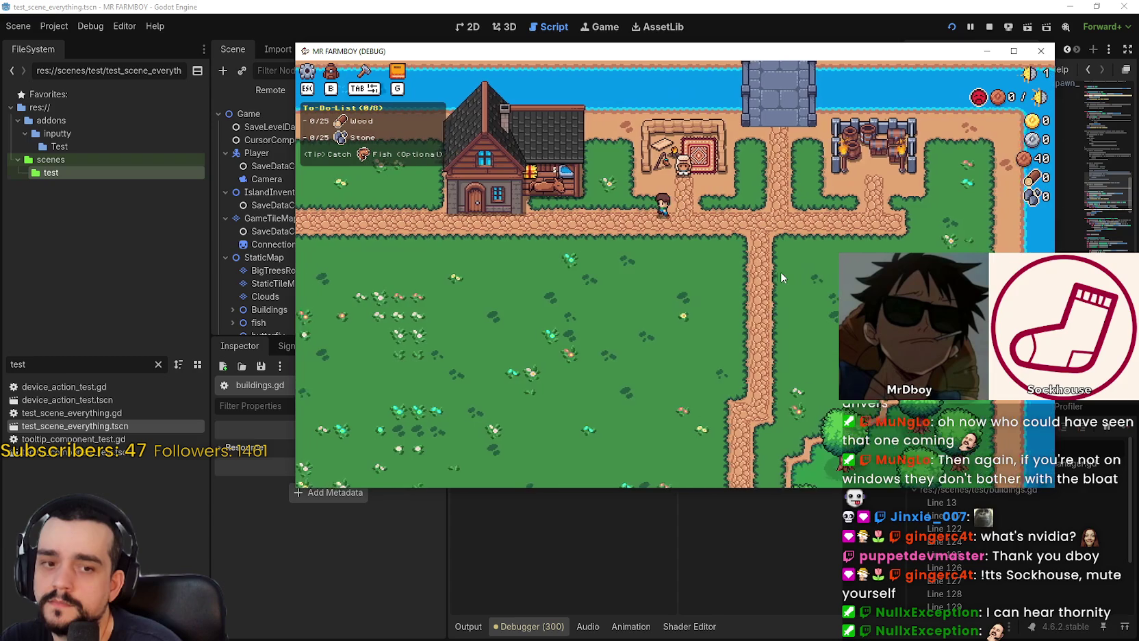
{"action": "key", "text": "w"}
{"action": "key", "text": "e"}
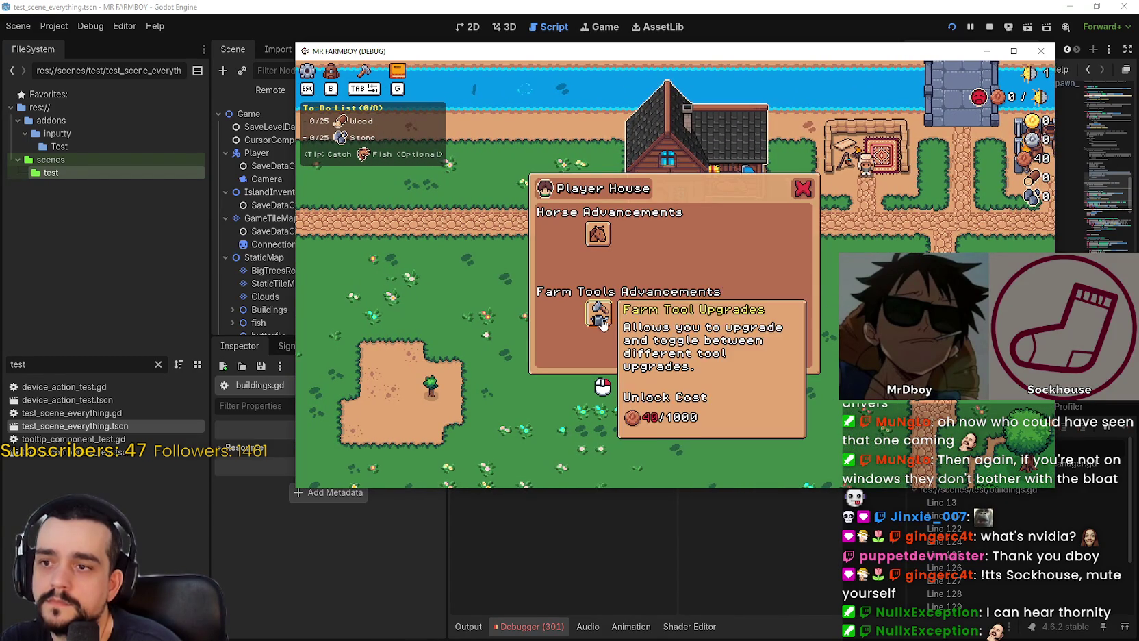
{"action": "key", "text": "Escape"}
{"action": "key", "text": "d"}
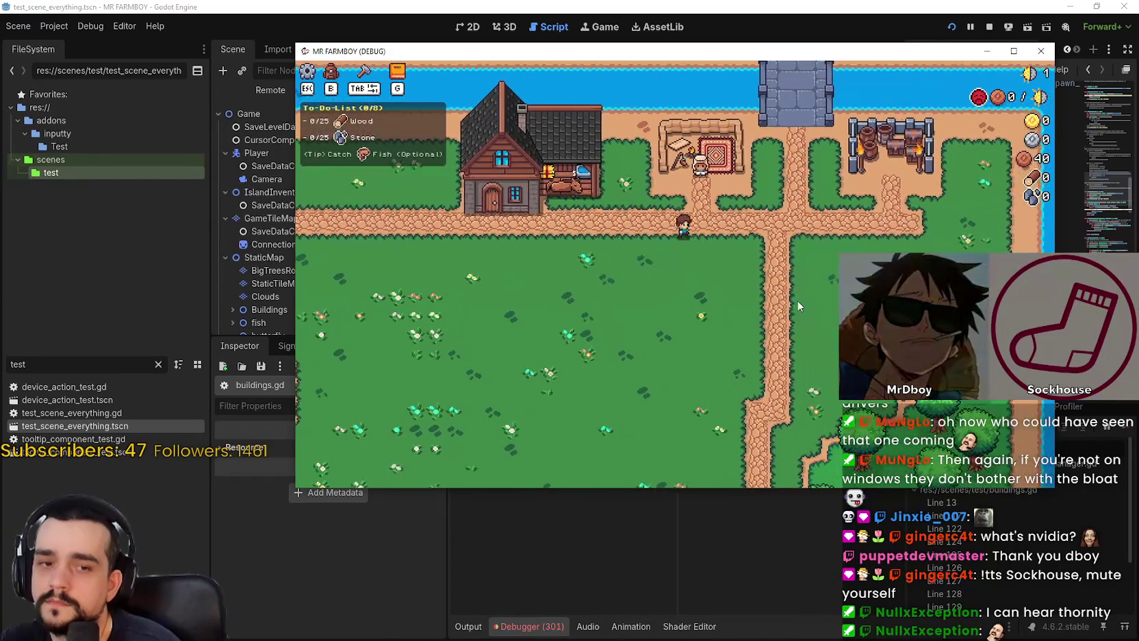
- Test the Merchant Seller shop and briefly check the crafting panel
{"action": "key", "text": "e"}
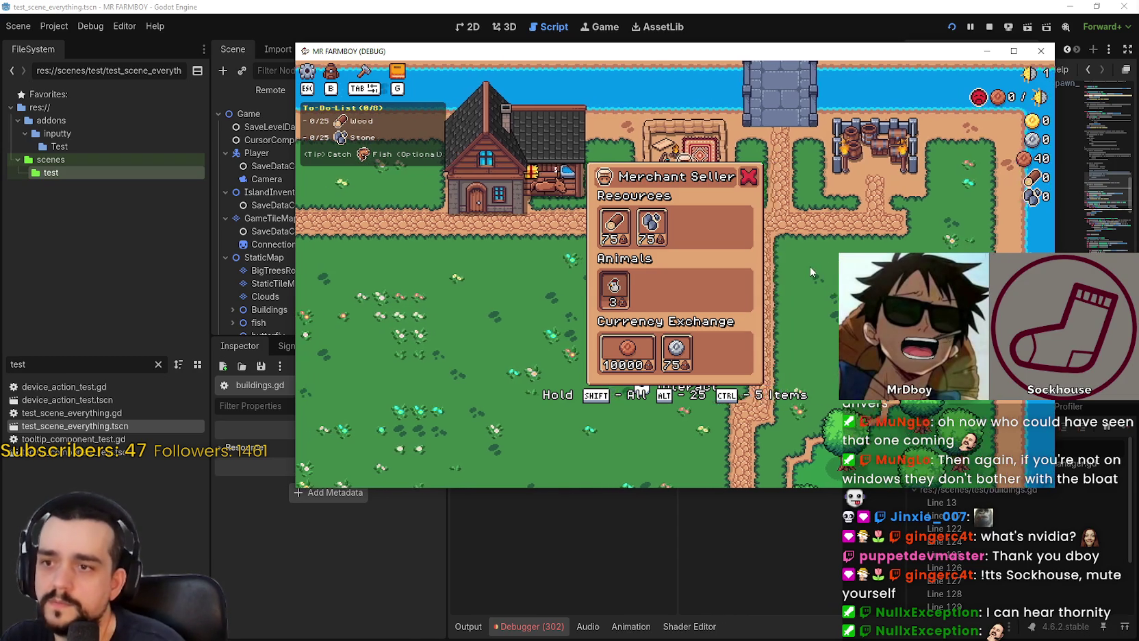
{"action": "key", "text": "a"}
{"action": "key", "text": "e"}
{"action": "key", "text": "e"}
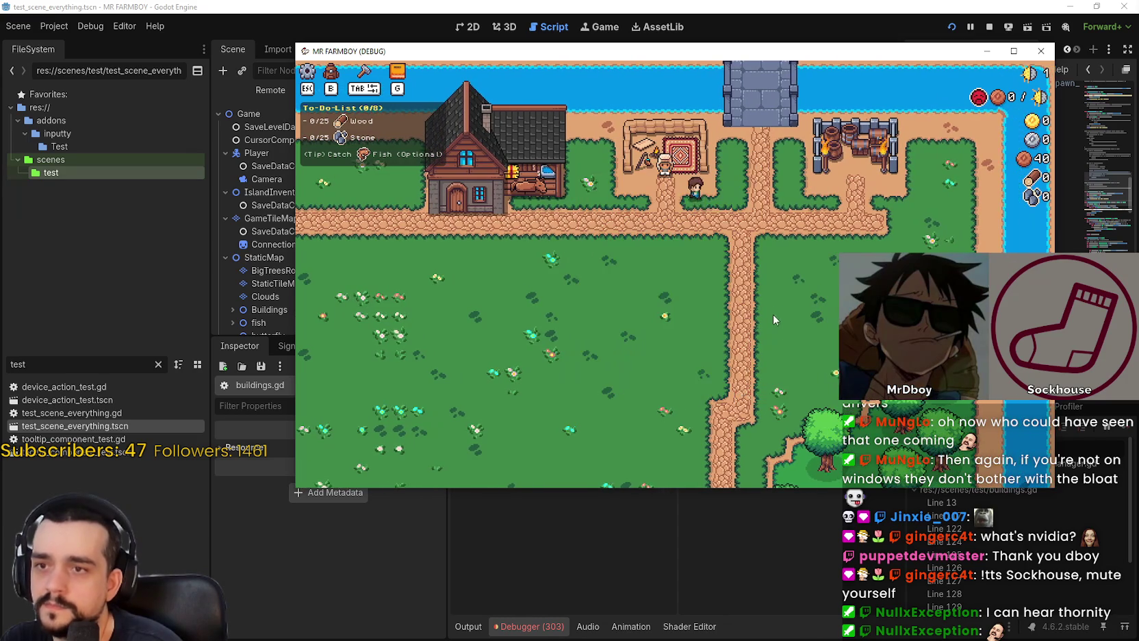
{"action": "key", "text": "s"}
{"action": "key", "text": "e"}
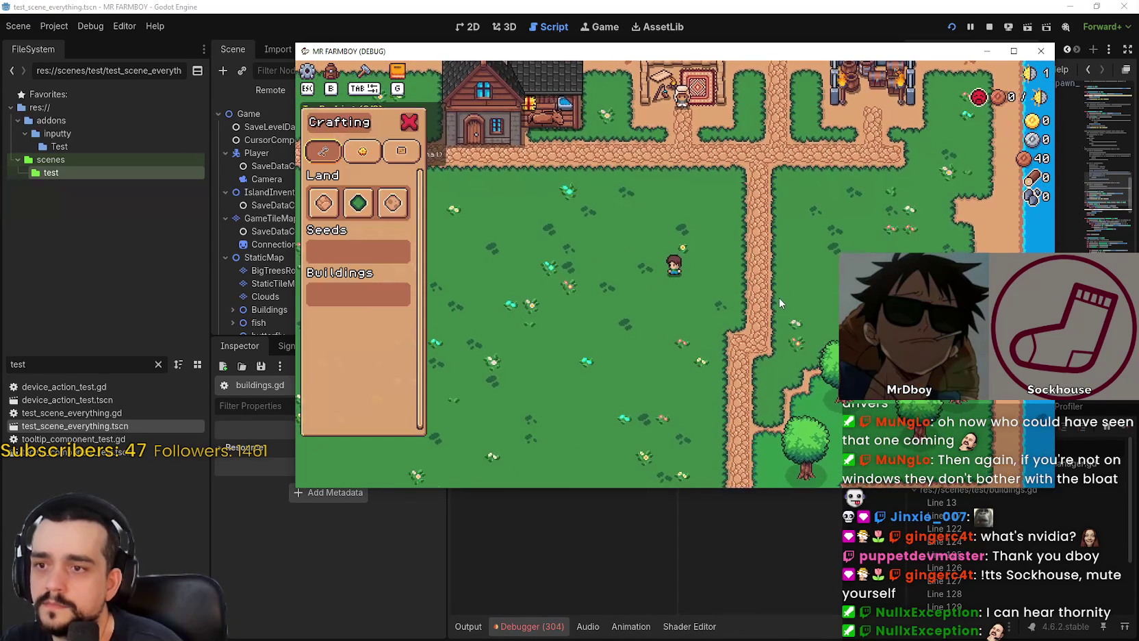
{"action": "key", "text": "s"}
{"action": "key", "text": "e"}
- Walk down the field and back up to the village path, then stop the game with F8
{"action": "key", "text": "s"}
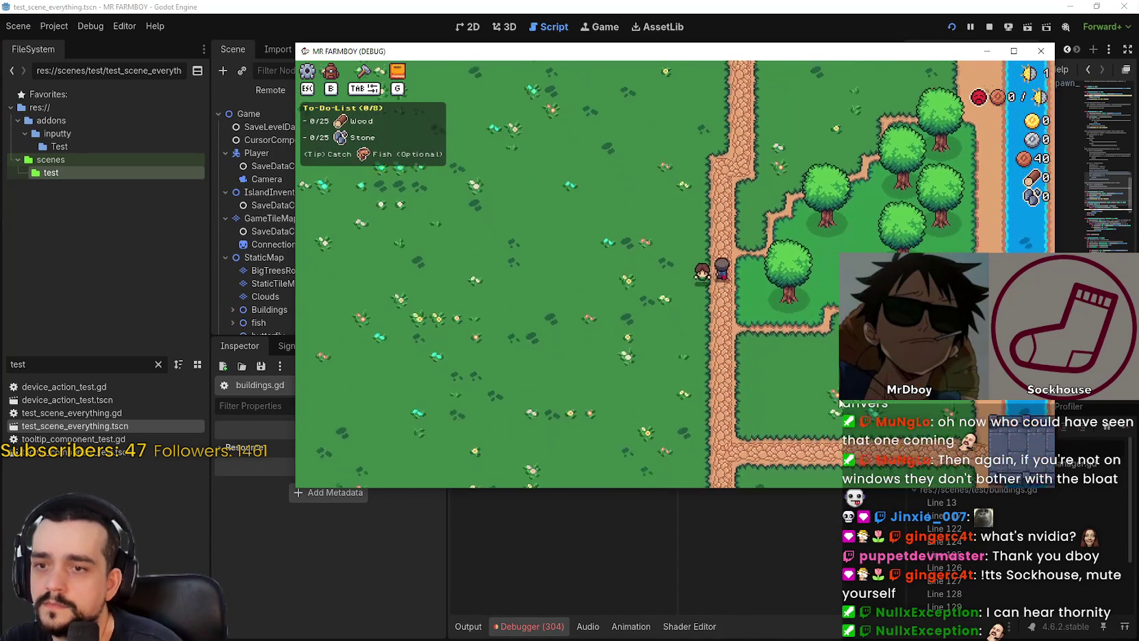
{"action": "key", "text": "s"}
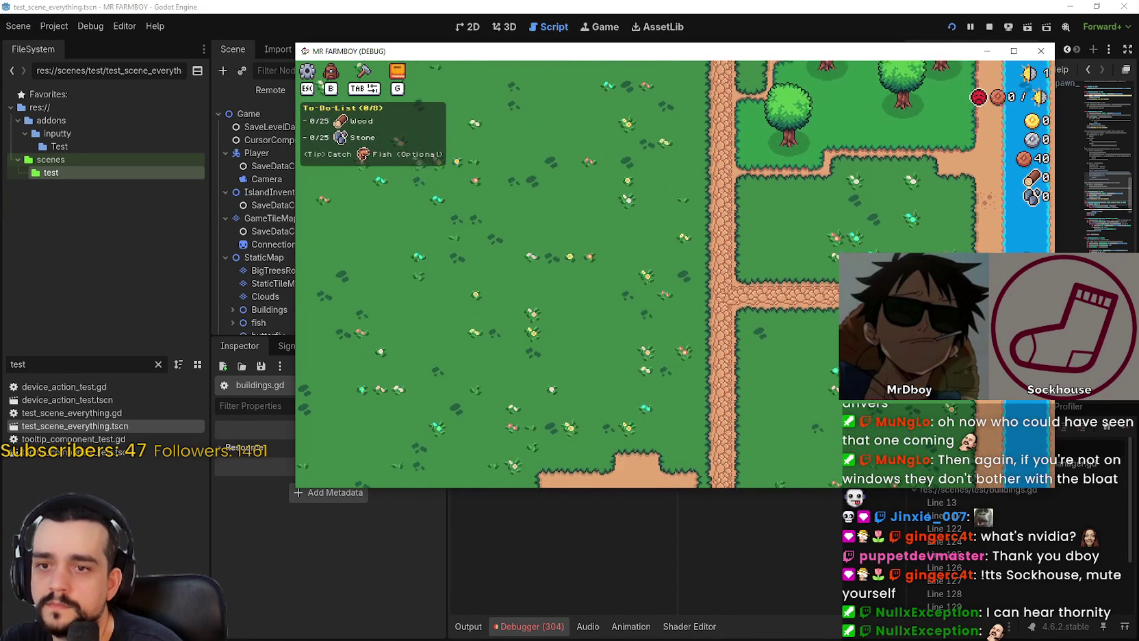
{"action": "key", "text": "w"}
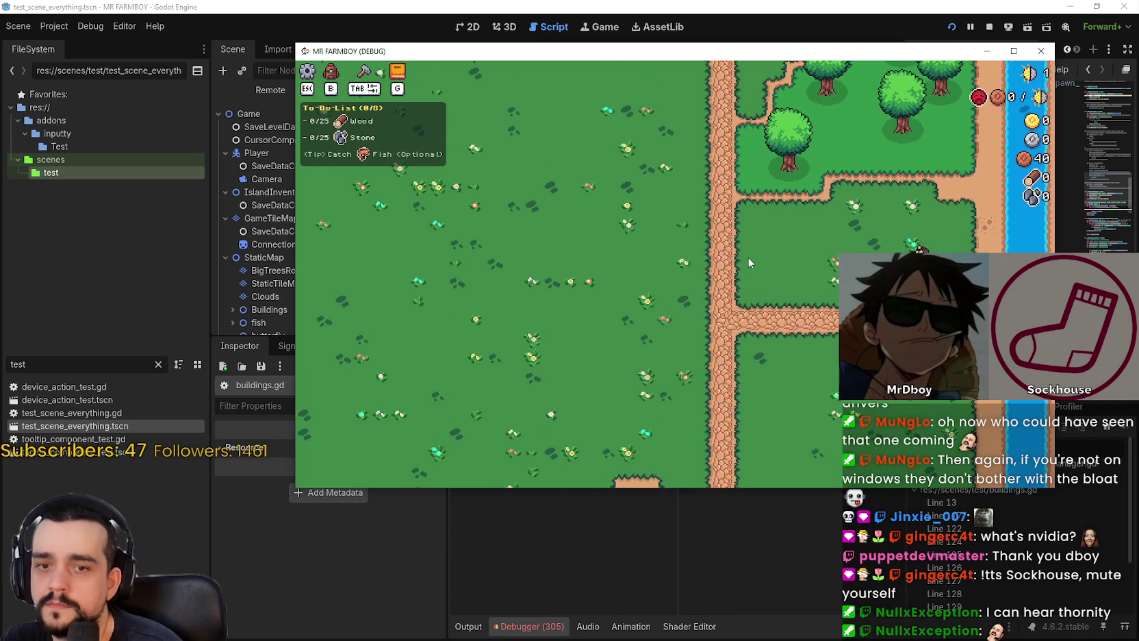
{"action": "key", "text": "w"}
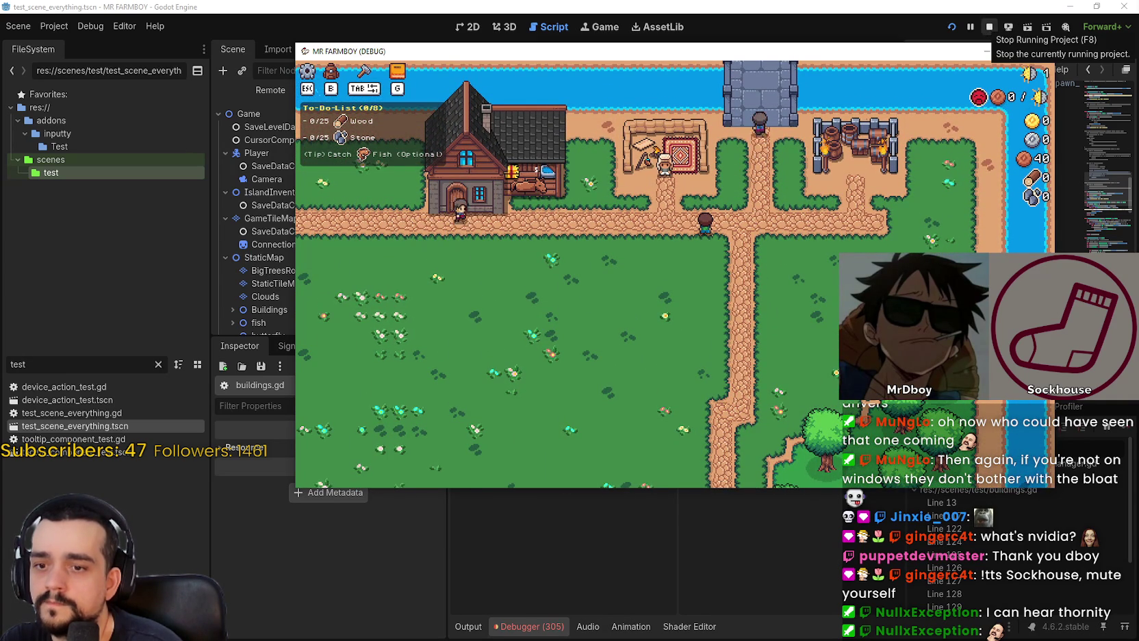
{"action": "key", "text": "F8"}
{"action": "left_click", "coordinate": [768, 199]}
- Open the Game node's script, browse to updateFieldView and save the scene
{"action": "key", "text": "Up"}
{"action": "key", "text": "Up"}
{"action": "key", "text": "Up"}
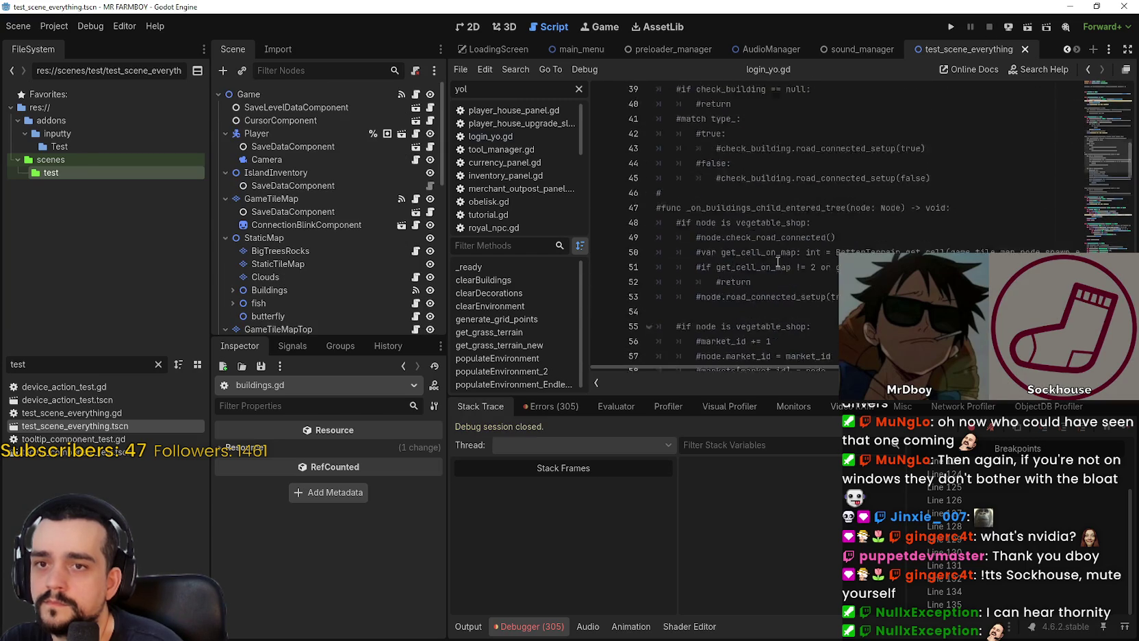
{"action": "scroll", "coordinate": [772, 256], "scroll_direction": "up", "scroll_amount": 3}
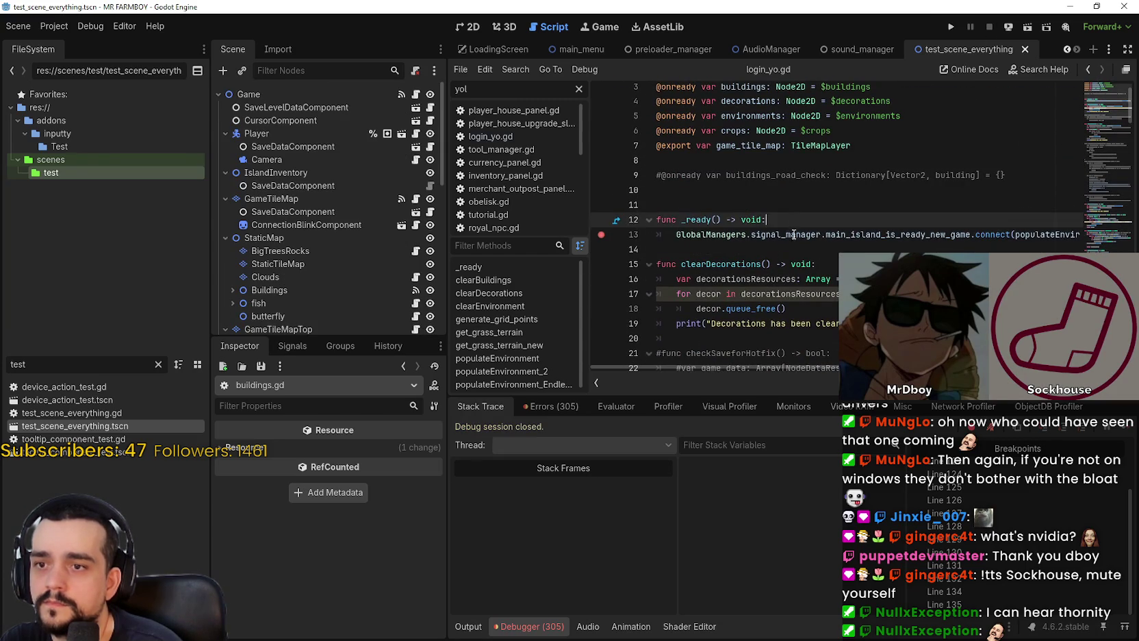
{"action": "left_click", "coordinate": [416, 94]}
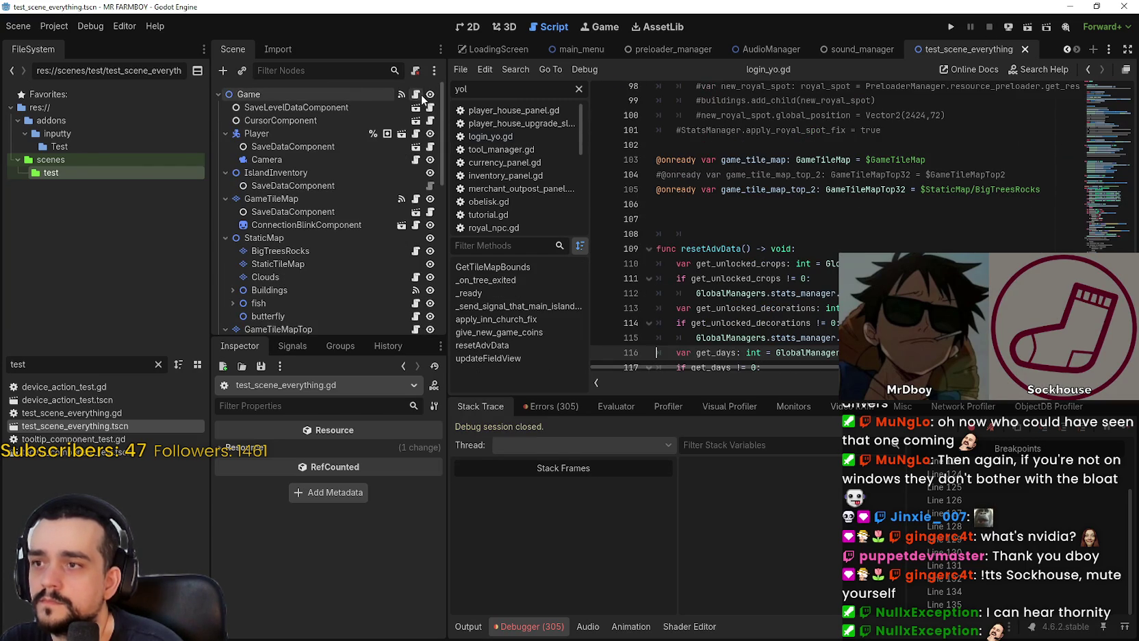
{"action": "scroll", "coordinate": [861, 247], "scroll_direction": "down", "scroll_amount": 3}
{"action": "scroll", "coordinate": [860, 248], "scroll_direction": "up", "scroll_amount": 7}
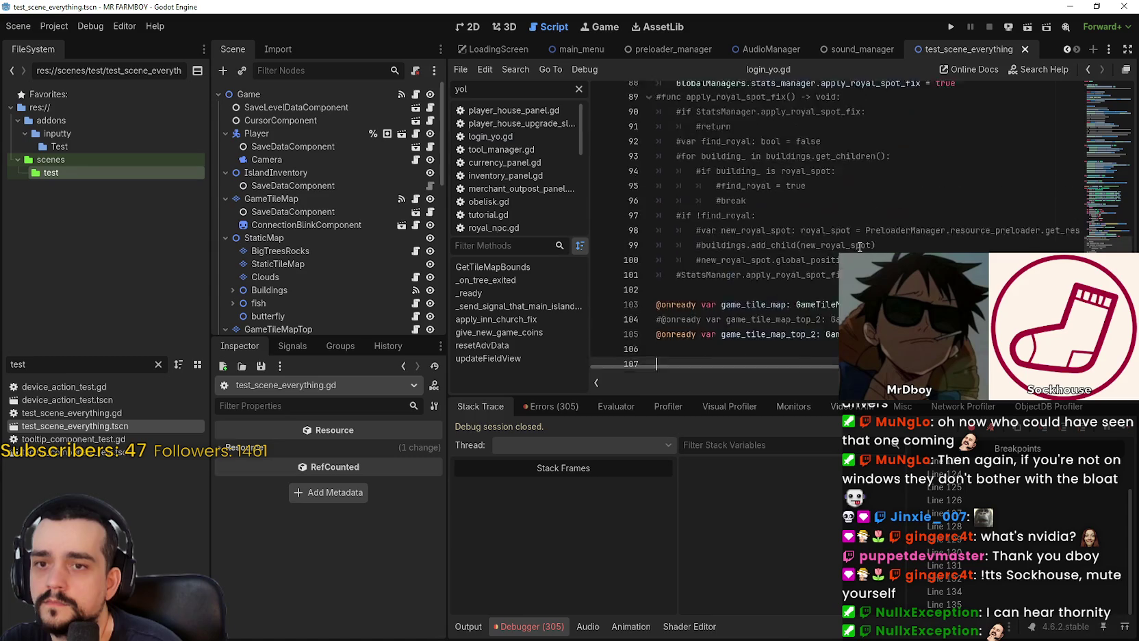
{"action": "left_click", "coordinate": [978, 176]}
{"action": "scroll", "coordinate": [845, 245], "scroll_direction": "up", "scroll_amount": 7}
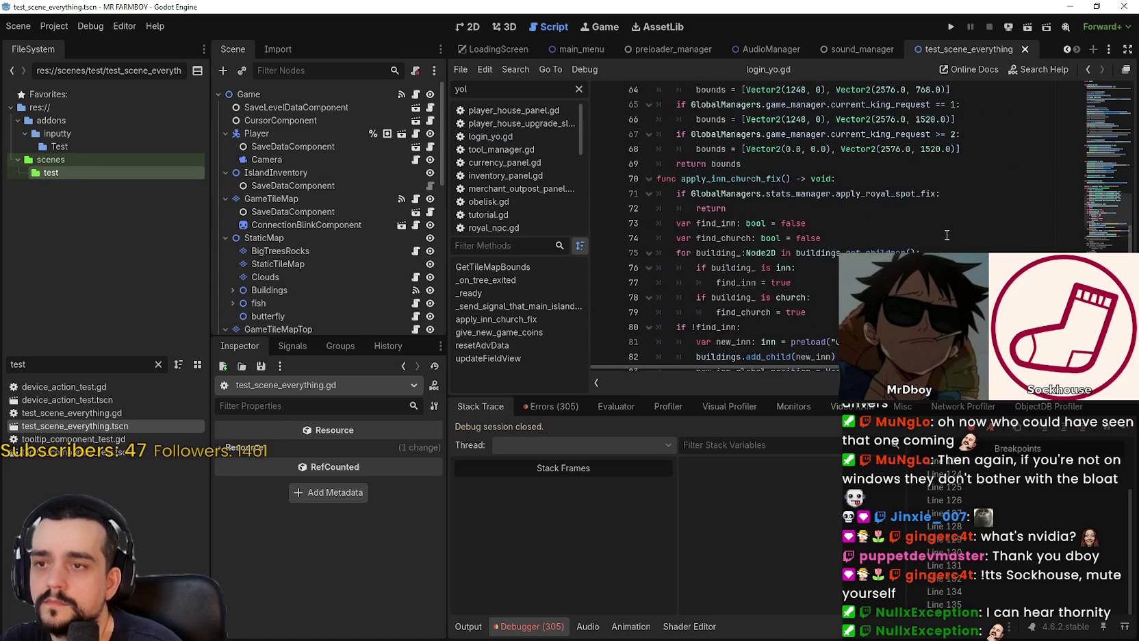
{"action": "scroll", "coordinate": [856, 224], "scroll_direction": "up", "scroll_amount": 4}
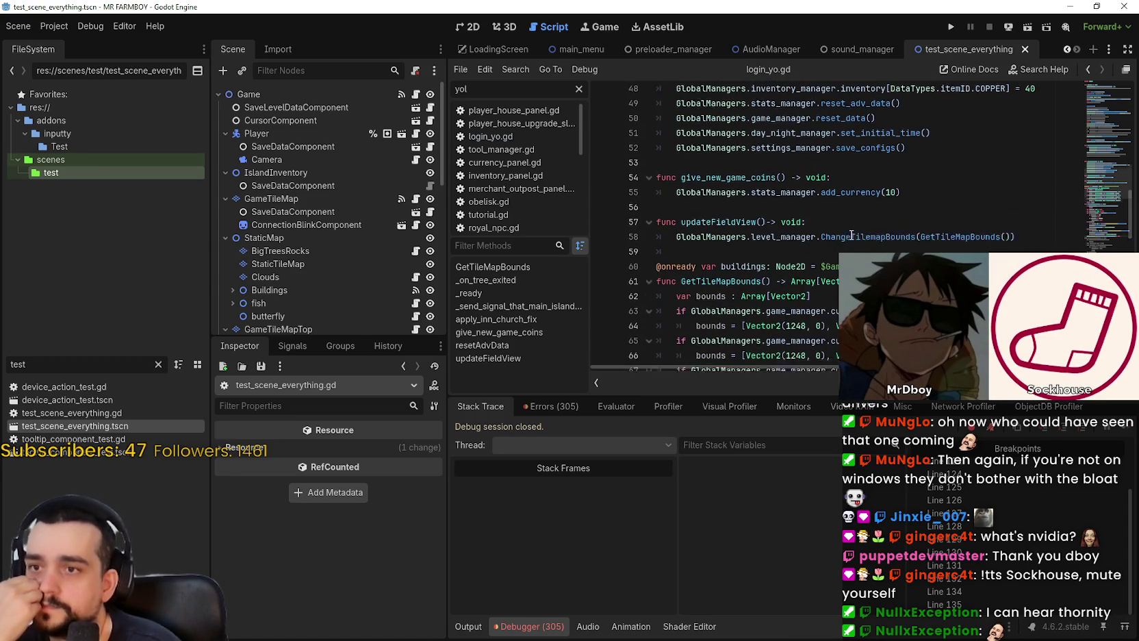
{"action": "left_click", "coordinate": [828, 256]}
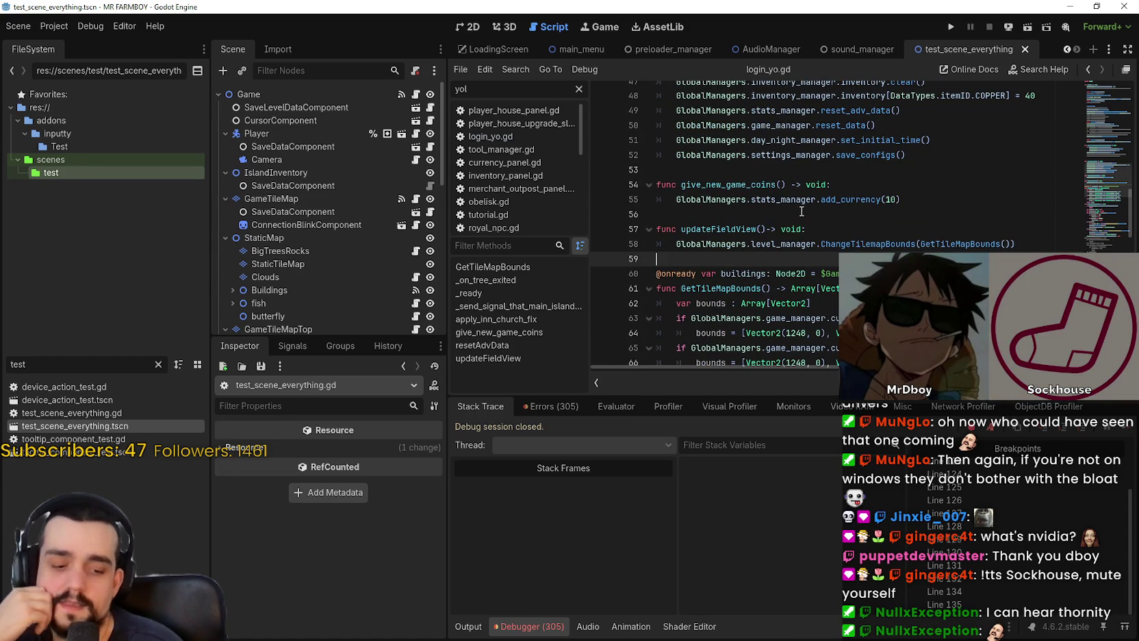
{"action": "key", "text": "ctrl+s"}
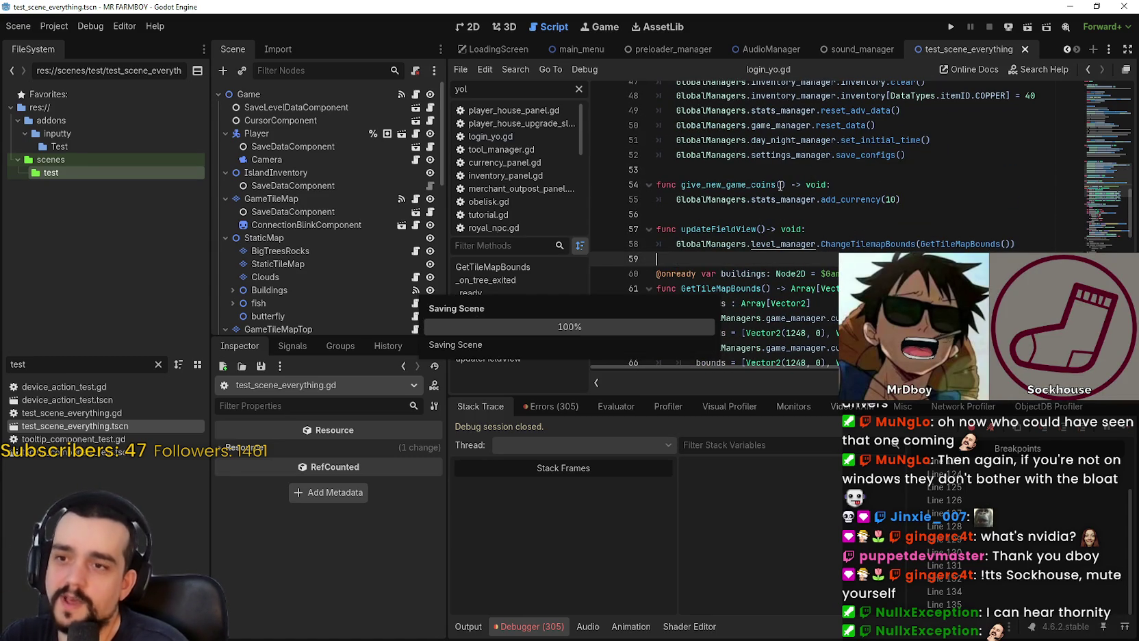
- Review the Game script's GameIsOn check on line 38, set_stats and king_request_reward
{"action": "scroll", "coordinate": [890, 192], "scroll_direction": "up", "scroll_amount": 3}
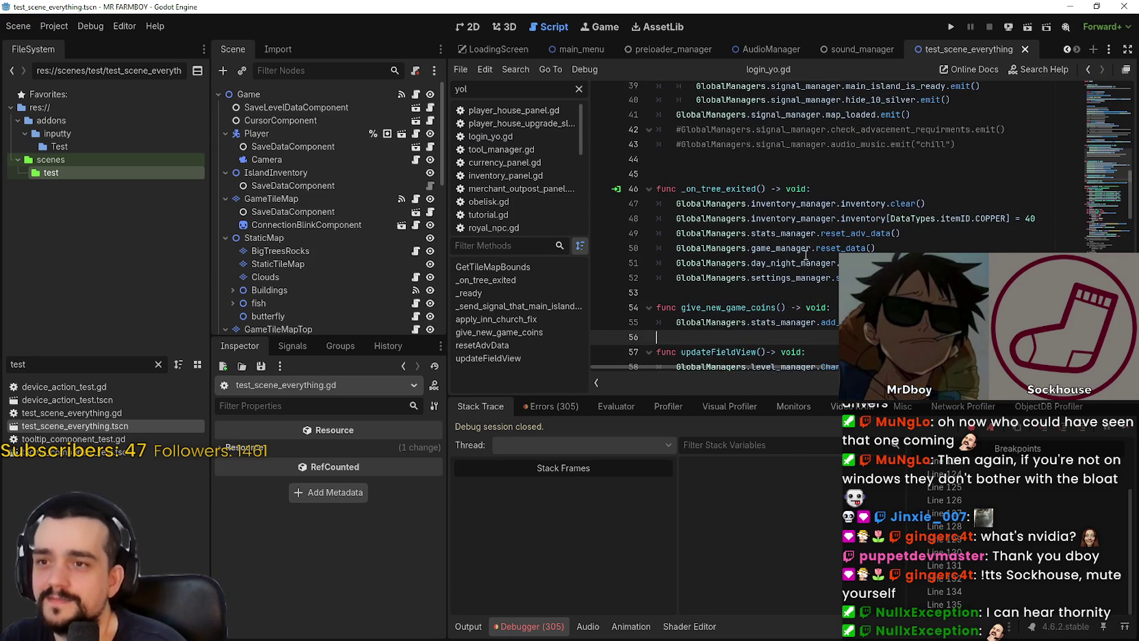
{"action": "left_click", "coordinate": [927, 180]}
{"action": "scroll", "coordinate": [927, 181], "scroll_direction": "up", "scroll_amount": 3}
{"action": "left_click", "coordinate": [915, 263]}
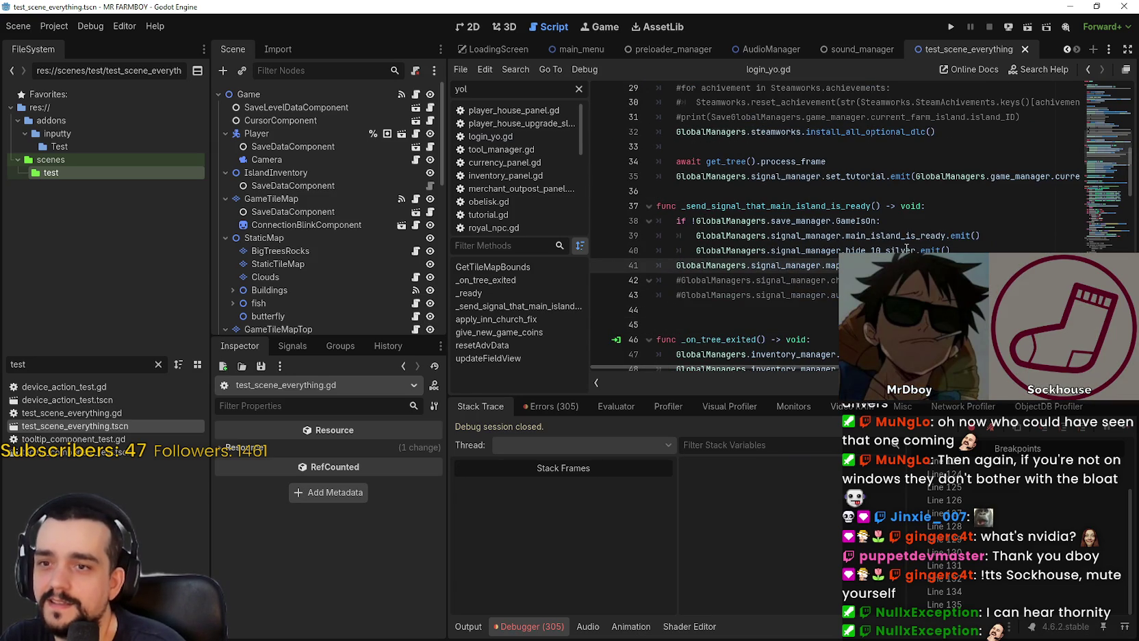
{"action": "left_click_drag", "start_coordinate": [877, 220], "coordinate": [695, 221]}
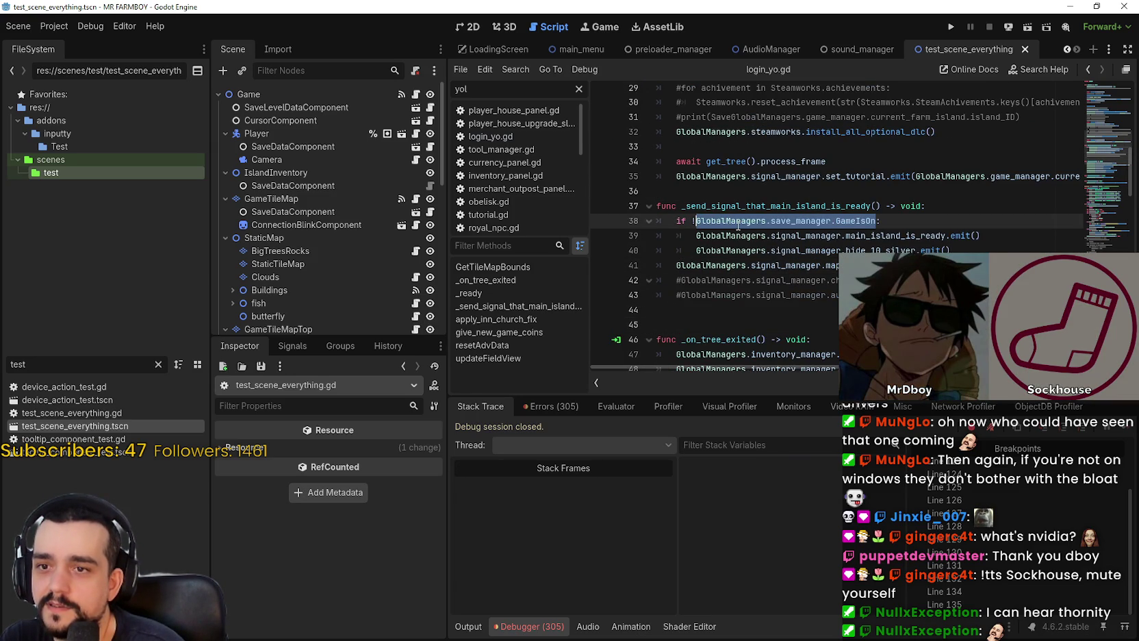
{"action": "scroll", "coordinate": [695, 222], "scroll_direction": "up", "scroll_amount": 3}
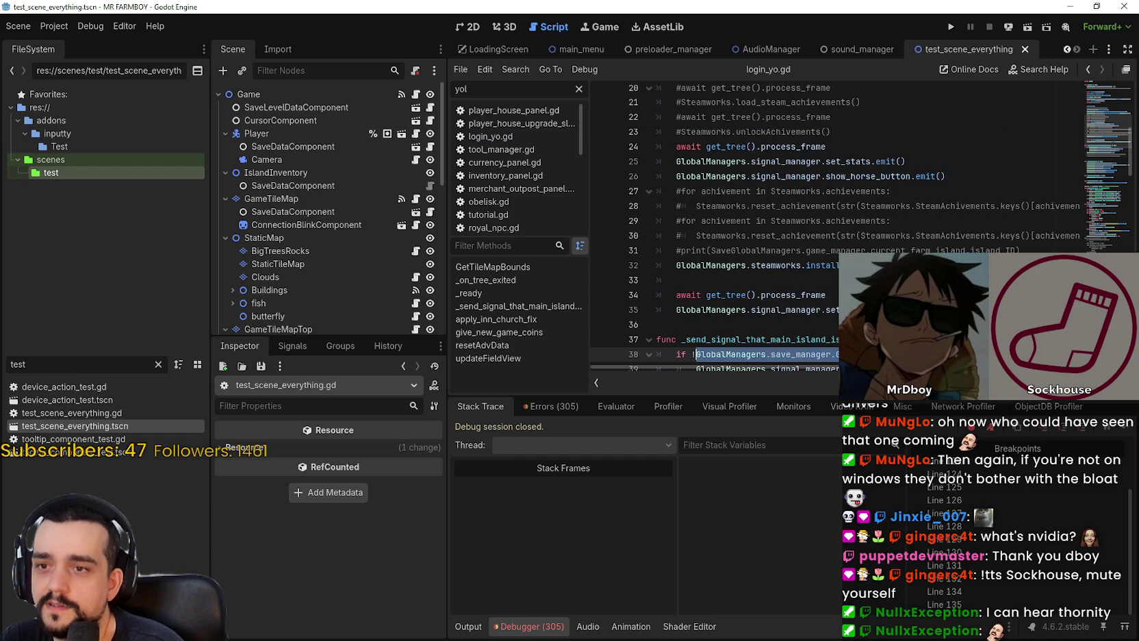
{"action": "double_click", "coordinate": [842, 161]}
{"action": "scroll", "coordinate": [829, 281], "scroll_direction": "up", "scroll_amount": 4}
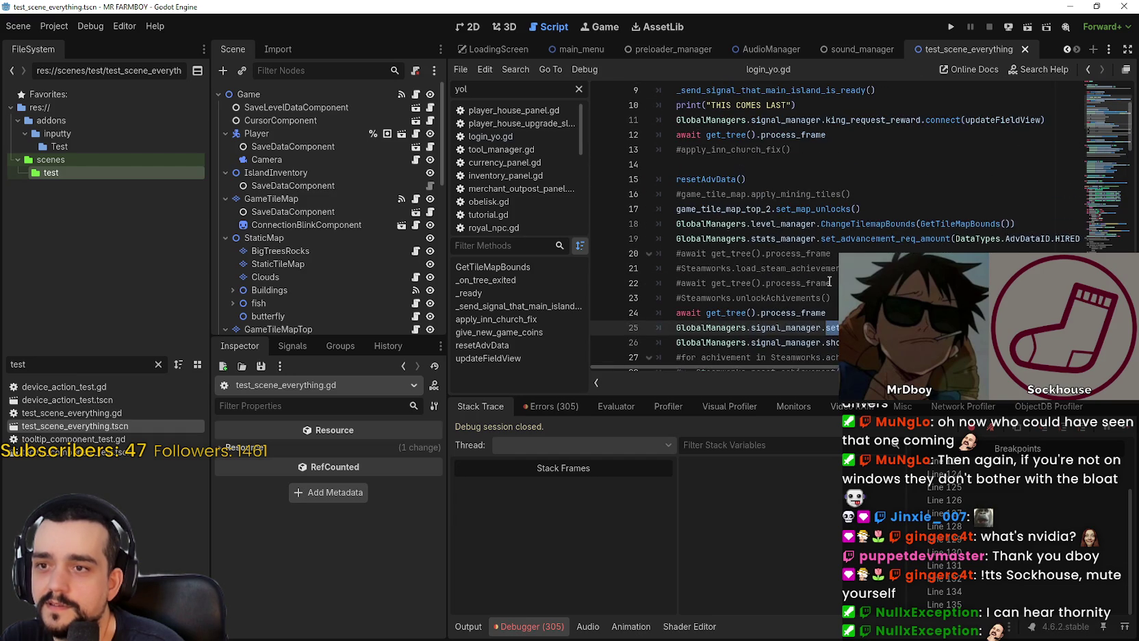
{"action": "scroll", "coordinate": [816, 224], "scroll_direction": "up", "scroll_amount": 3}
{"action": "scroll", "coordinate": [835, 236], "scroll_direction": "down", "scroll_amount": 2}
{"action": "scroll", "coordinate": [863, 249], "scroll_direction": "up", "scroll_amount": 2}
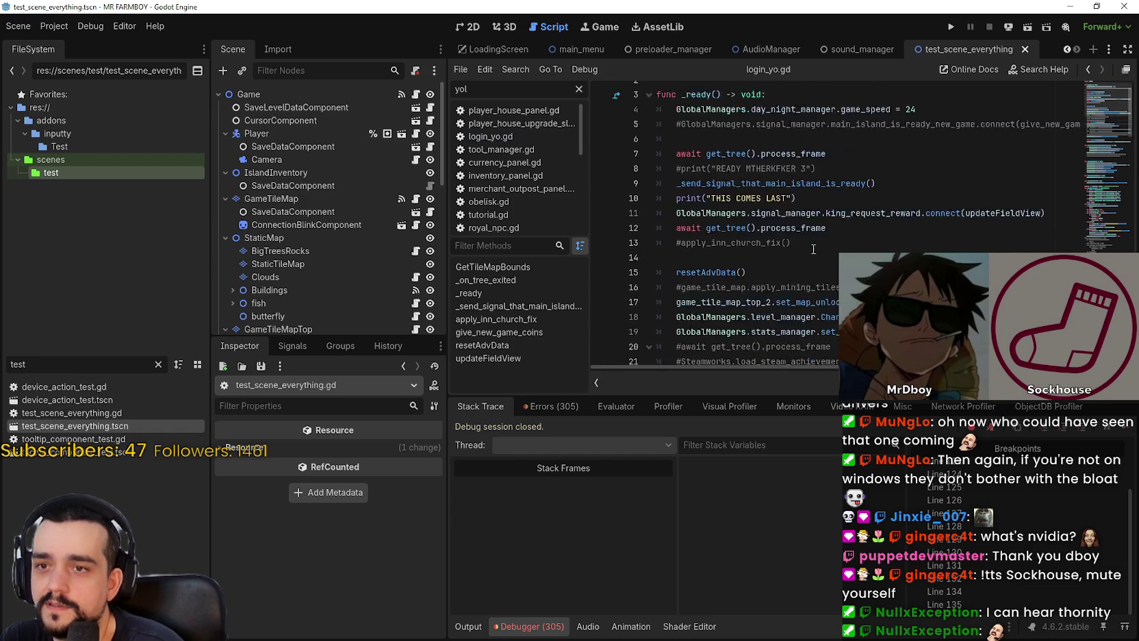
{"action": "double_click", "coordinate": [863, 241]}
- Scroll through the Game script around empty line 33 and the blank line below the code
{"action": "scroll", "coordinate": [822, 229], "scroll_direction": "down", "scroll_amount": 4}
{"action": "scroll", "coordinate": [822, 229], "scroll_direction": "up", "scroll_amount": 2}
{"action": "scroll", "coordinate": [821, 229], "scroll_direction": "down", "scroll_amount": 2}
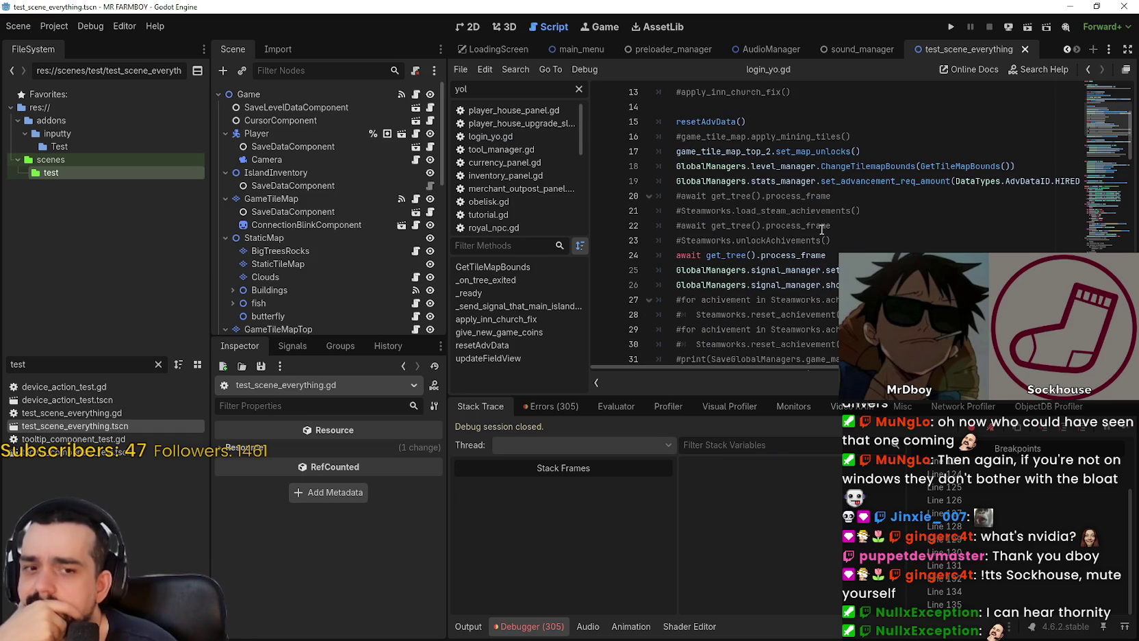
{"action": "scroll", "coordinate": [909, 249], "scroll_direction": "down", "scroll_amount": 3}
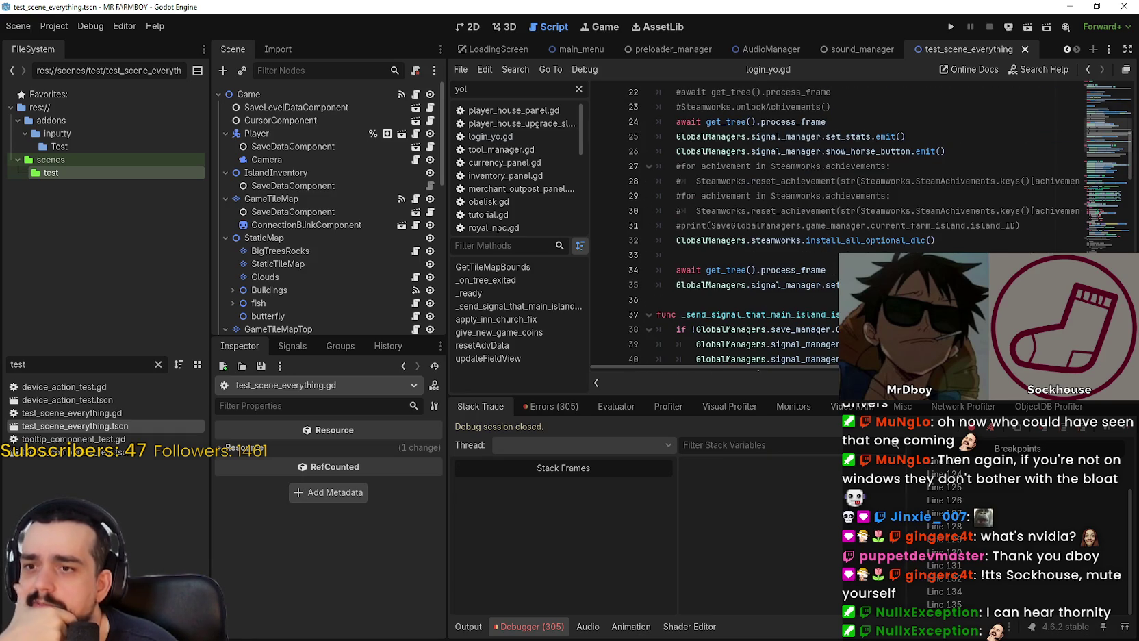
{"action": "left_click", "coordinate": [842, 253]}
{"action": "scroll", "coordinate": [842, 253], "scroll_direction": "down", "scroll_amount": 2}
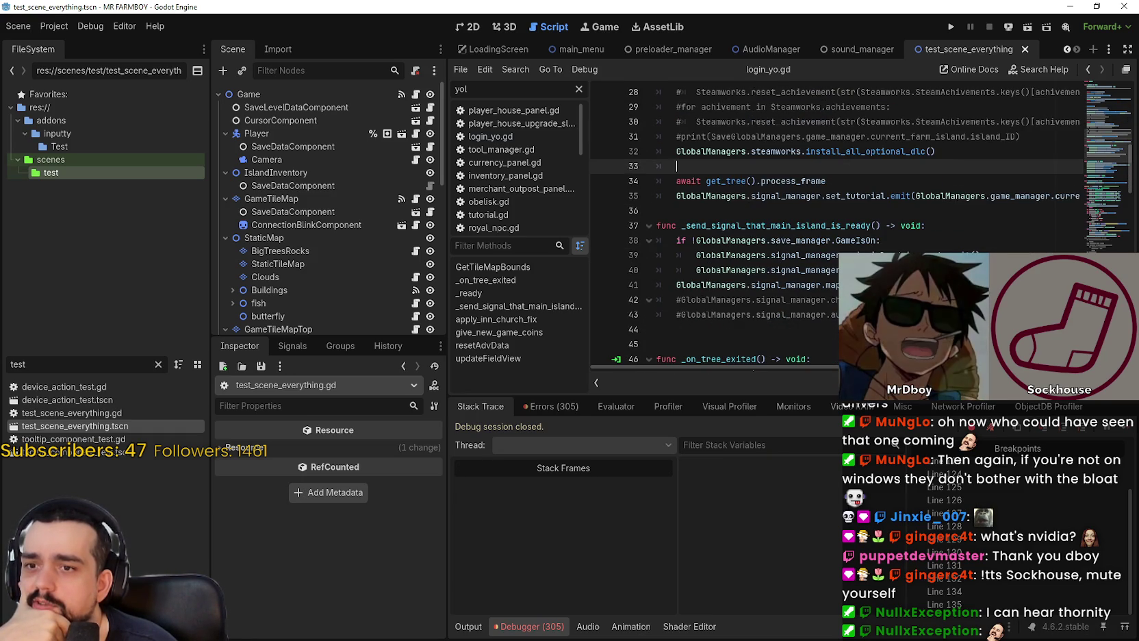
{"action": "key", "text": "Down"}
{"action": "key", "text": "Down"}
{"action": "key", "text": "Down"}
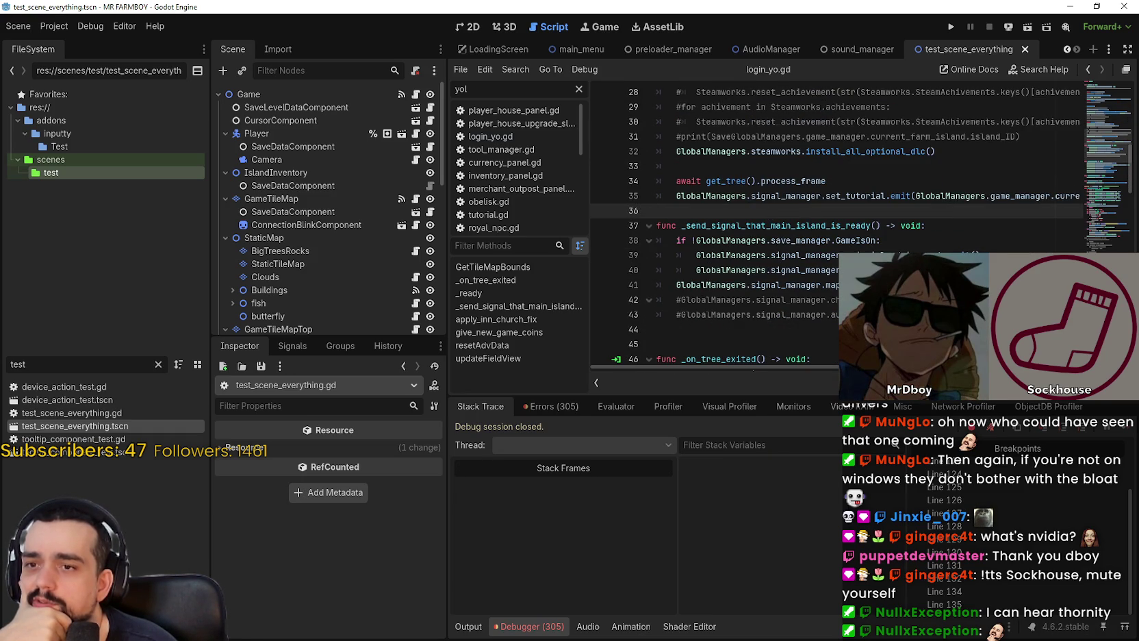
{"action": "scroll", "coordinate": [843, 253], "scroll_direction": "up", "scroll_amount": 2}
{"action": "scroll", "coordinate": [842, 253], "scroll_direction": "up", "scroll_amount": 1}
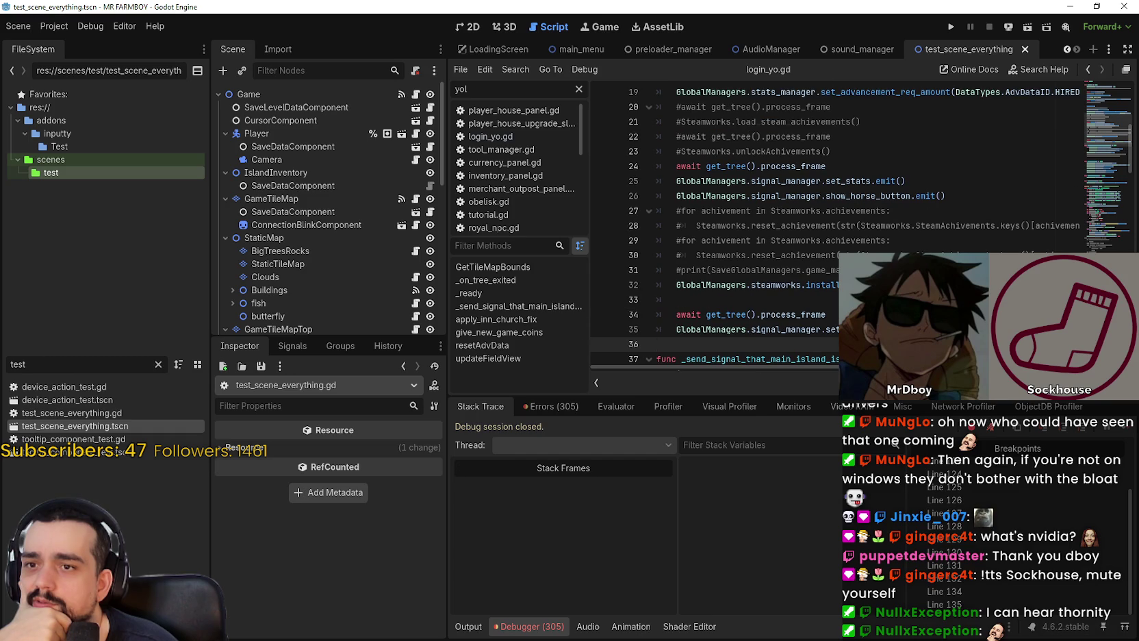
{"action": "scroll", "coordinate": [842, 253], "scroll_direction": "up", "scroll_amount": 2}
{"action": "scroll", "coordinate": [404, 126], "scroll_direction": "down", "scroll_amount": 5}
- Open environments.gd from the environments node in the Scene dock
{"action": "left_click", "coordinate": [416, 227]}
{"action": "scroll", "coordinate": [891, 192], "scroll_direction": "up", "scroll_amount": 3}
{"action": "left_click", "coordinate": [760, 154]}
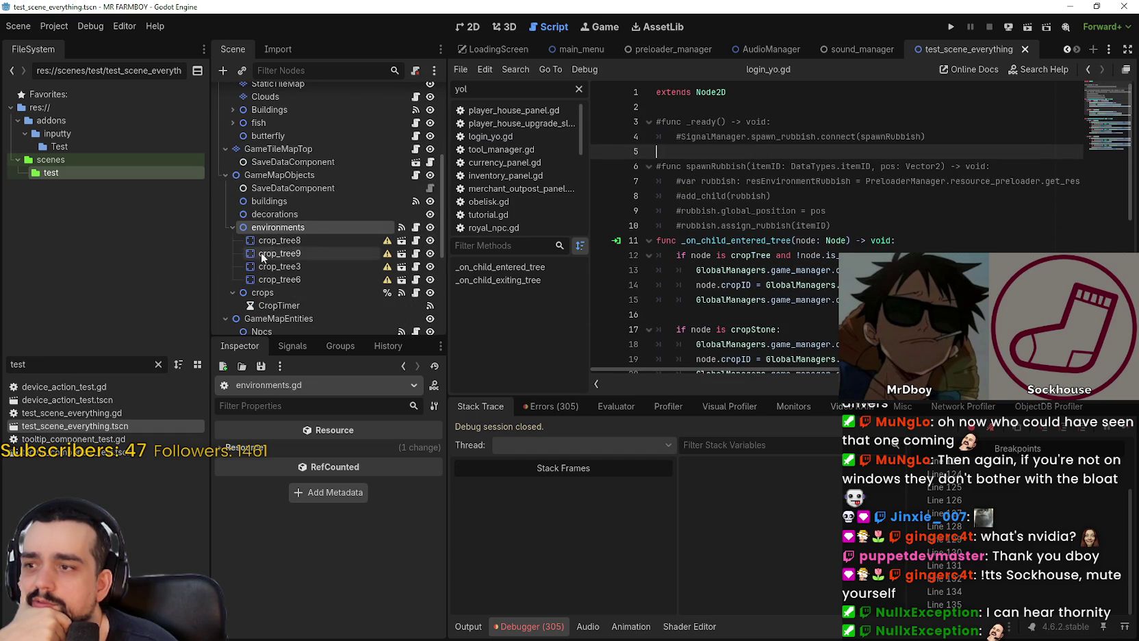
- Search all project files for main_island_is_ready_new_game, selected in buildings.gd
{"action": "left_click", "coordinate": [415, 175]}
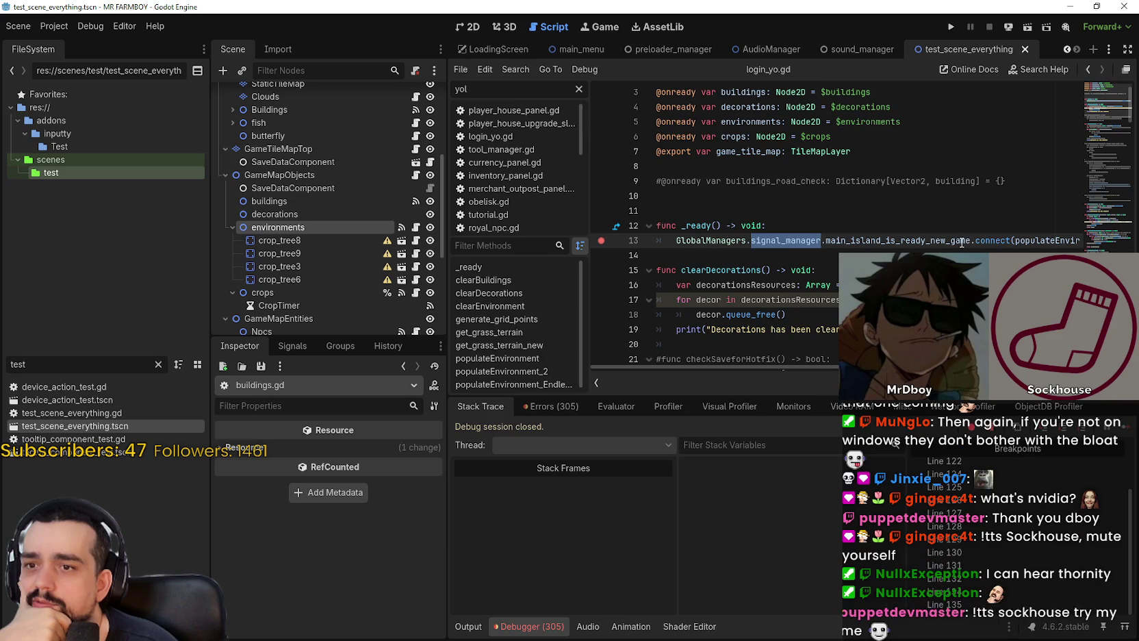
{"action": "double_click", "coordinate": [890, 241]}
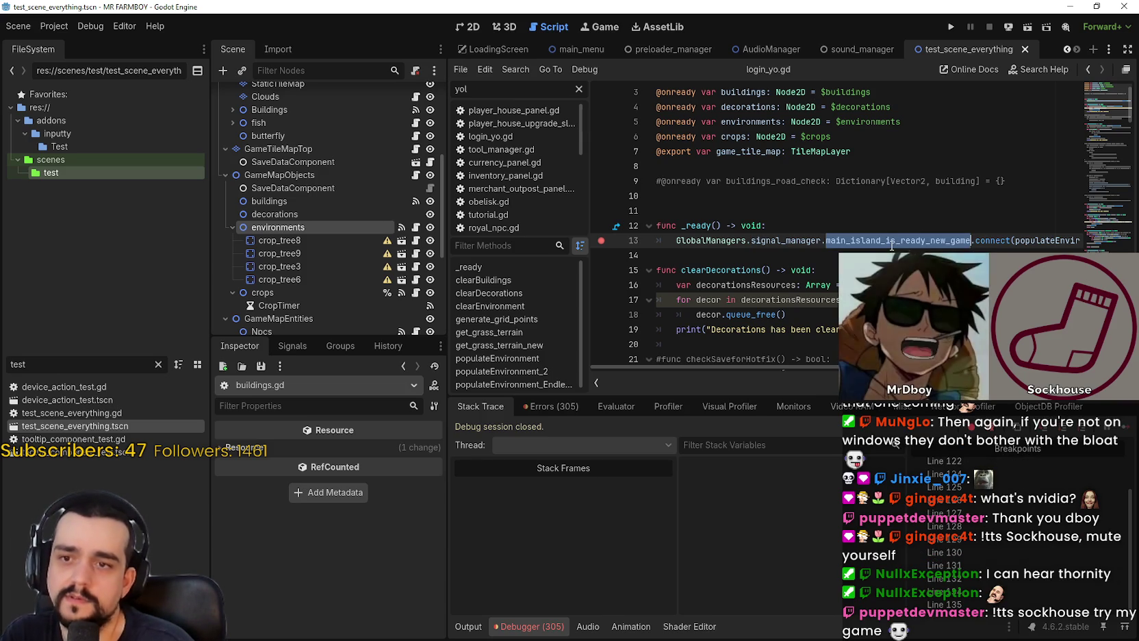
{"action": "key", "text": "ctrl+shift+f"}
{"action": "left_click", "coordinate": [569, 380]}
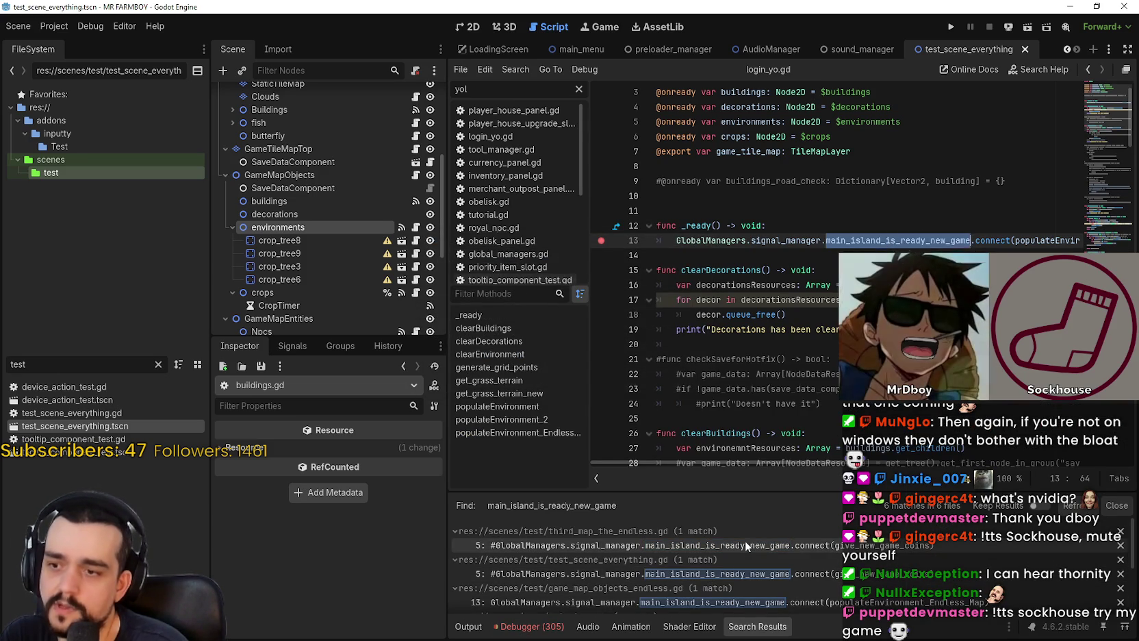
- Step through matches in third_map_the_endless.gd, test_scene_everything.gd and buildings.gd to scene_loader.gd line 51
{"action": "left_click", "coordinate": [745, 540]}
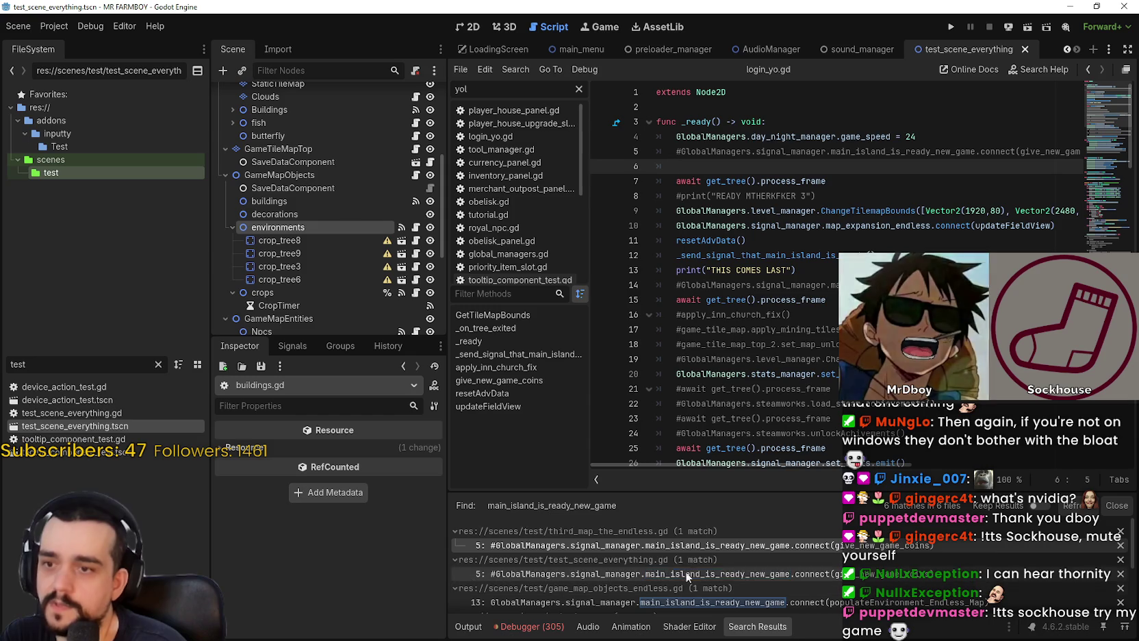
{"action": "left_click", "coordinate": [746, 573]}
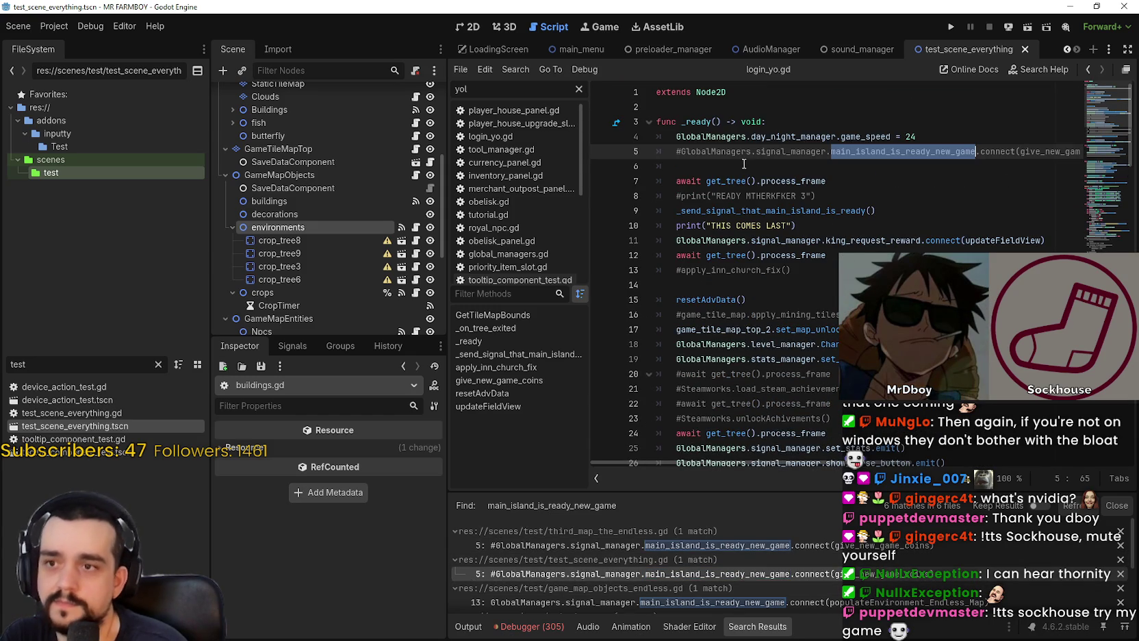
{"action": "left_click", "coordinate": [745, 165]}
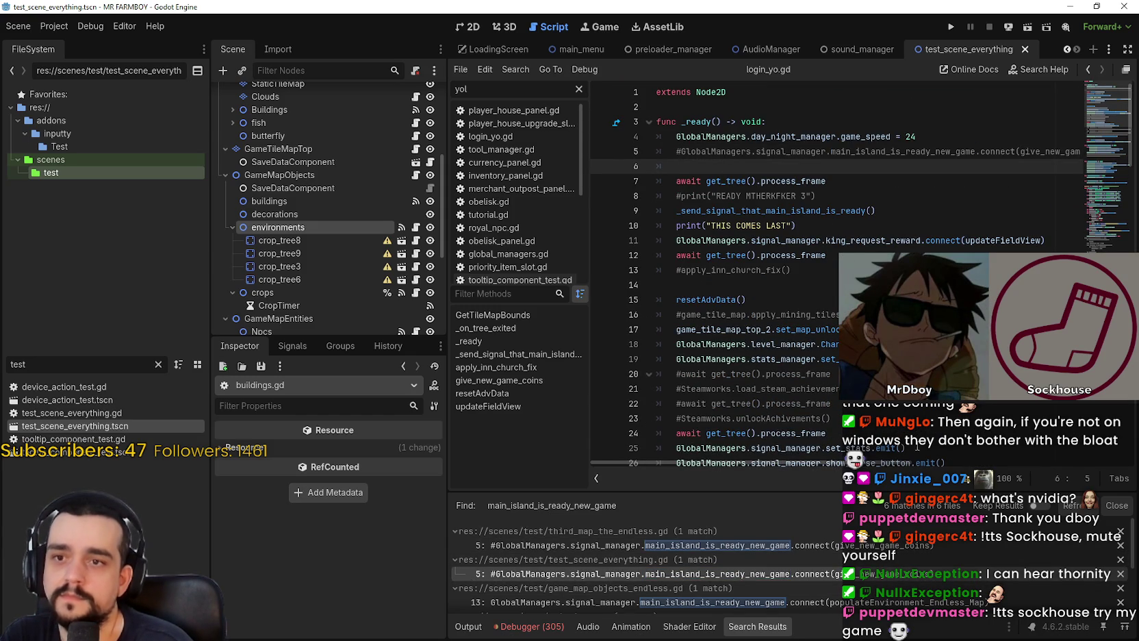
{"action": "scroll", "coordinate": [685, 568], "scroll_direction": "down", "scroll_amount": 2}
{"action": "left_click", "coordinate": [684, 568]}
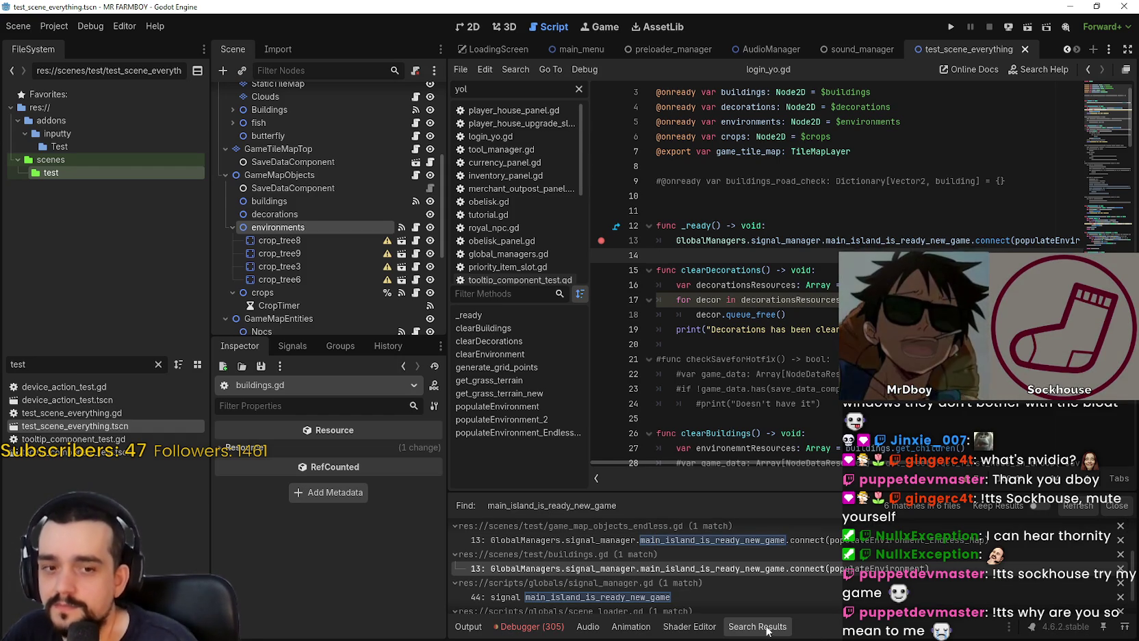
{"action": "scroll", "coordinate": [757, 555], "scroll_direction": "down", "scroll_amount": 1}
{"action": "left_click", "coordinate": [756, 599]}
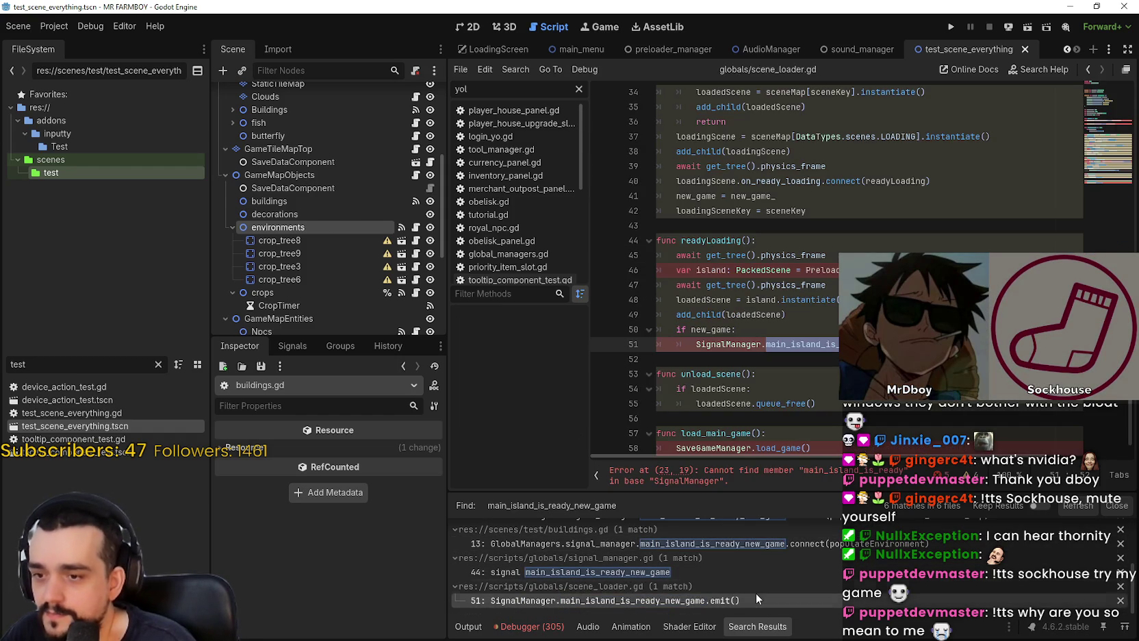
{"action": "left_click", "coordinate": [736, 357]}
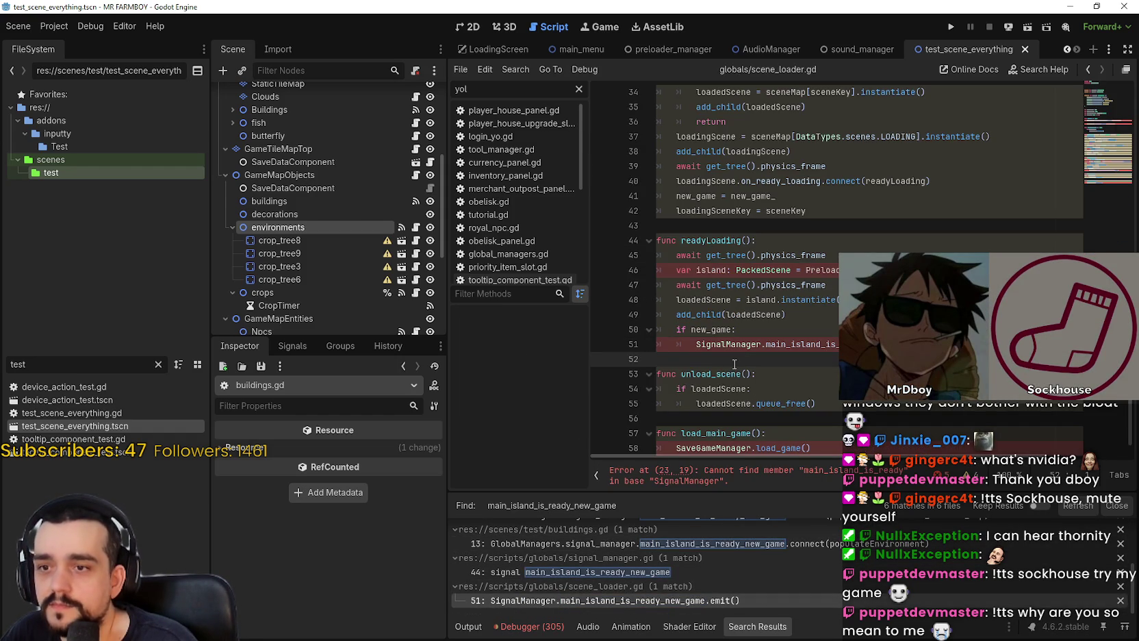
{"action": "left_click", "coordinate": [734, 344]}
{"action": "left_click", "coordinate": [740, 241]}
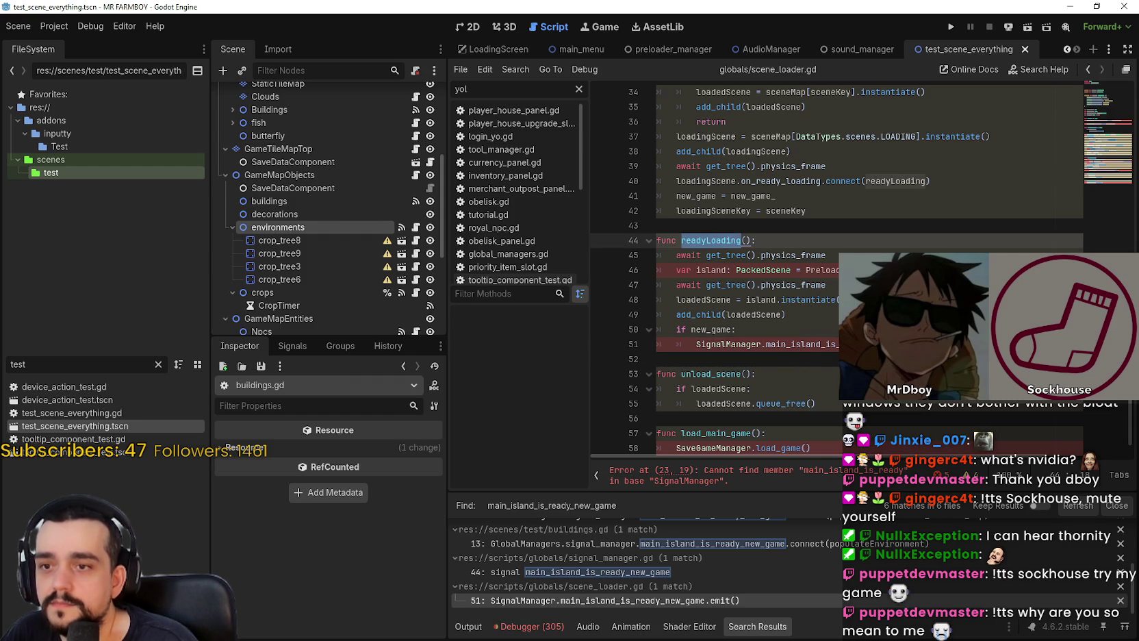
{"action": "left_click", "coordinate": [734, 345]}
{"action": "left_click", "coordinate": [655, 328], "text": "shift"}
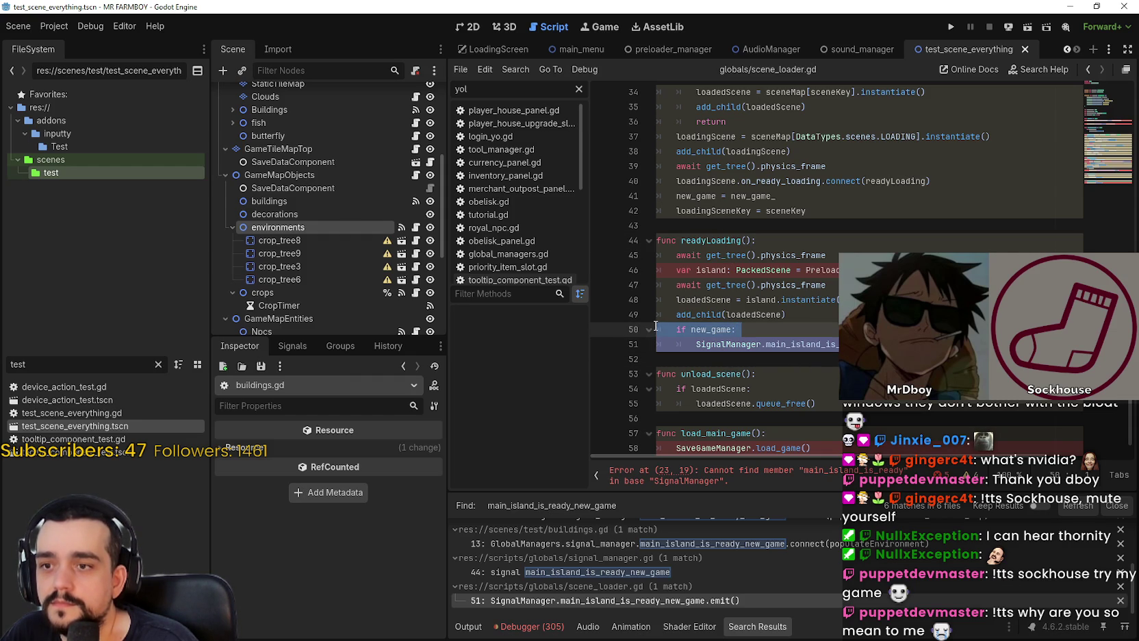
{"action": "left_click", "coordinate": [712, 329]}
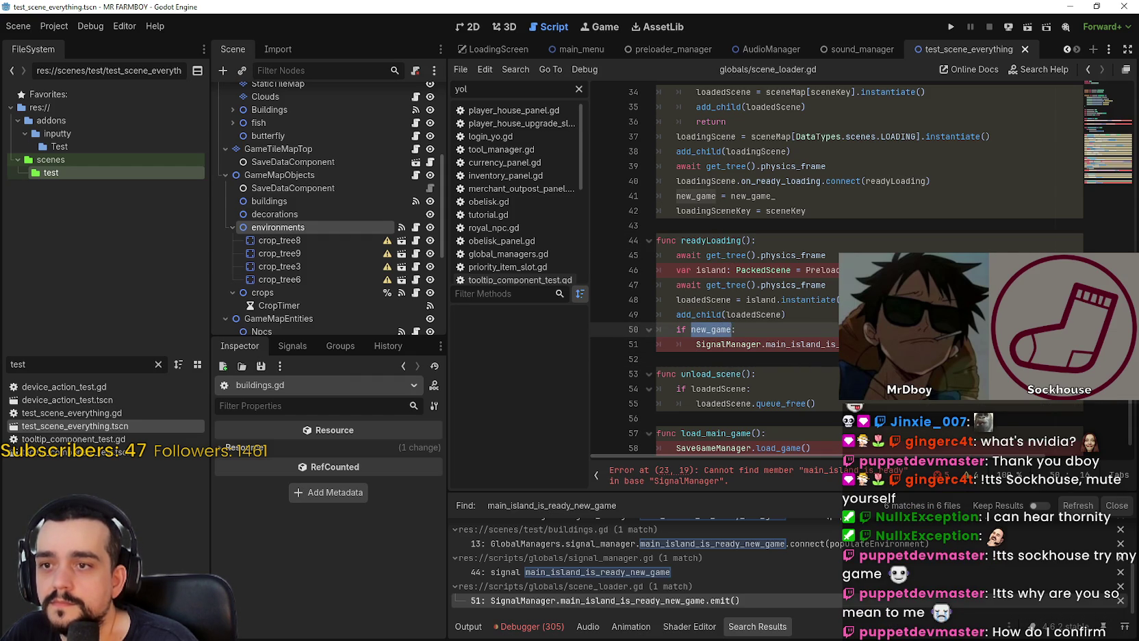
{"action": "scroll", "coordinate": [712, 329], "scroll_direction": "up", "scroll_amount": 3}
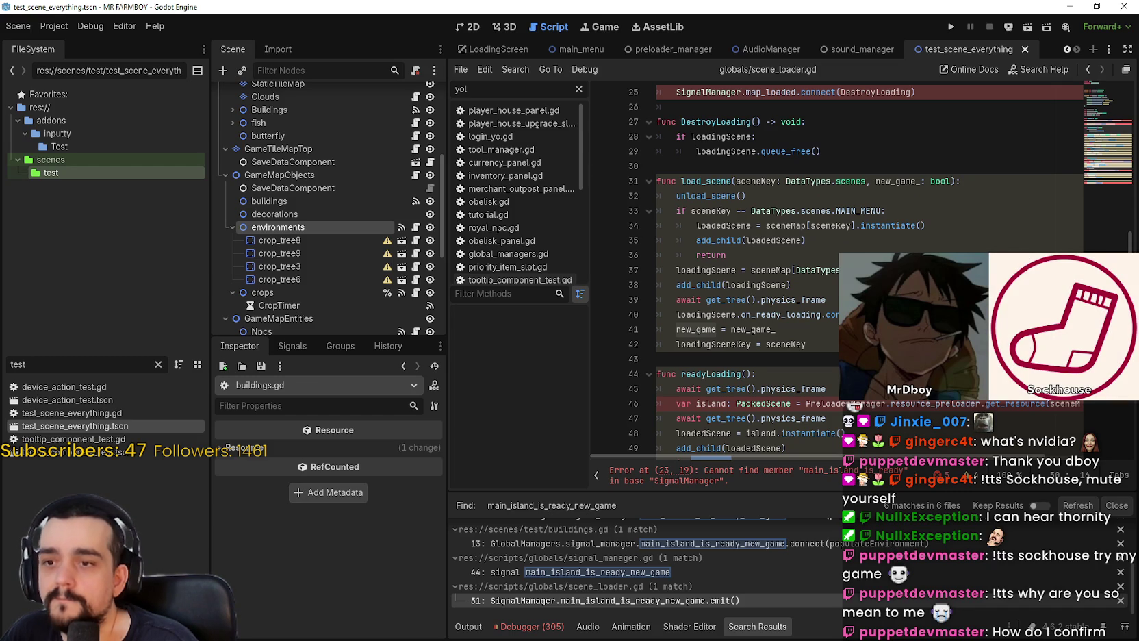
{"action": "scroll", "coordinate": [712, 274], "scroll_direction": "down", "scroll_amount": 3}
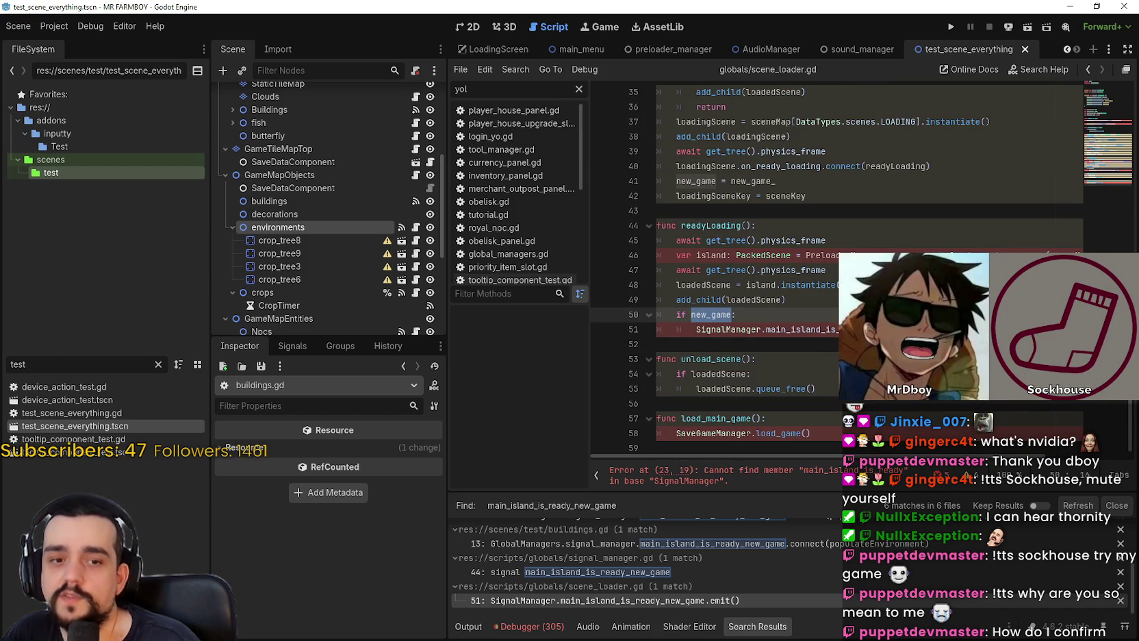
{"action": "left_click", "coordinate": [824, 342]}
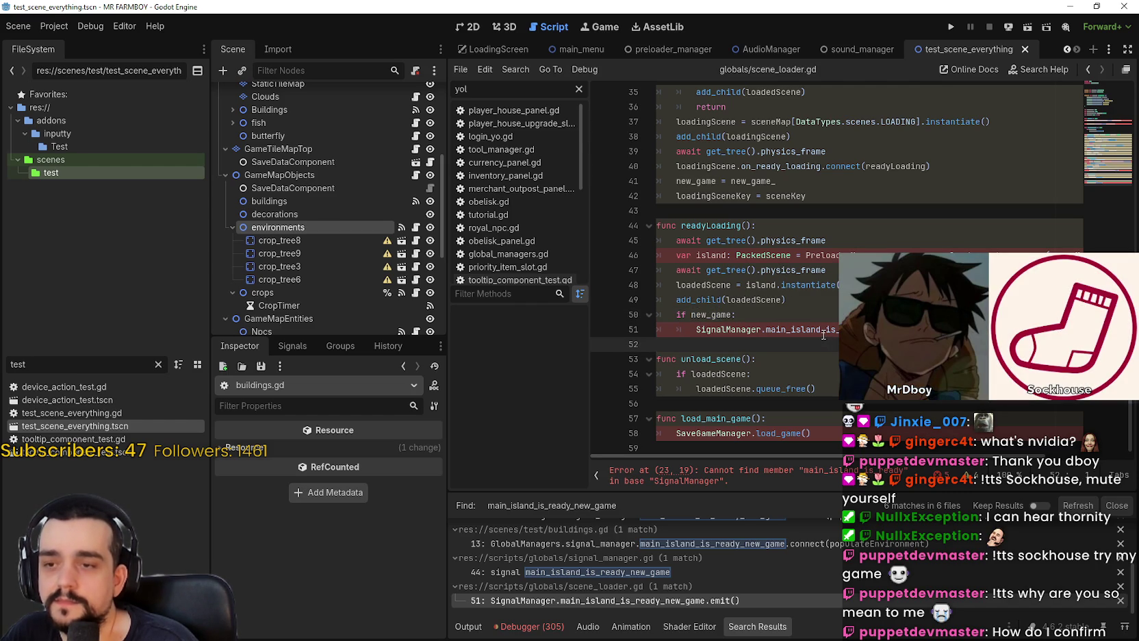
{"action": "left_click_drag", "start_coordinate": [821, 342], "coordinate": [598, 320]}
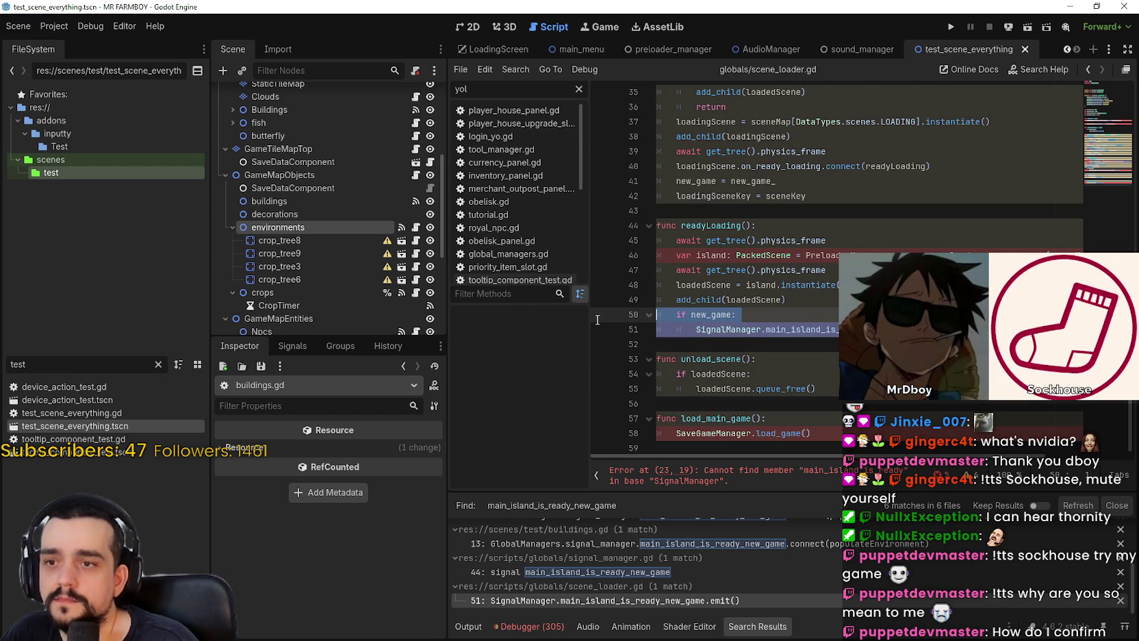
{"action": "scroll", "coordinate": [746, 274], "scroll_direction": "up", "scroll_amount": 3}
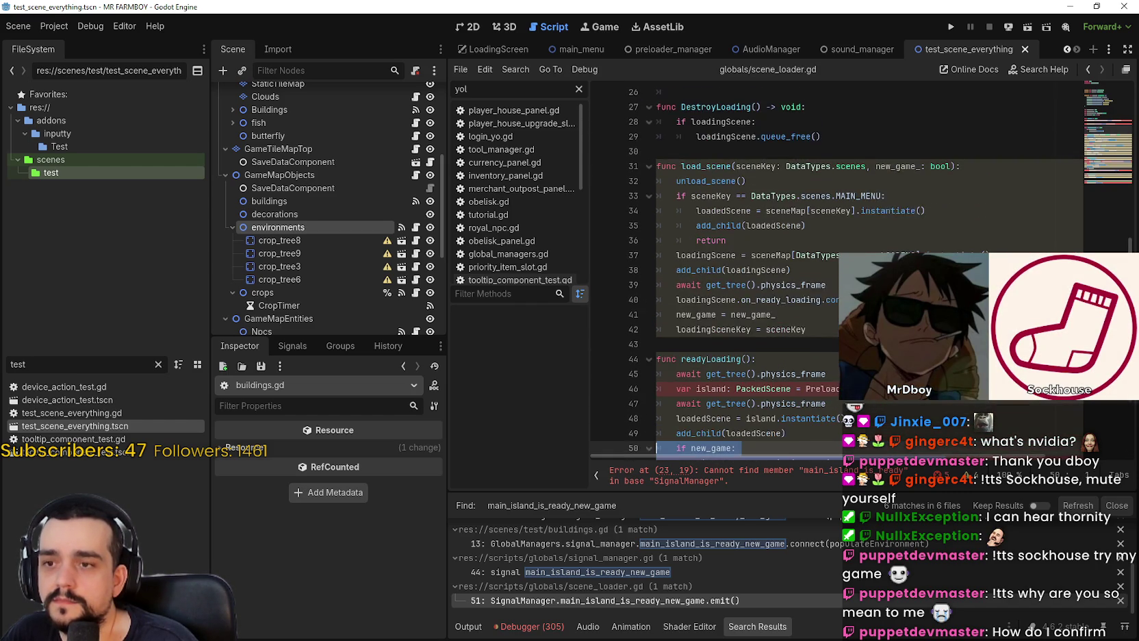
{"action": "scroll", "coordinate": [746, 274], "scroll_direction": "up", "scroll_amount": 2}
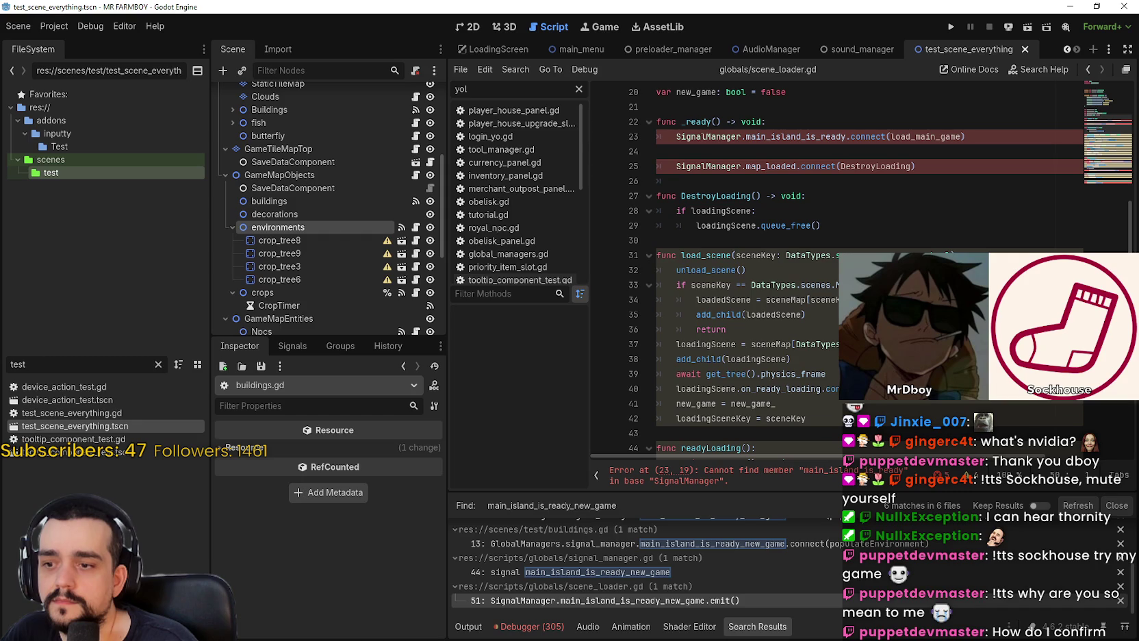
{"action": "scroll", "coordinate": [746, 273], "scroll_direction": "up", "scroll_amount": 6}
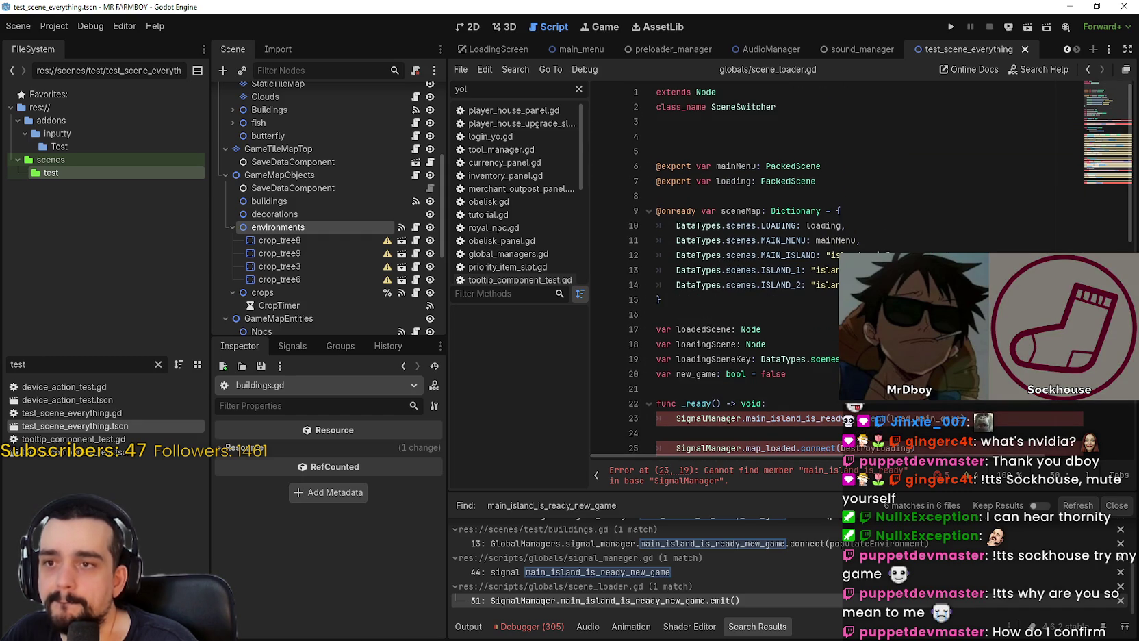
{"action": "scroll", "coordinate": [746, 274], "scroll_direction": "down", "scroll_amount": 7}
{"action": "scroll", "coordinate": [746, 274], "scroll_direction": "down", "scroll_amount": 4}
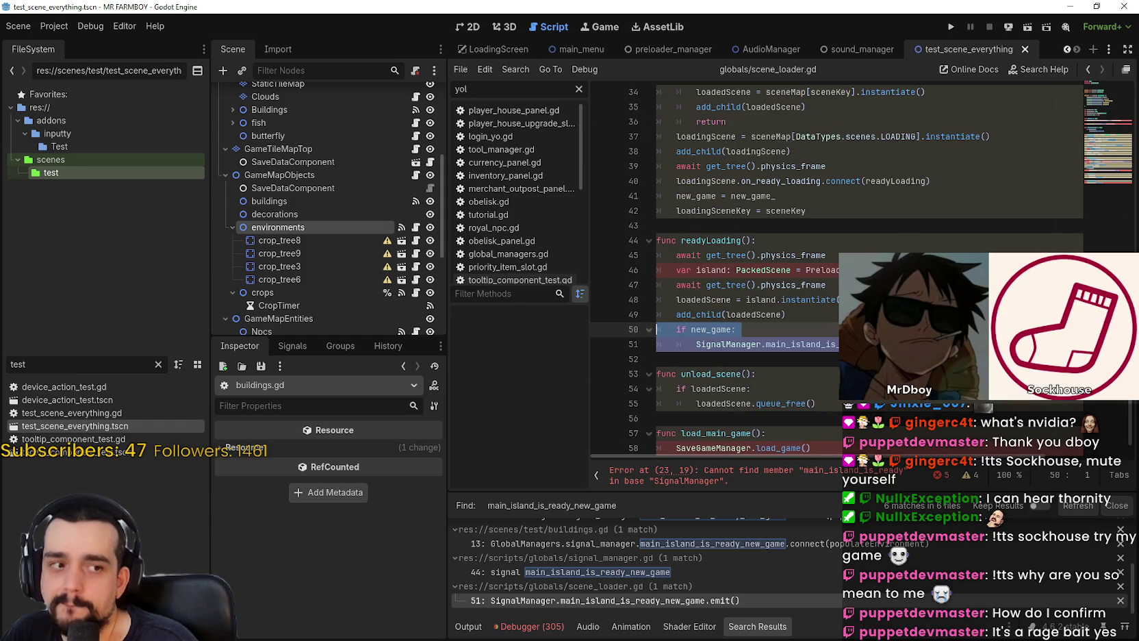
{"action": "scroll", "coordinate": [746, 274], "scroll_direction": "down", "scroll_amount": 1}
{"action": "left_click", "coordinate": [943, 329]}
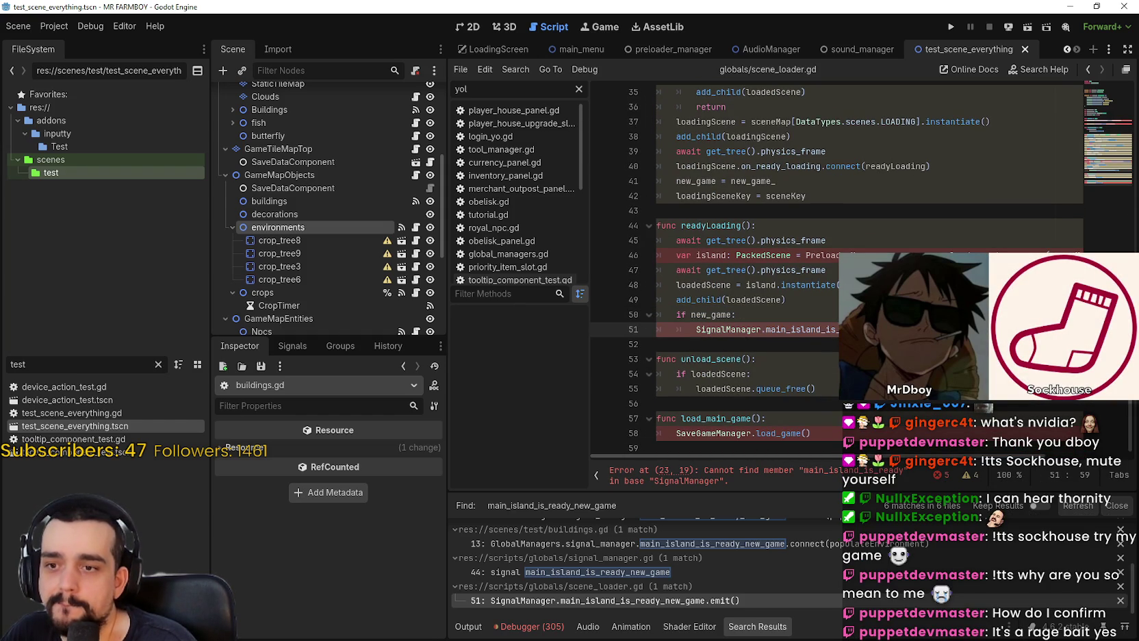
{"action": "mouse_move", "coordinate": [943, 329]}
{"action": "left_mouse_down"}
{"action": "mouse_move", "coordinate": [638, 301]}
{"action": "mouse_move", "coordinate": [645, 317]}
{"action": "left_mouse_up"}
{"action": "right_click", "coordinate": [704, 353]}
- Copy lines 50–51 of scene_loader.gd
{"action": "left_click", "coordinate": [728, 382]}
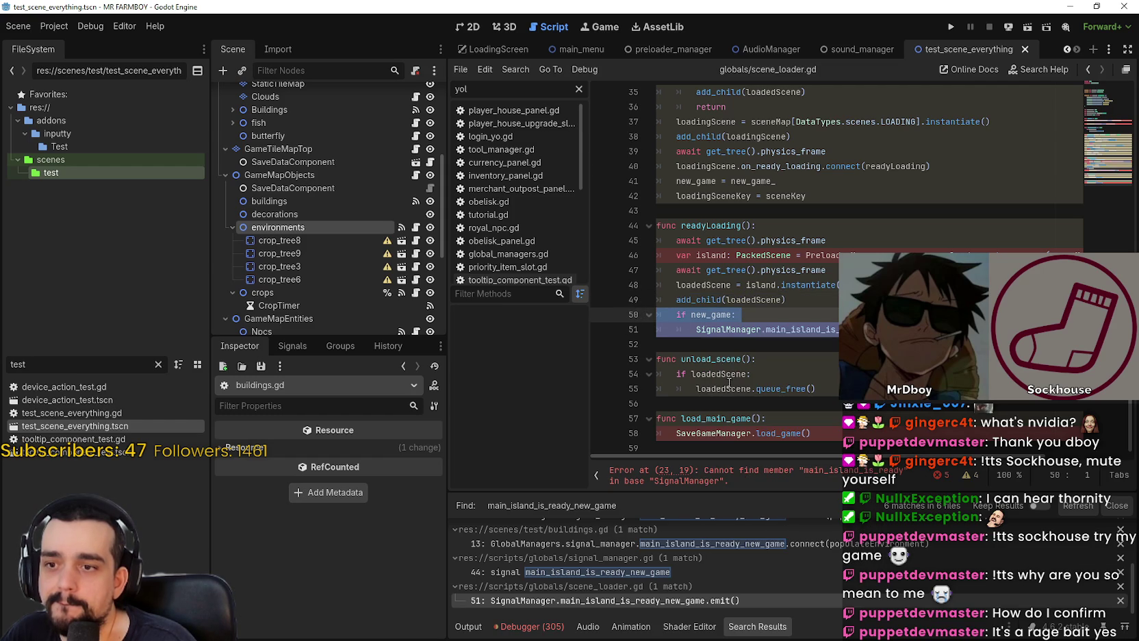
{"action": "right_click", "coordinate": [714, 328]}
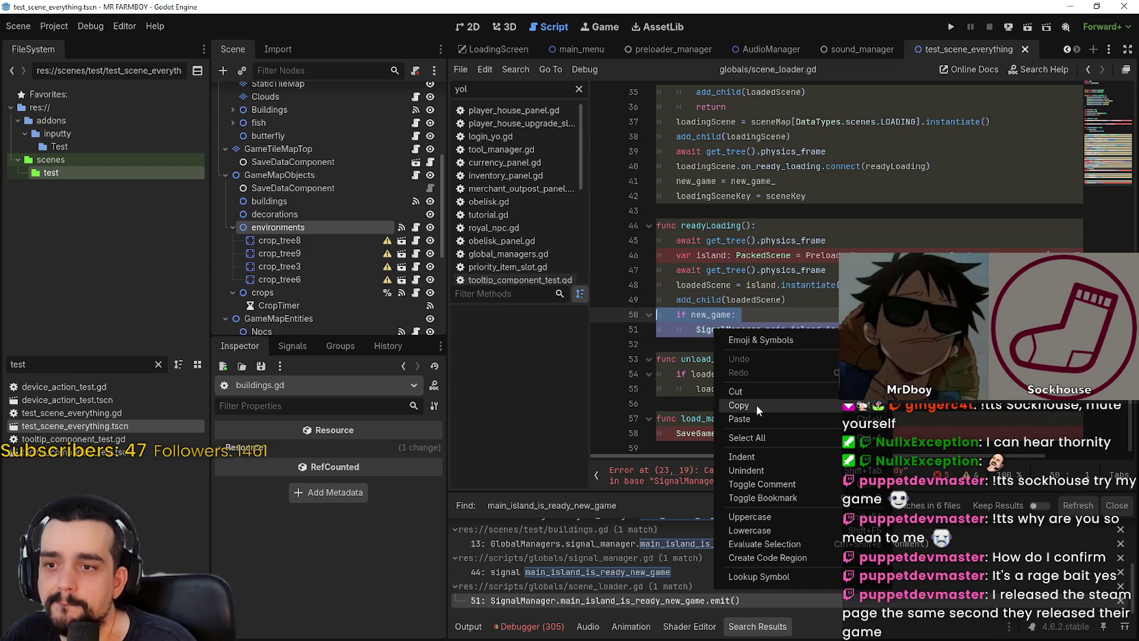
{"action": "left_click", "coordinate": [756, 405]}
{"action": "left_click", "coordinate": [732, 349]}
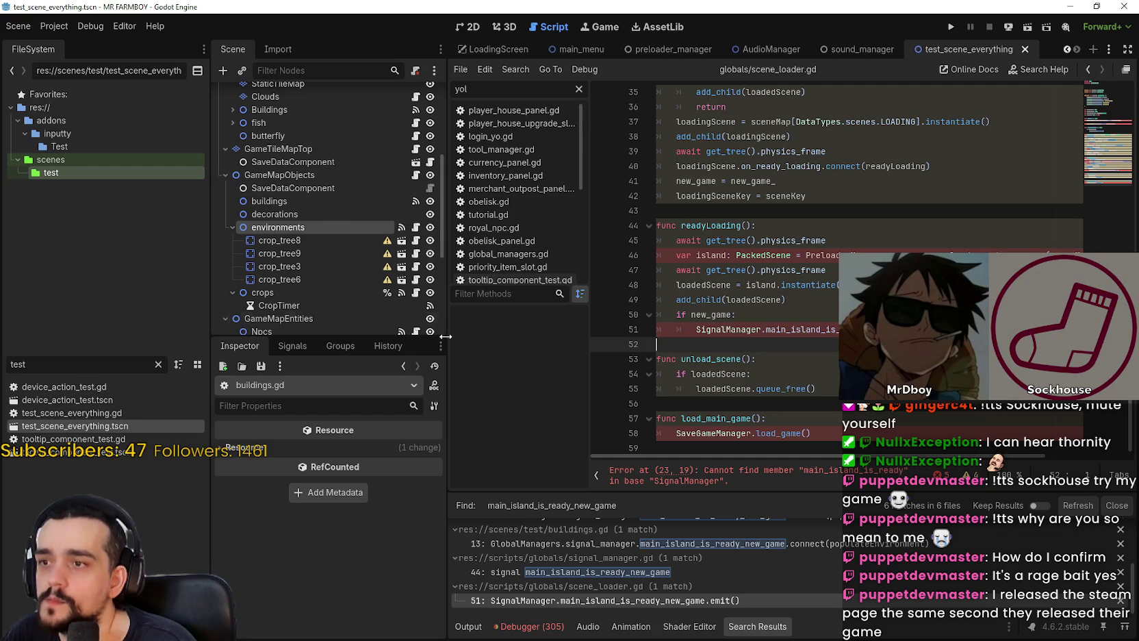
- Highlight every use of new_game, including its assignment on line 41
{"action": "double_click", "coordinate": [693, 314]}
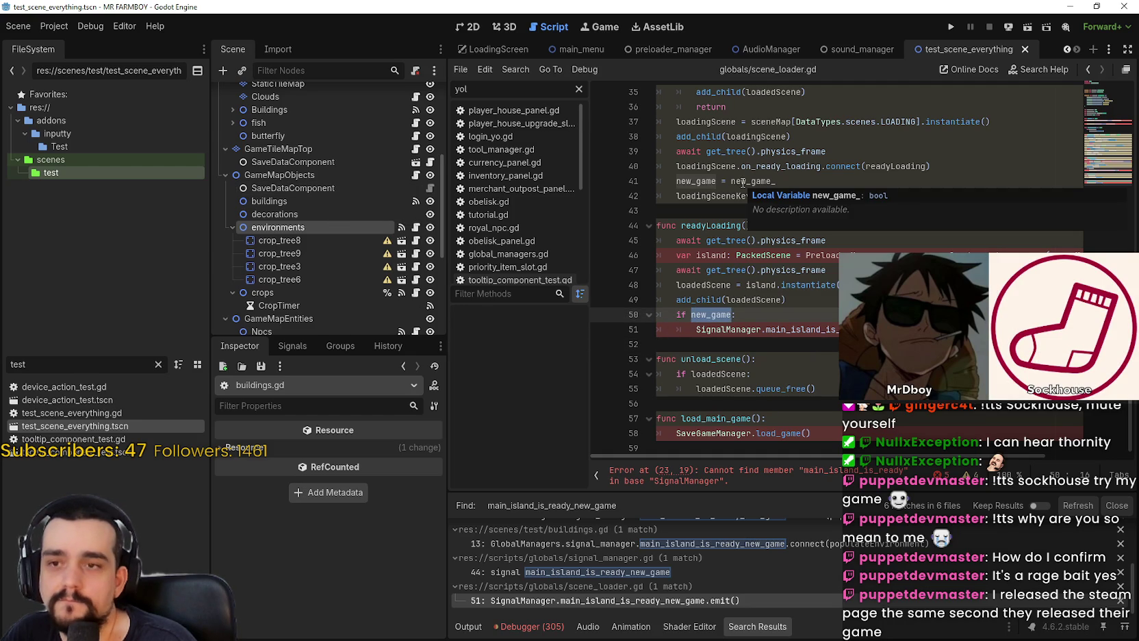
{"action": "scroll", "coordinate": [760, 344], "scroll_direction": "up", "scroll_amount": 2}
{"action": "scroll", "coordinate": [746, 328], "scroll_direction": "up", "scroll_amount": 2}
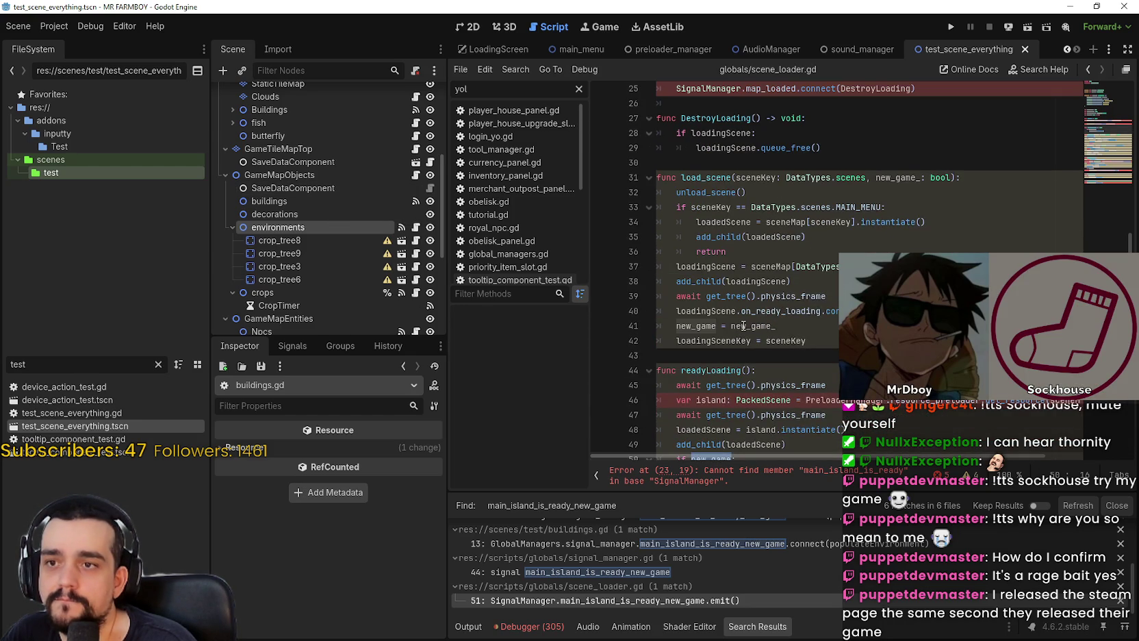
{"action": "double_click", "coordinate": [711, 327]}
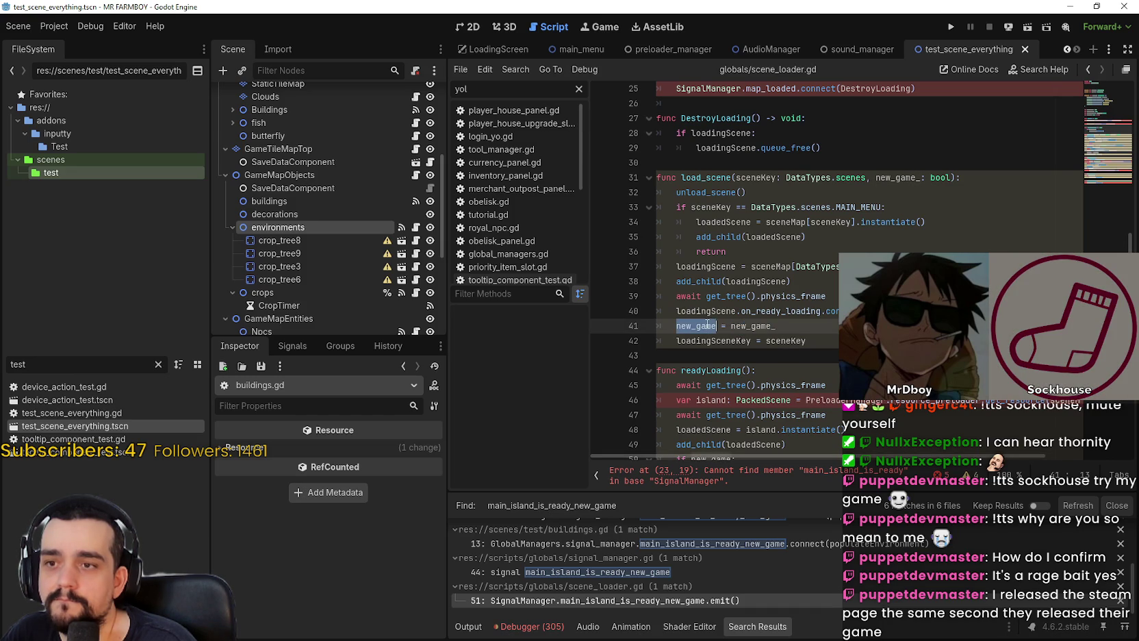
{"action": "scroll", "coordinate": [707, 323], "scroll_direction": "up", "scroll_amount": 6}
{"action": "left_click_drag", "start_coordinate": [732, 355], "coordinate": [707, 354]}
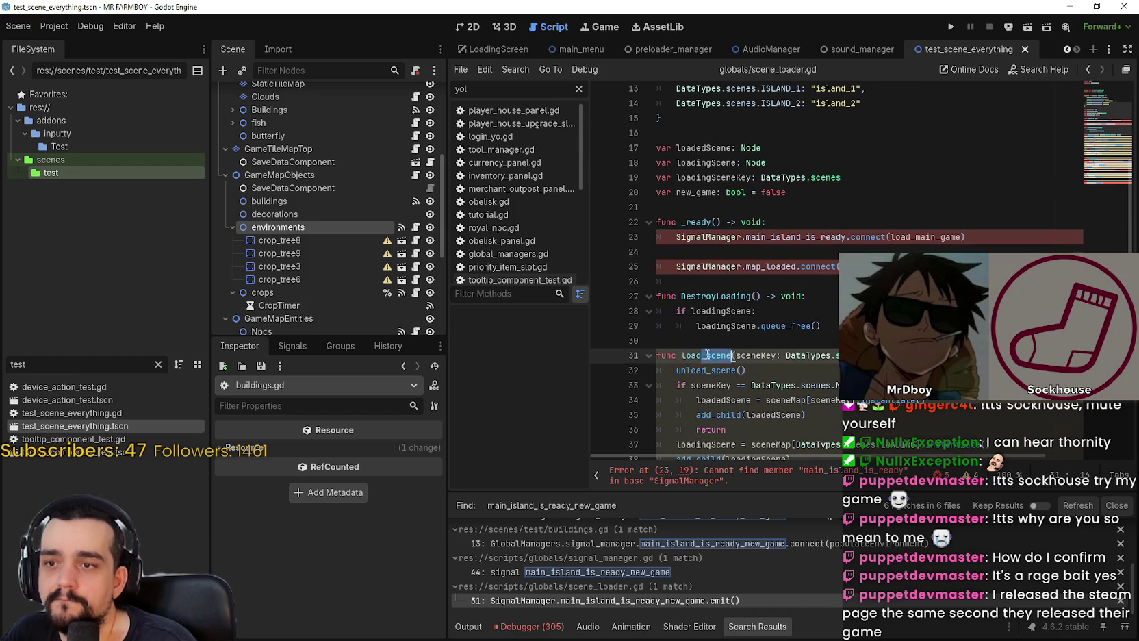
{"action": "scroll", "coordinate": [708, 354], "scroll_direction": "up", "scroll_amount": 4}
{"action": "scroll", "coordinate": [705, 349], "scroll_direction": "down", "scroll_amount": 5}
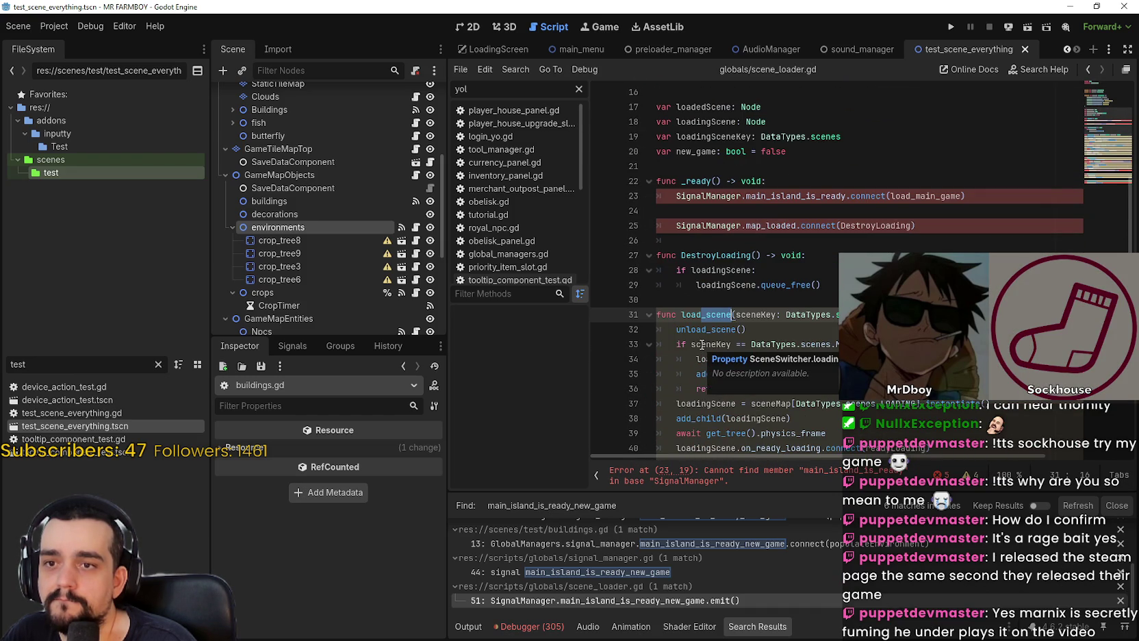
{"action": "scroll", "coordinate": [701, 344], "scroll_direction": "down", "scroll_amount": 4}
{"action": "scroll", "coordinate": [700, 341], "scroll_direction": "up", "scroll_amount": 4}
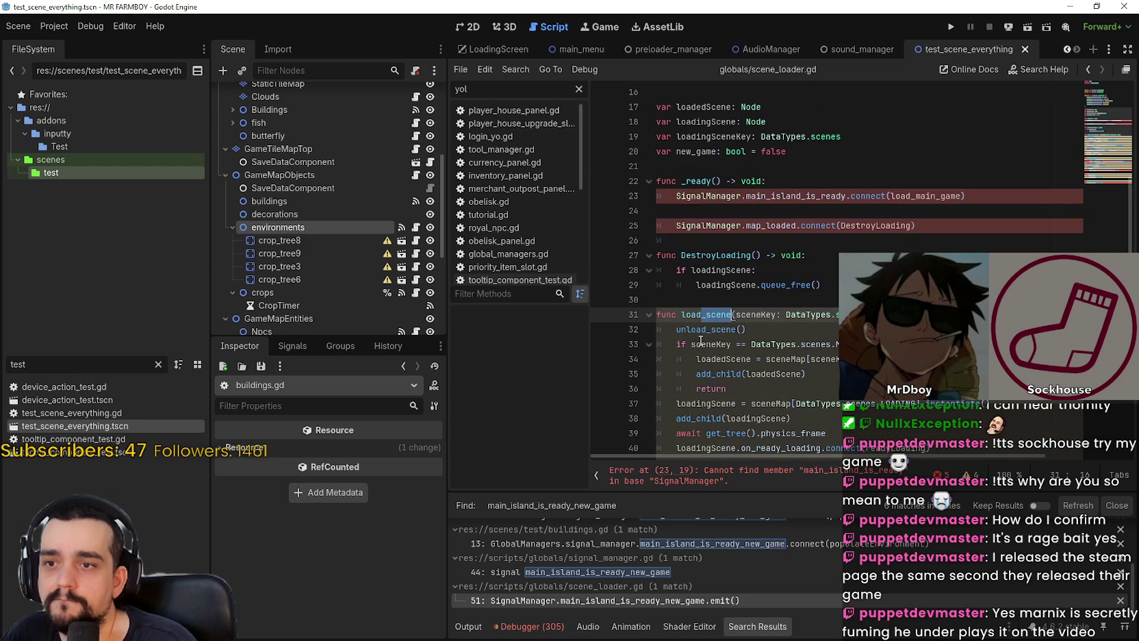
{"action": "mouse_move", "coordinate": [701, 340]}
- Copy the main_island_is_ready_new_game emit line and clear the FileSystem filter
{"action": "double_click", "coordinate": [877, 225]}
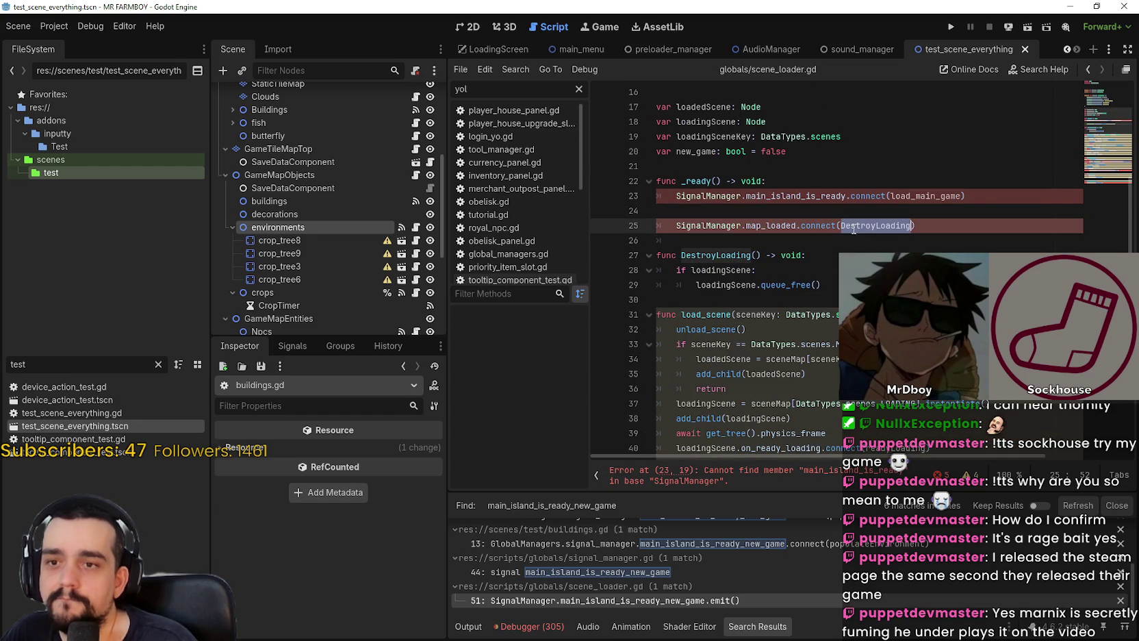
{"action": "scroll", "coordinate": [774, 281], "scroll_direction": "down", "scroll_amount": 6}
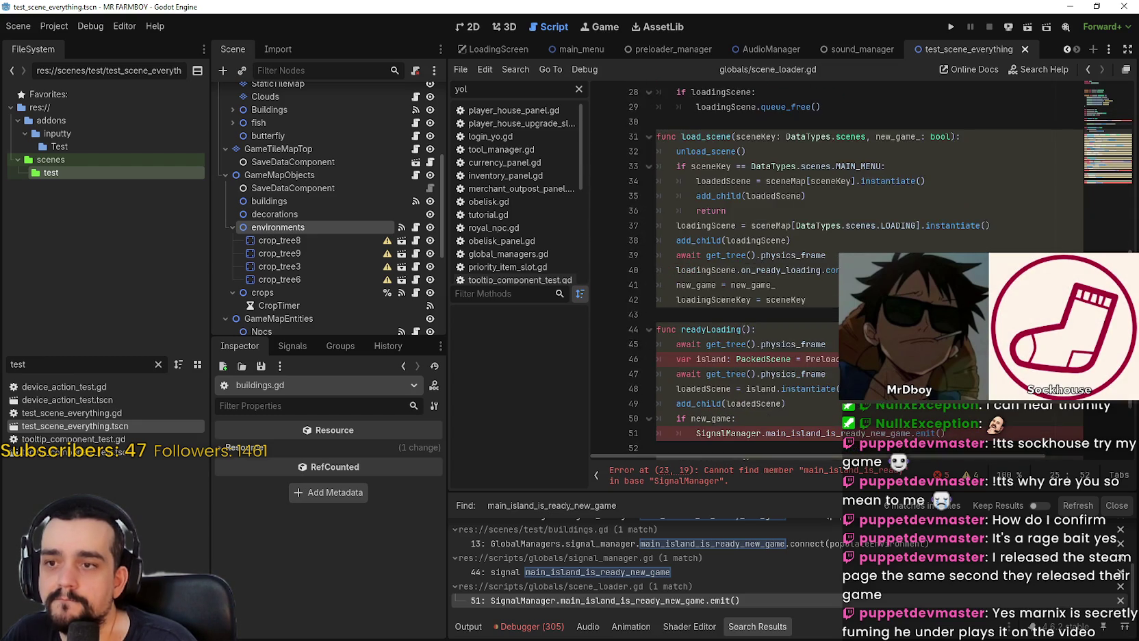
{"action": "left_click_drag", "start_coordinate": [809, 344], "coordinate": [695, 343]}
{"action": "right_click", "coordinate": [694, 344]}
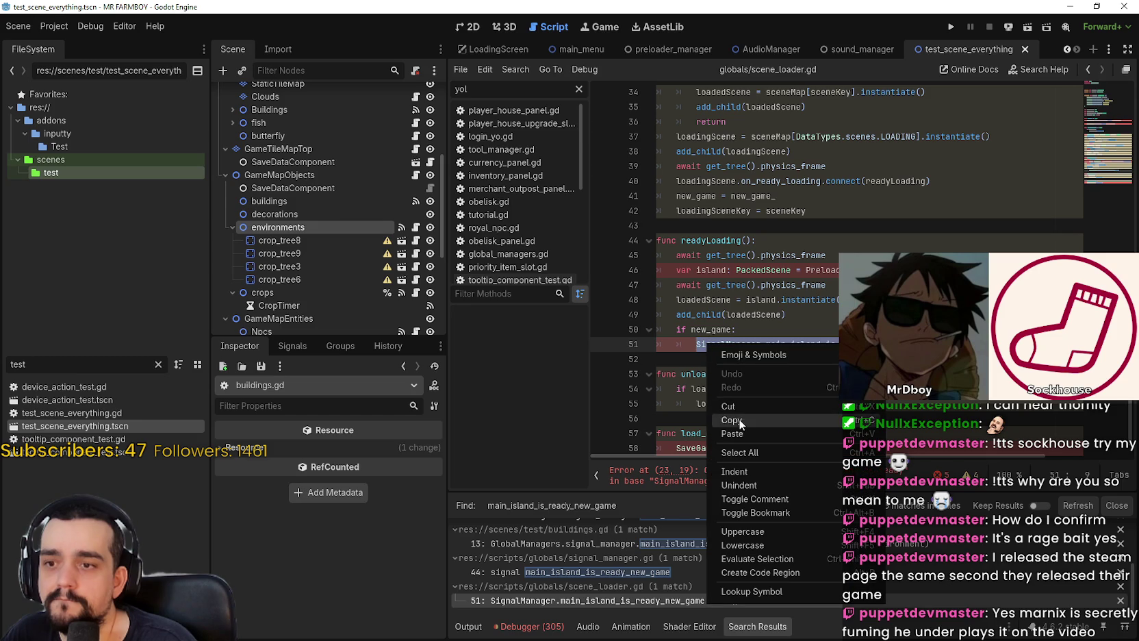
{"action": "left_click", "coordinate": [773, 420]}
{"action": "left_click", "coordinate": [713, 354]}
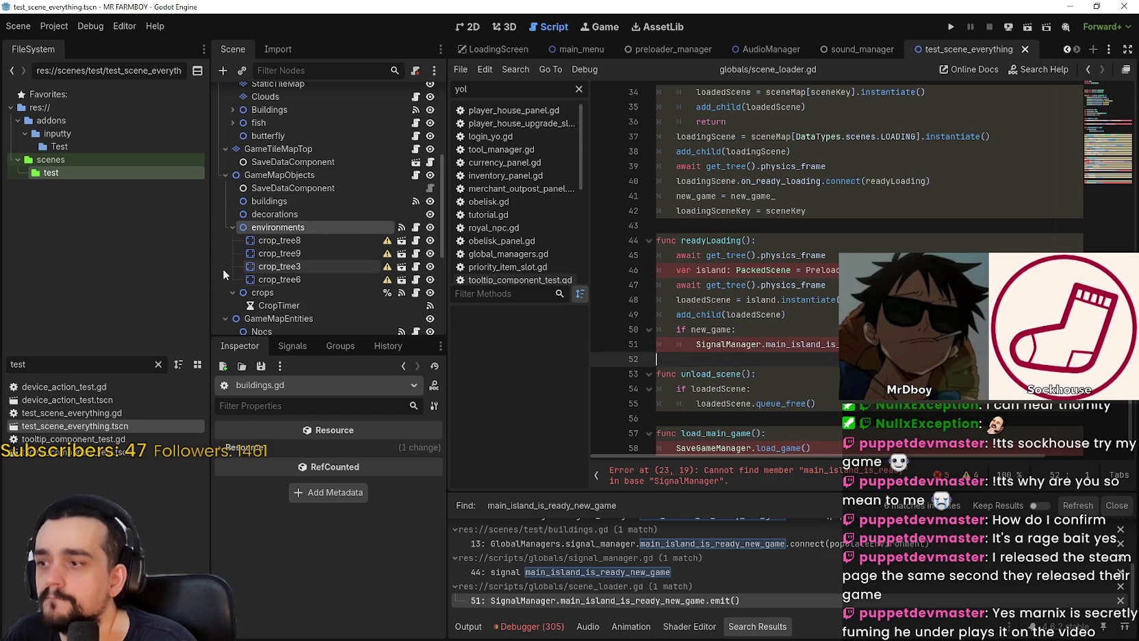
{"action": "left_click", "coordinate": [158, 364]}
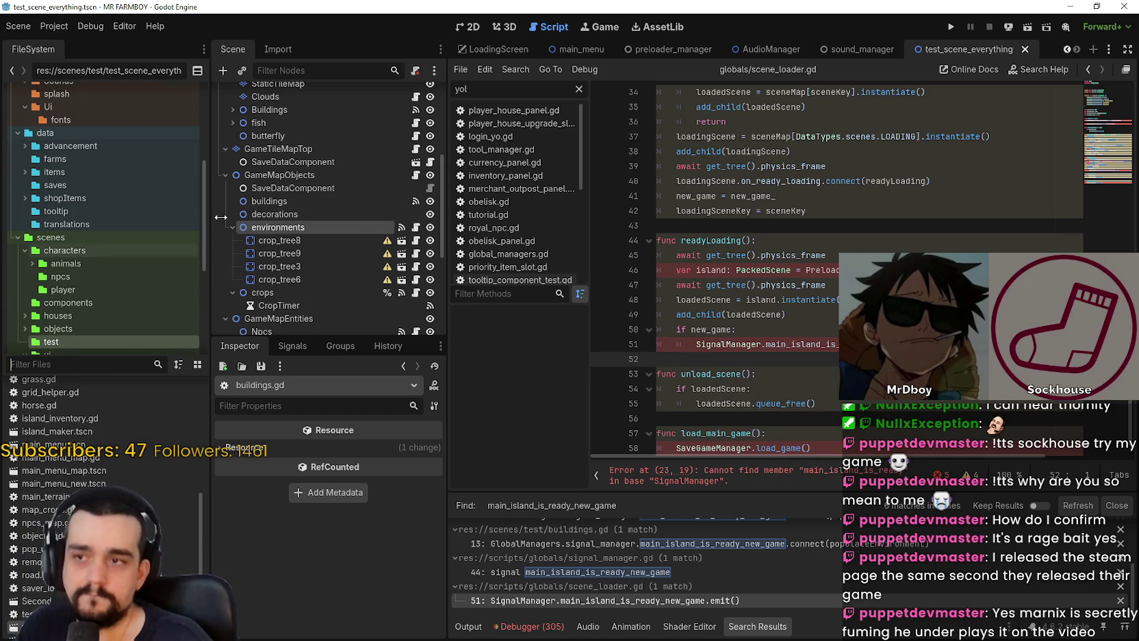
- Open login_yo.gd and browse its manager setup, _ready function and commented signal_manager and physics_frame lines
{"action": "left_click", "coordinate": [494, 139]}
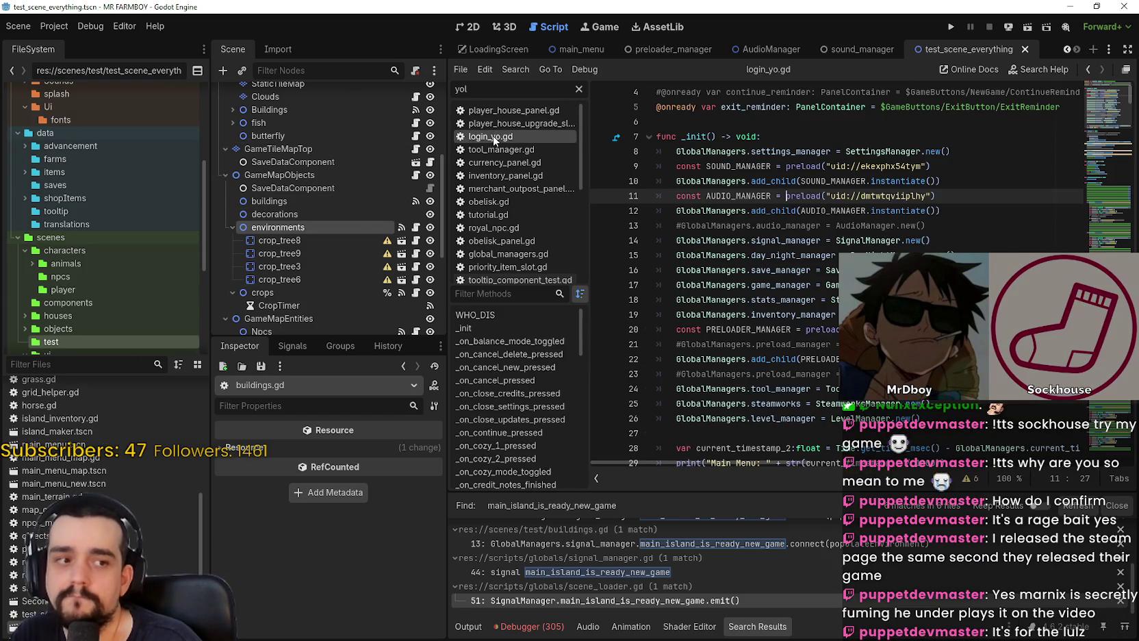
{"action": "left_click", "coordinate": [738, 243]}
{"action": "scroll", "coordinate": [752, 287], "scroll_direction": "down", "scroll_amount": 3}
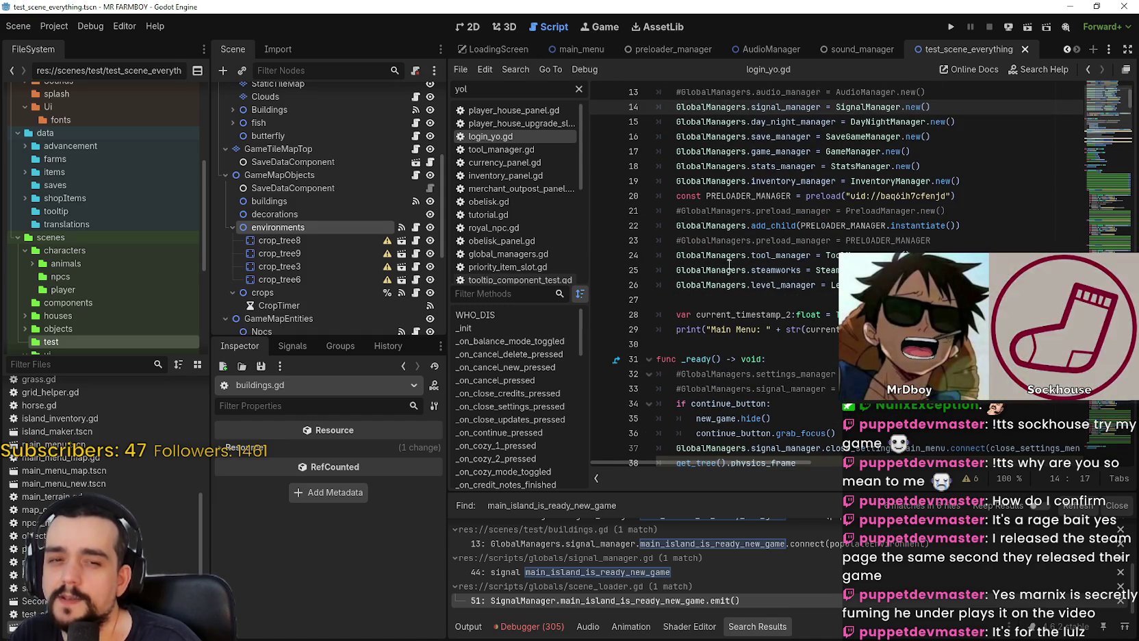
{"action": "scroll", "coordinate": [728, 321], "scroll_direction": "down", "scroll_amount": 1}
{"action": "scroll", "coordinate": [722, 387], "scroll_direction": "down", "scroll_amount": 2}
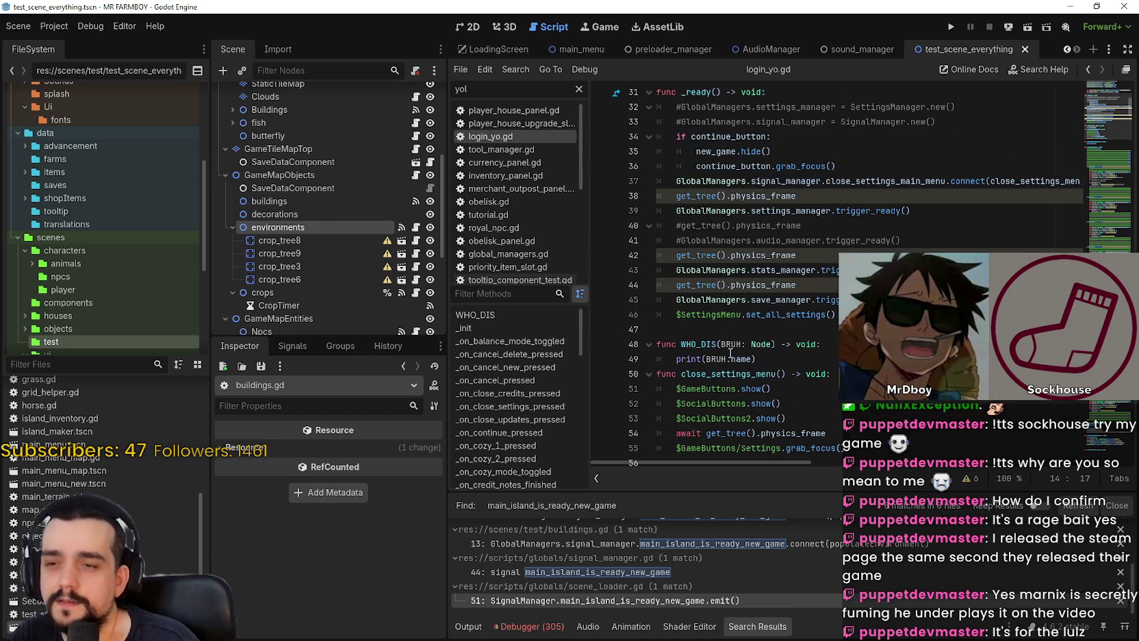
{"action": "left_click", "coordinate": [808, 198]}
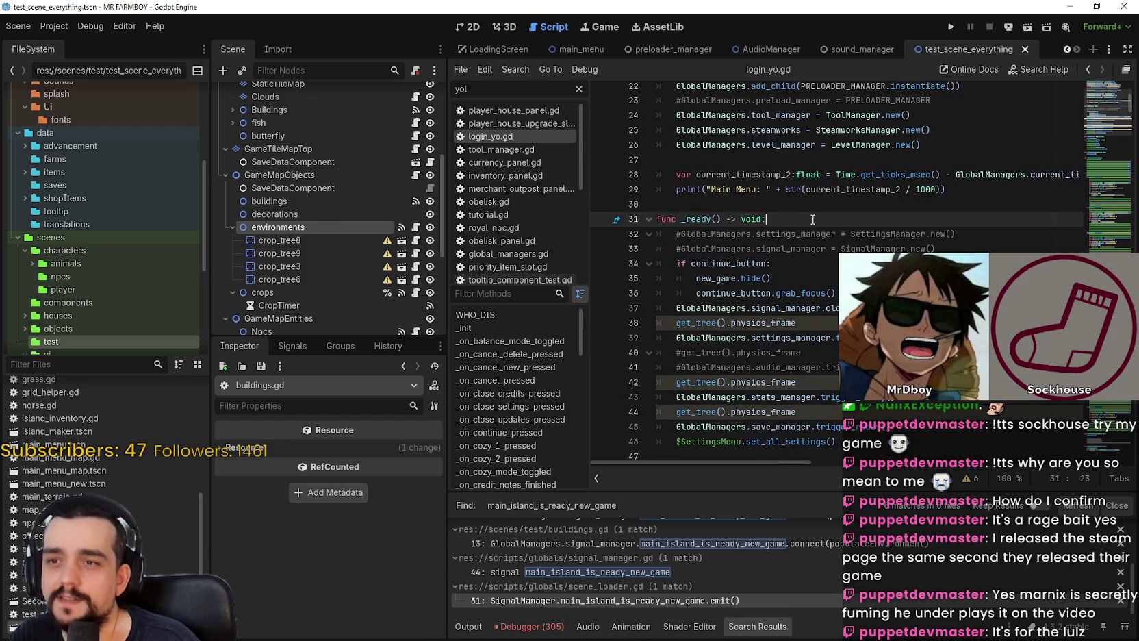
{"action": "scroll", "coordinate": [812, 220], "scroll_direction": "down", "scroll_amount": 2}
{"action": "left_click", "coordinate": [841, 194]}
{"action": "scroll", "coordinate": [852, 233], "scroll_direction": "up", "scroll_amount": 4}
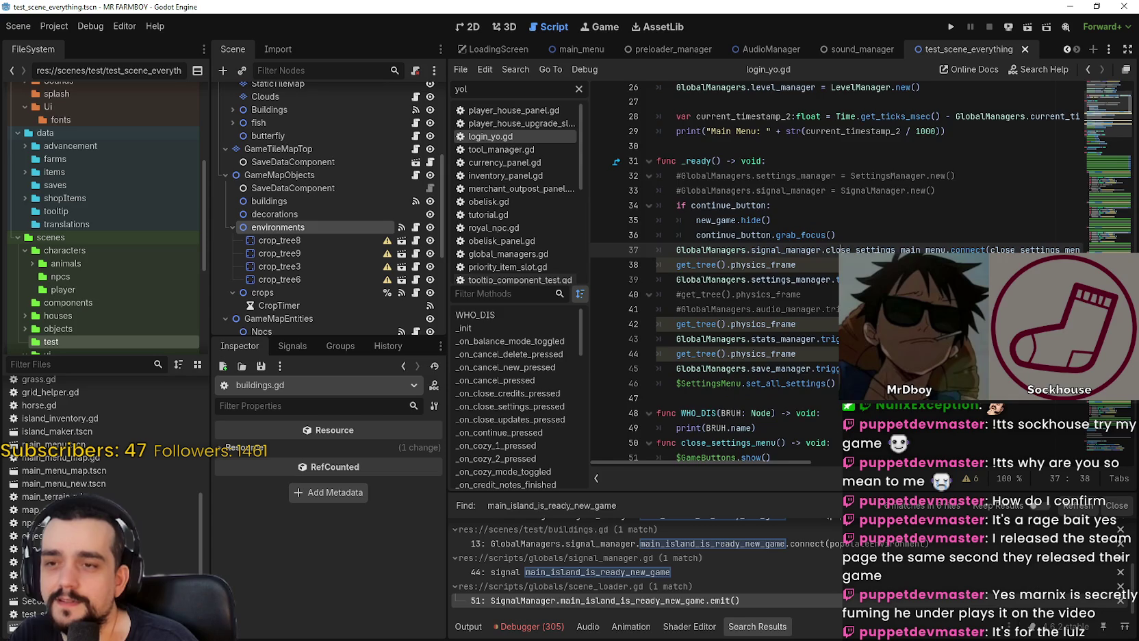
{"action": "left_click", "coordinate": [876, 324]}
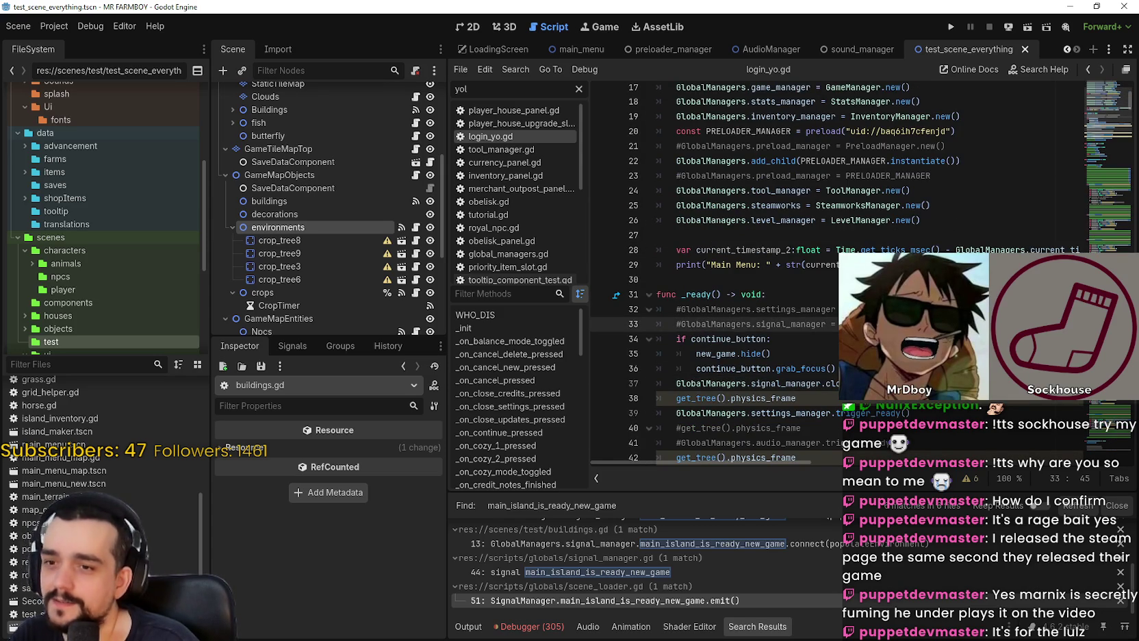
{"action": "scroll", "coordinate": [753, 274], "scroll_direction": "down", "scroll_amount": 3}
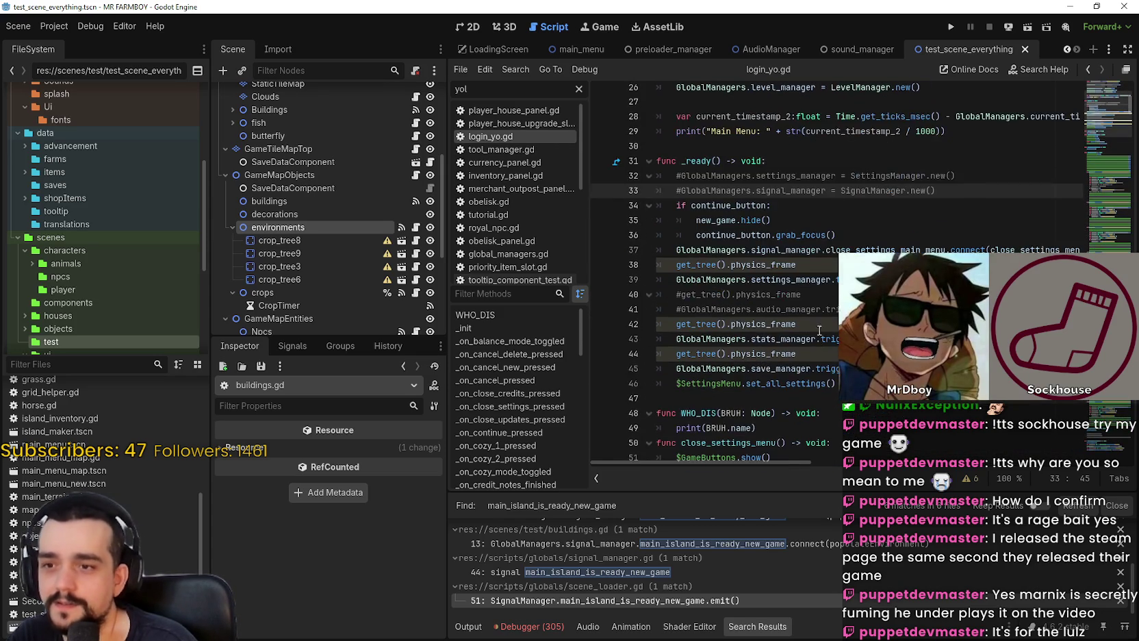
{"action": "left_click", "coordinate": [801, 294]}
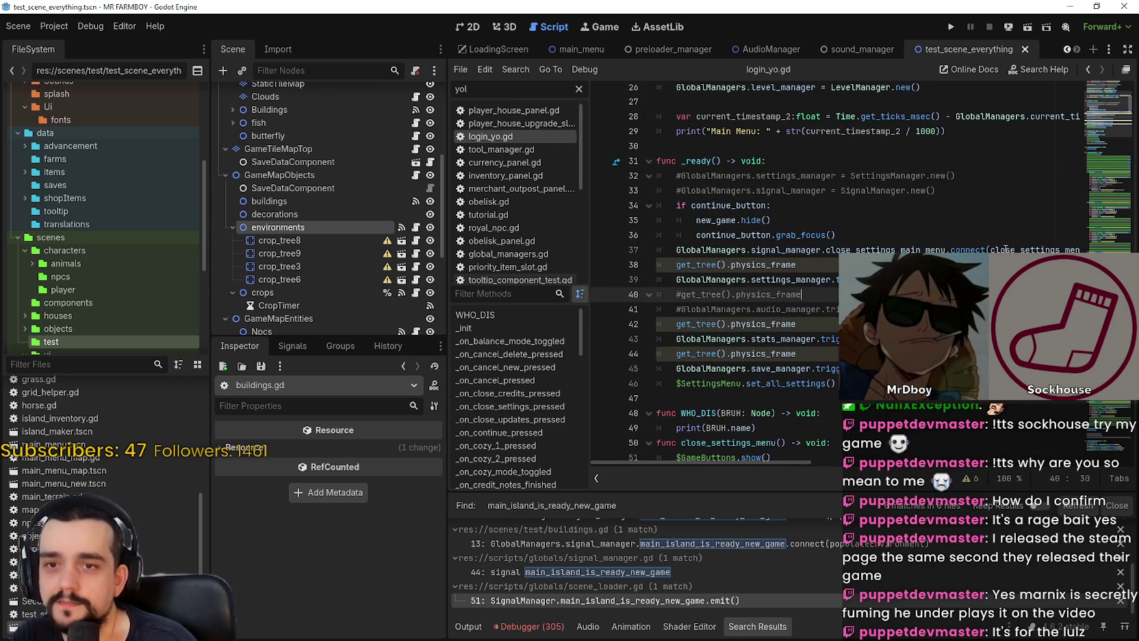
{"action": "key", "text": "ctrl+f"}
- Search login_yo.gd for 'sceneLoader' and step through matches down to _on_load_pressed
{"action": "type", "text": "sceneLoa"}
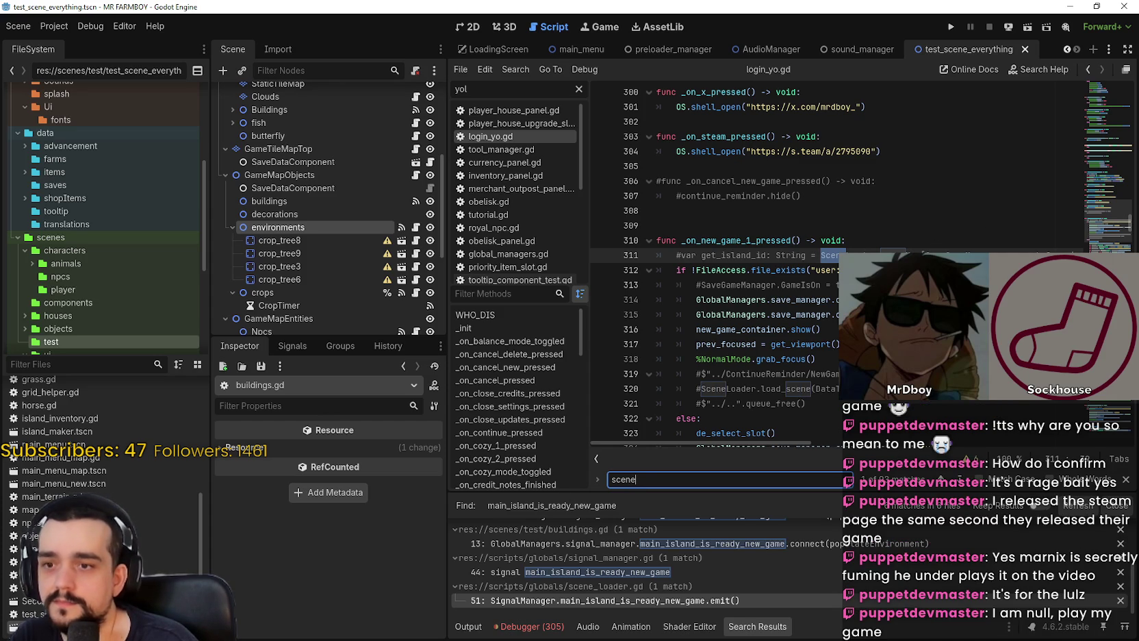
{"action": "type", "text": "der"}
{"action": "left_click", "coordinate": [960, 479]}
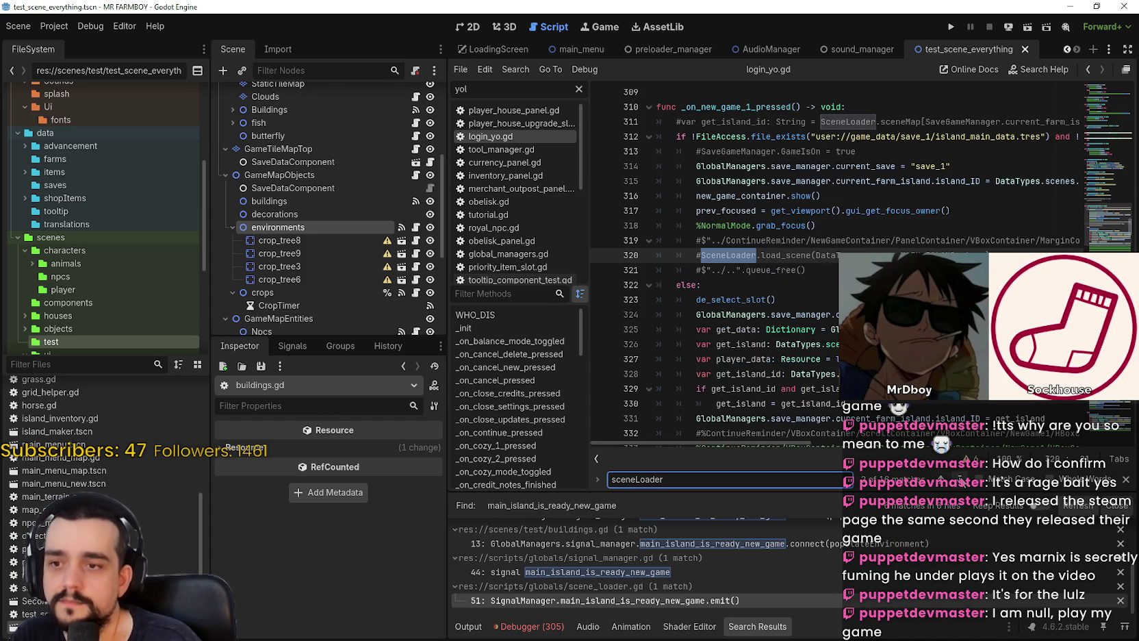
{"action": "left_click", "coordinate": [961, 479]}
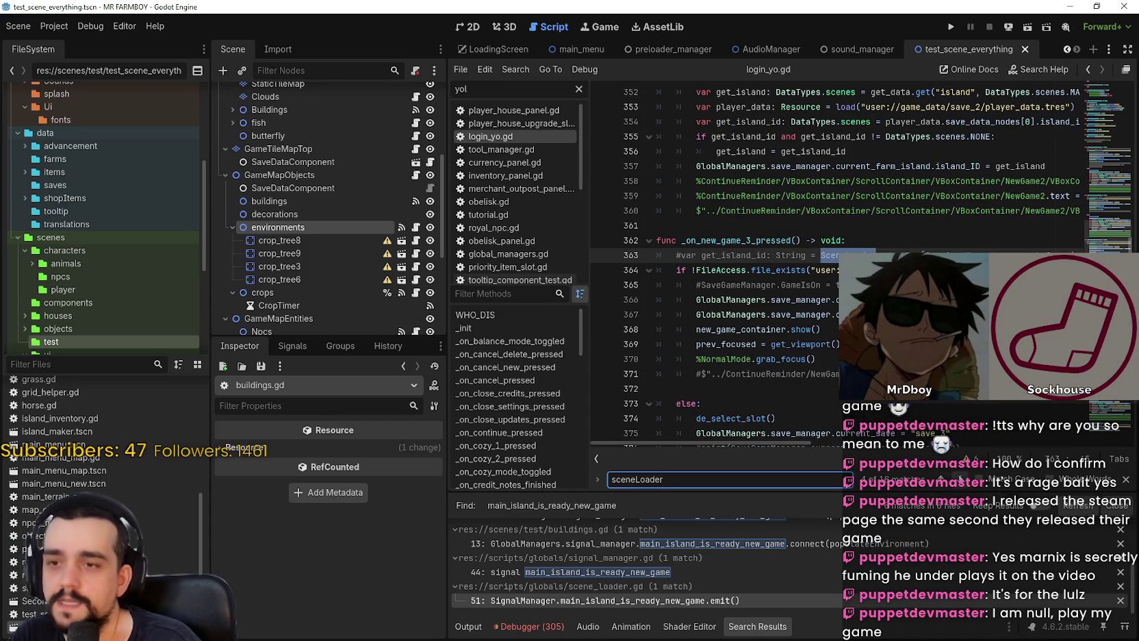
{"action": "left_click", "coordinate": [961, 479]}
{"action": "left_click", "coordinate": [959, 479]}
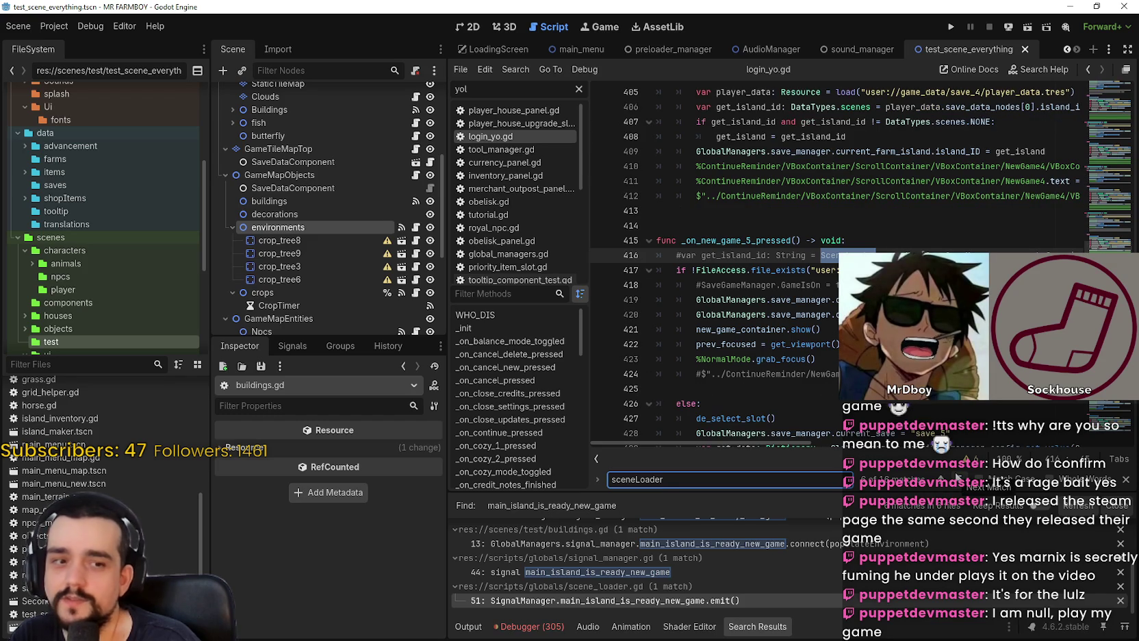
{"action": "left_click", "coordinate": [958, 478]}
{"action": "left_click", "coordinate": [958, 478]}
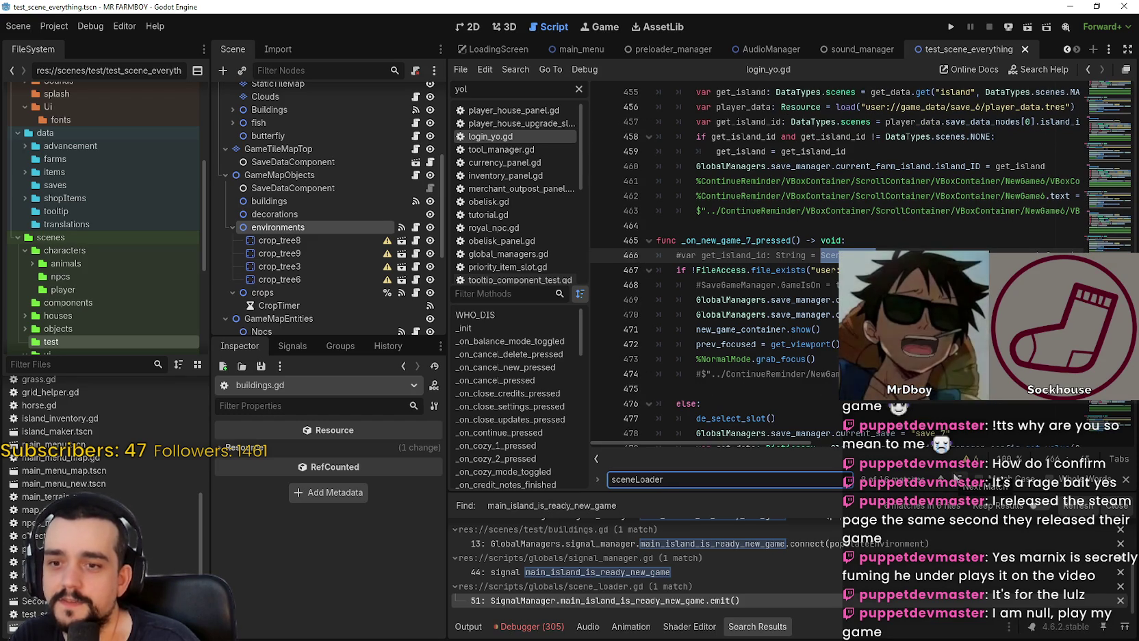
{"action": "left_click", "coordinate": [958, 479]}
{"action": "key", "text": "Return"}
{"action": "key", "text": "Return"}
{"action": "key", "text": "Return"}
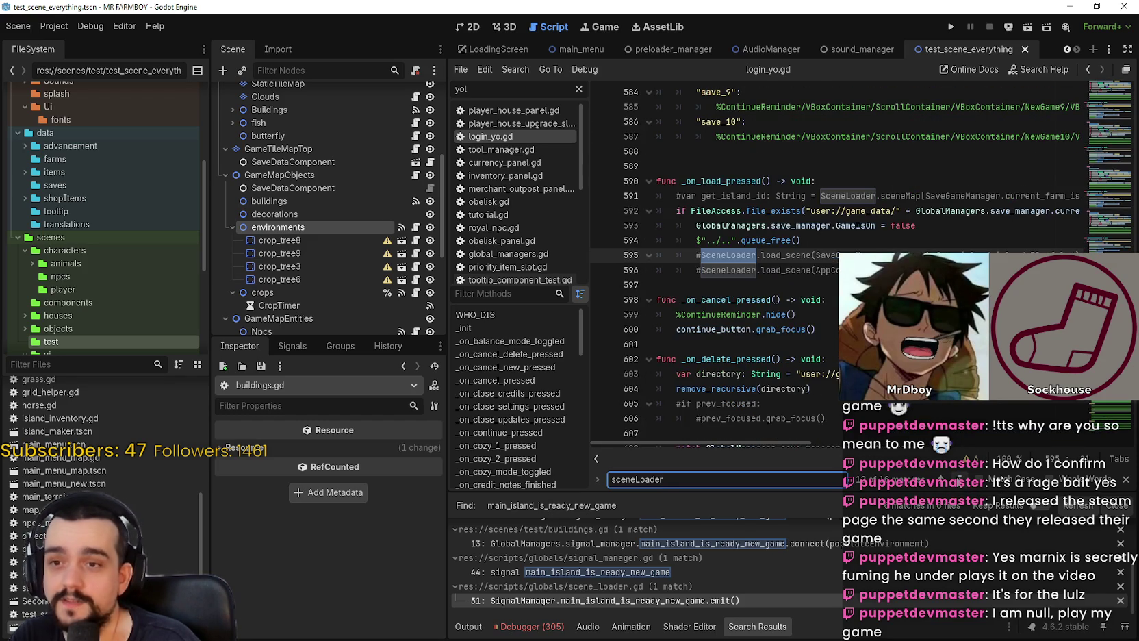
- Paste the main_island_is_ready_new_game emit after _on_start_new_pressed's SceneLoader.load_scene call and save
{"action": "key", "text": "Return"}
{"action": "key", "text": "Return"}
{"action": "left_click", "coordinate": [657, 284]}
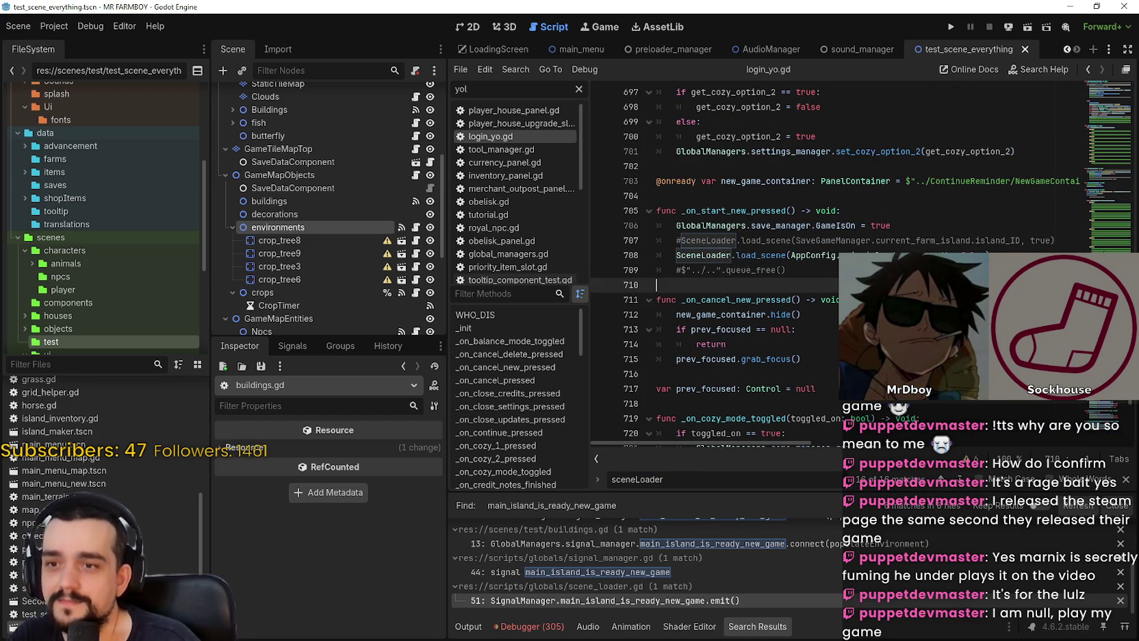
{"action": "left_click", "coordinate": [1067, 251]}
{"action": "key", "text": "Return"}
{"action": "key", "text": "ctrl+v"}
{"action": "key", "text": "ctrl+s"}
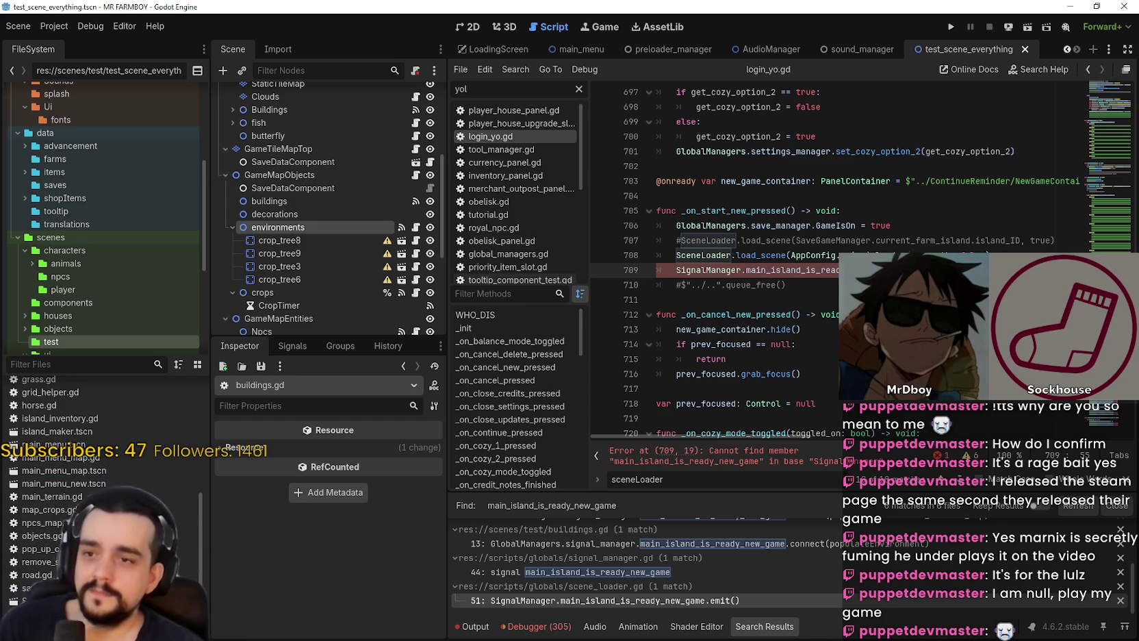
- Replace SignalManager on line 709 with GlobalManagers.signal_manager and save the script
{"action": "double_click", "coordinate": [708, 270]}
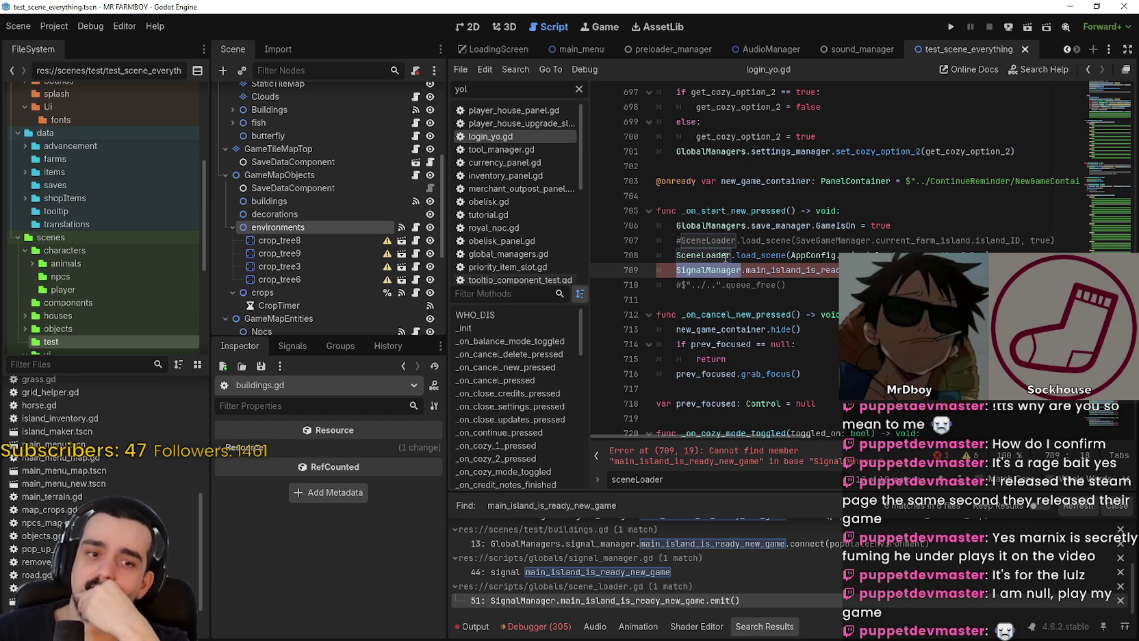
{"action": "key", "text": "BackSpace"}
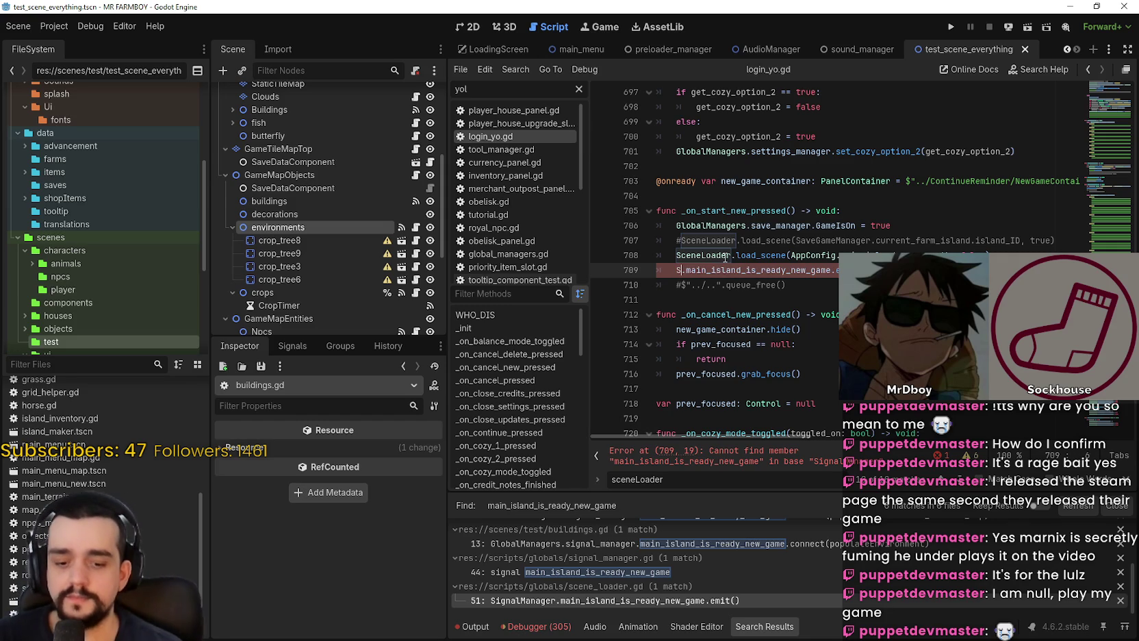
{"action": "type", "text": "S"}
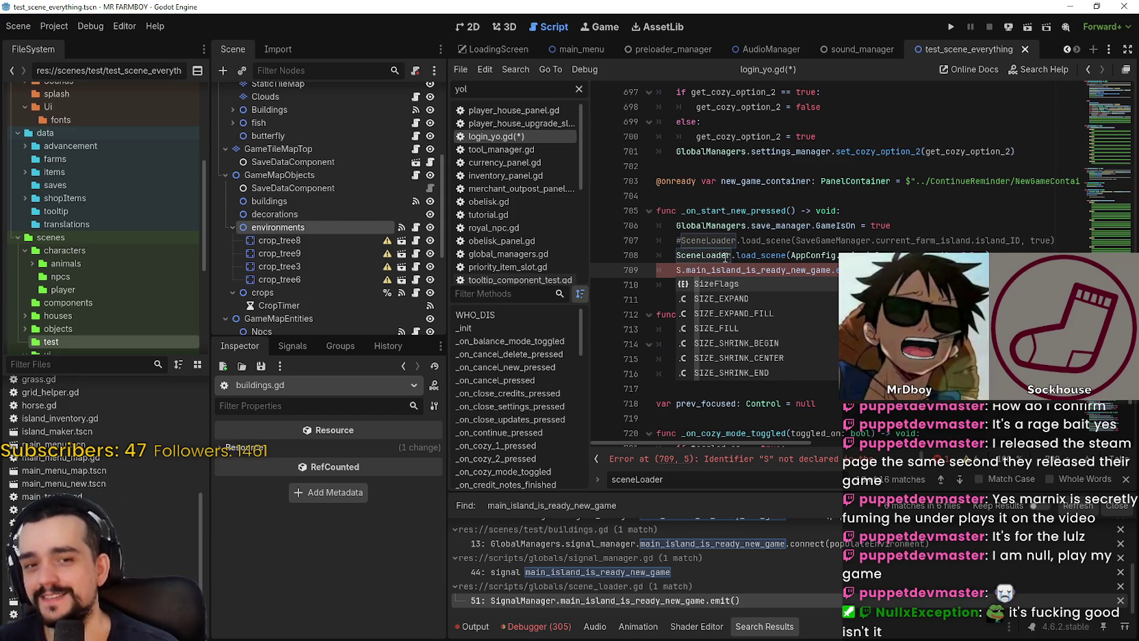
{"action": "key", "text": "BackSpace"}
{"action": "type", "text": "globa"}
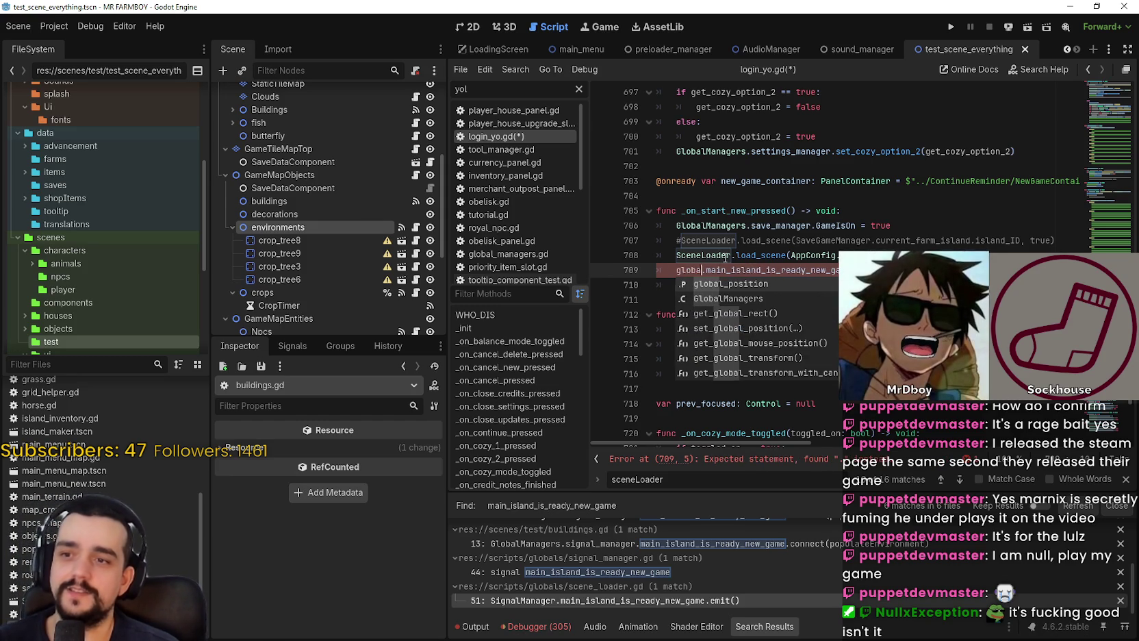
{"action": "type", "text": "l"}
{"action": "key", "text": "Down"}
{"action": "key", "text": "Return"}
{"action": "type", "text": ".sig"}
{"action": "type", "text": "nal_manager.mai"}
{"action": "key", "text": "Return"}
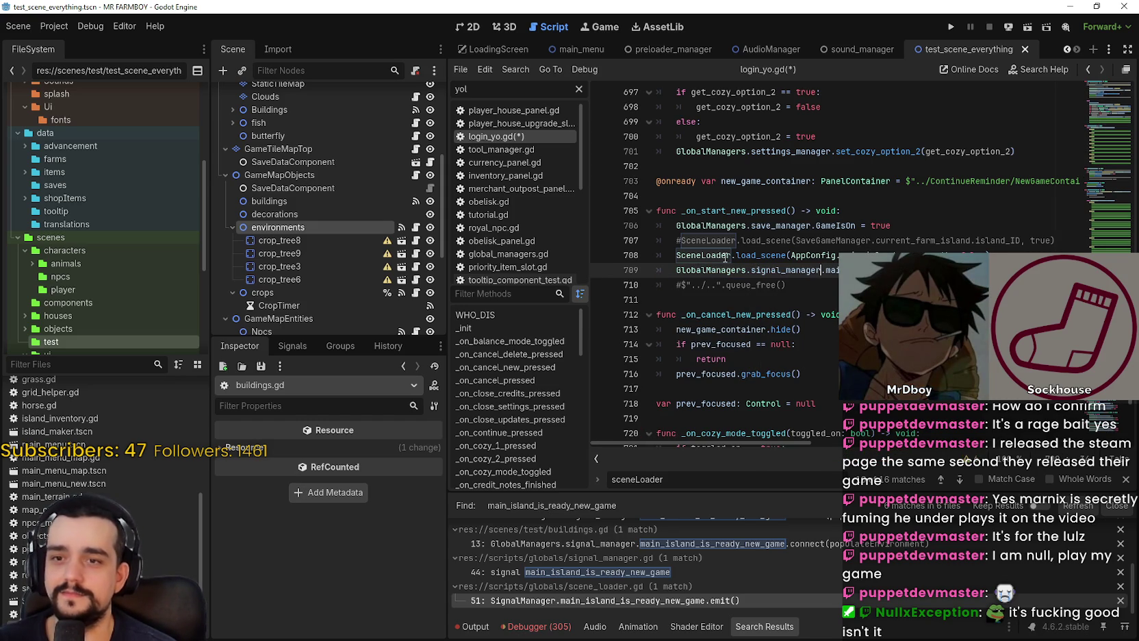
{"action": "key", "text": "ctrl+s"}
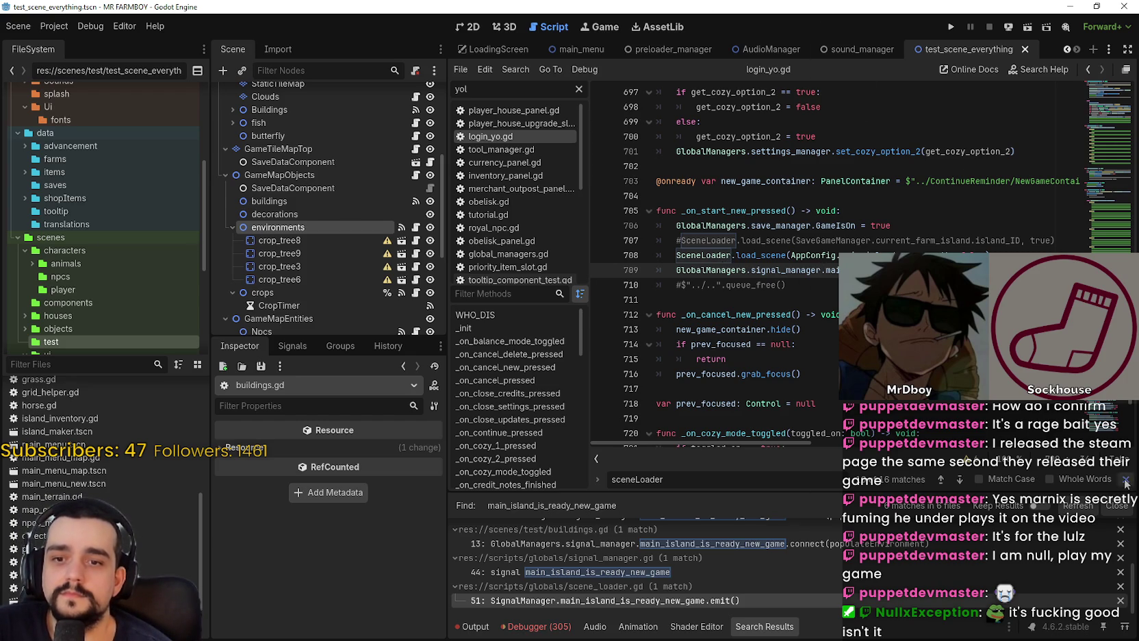
- Close the find bar and select the signal manager call on line 709
{"action": "key", "text": "Escape"}
{"action": "left_click", "coordinate": [657, 299]}
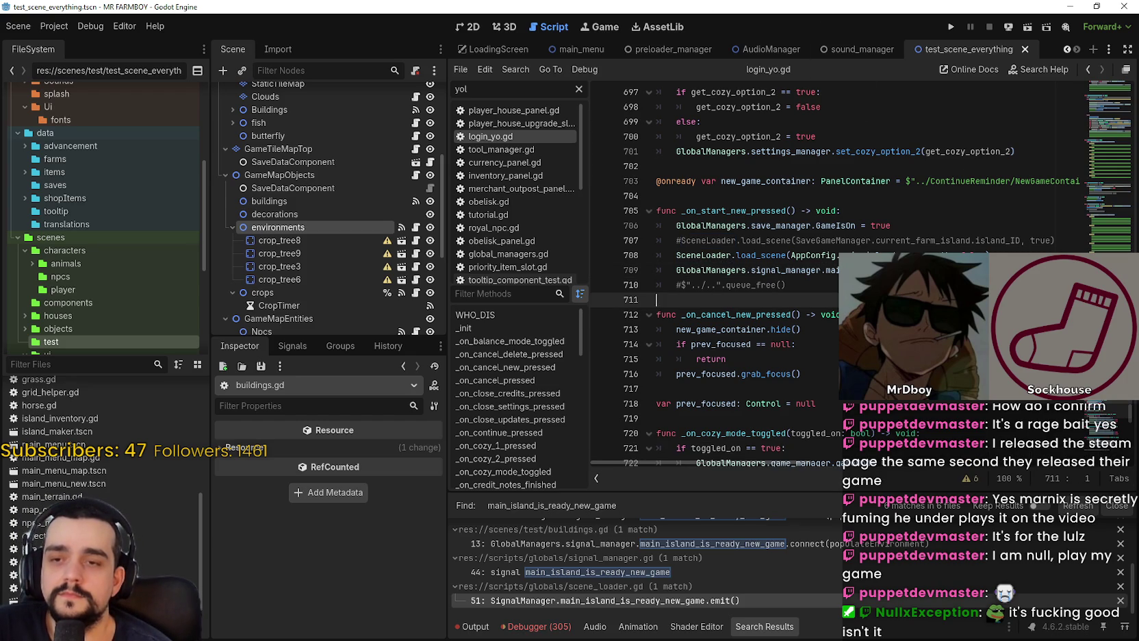
{"action": "left_click_drag", "start_coordinate": [1002, 270], "coordinate": [677, 269]}
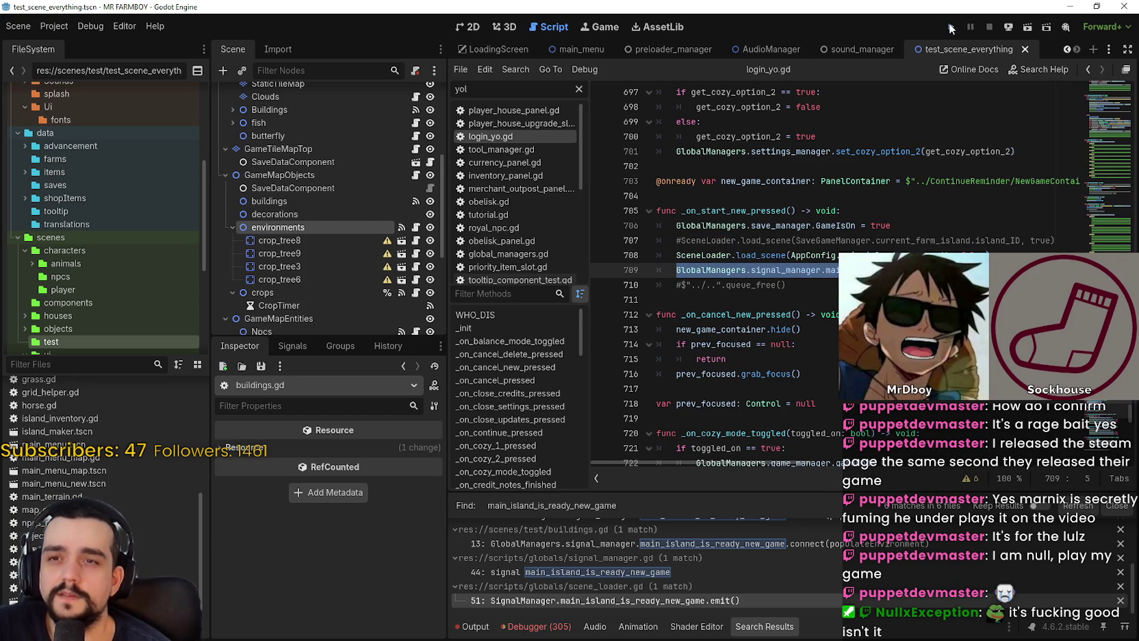
- Run the project and create a new Normal Mode save, advancing through island and economy to Start
{"action": "left_click", "coordinate": [950, 27]}
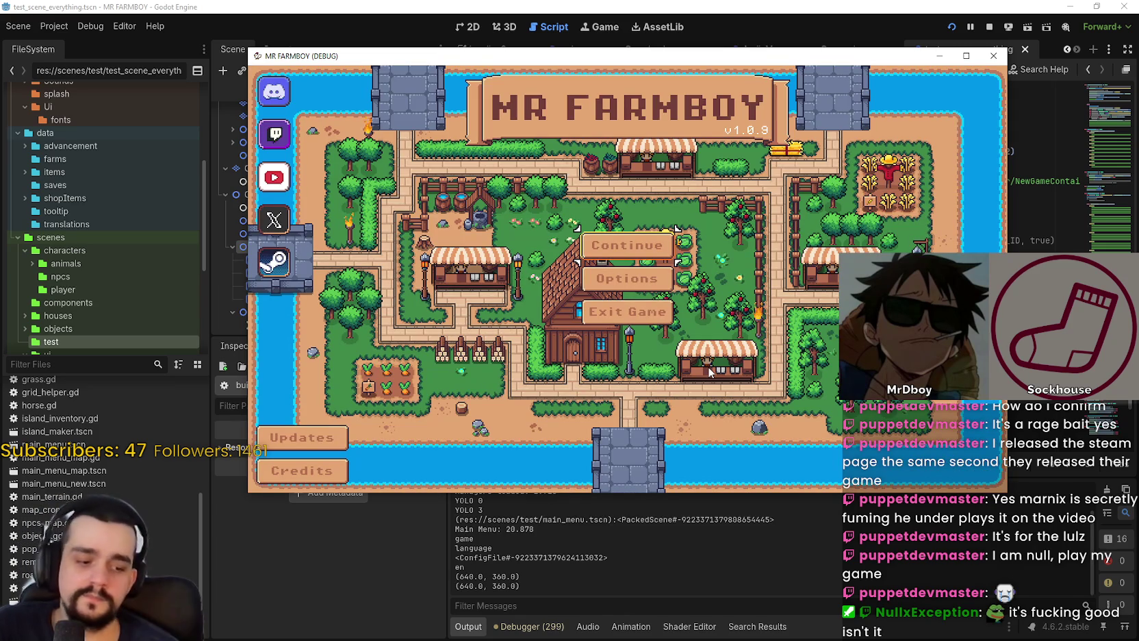
{"action": "left_click", "coordinate": [636, 241]}
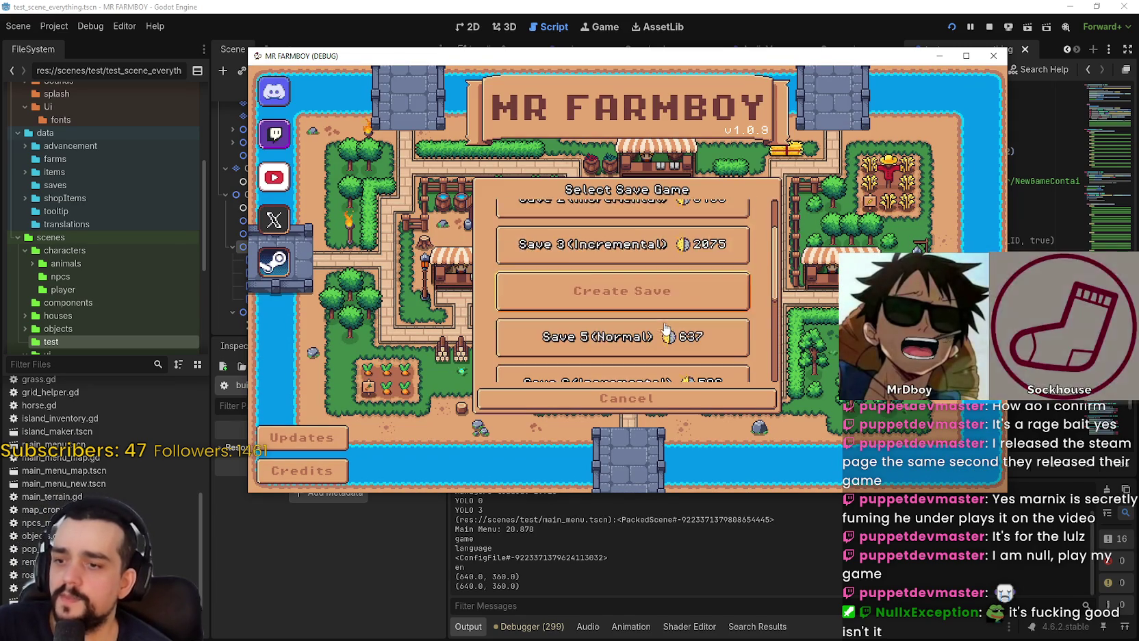
{"action": "left_click", "coordinate": [628, 225]}
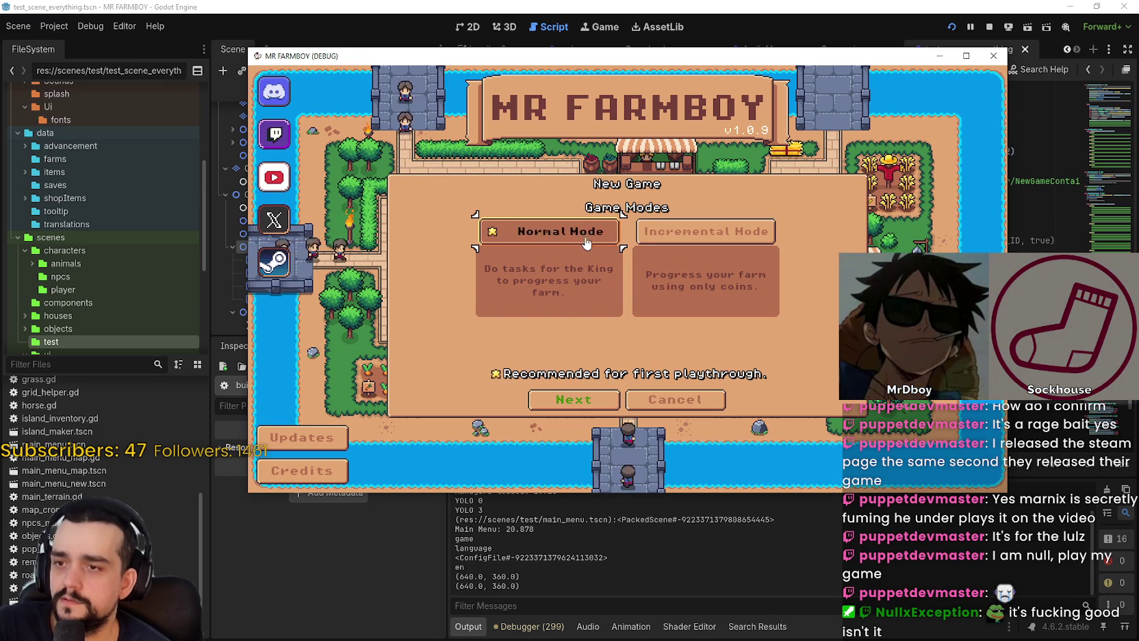
{"action": "left_click", "coordinate": [585, 407]}
{"action": "left_click", "coordinate": [586, 409]}
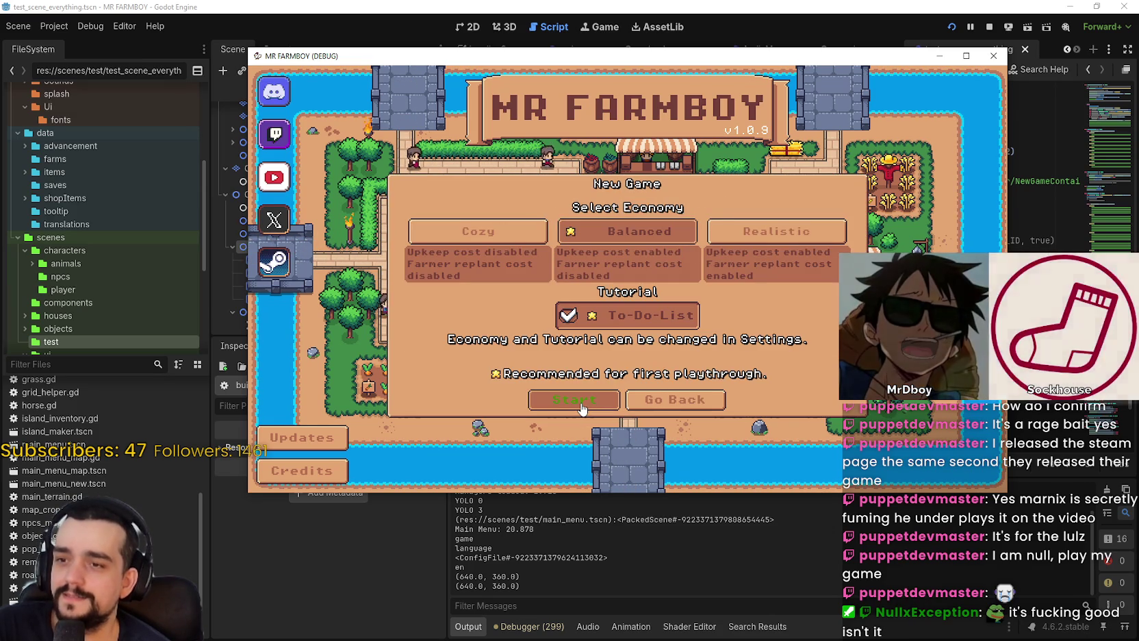
{"action": "left_click", "coordinate": [580, 407]}
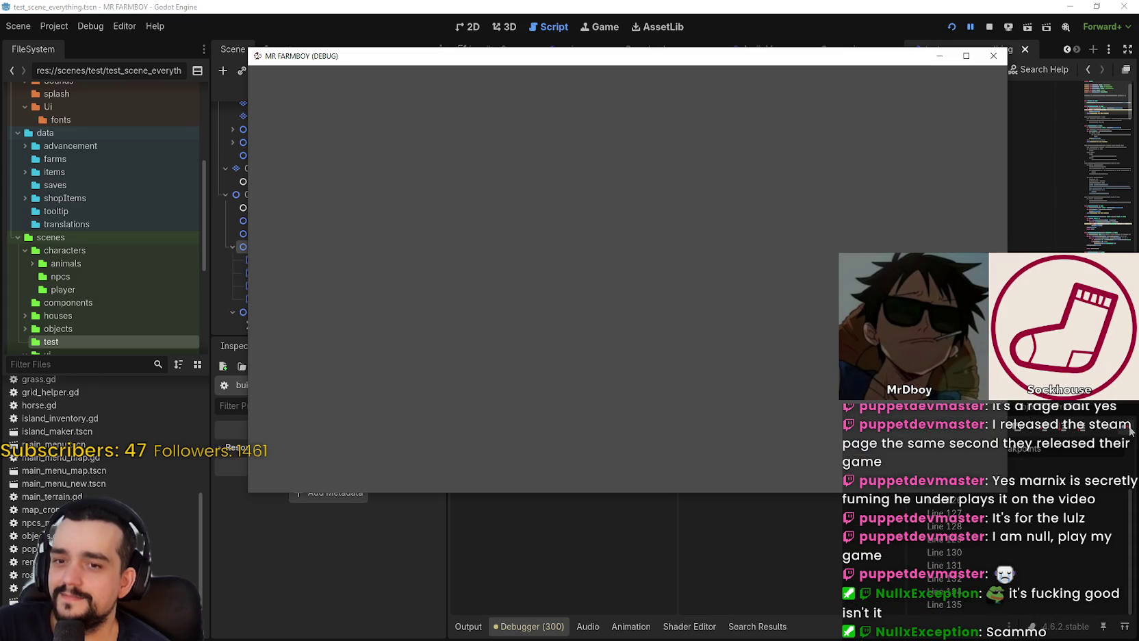
- Resume from the breakpoint, dismiss the intro dialog, close the game, and return to buildings.gd
{"action": "left_click", "coordinate": [1129, 429]}
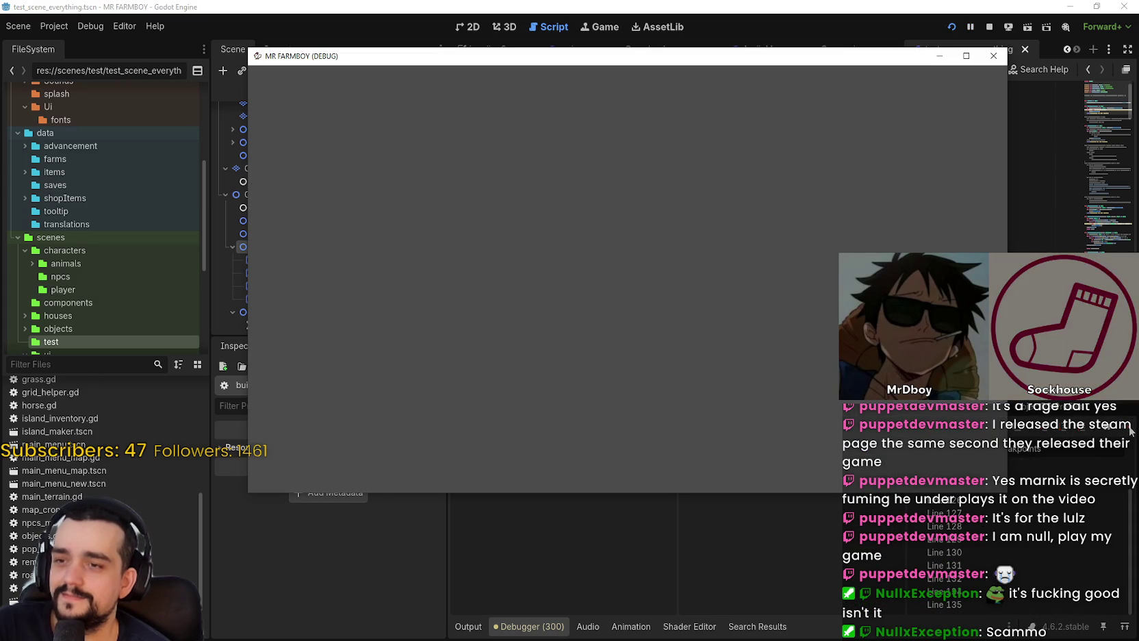
{"action": "left_click", "coordinate": [700, 338]}
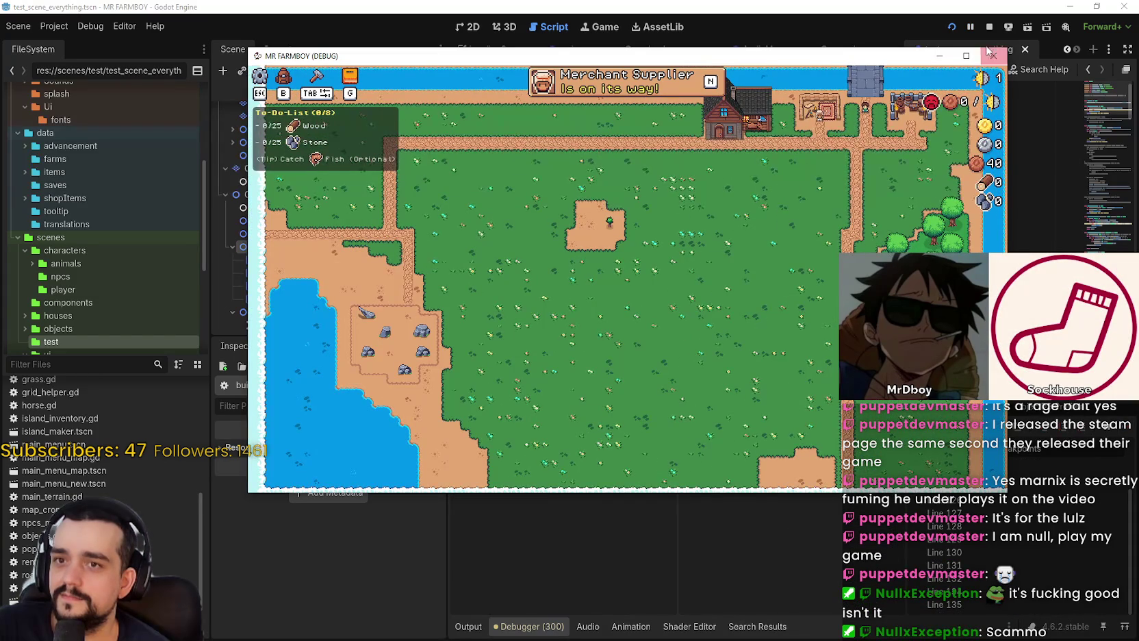
{"action": "left_click", "coordinate": [991, 54]}
{"action": "left_click", "coordinate": [835, 305]}
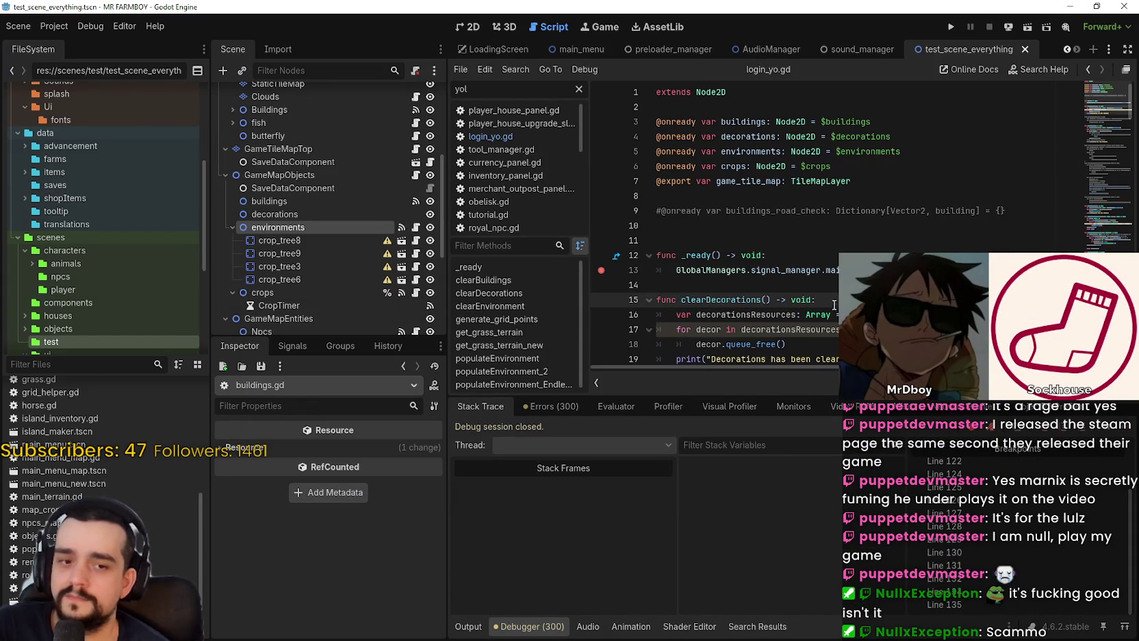
{"action": "left_click", "coordinate": [826, 285]}
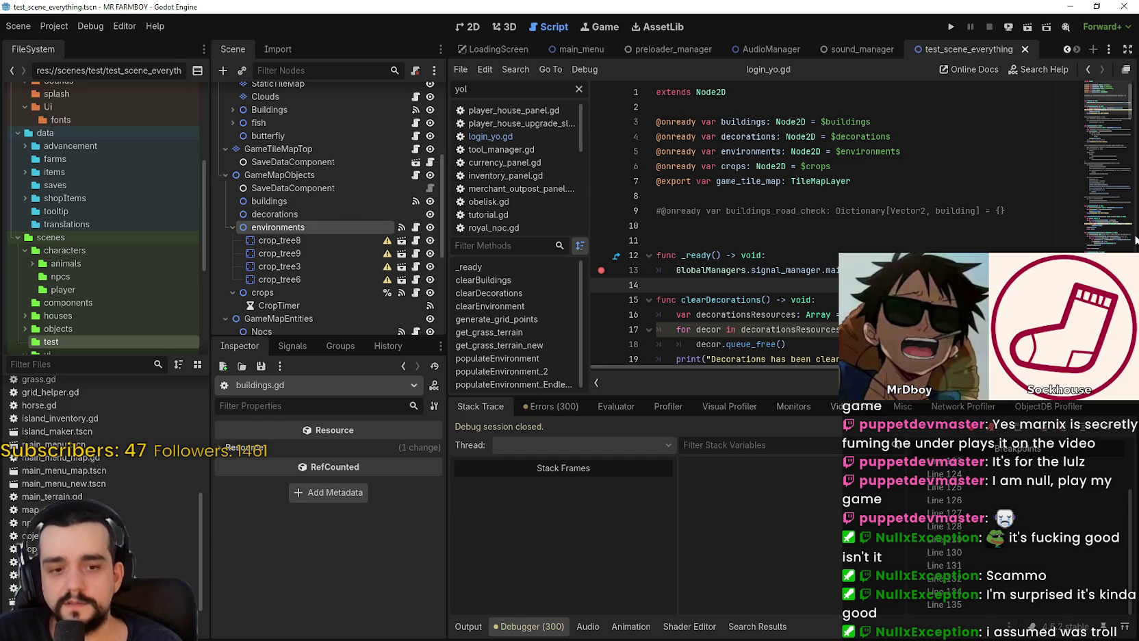
{"action": "left_click", "coordinate": [778, 236]}
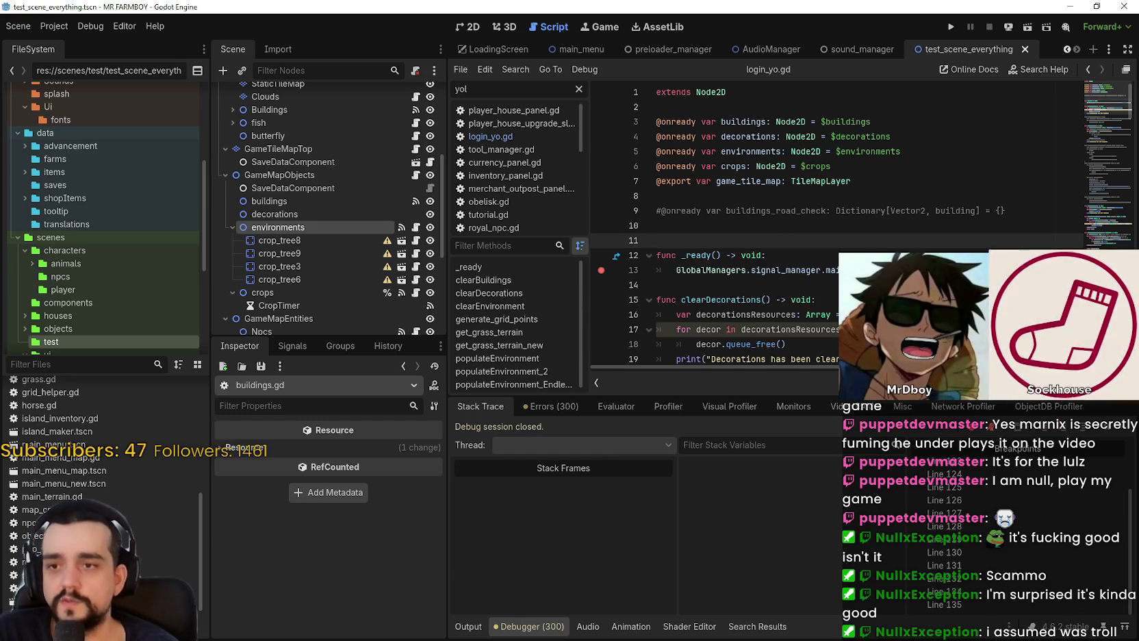
{"action": "left_click", "coordinate": [688, 284]}
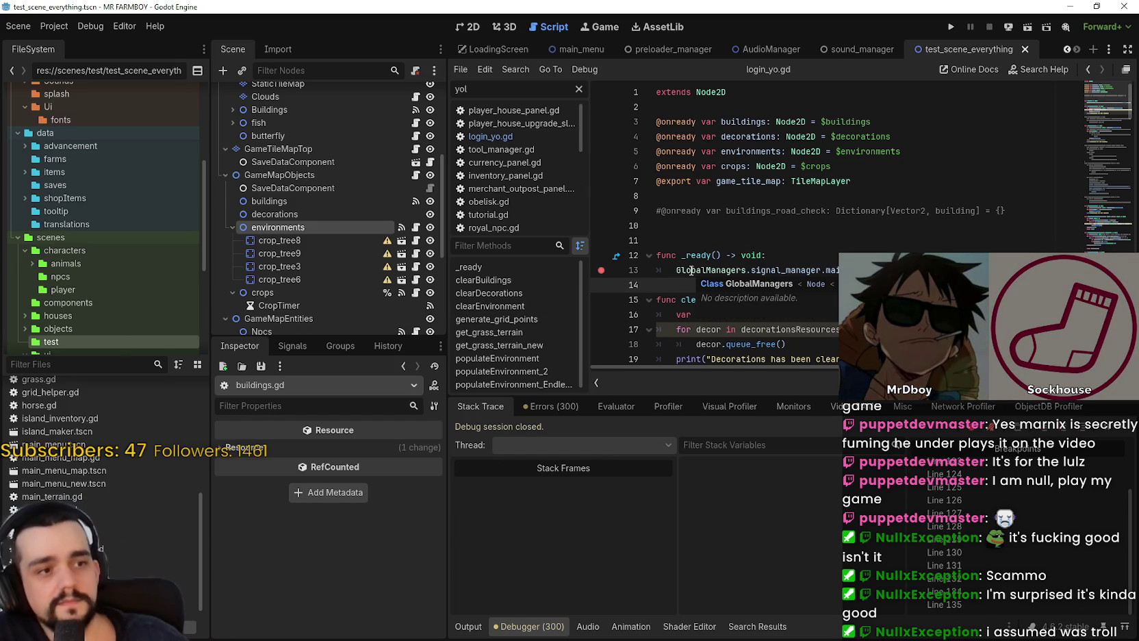
{"action": "mouse_move", "coordinate": [692, 270]}
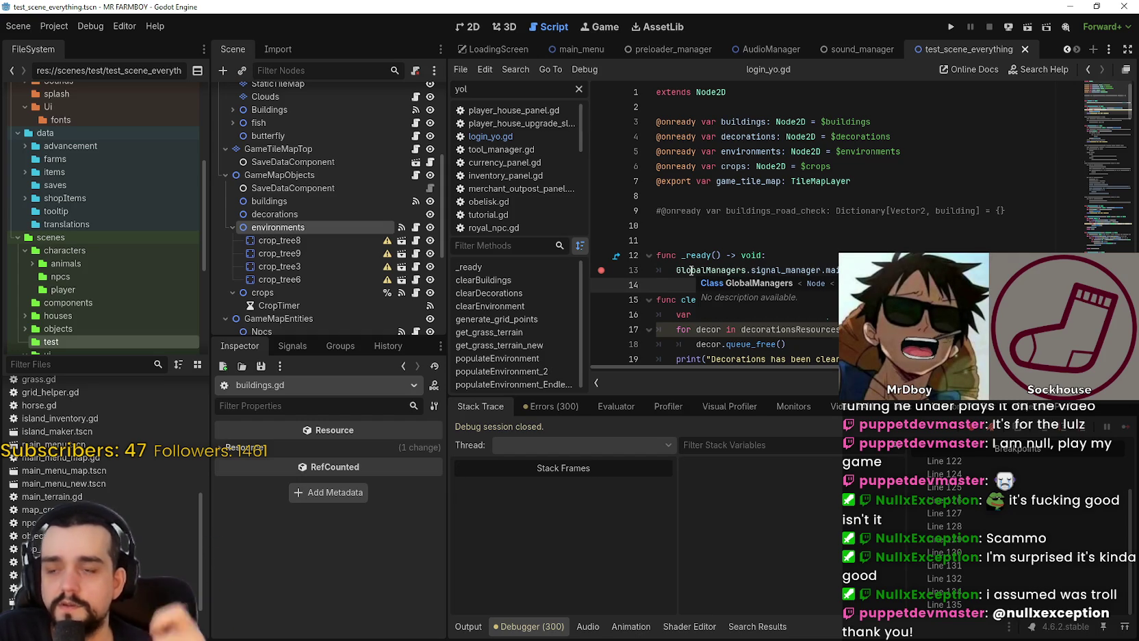
{"action": "left_click", "coordinate": [715, 240]}
{"action": "scroll", "coordinate": [715, 240], "scroll_direction": "down", "scroll_amount": 1}
{"action": "left_click", "coordinate": [716, 182]}
{"action": "left_click", "coordinate": [707, 191]}
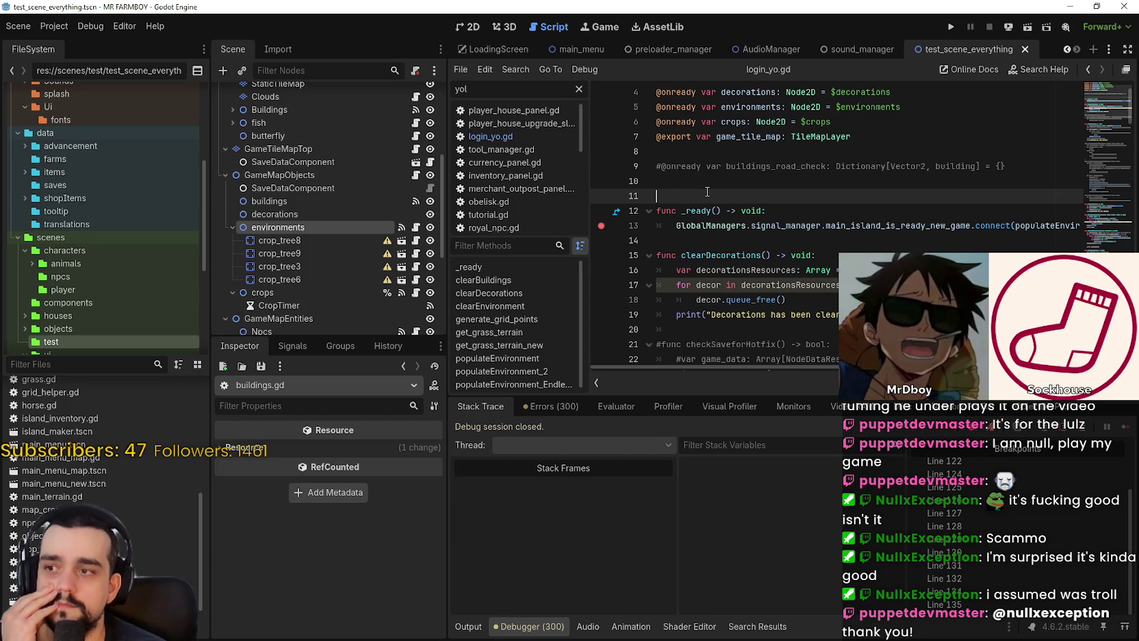
{"action": "left_click", "coordinate": [696, 187]}
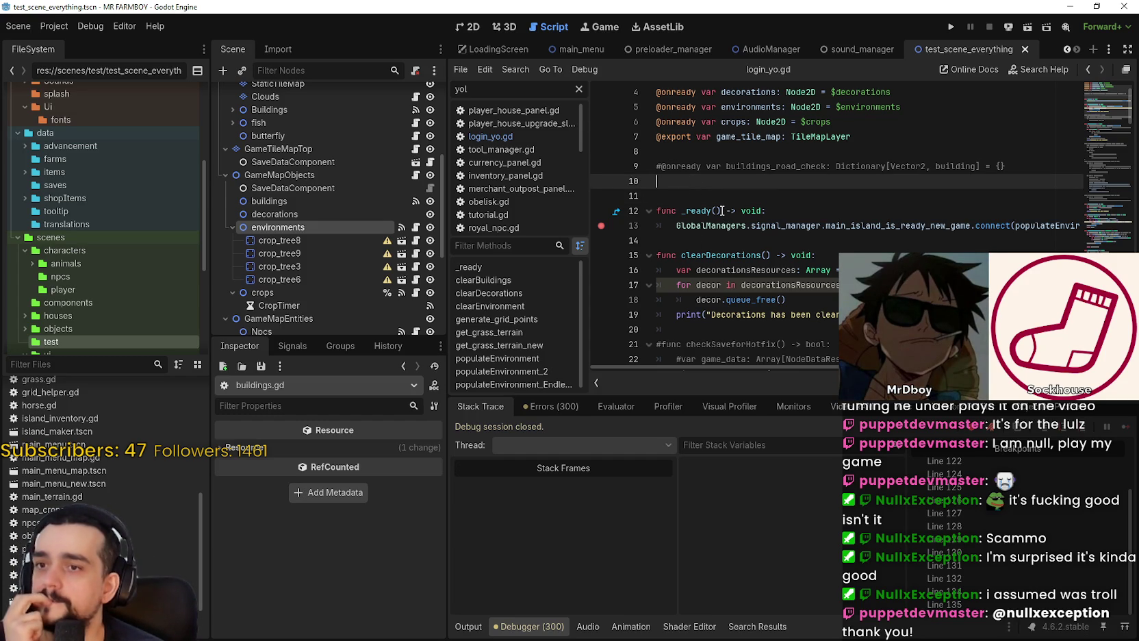
{"action": "left_click", "coordinate": [717, 198]}
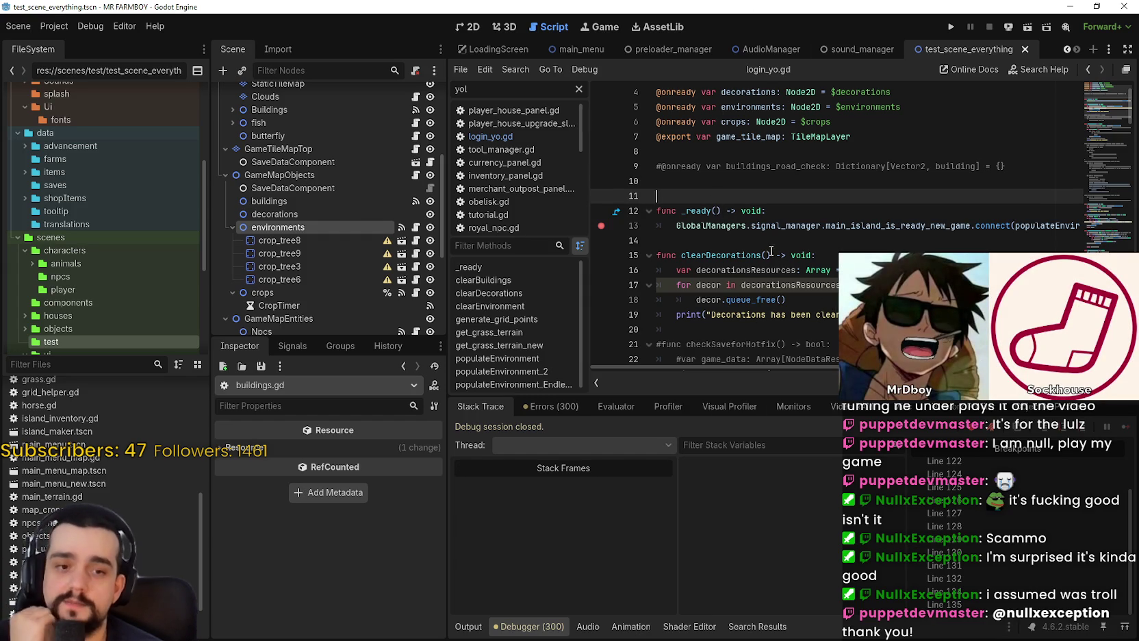
{"action": "left_click", "coordinate": [709, 184]}
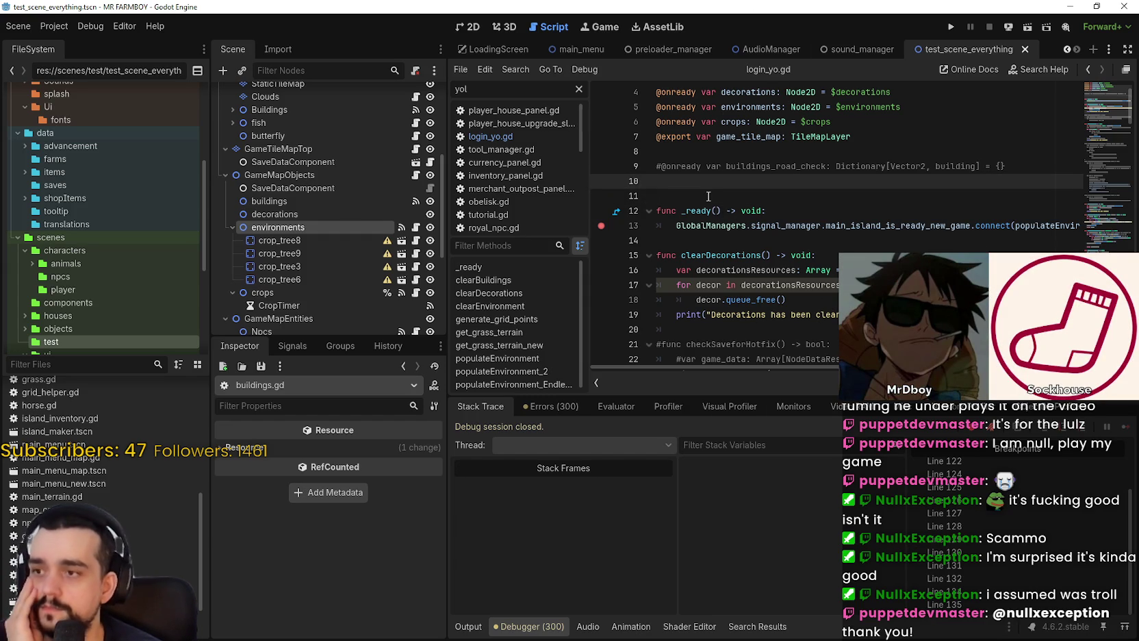
{"action": "left_click", "coordinate": [708, 196]}
{"action": "scroll", "coordinate": [709, 196], "scroll_direction": "down", "scroll_amount": 2}
{"action": "scroll", "coordinate": [709, 197], "scroll_direction": "up", "scroll_amount": 1}
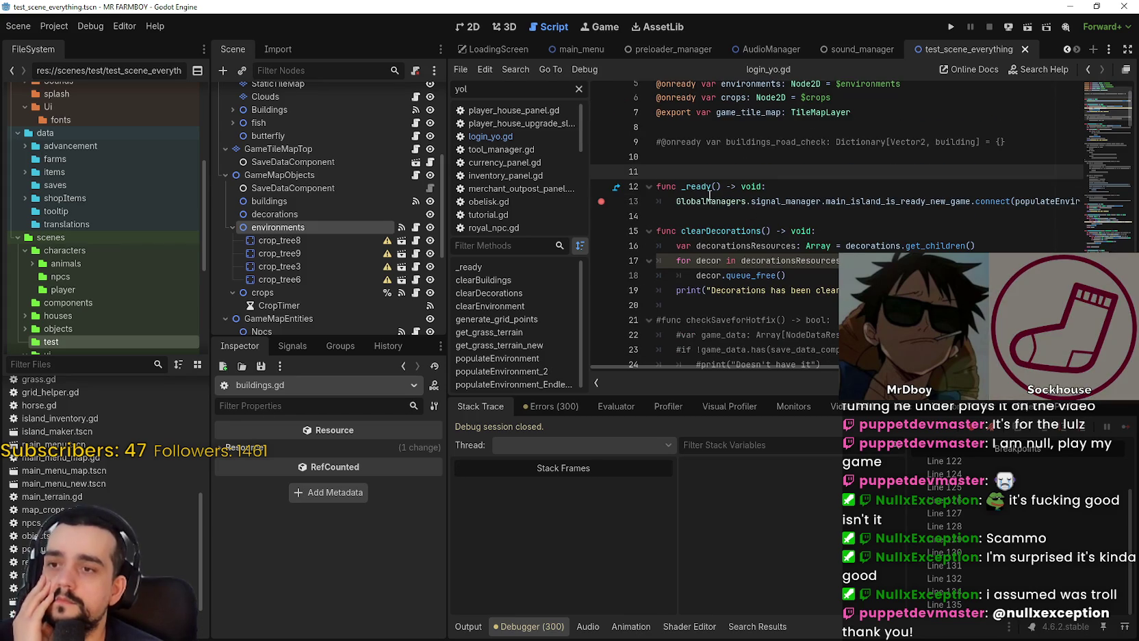
{"action": "scroll", "coordinate": [710, 196], "scroll_direction": "up", "scroll_amount": 2}
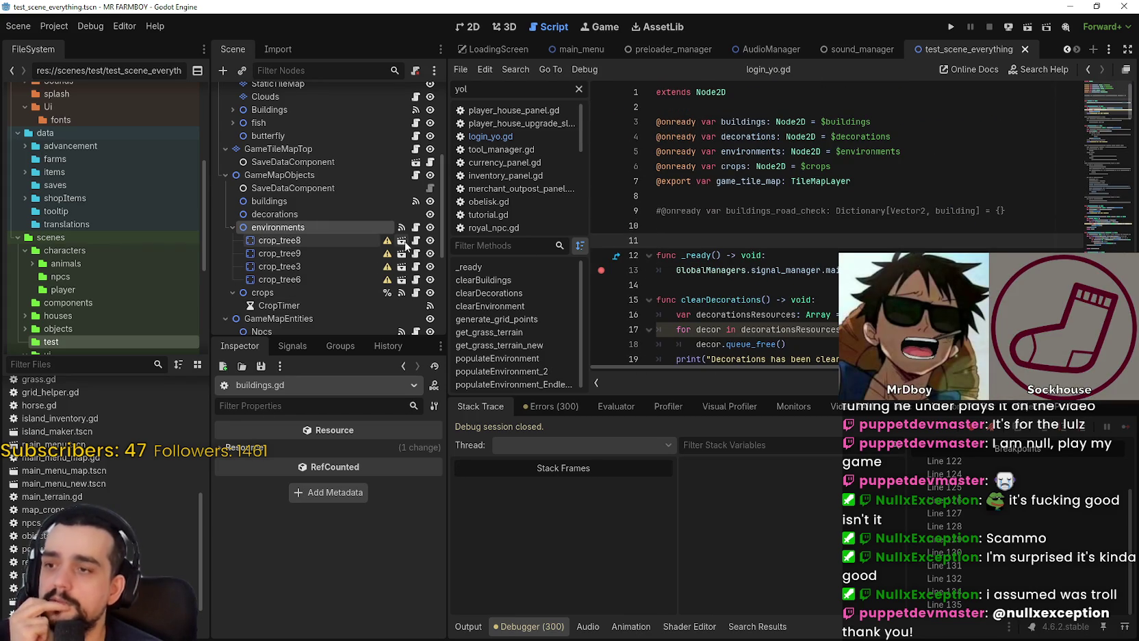
{"action": "scroll", "coordinate": [410, 240], "scroll_direction": "up", "scroll_amount": 5}
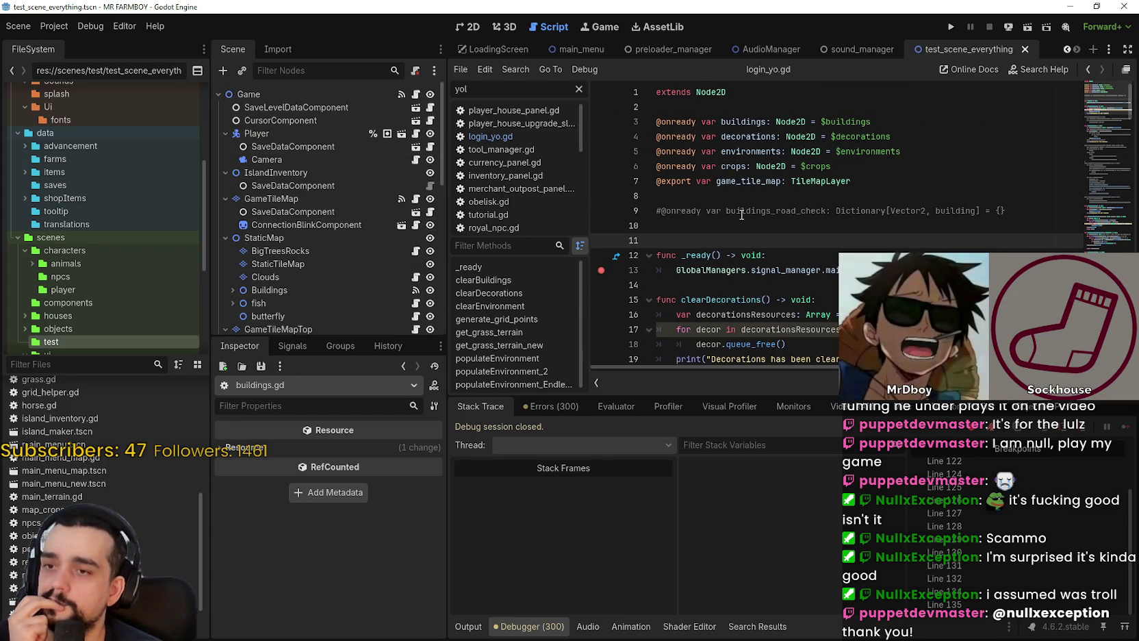
{"action": "left_click", "coordinate": [744, 236]}
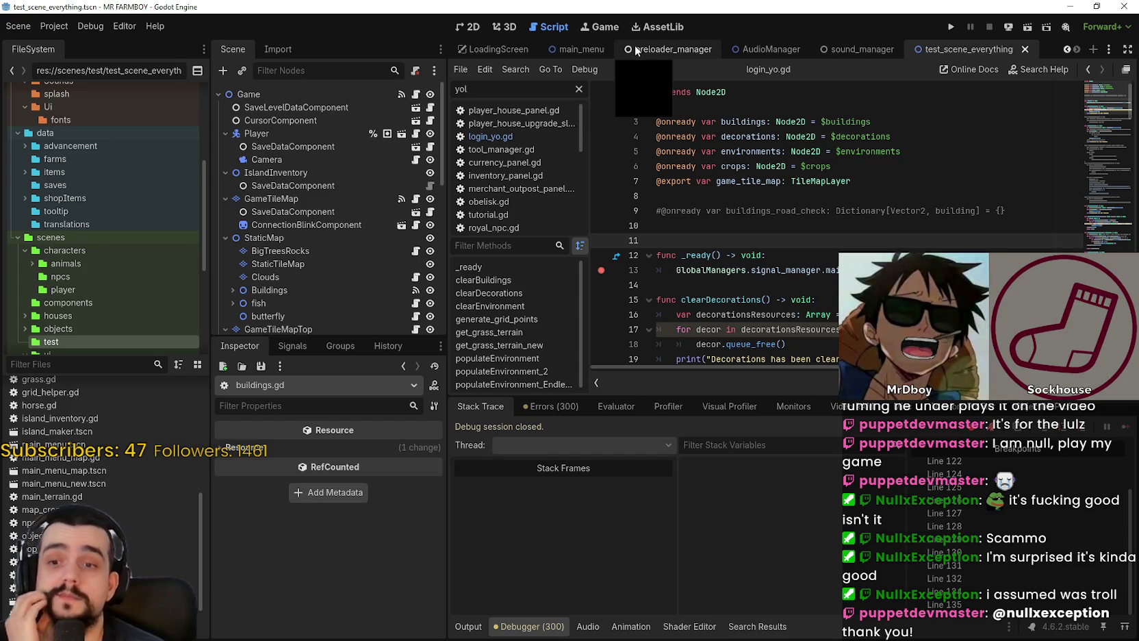
{"action": "left_click", "coordinate": [699, 230]}
{"action": "key", "text": "Down"}
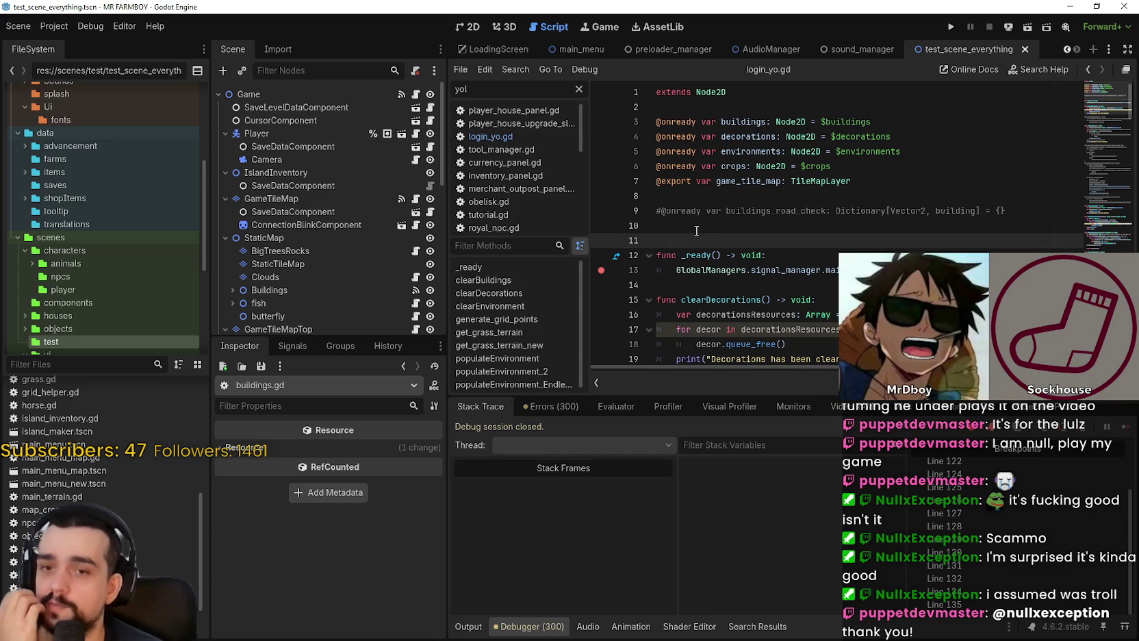
{"action": "scroll", "coordinate": [354, 274], "scroll_direction": "down", "scroll_amount": 5}
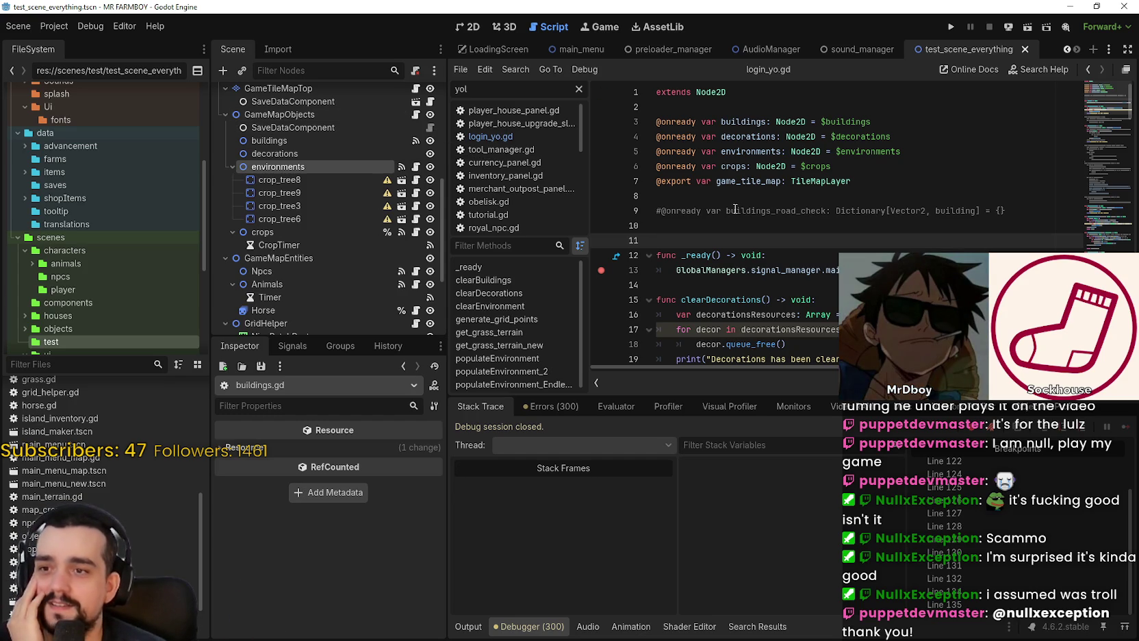
{"action": "left_click", "coordinate": [723, 227]}
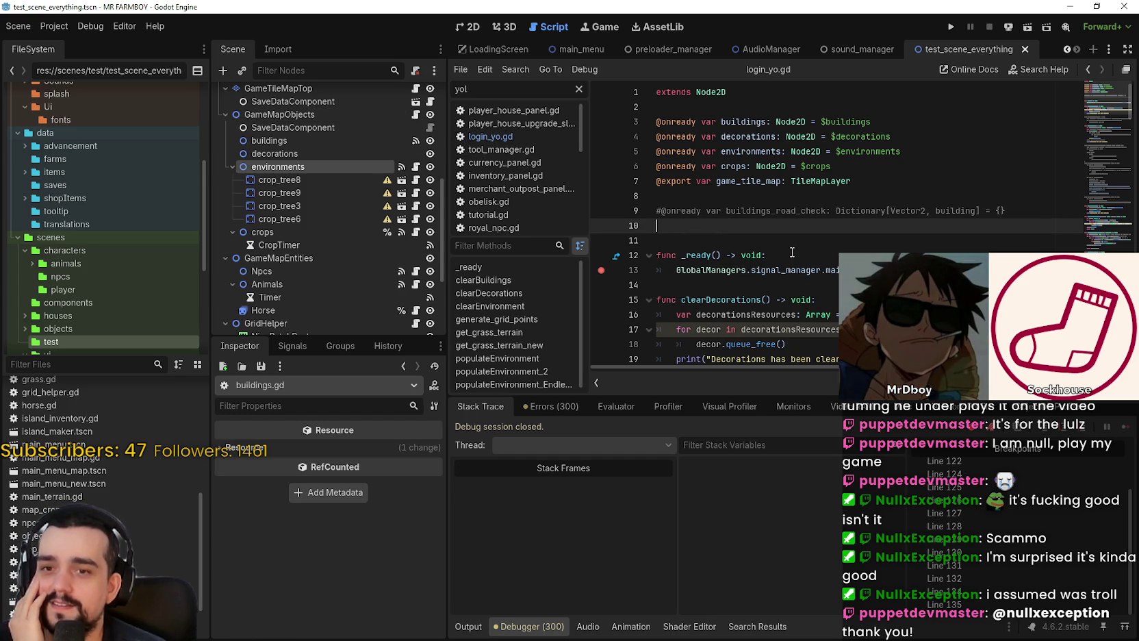
{"action": "left_click", "coordinate": [754, 197]}
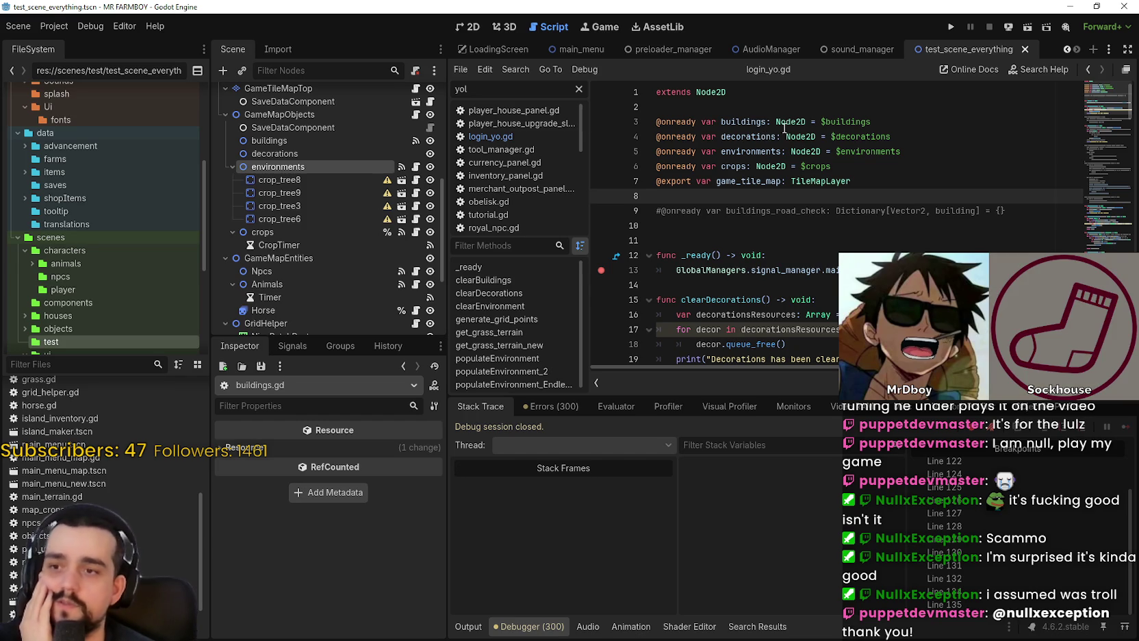
{"action": "left_click", "coordinate": [830, 291]}
{"action": "scroll", "coordinate": [835, 288], "scroll_direction": "down", "scroll_amount": 2}
{"action": "left_click", "coordinate": [835, 288]}
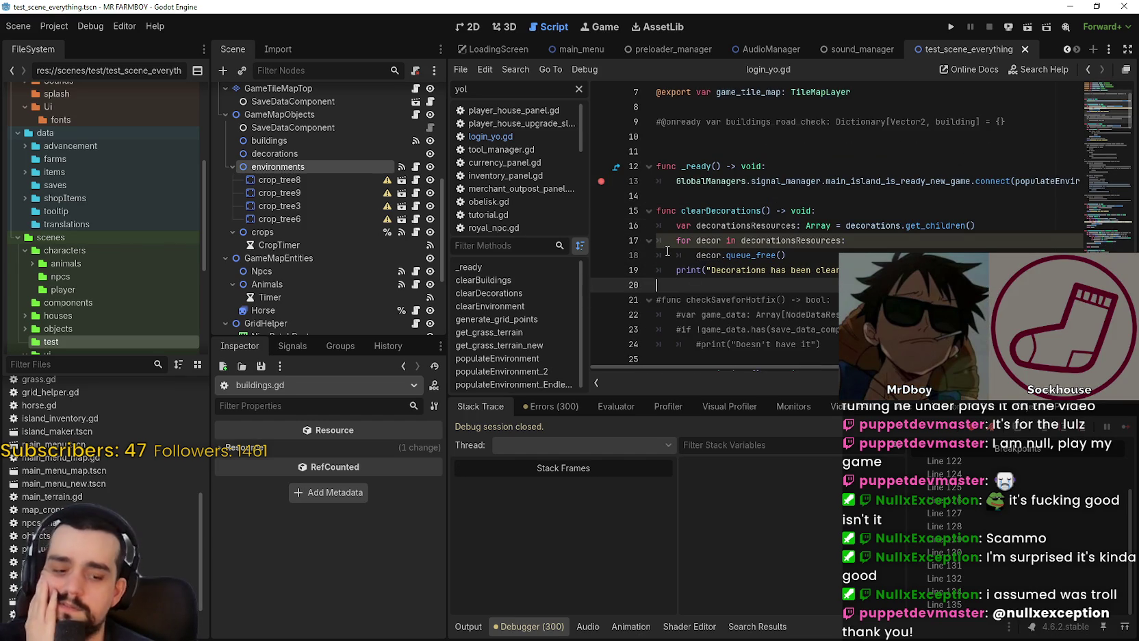
{"action": "left_click", "coordinate": [707, 271]}
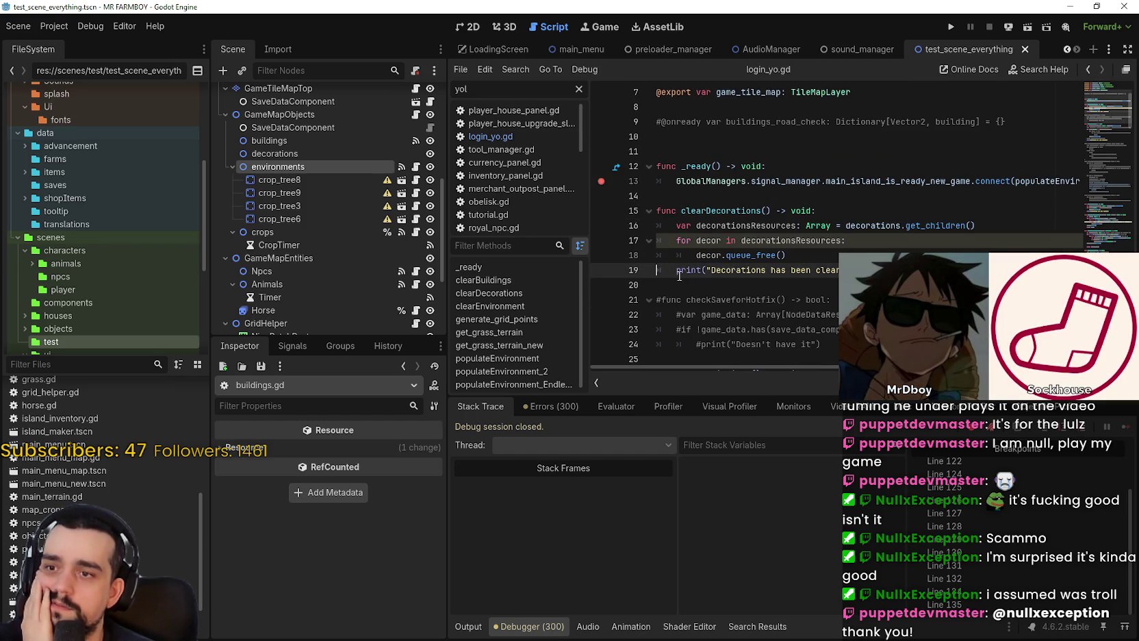
{"action": "left_click", "coordinate": [661, 242]}
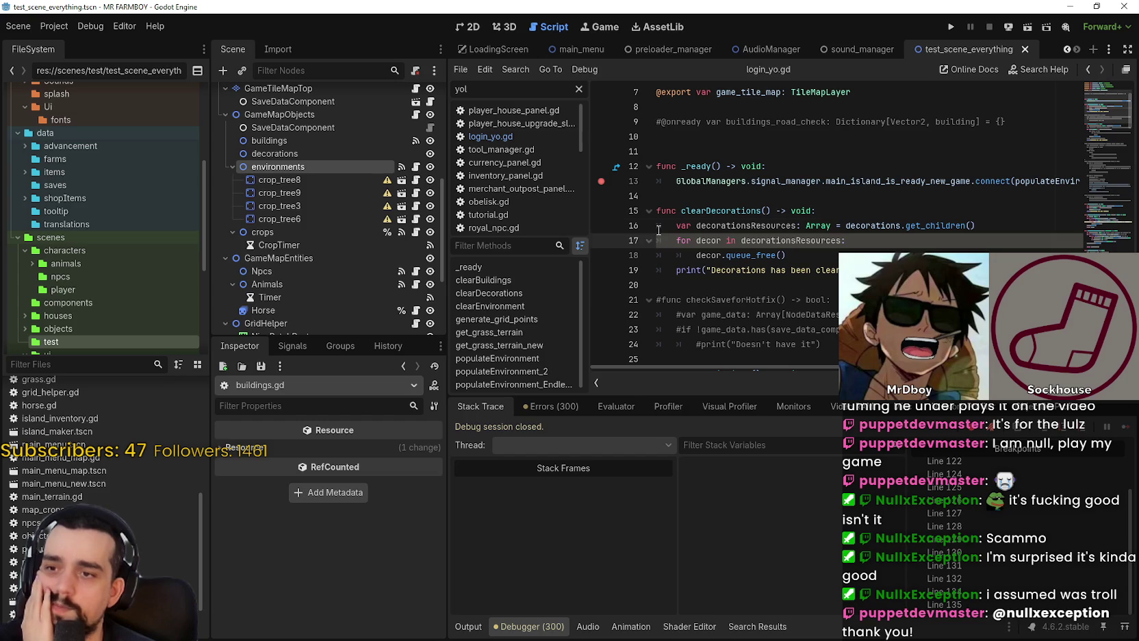
{"action": "left_click", "coordinate": [662, 169]}
{"action": "left_click", "coordinate": [665, 178]}
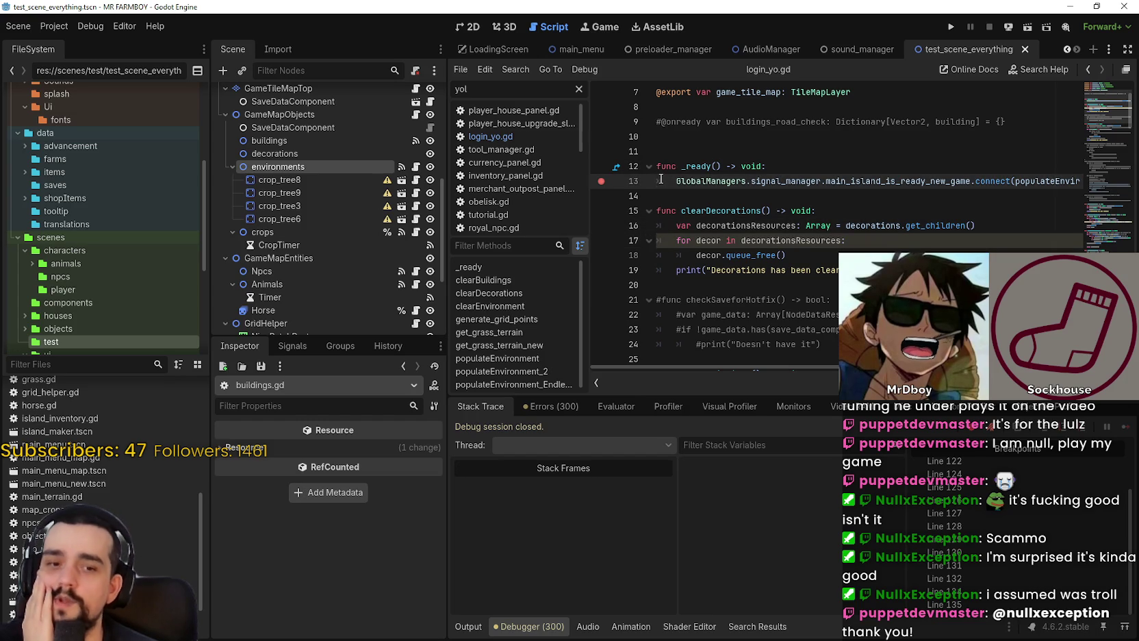
{"action": "left_click", "coordinate": [659, 167]}
{"action": "scroll", "coordinate": [758, 271], "scroll_direction": "up", "scroll_amount": 2}
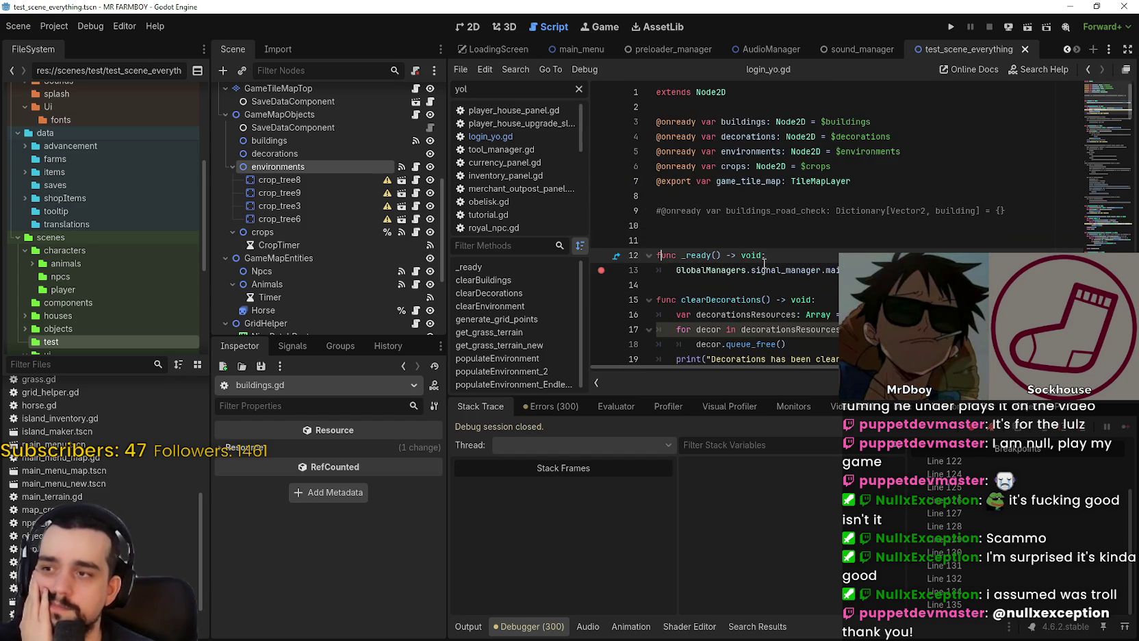
{"action": "scroll", "coordinate": [773, 255], "scroll_direction": "down", "scroll_amount": 5}
{"action": "scroll", "coordinate": [773, 254], "scroll_direction": "up", "scroll_amount": 4}
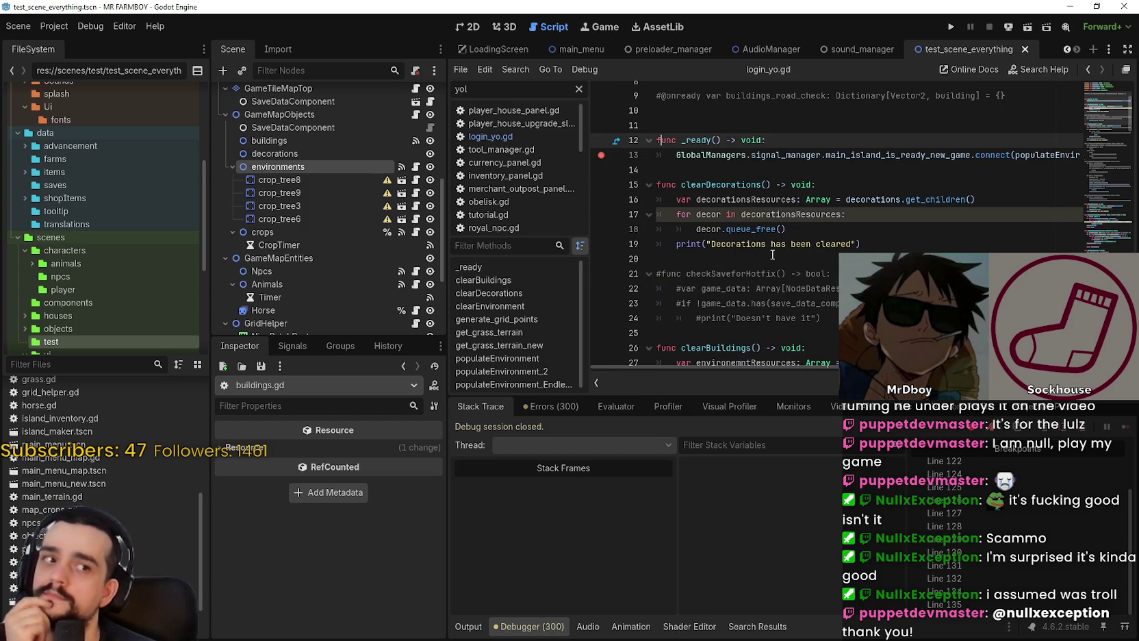
{"action": "left_click", "coordinate": [771, 244]}
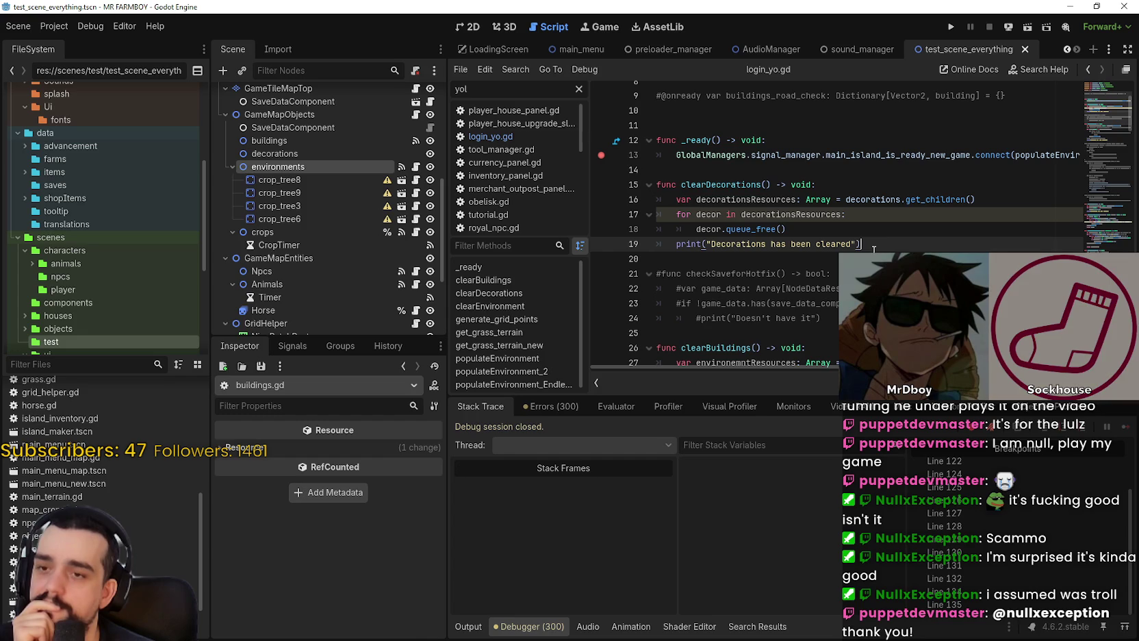
{"action": "left_click", "coordinate": [687, 231]}
{"action": "left_click", "coordinate": [690, 169]}
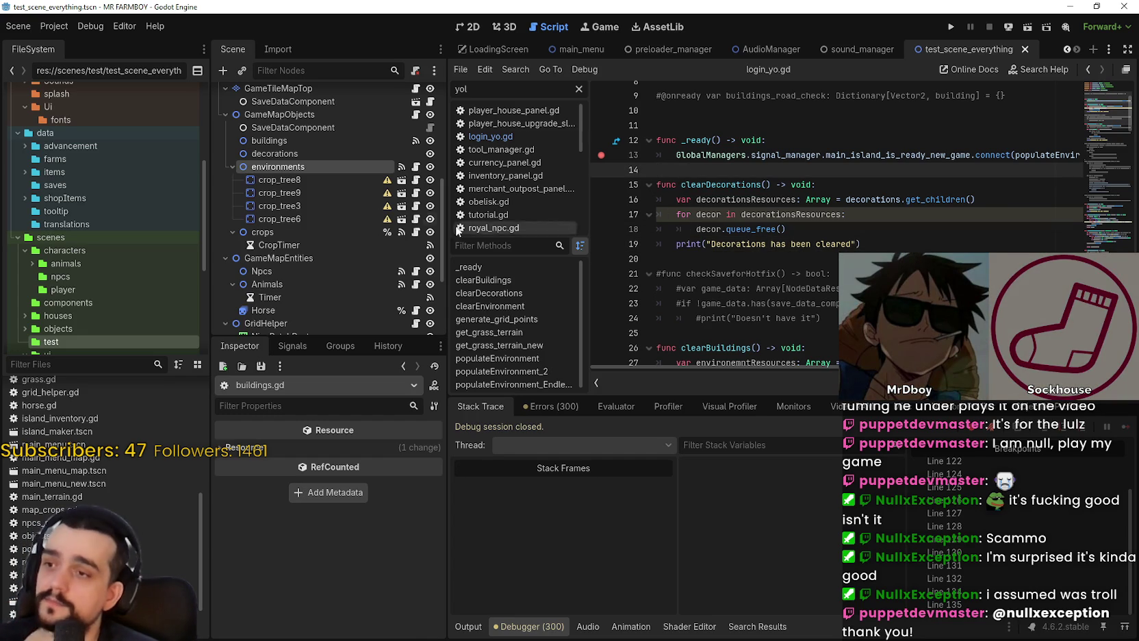
{"action": "scroll", "coordinate": [320, 244], "scroll_direction": "down", "scroll_amount": 4}
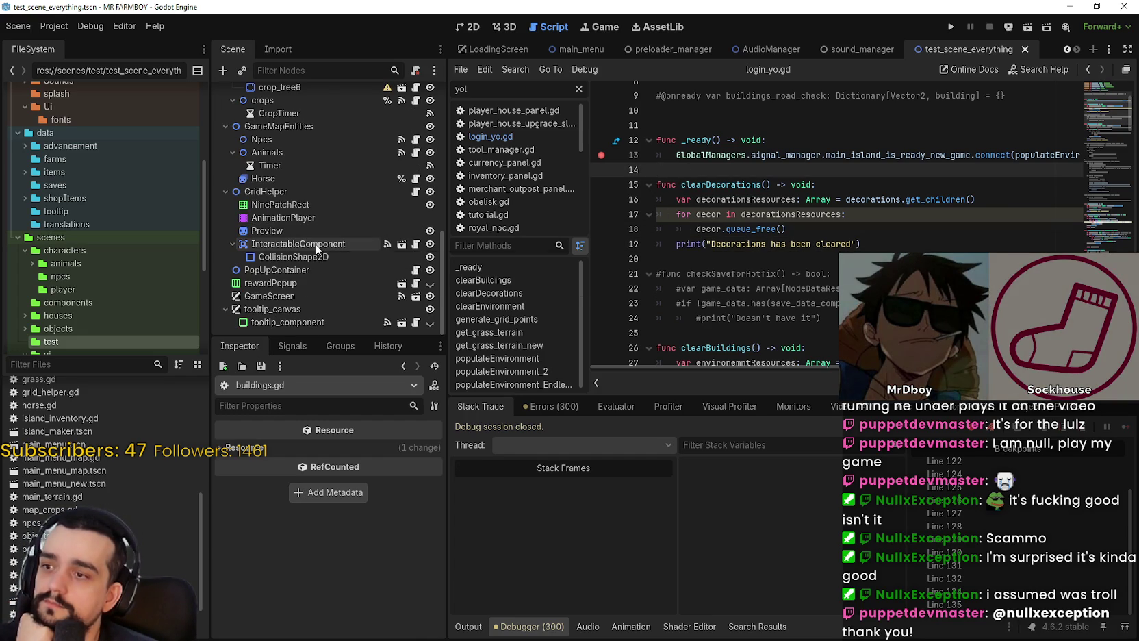
{"action": "scroll", "coordinate": [302, 282], "scroll_direction": "up", "scroll_amount": 2}
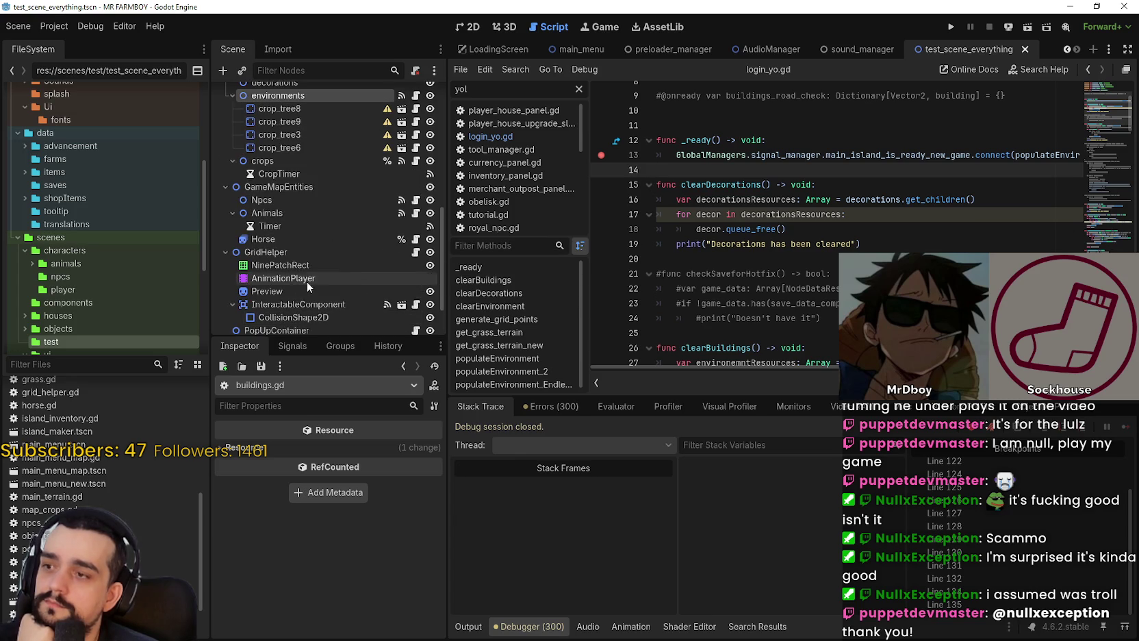
{"action": "scroll", "coordinate": [319, 235], "scroll_direction": "up", "scroll_amount": 3}
{"action": "scroll", "coordinate": [302, 215], "scroll_direction": "up", "scroll_amount": 2}
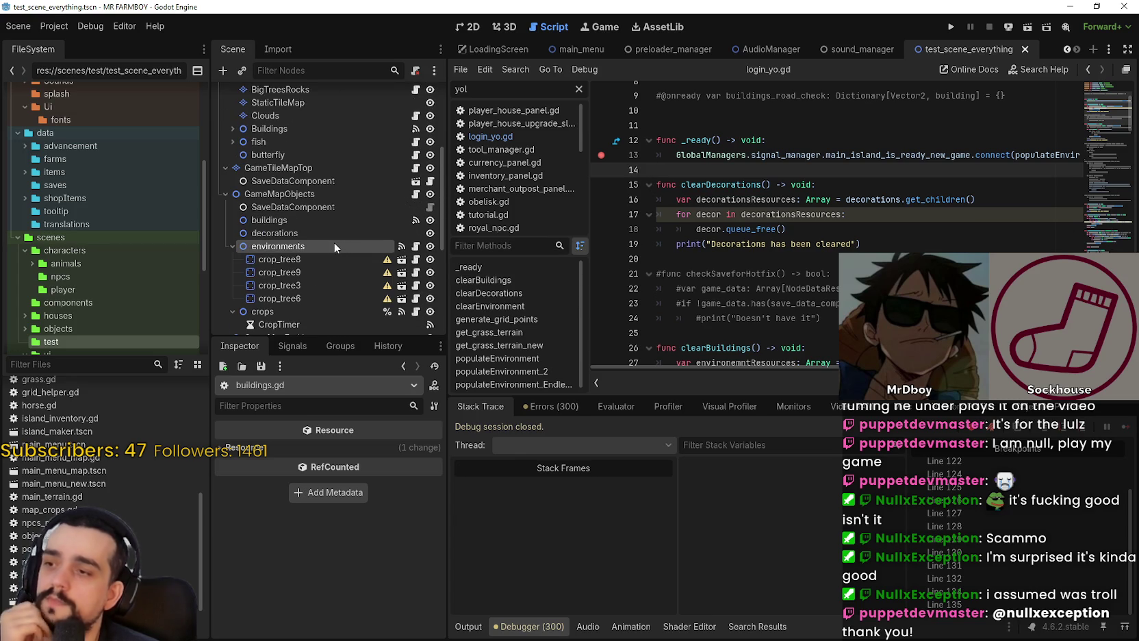
{"action": "scroll", "coordinate": [311, 242], "scroll_direction": "up", "scroll_amount": 3}
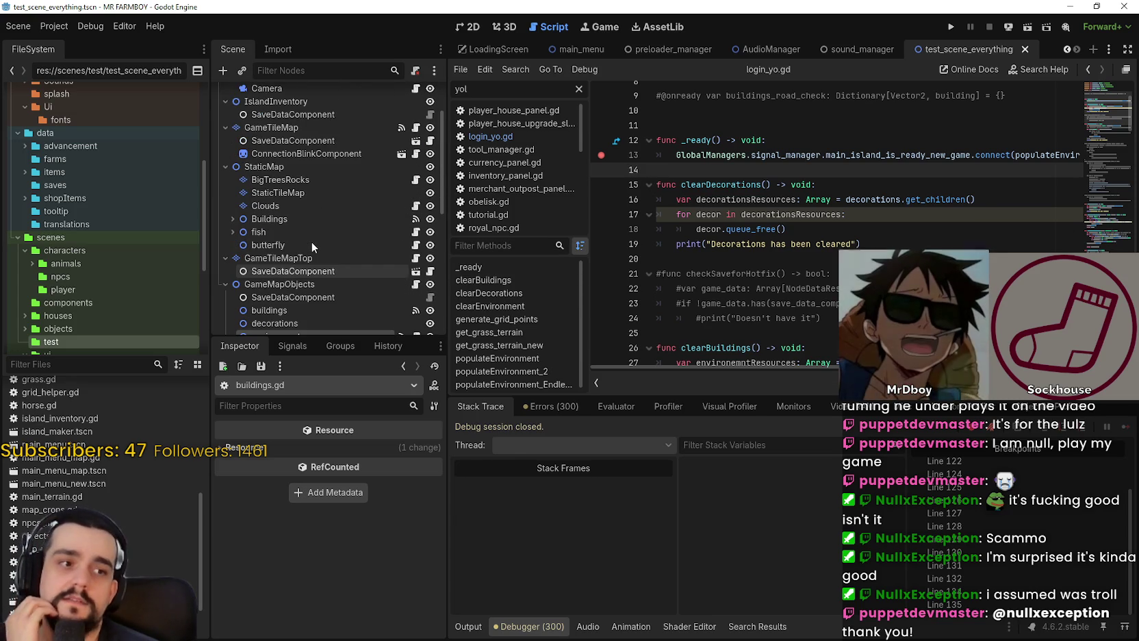
{"action": "scroll", "coordinate": [342, 231], "scroll_direction": "down", "scroll_amount": 1}
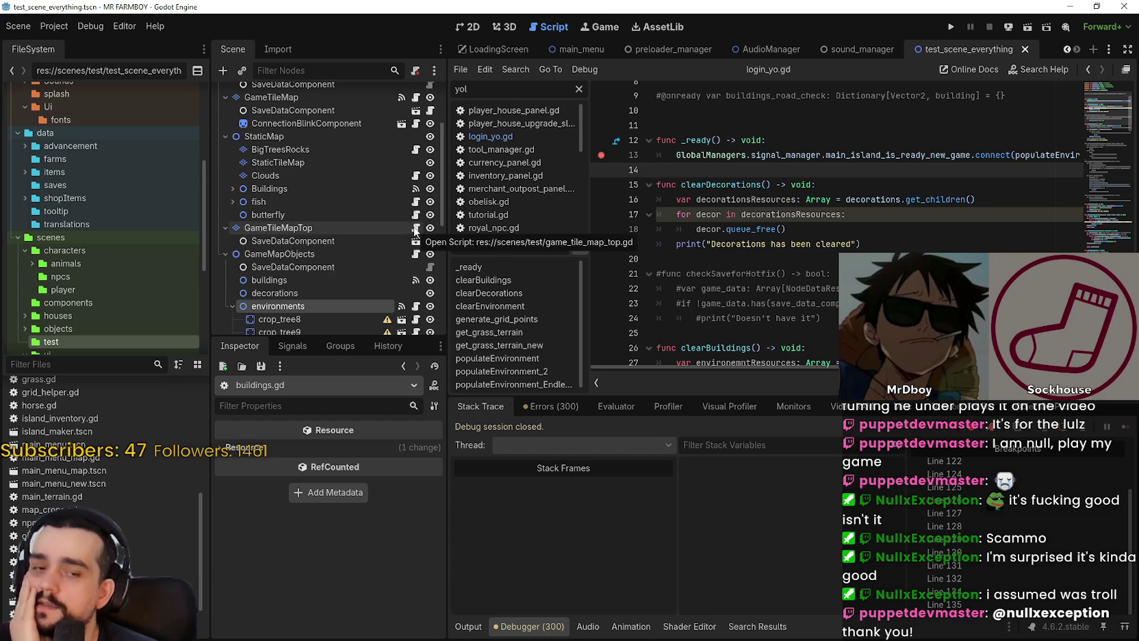
{"action": "left_click", "coordinate": [809, 260]}
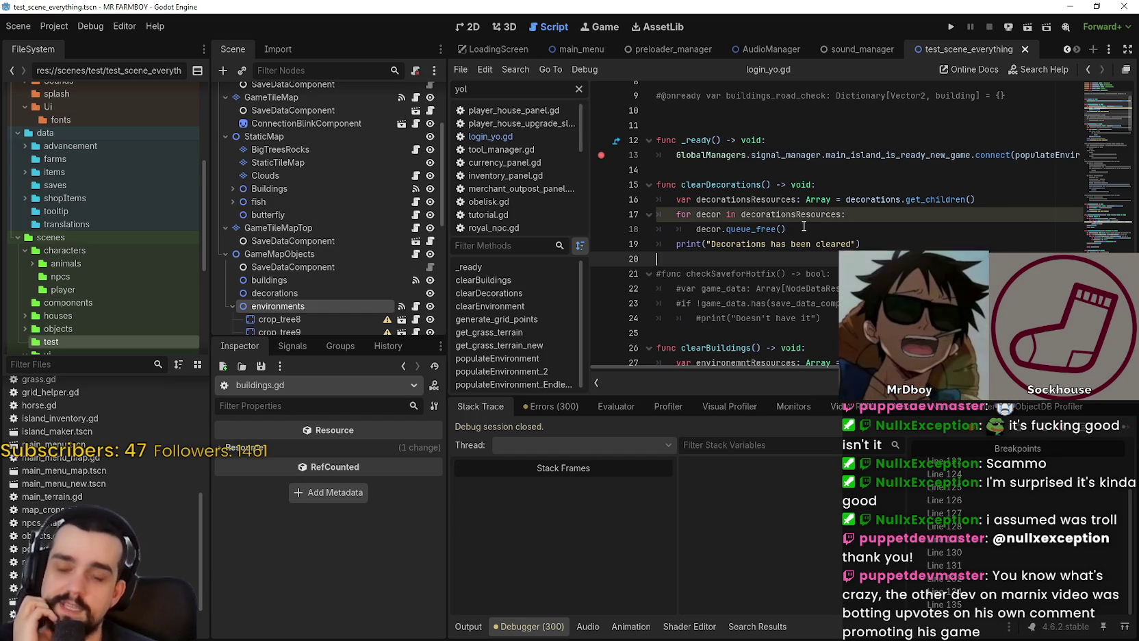
{"action": "double_click", "coordinate": [909, 155]}
{"action": "left_click", "coordinate": [841, 173]}
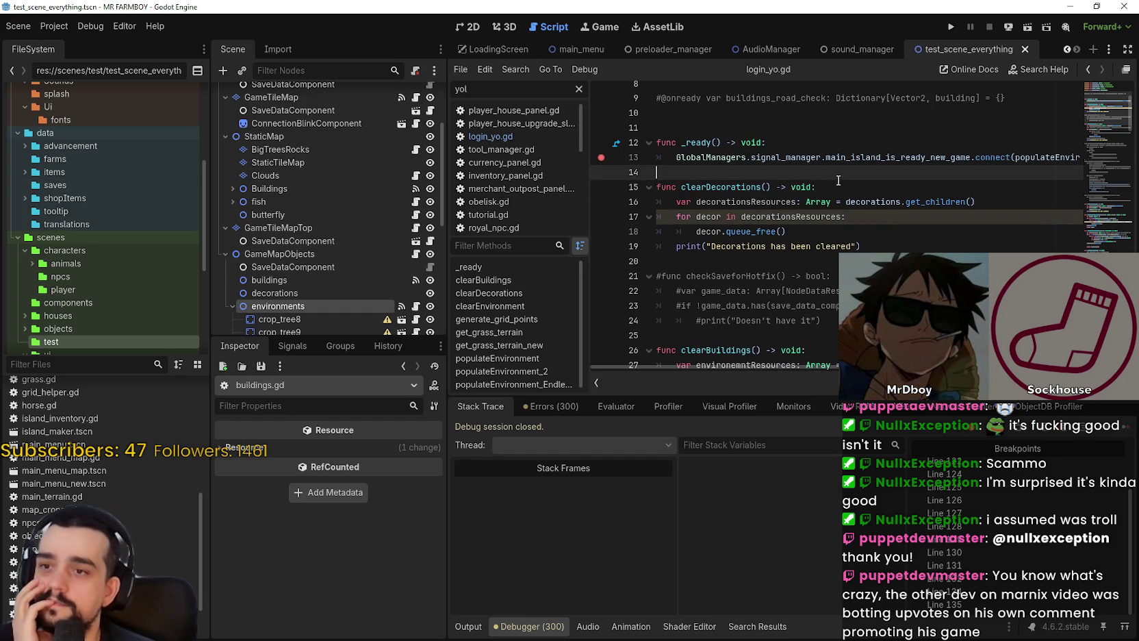
{"action": "scroll", "coordinate": [840, 191], "scroll_direction": "up", "scroll_amount": 2}
{"action": "scroll", "coordinate": [841, 191], "scroll_direction": "up", "scroll_amount": 1}
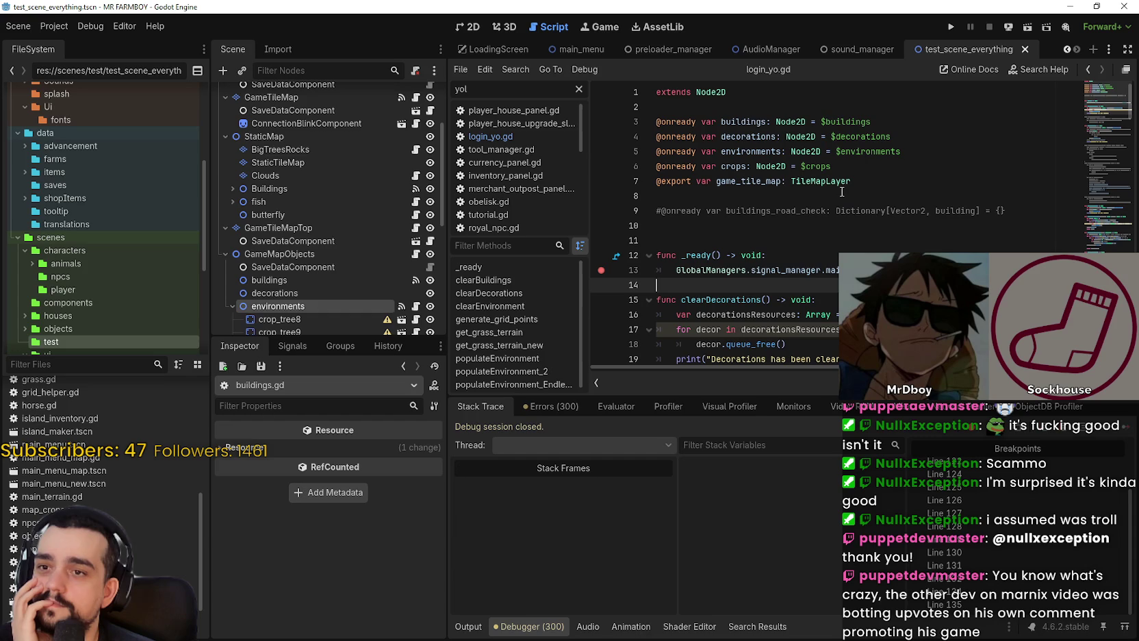
{"action": "scroll", "coordinate": [339, 281], "scroll_direction": "down", "scroll_amount": 3}
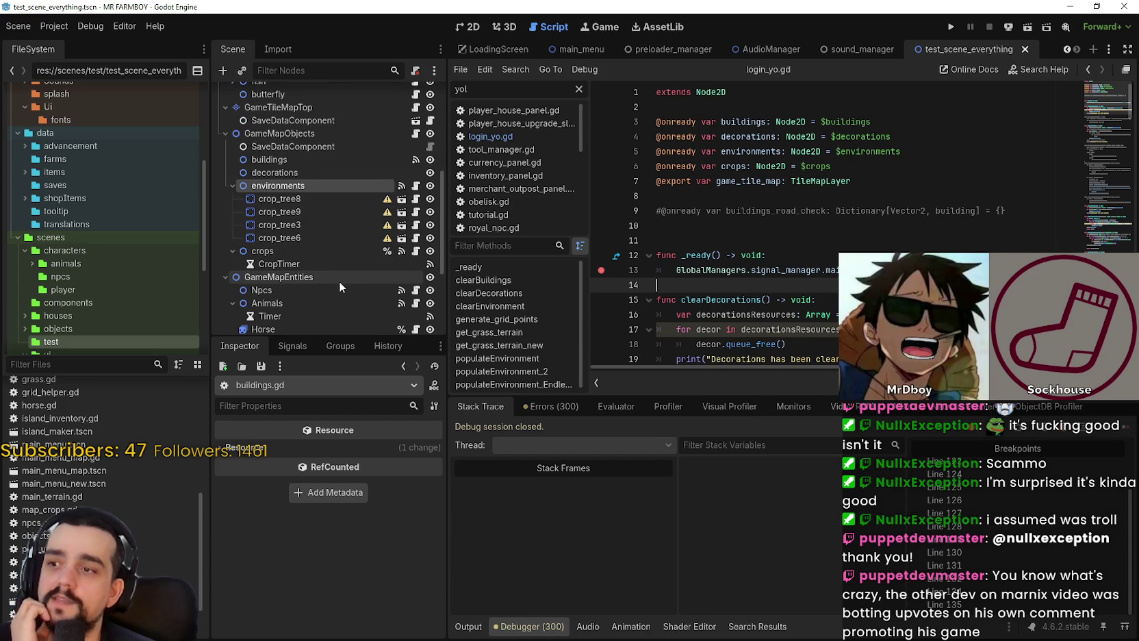
{"action": "scroll", "coordinate": [340, 278], "scroll_direction": "up", "scroll_amount": 2}
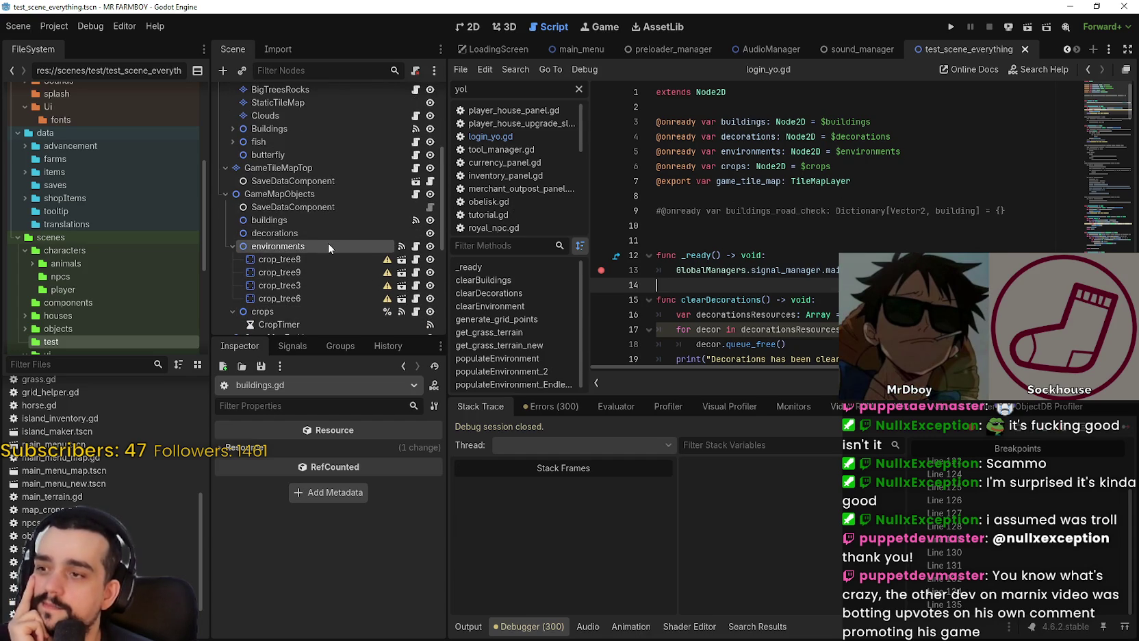
{"action": "left_click", "coordinate": [749, 238]}
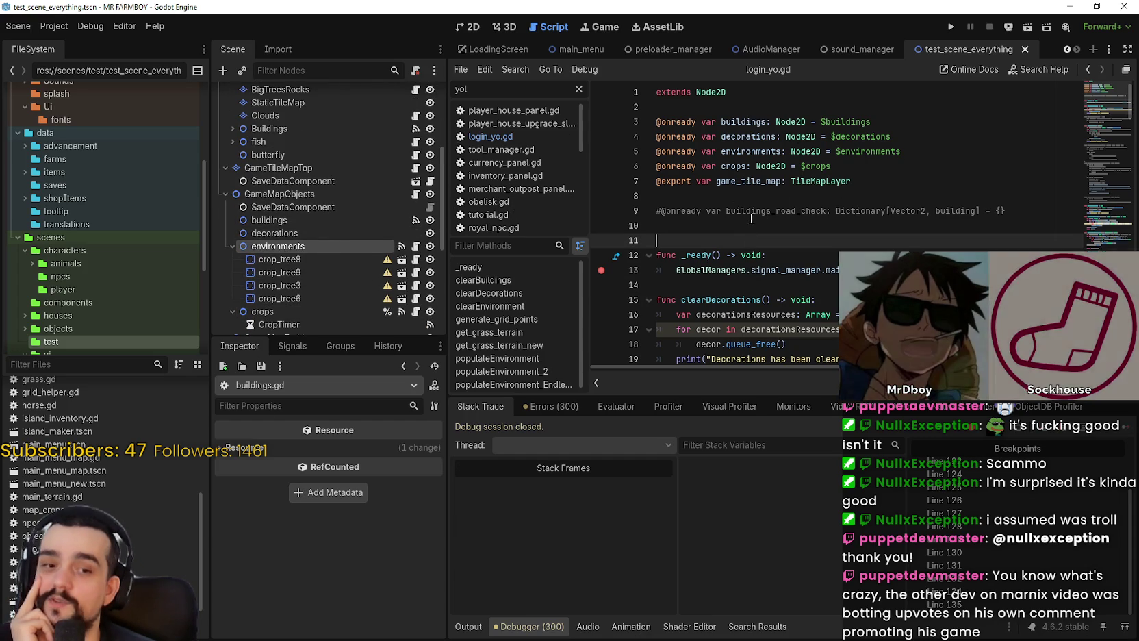
{"action": "left_click", "coordinate": [702, 208]}
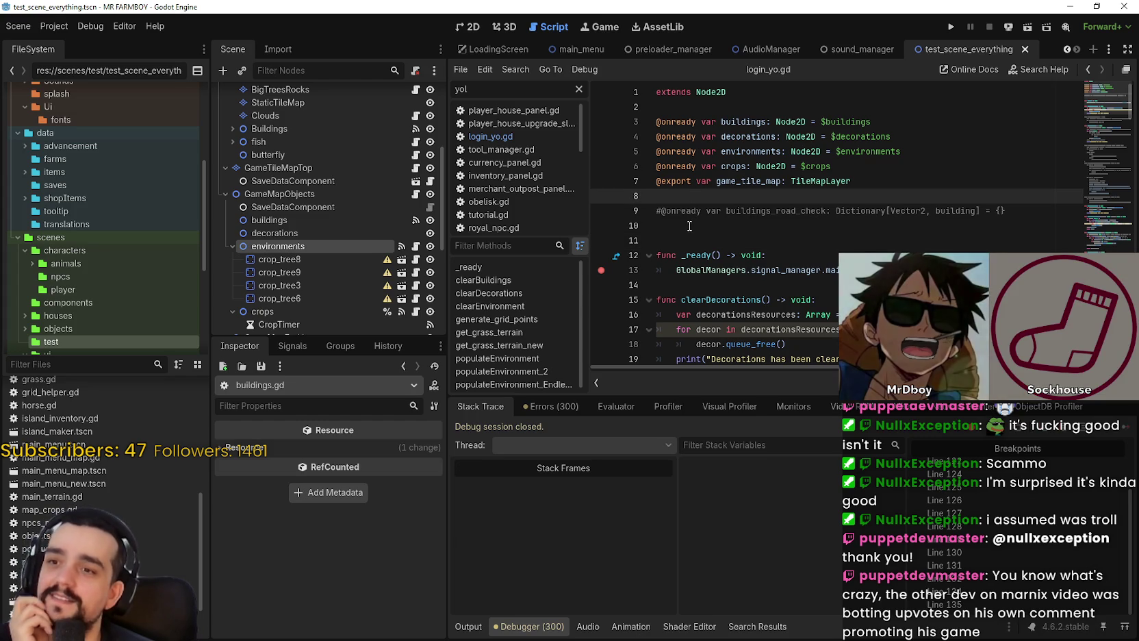
{"action": "left_click", "coordinate": [690, 225]}
{"action": "left_click", "coordinate": [688, 236]}
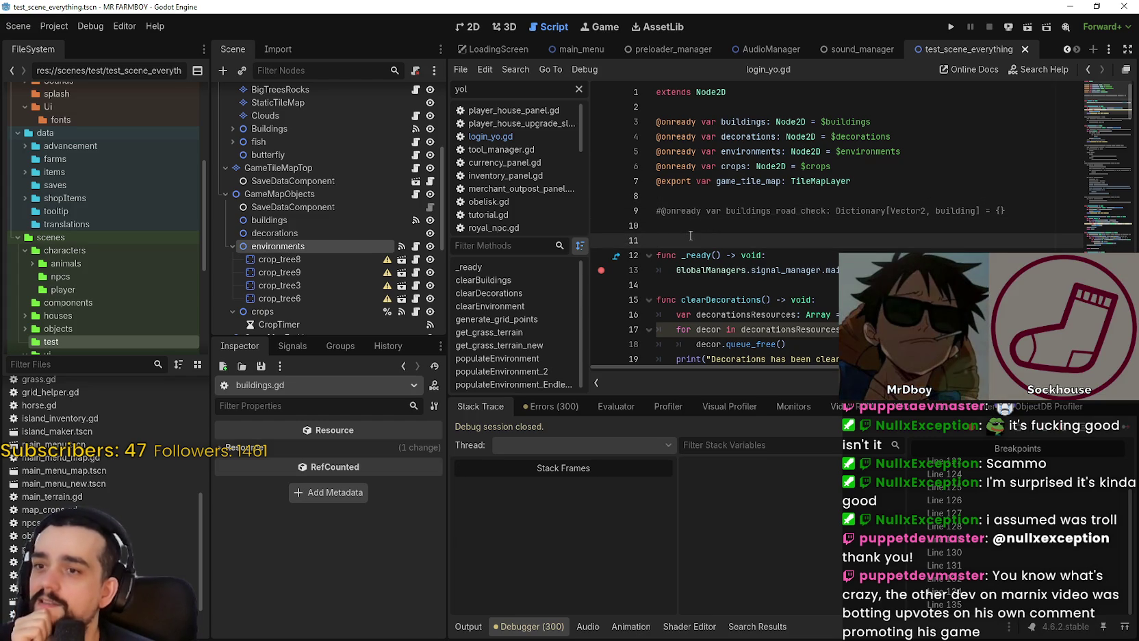
{"action": "left_click", "coordinate": [508, 94]}
- Filter the FileSystem for 'scene' and open scene_loader.gd
{"action": "type", "text": "swit"}
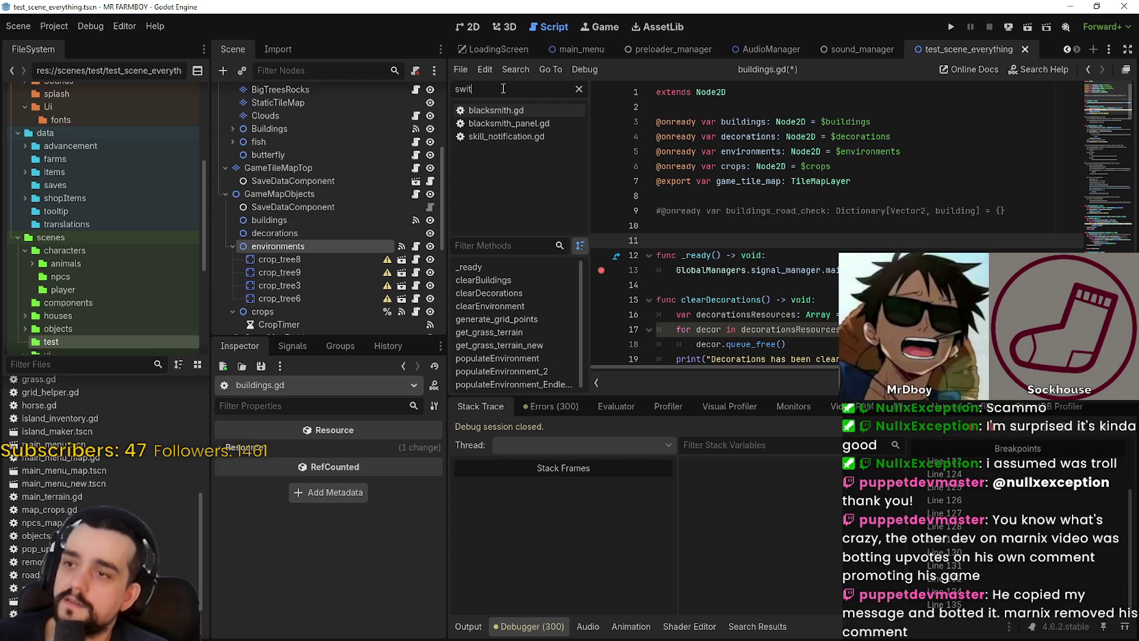
{"action": "key", "text": "ctrl+a"}
{"action": "left_click", "coordinate": [65, 365]}
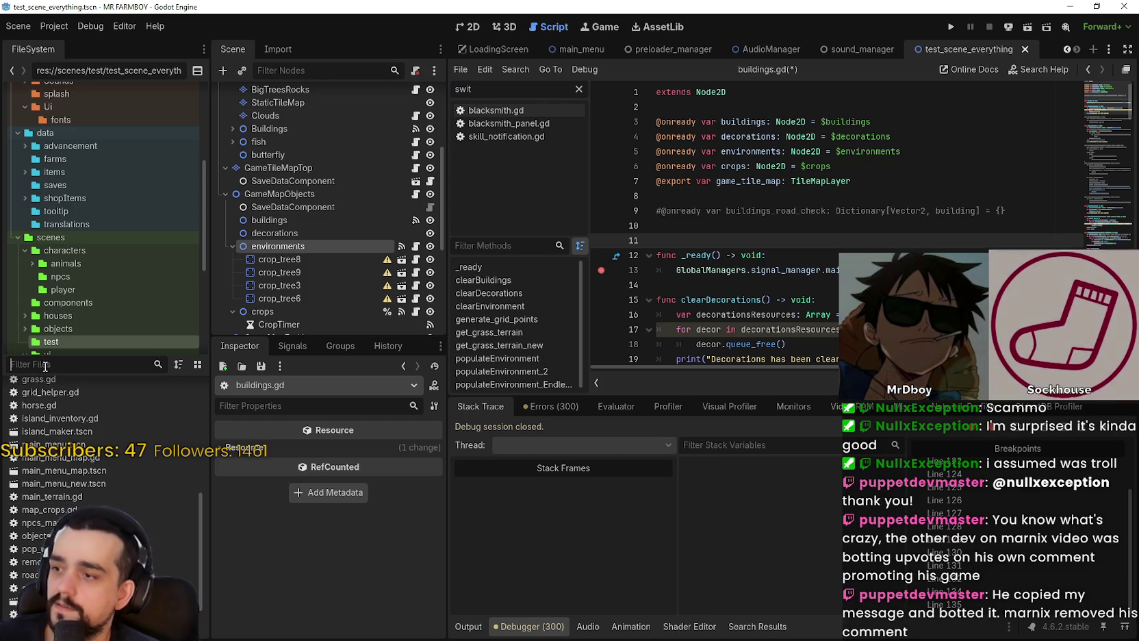
{"action": "type", "text": "scene"}
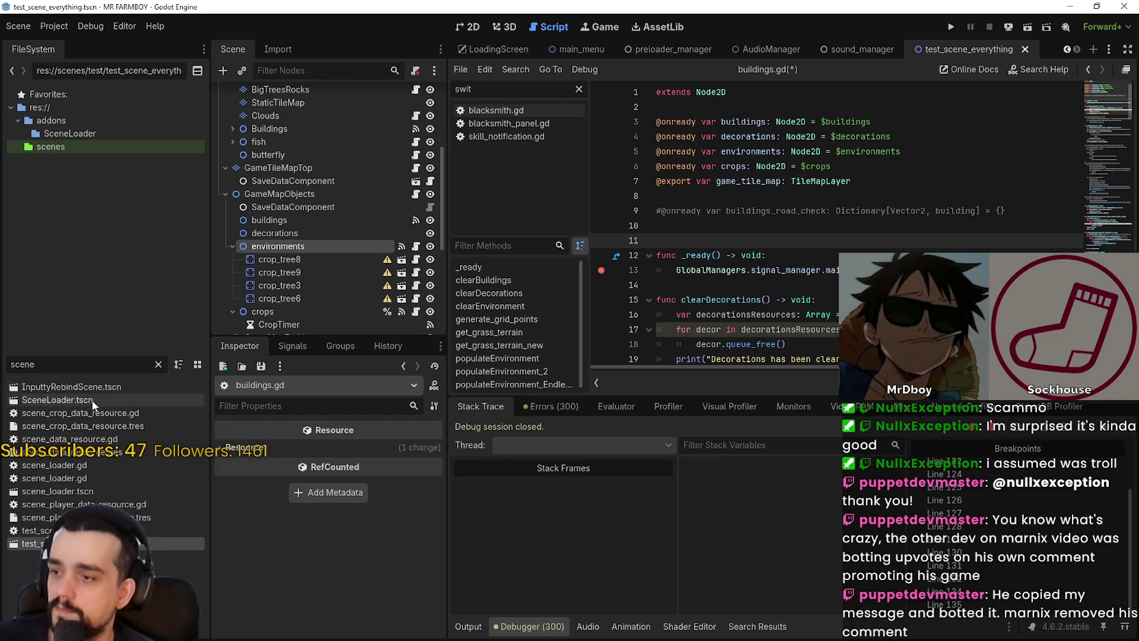
{"action": "double_click", "coordinate": [91, 476]}
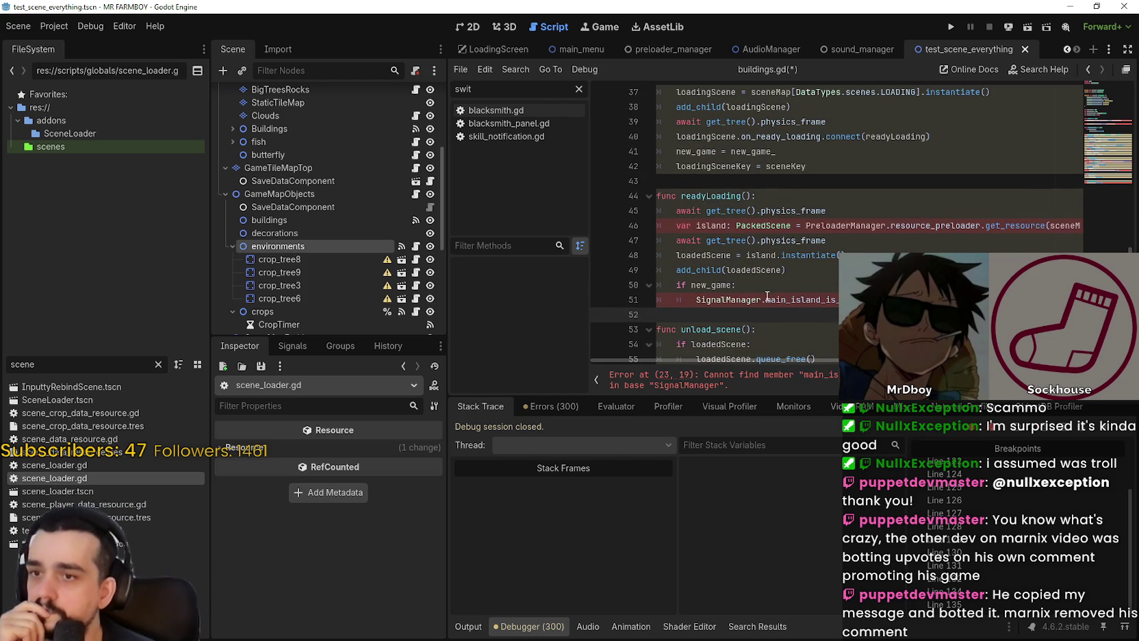
- Inspect the SignalManager call on line 51 and the island variable on line 48
{"action": "double_click", "coordinate": [728, 299]}
{"action": "mouse_move", "coordinate": [801, 299]}
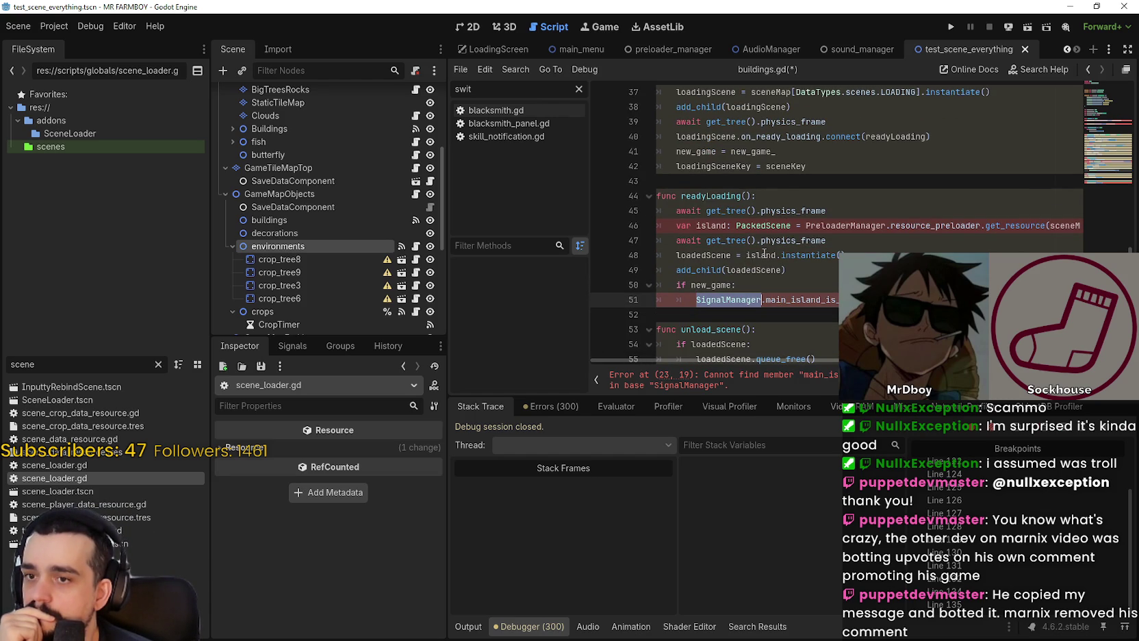
{"action": "double_click", "coordinate": [765, 254]}
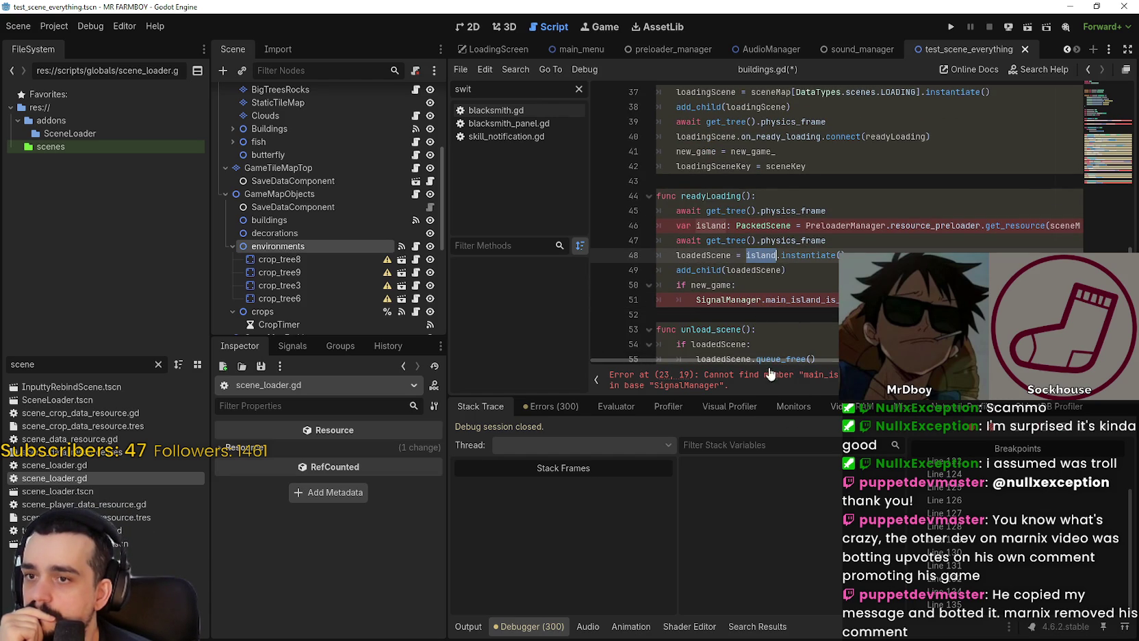
{"action": "mouse_move", "coordinate": [771, 361]}
{"action": "left_mouse_down"}
{"action": "mouse_move", "coordinate": [849, 360]}
{"action": "mouse_move", "coordinate": [729, 356]}
{"action": "mouse_move", "coordinate": [849, 359]}
{"action": "mouse_move", "coordinate": [552, 292]}
{"action": "left_mouse_up"}
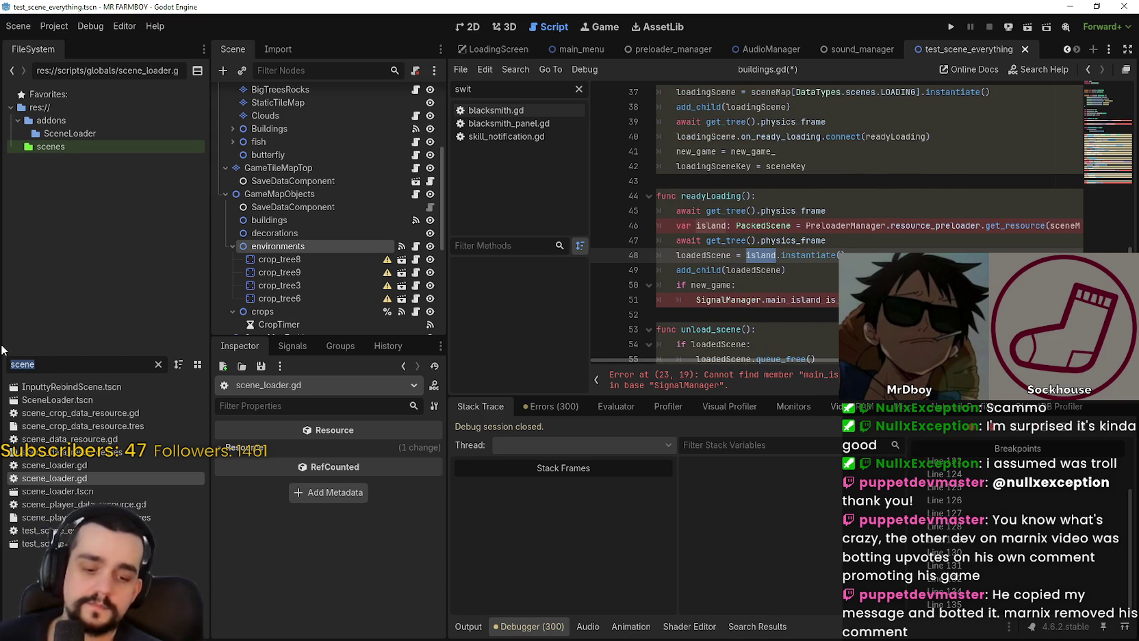
- Filter files for 'preload' and open the preloader_manager scene
{"action": "key", "text": "BackSpace"}
{"action": "key", "text": "BackSpace"}
{"action": "key", "text": "BackSpace"}
{"action": "type", "text": "preload"}
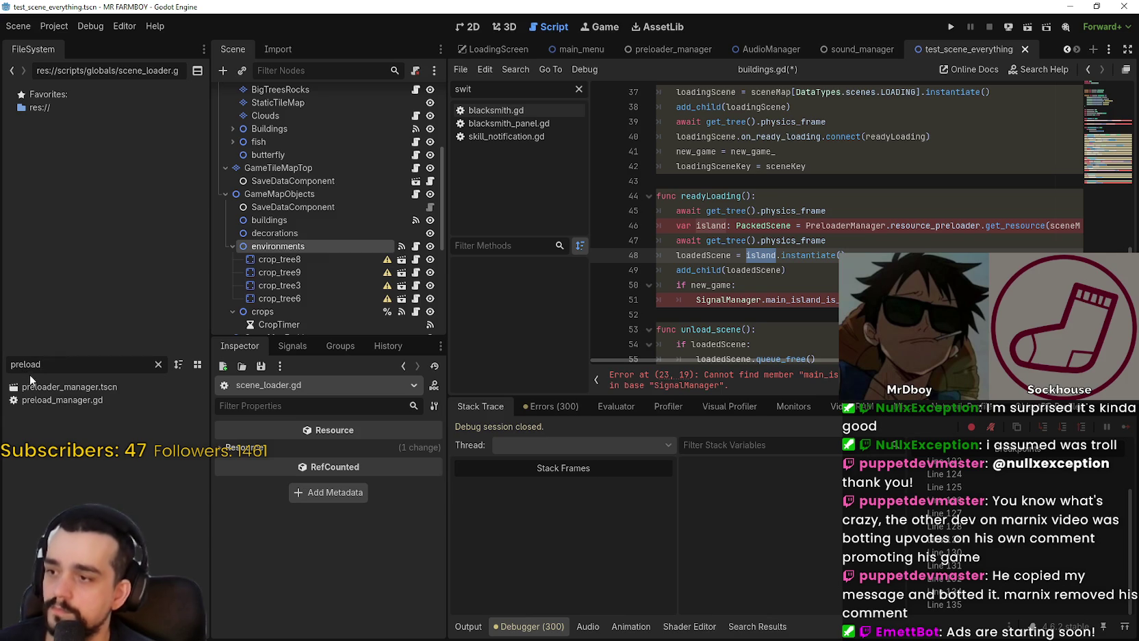
{"action": "double_click", "coordinate": [48, 387]}
- Remove the island_1 and island_2 resources from the ResourcePreloader list and save the scene
{"action": "left_click", "coordinate": [360, 109]}
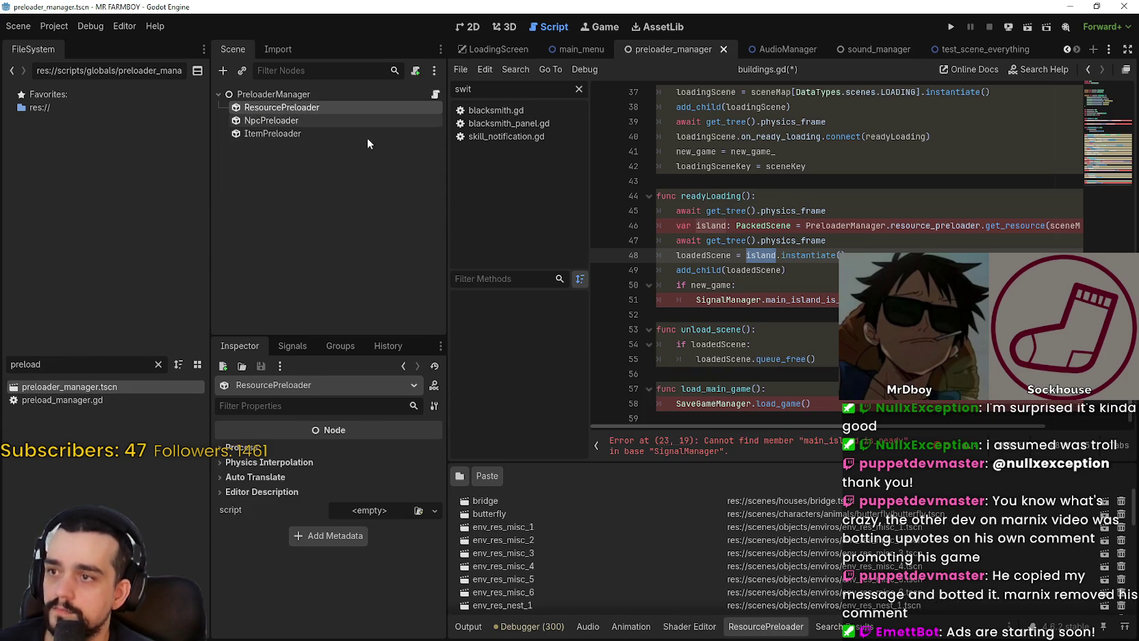
{"action": "scroll", "coordinate": [647, 543], "scroll_direction": "down", "scroll_amount": 5}
{"action": "left_click_drag", "start_coordinate": [1133, 540], "coordinate": [1133, 583]}
{"action": "scroll", "coordinate": [1133, 583], "scroll_direction": "up", "scroll_amount": 3}
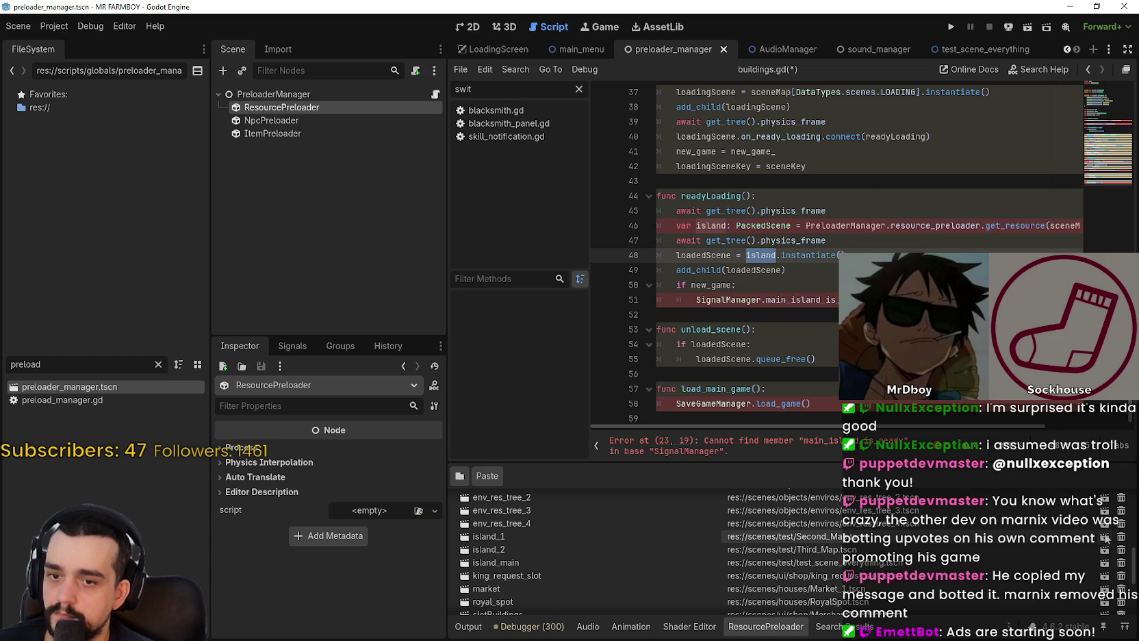
{"action": "left_click", "coordinate": [1121, 537]}
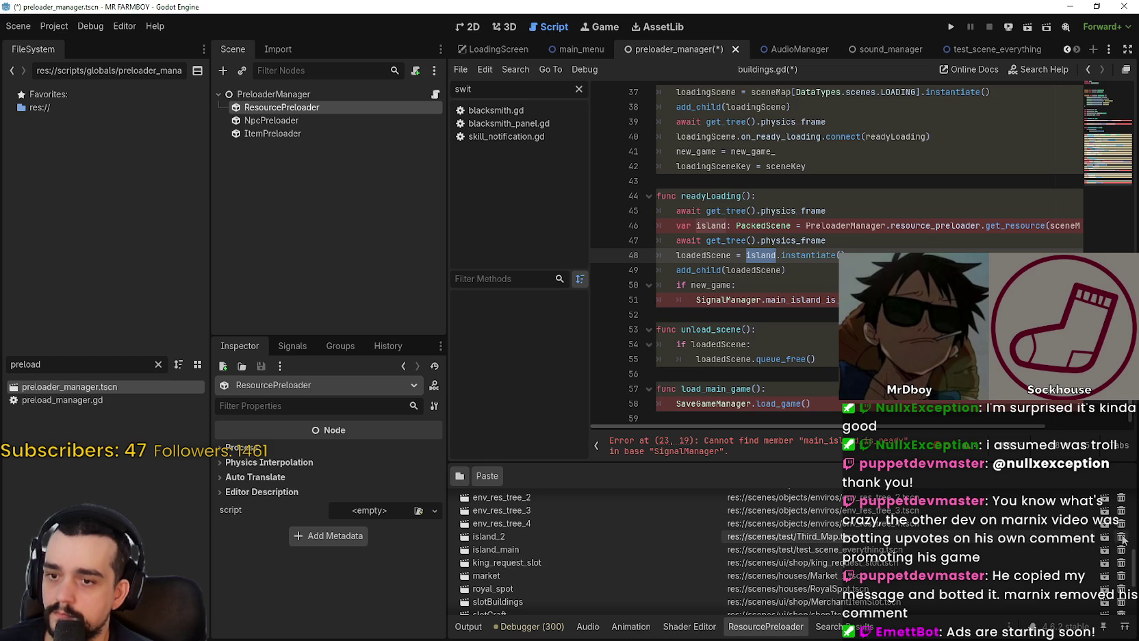
{"action": "left_click", "coordinate": [1121, 537]}
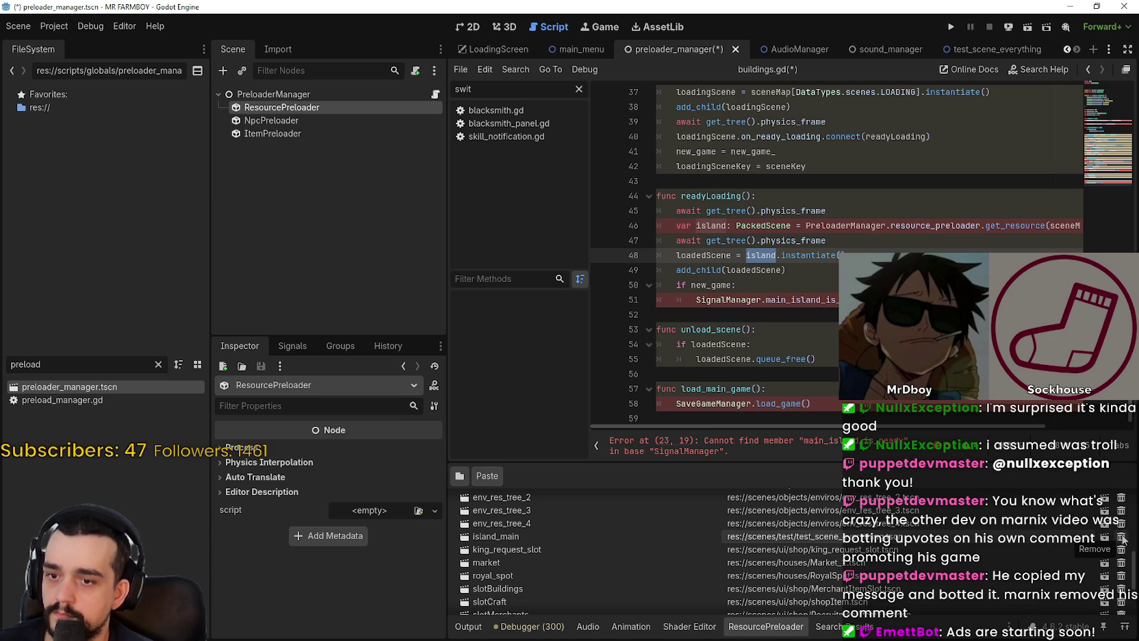
{"action": "scroll", "coordinate": [1054, 560], "scroll_direction": "down", "scroll_amount": 4}
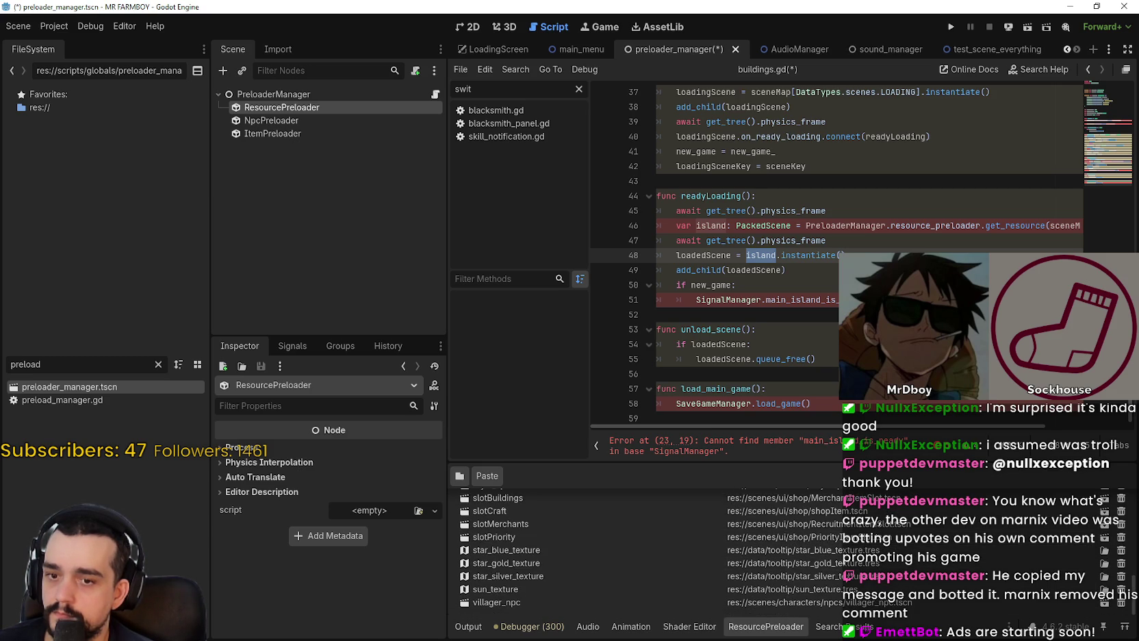
{"action": "scroll", "coordinate": [616, 548], "scroll_direction": "up", "scroll_amount": 10}
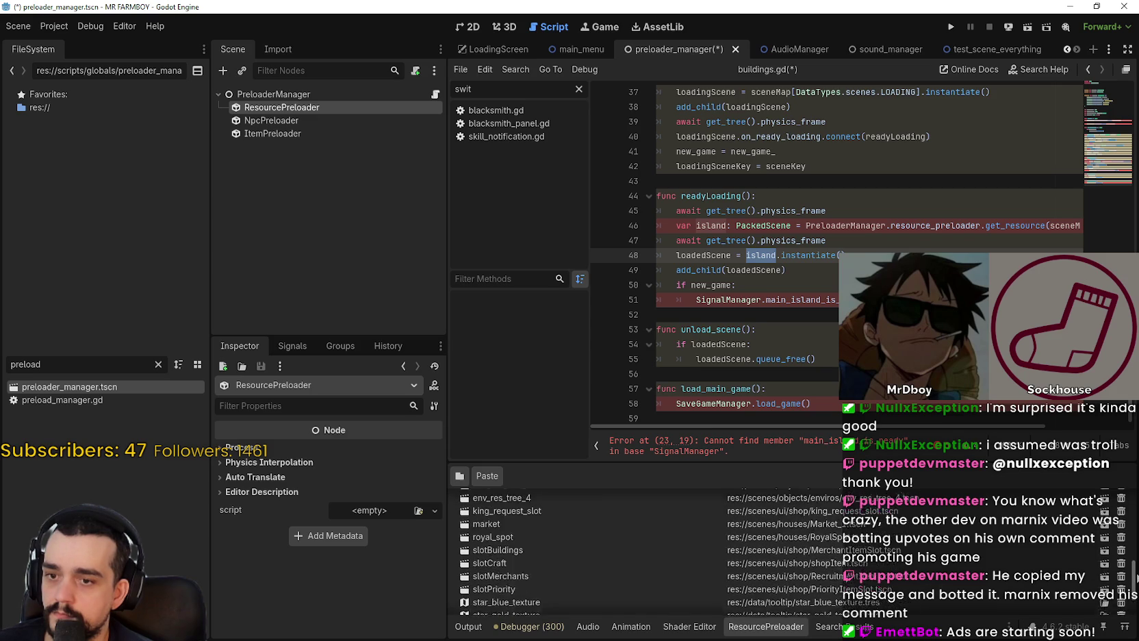
{"action": "scroll", "coordinate": [616, 547], "scroll_direction": "up", "scroll_amount": 3}
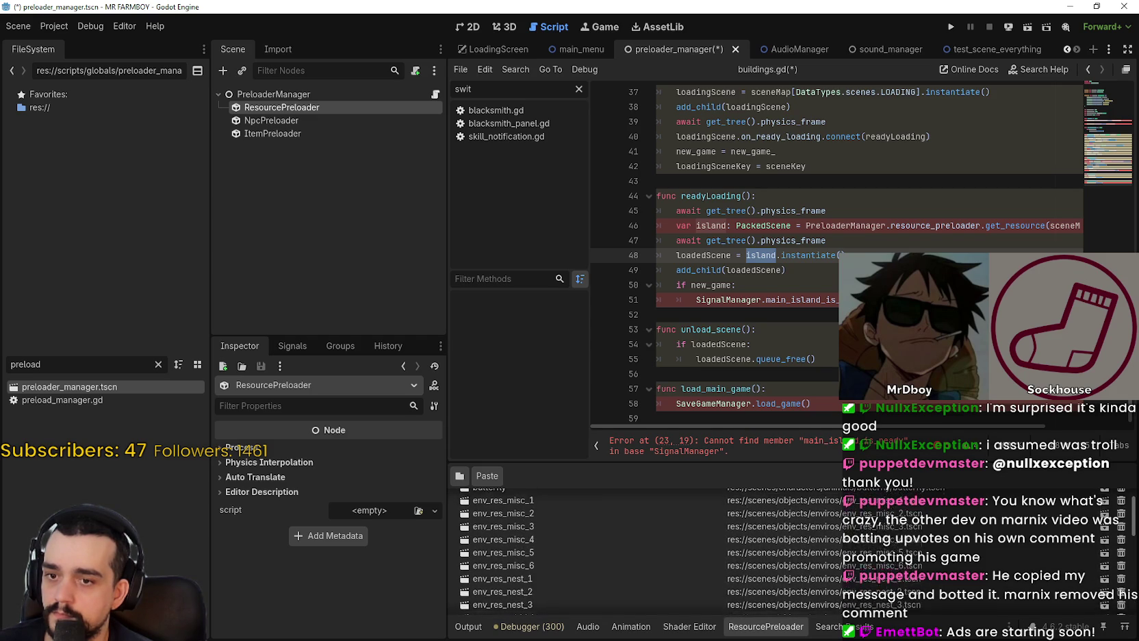
{"action": "scroll", "coordinate": [588, 551], "scroll_direction": "down", "scroll_amount": 1}
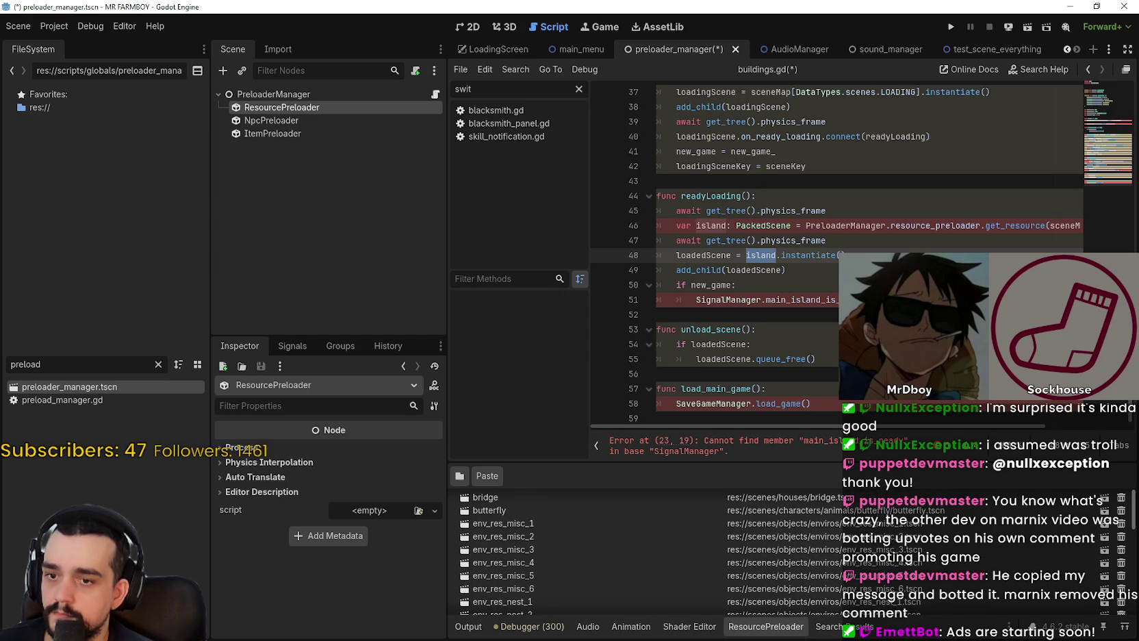
{"action": "left_click", "coordinate": [905, 241]}
{"action": "key", "text": "ctrl+s"}
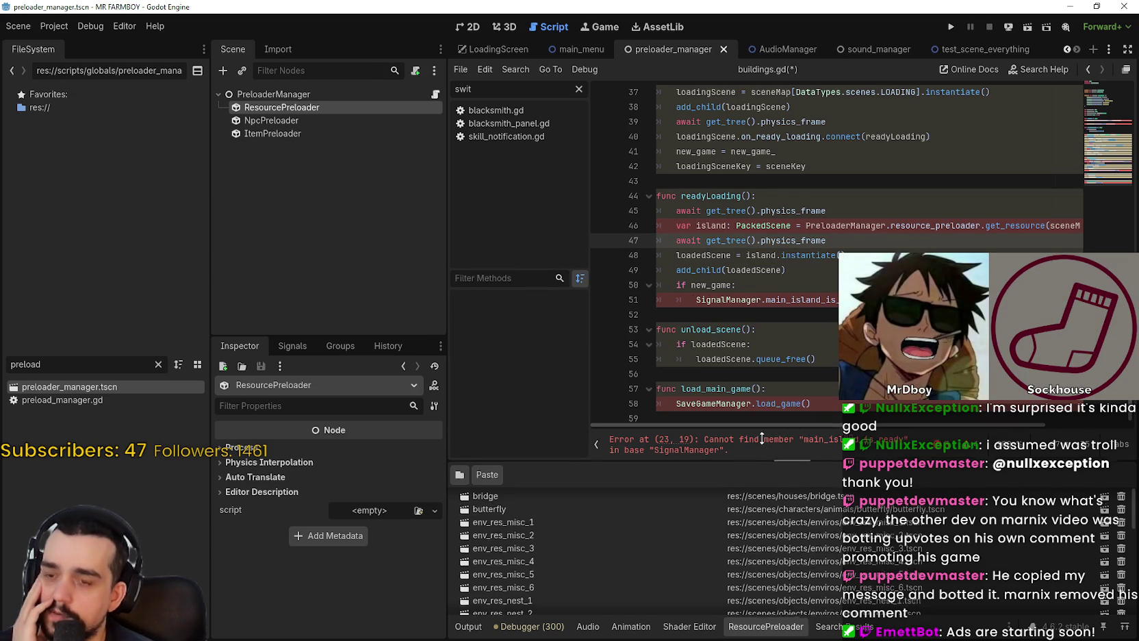
- Review the enlarged preloaded resource list and expand the ResourcePreloader's Process properties in the Inspector
{"action": "left_click_drag", "start_coordinate": [768, 454], "coordinate": [742, 165]}
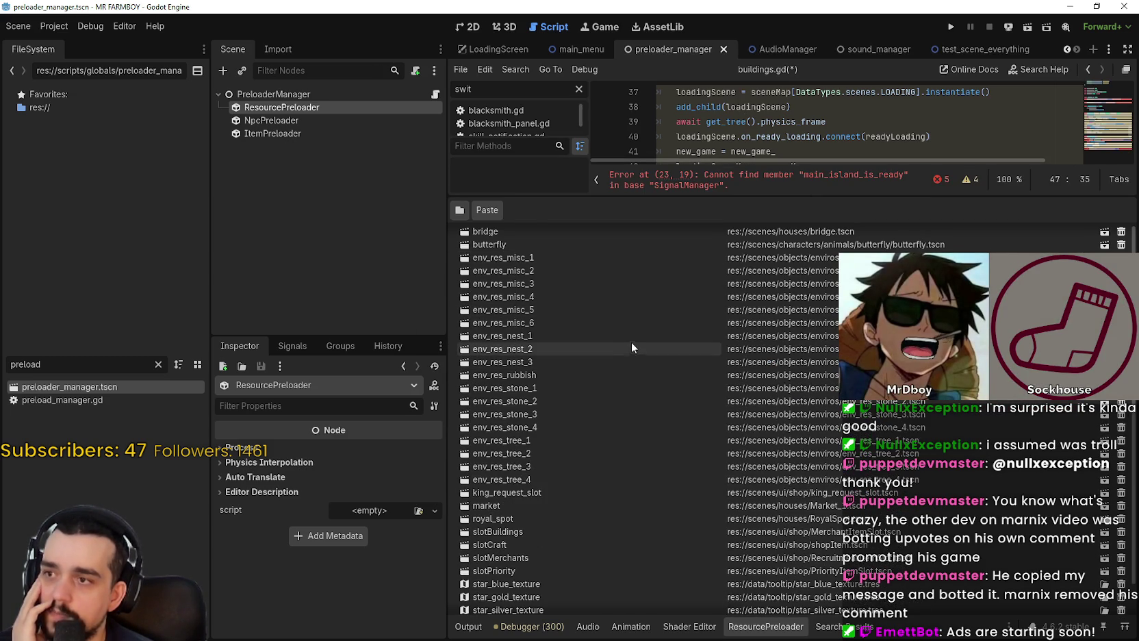
{"action": "scroll", "coordinate": [635, 342], "scroll_direction": "down", "scroll_amount": 1}
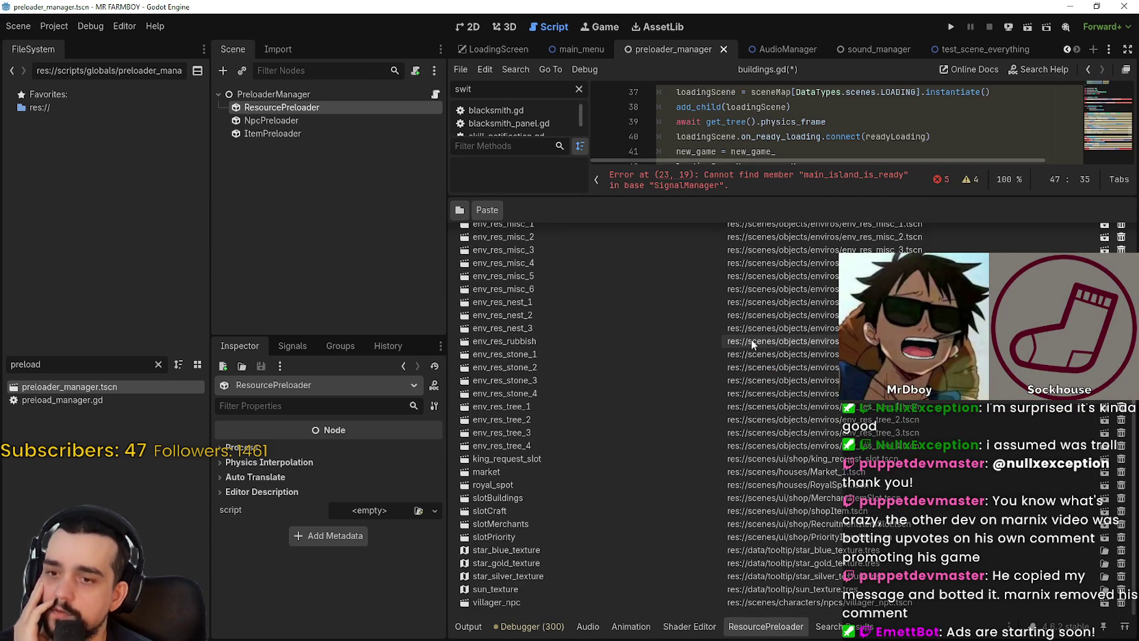
{"action": "scroll", "coordinate": [928, 505], "scroll_direction": "up", "scroll_amount": 1}
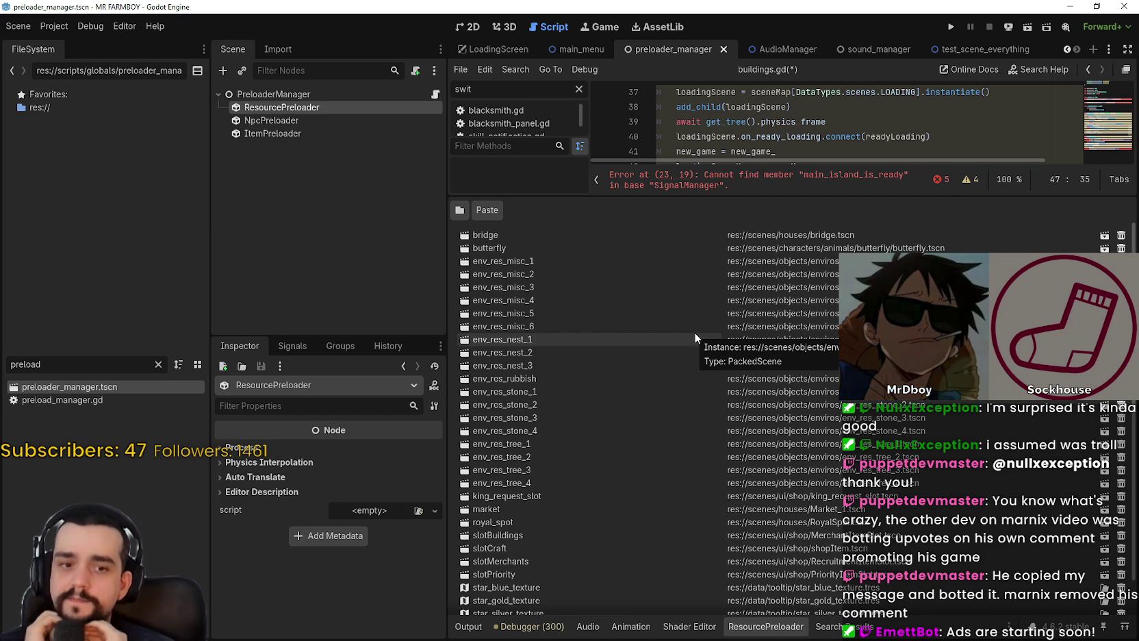
{"action": "left_click", "coordinate": [314, 447]}
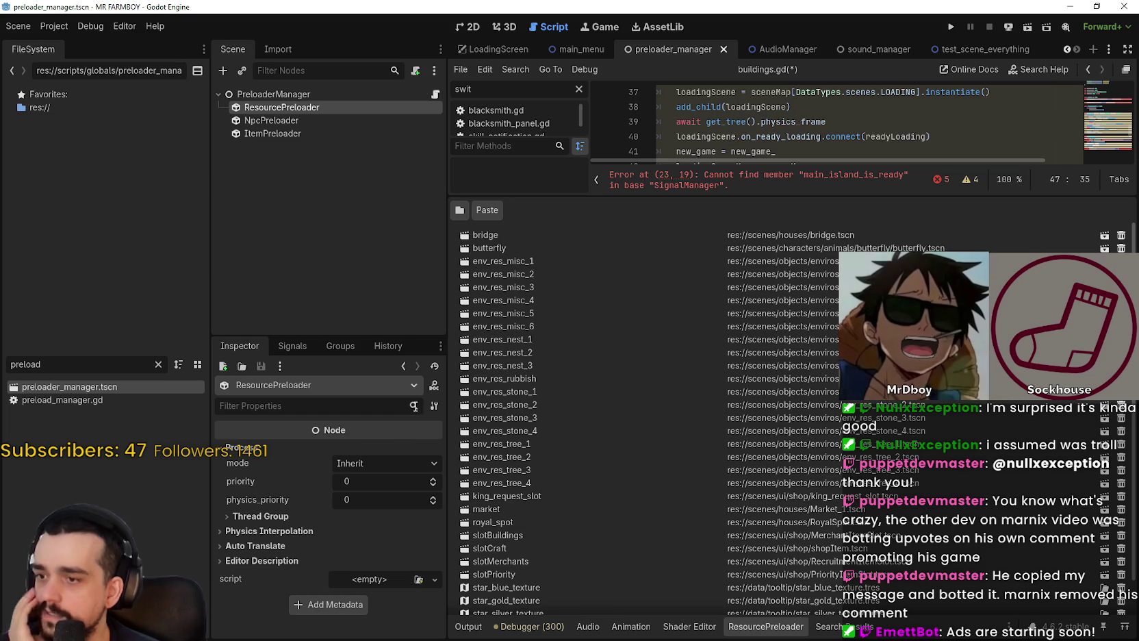
{"action": "left_click", "coordinate": [303, 531]}
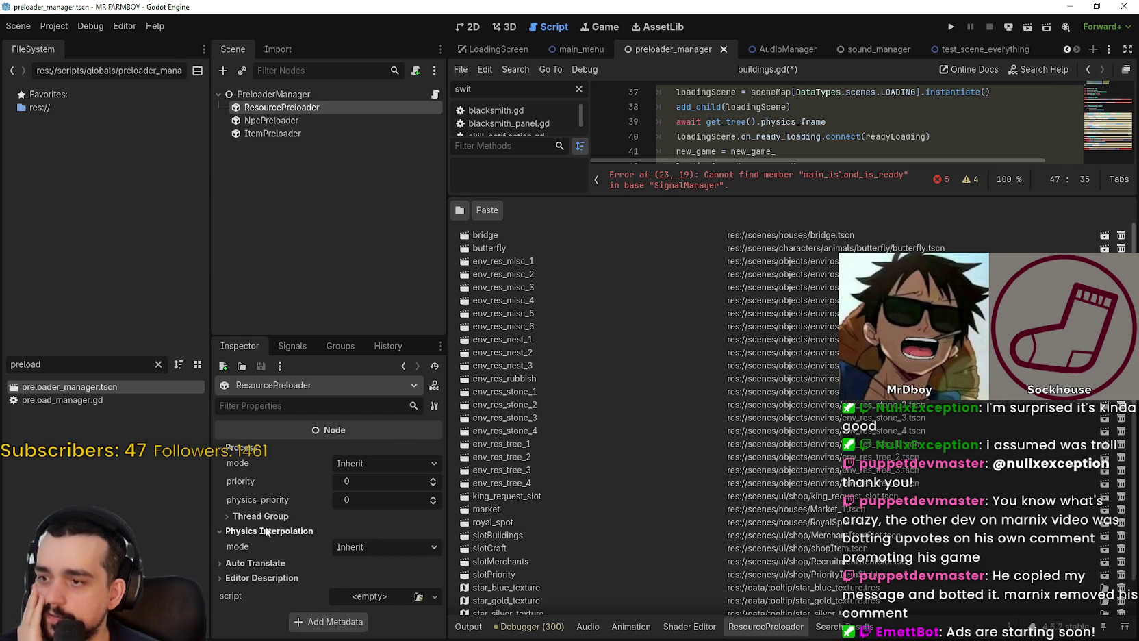
{"action": "left_click", "coordinate": [291, 531]}
{"action": "left_click", "coordinate": [260, 546]}
{"action": "left_click", "coordinate": [261, 545]}
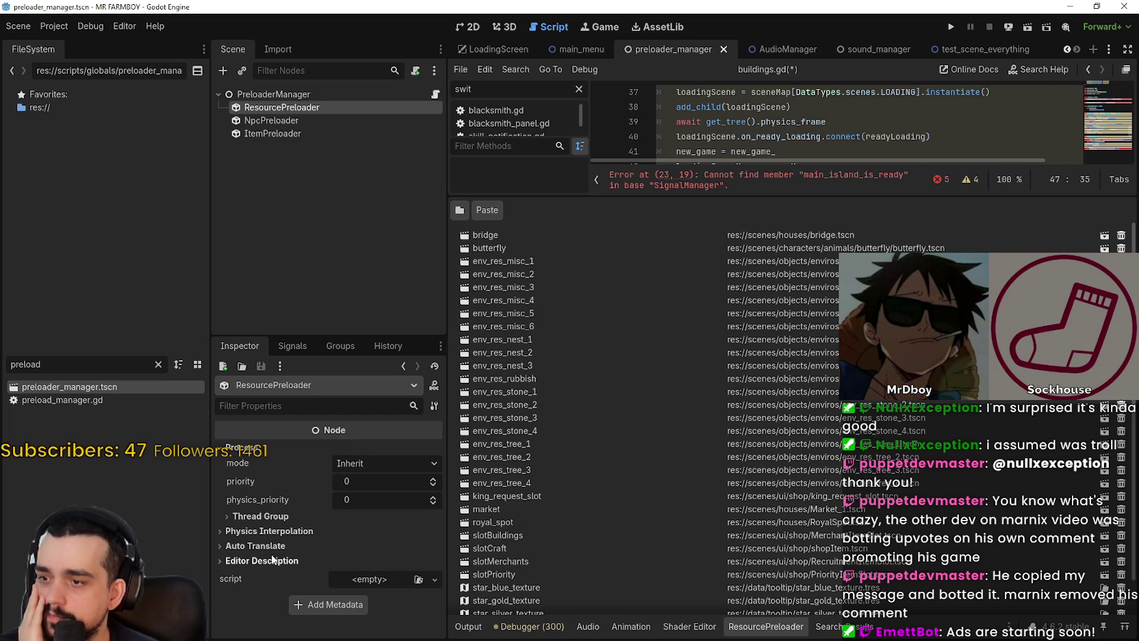
{"action": "scroll", "coordinate": [650, 343], "scroll_direction": "down", "scroll_amount": 1}
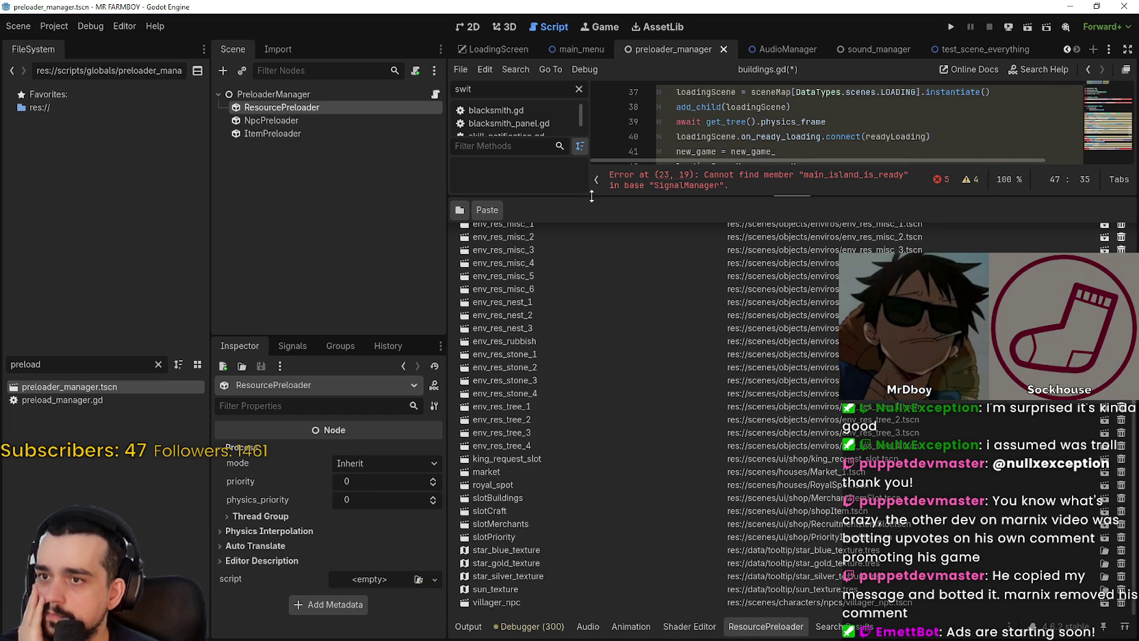
{"action": "left_click_drag", "start_coordinate": [590, 196], "coordinate": [590, 462]}
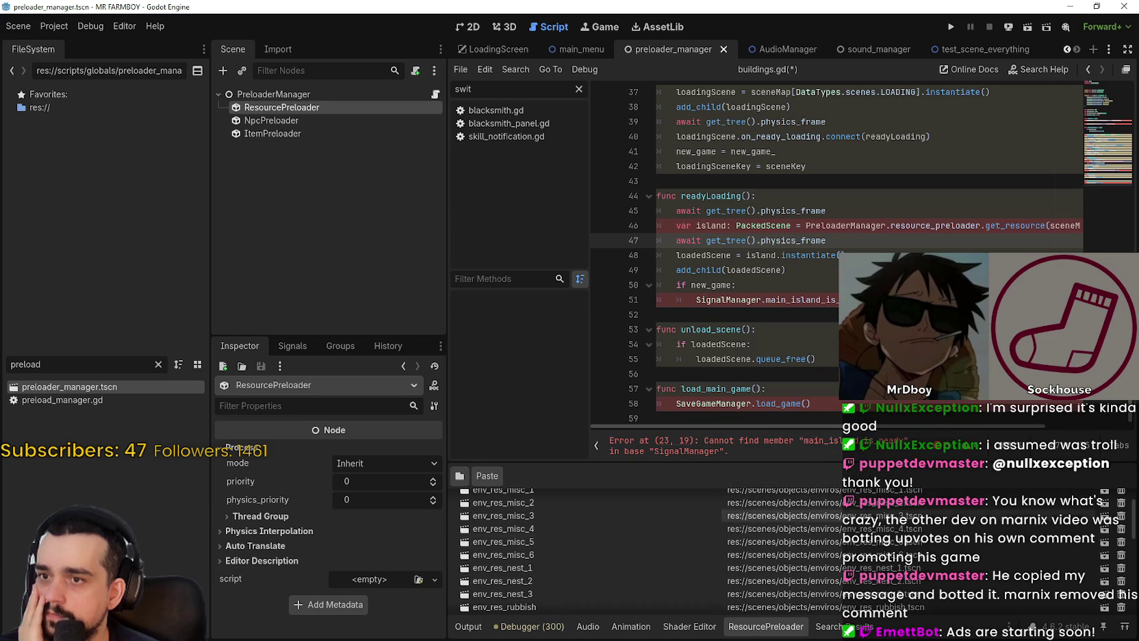
- Run MR FARMBOY and start a new empty-slot game: Normal Mode, King's Task island, Balanced economy
{"action": "left_click", "coordinate": [950, 28]}
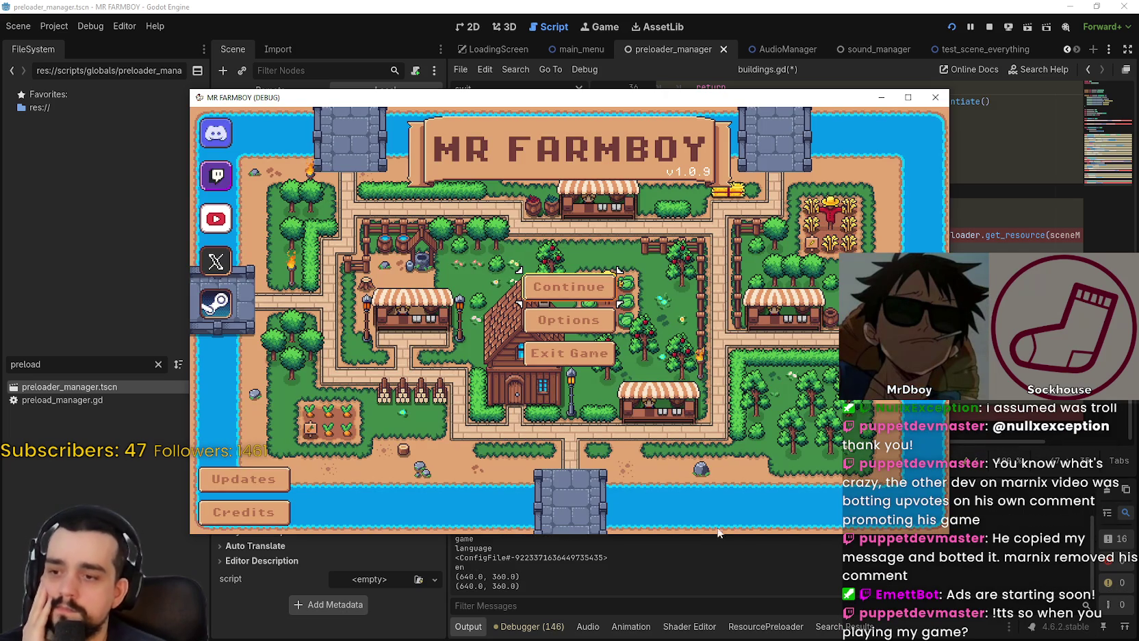
{"action": "left_click", "coordinate": [654, 583]}
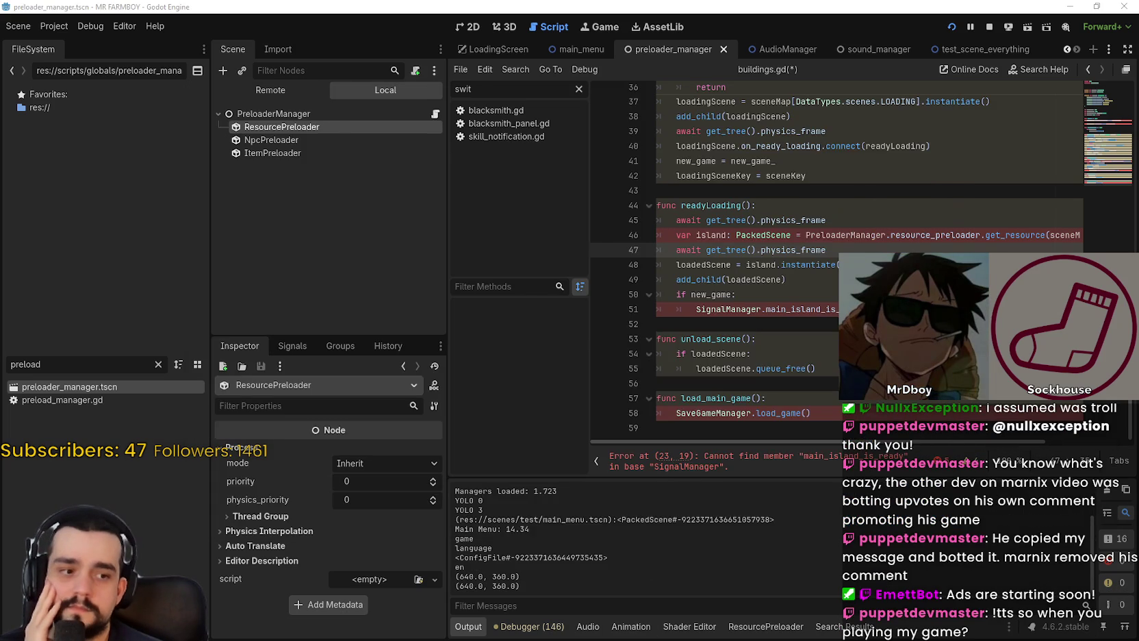
{"action": "key", "text": "alt+Tab"}
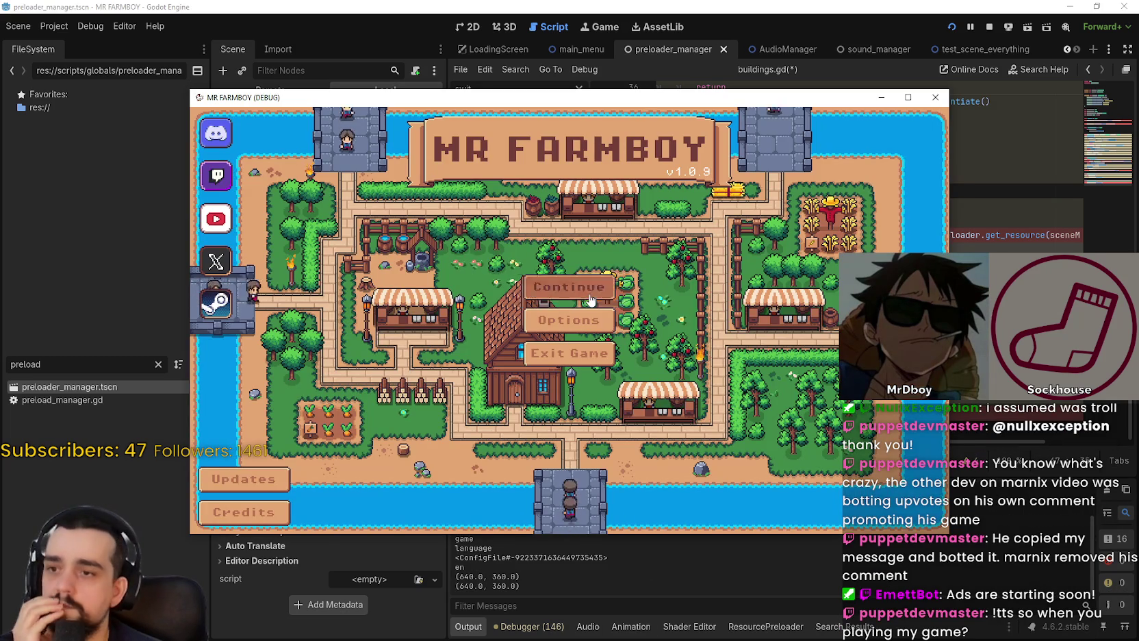
{"action": "left_click", "coordinate": [569, 286]}
{"action": "left_click", "coordinate": [593, 364]}
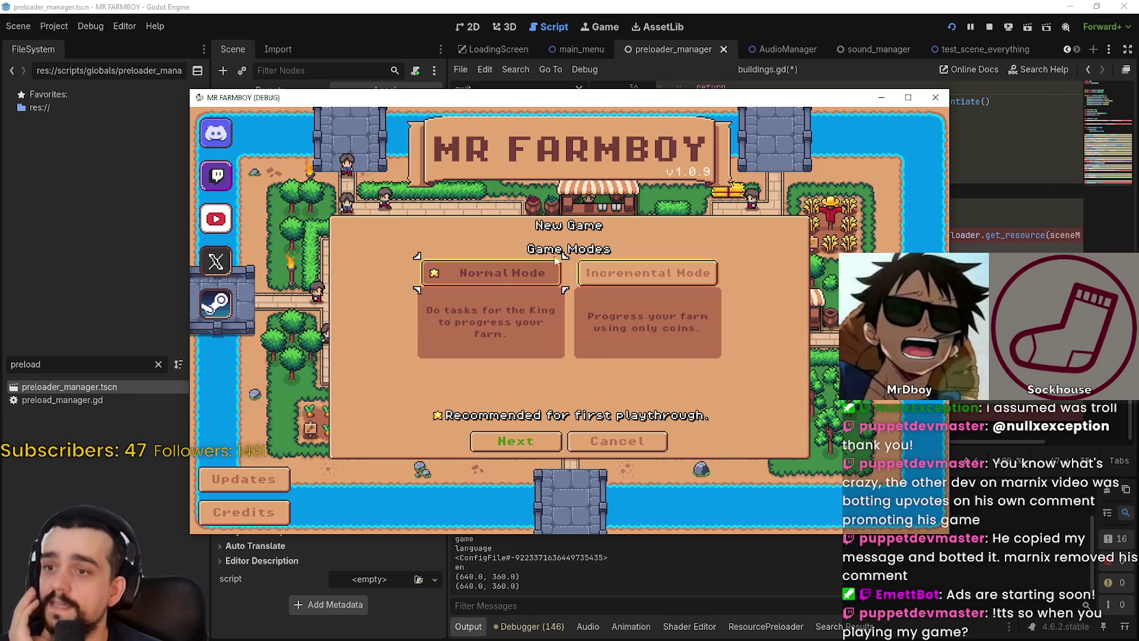
{"action": "left_click", "coordinate": [516, 442]}
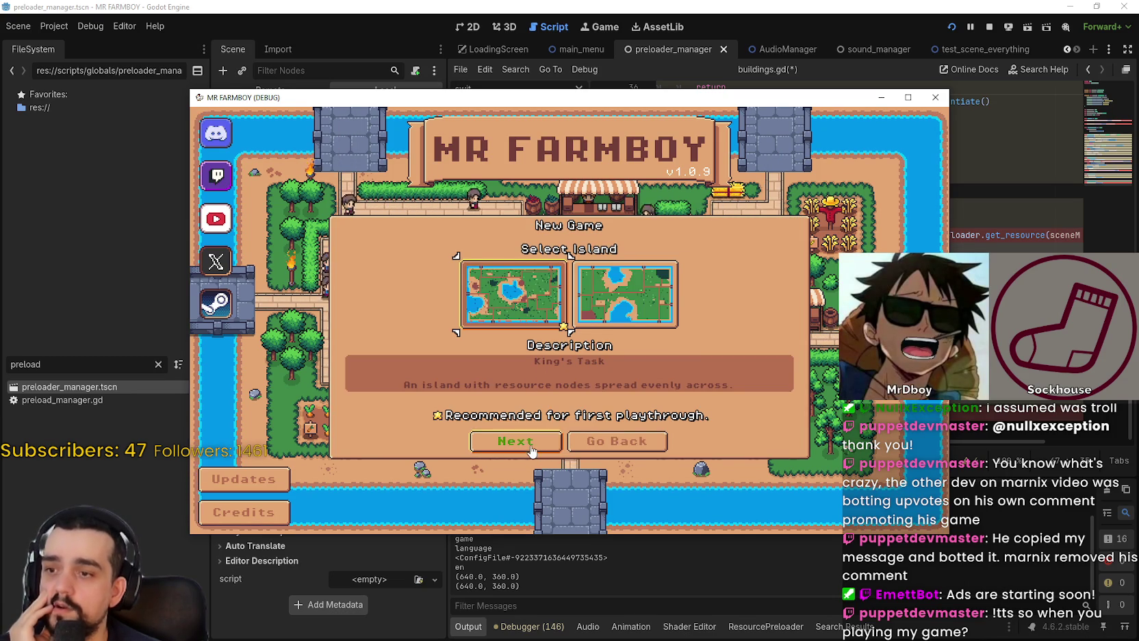
{"action": "left_click", "coordinate": [510, 443]}
{"action": "left_click", "coordinate": [508, 447]}
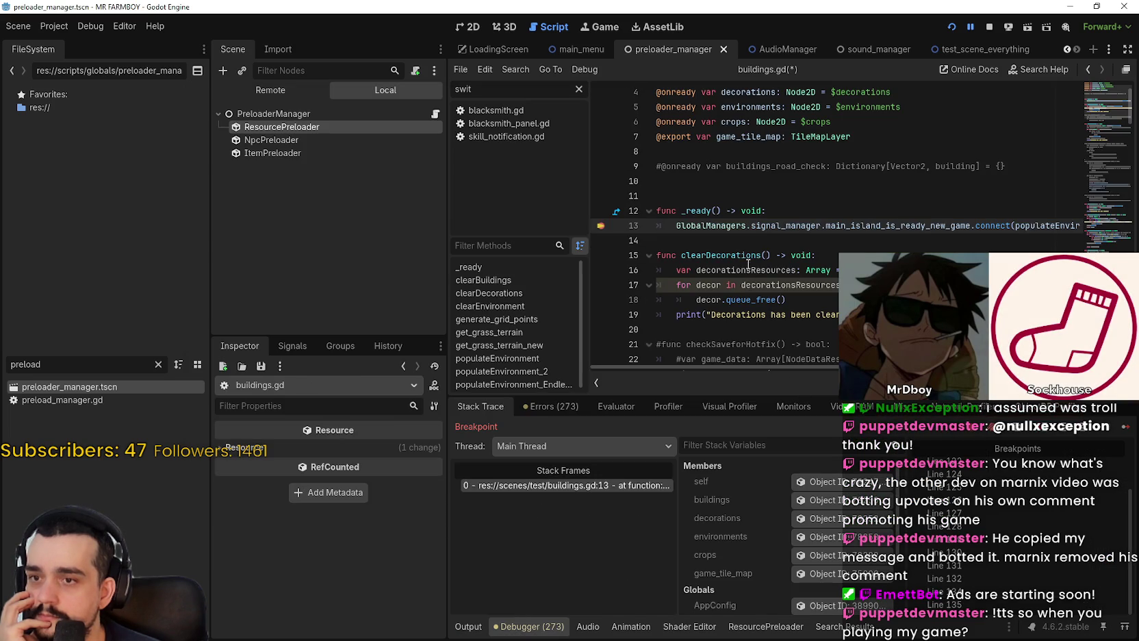
- Inspect the paused breakpoint on buildings.gd line 13, then resume the game
{"action": "left_click", "coordinate": [732, 246]}
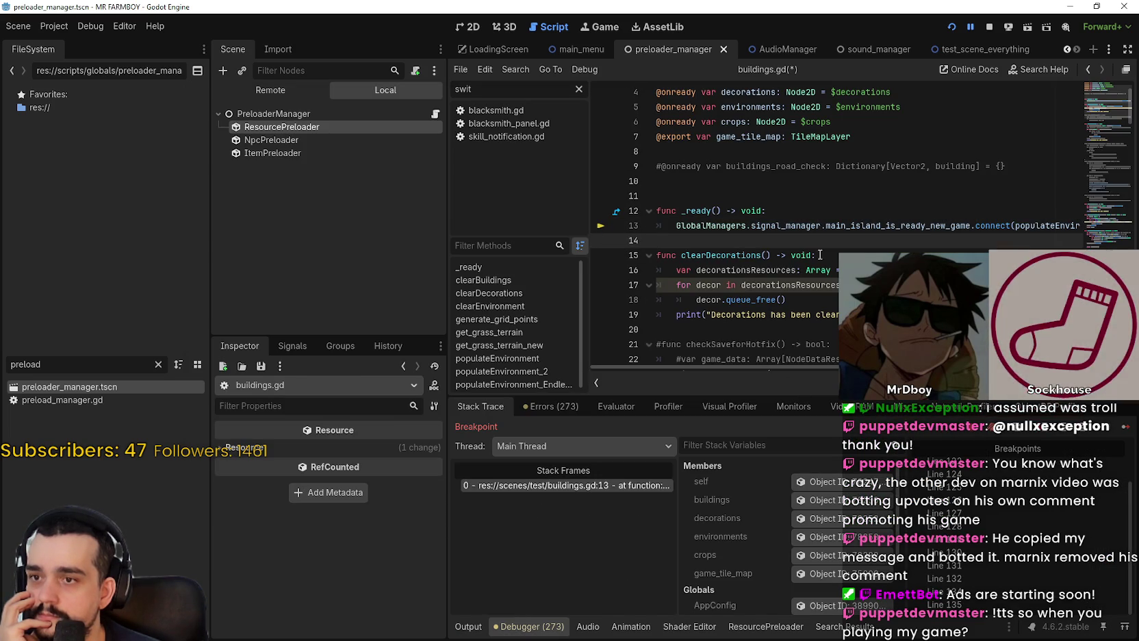
{"action": "left_click", "coordinate": [679, 221]}
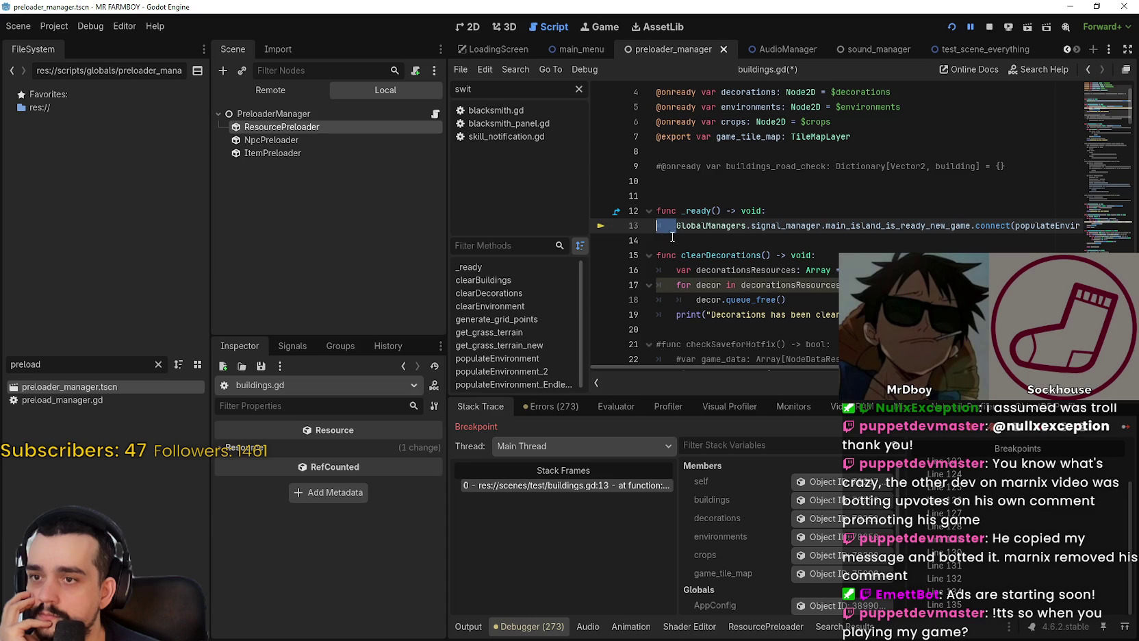
{"action": "left_click", "coordinate": [678, 240]}
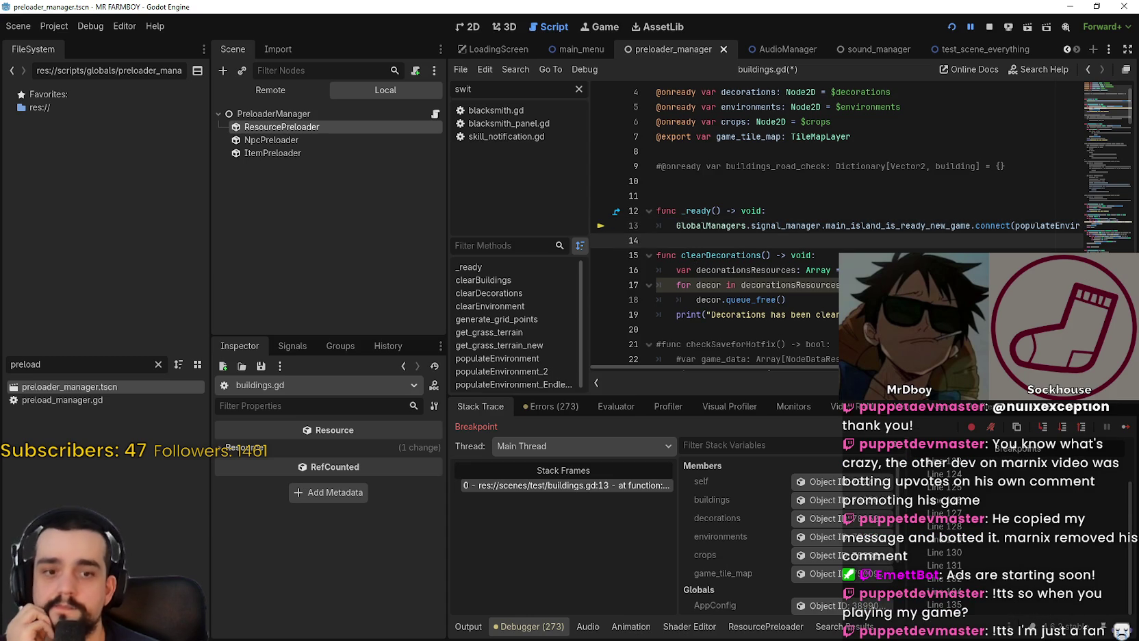
{"action": "left_click", "coordinate": [1124, 429]}
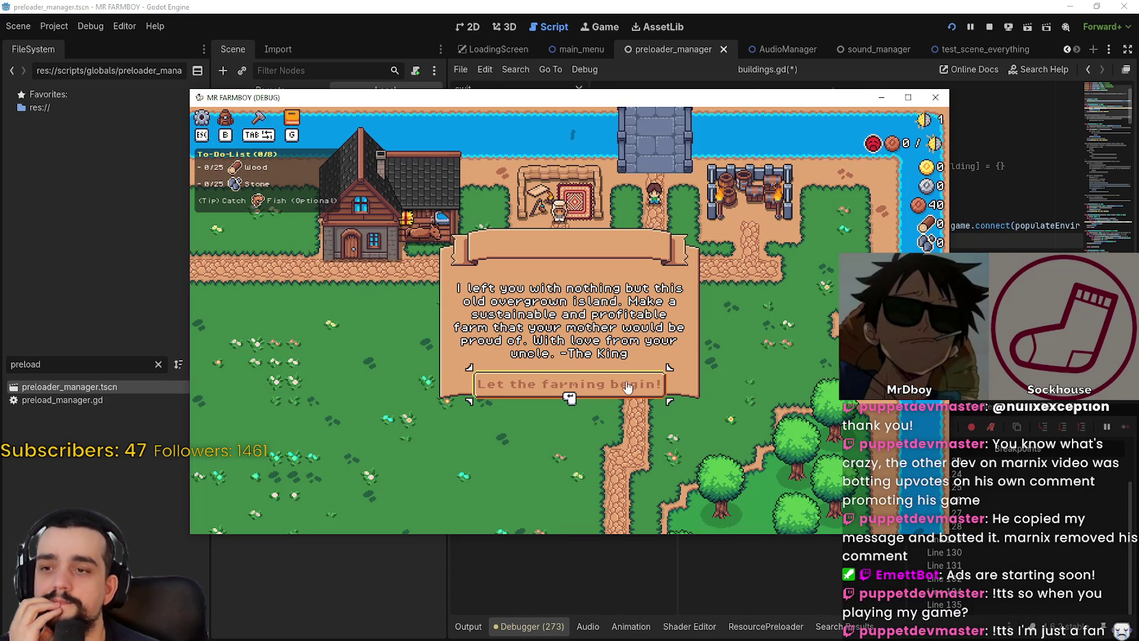
- Dismiss the King's letter, walk to the river, catch a fish, check the inventory, then stop the game
{"action": "left_click", "coordinate": [634, 386]}
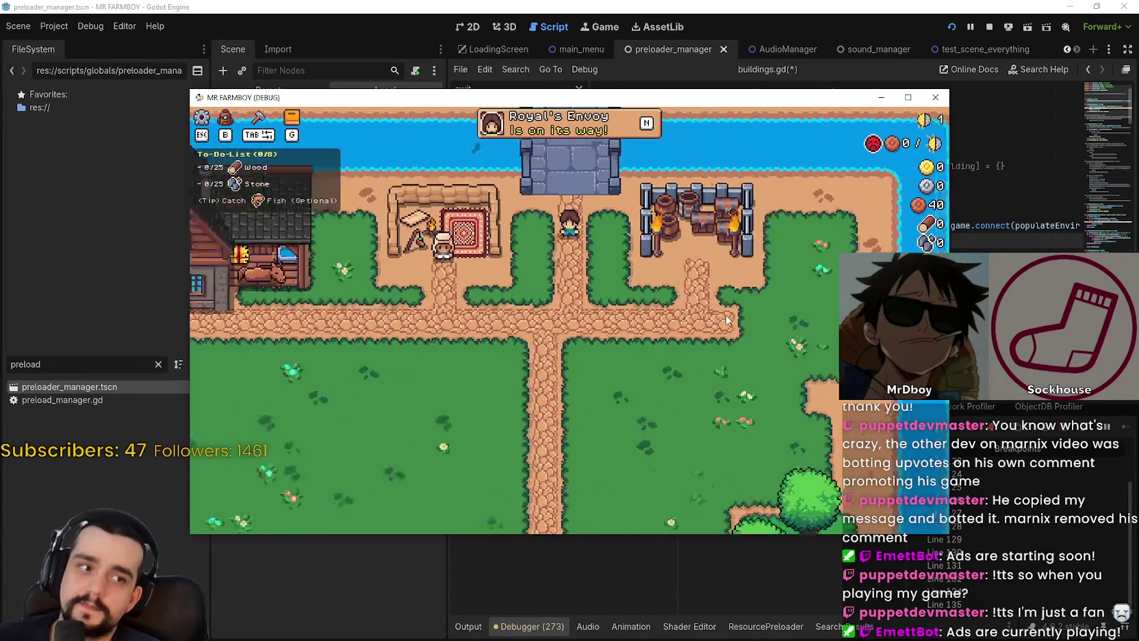
{"action": "key", "text": "s"}
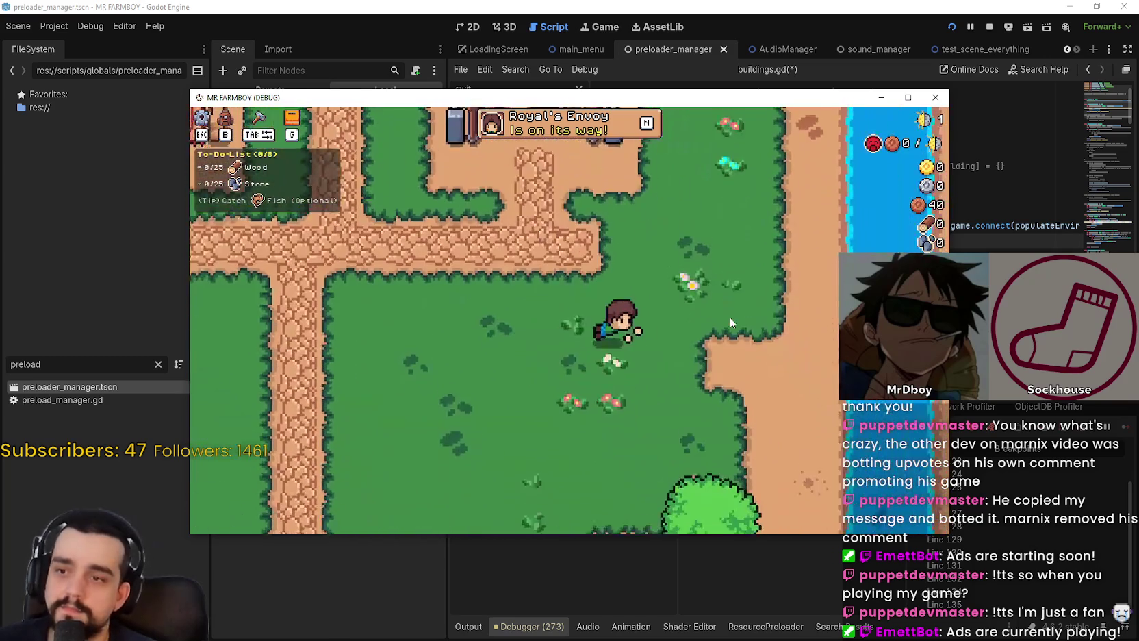
{"action": "key", "text": "d"}
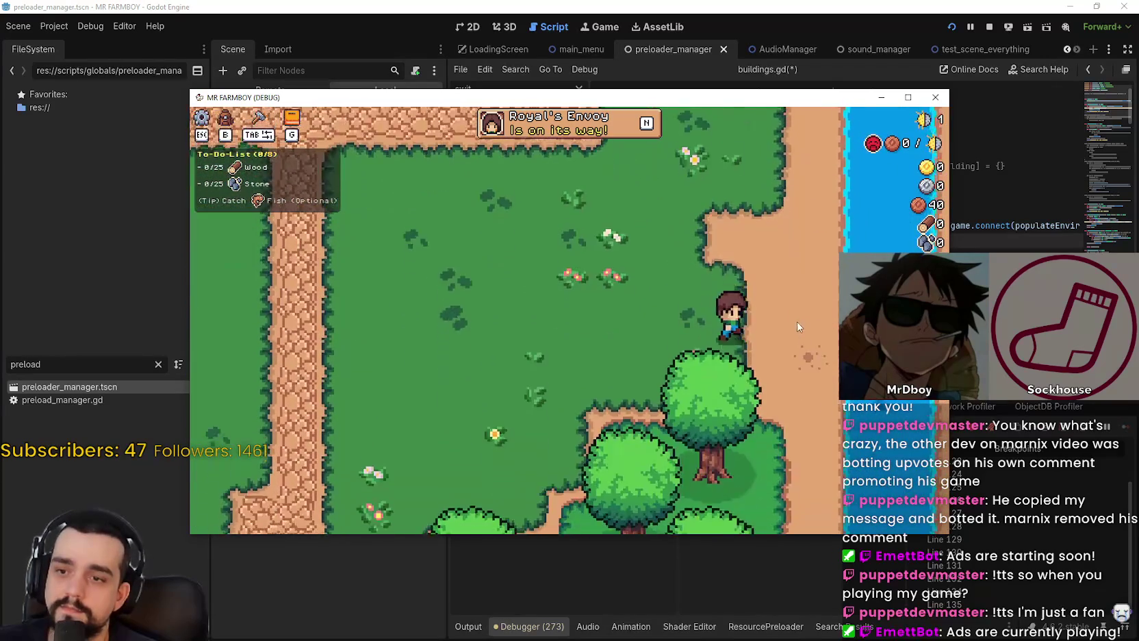
{"action": "left_click", "coordinate": [823, 401]}
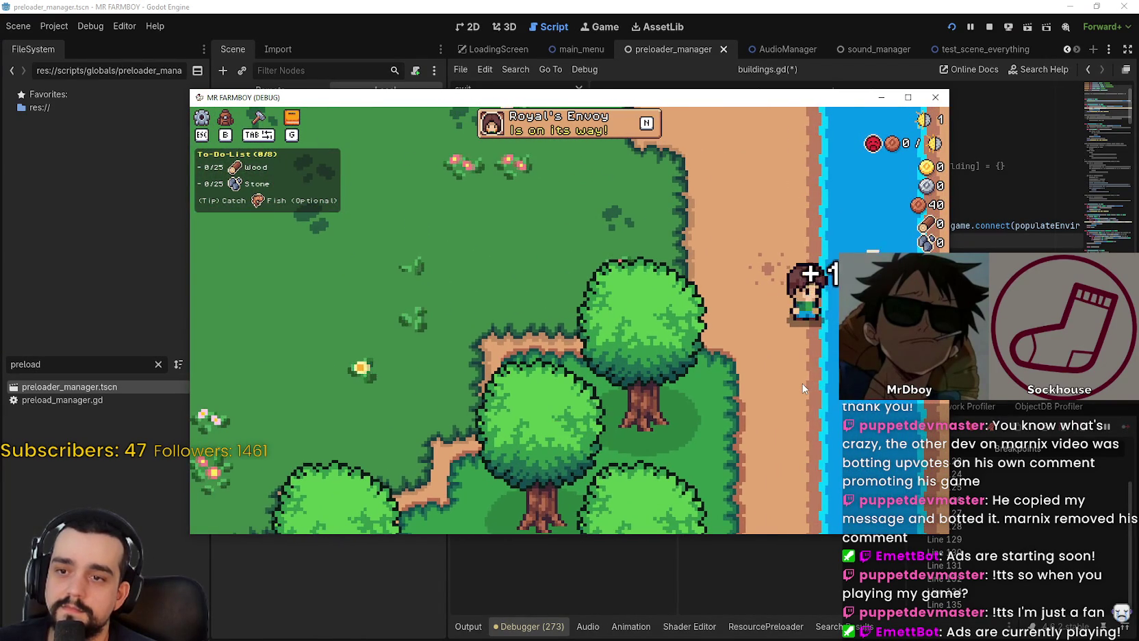
{"action": "key", "text": "b"}
{"action": "mouse_move", "coordinate": [449, 295]}
{"action": "key", "text": "b"}
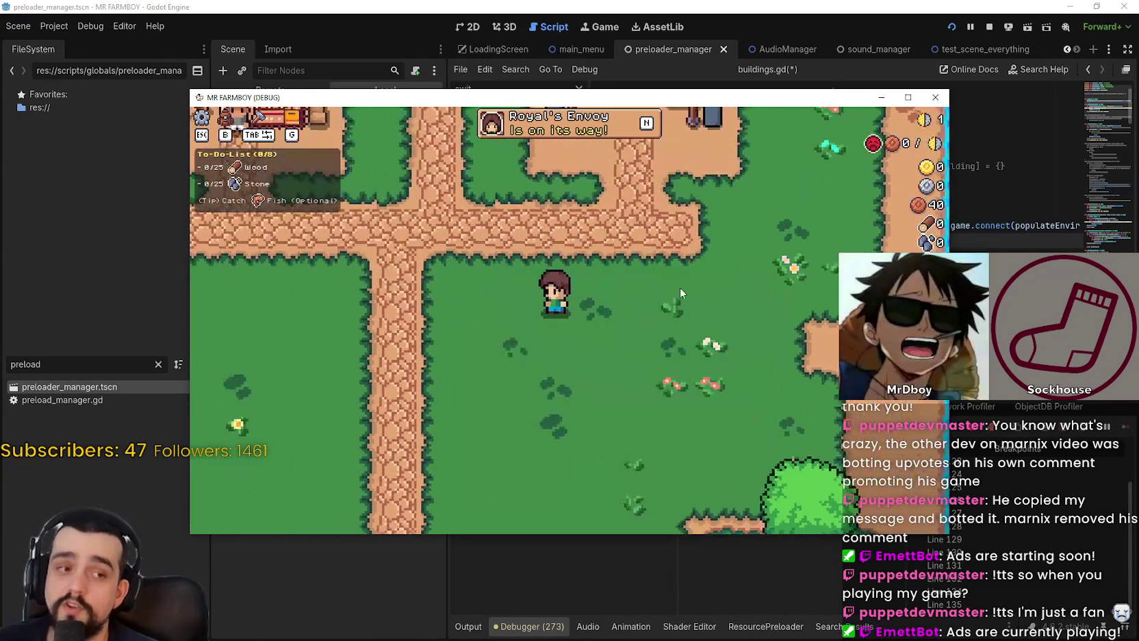
{"action": "left_click", "coordinate": [992, 26]}
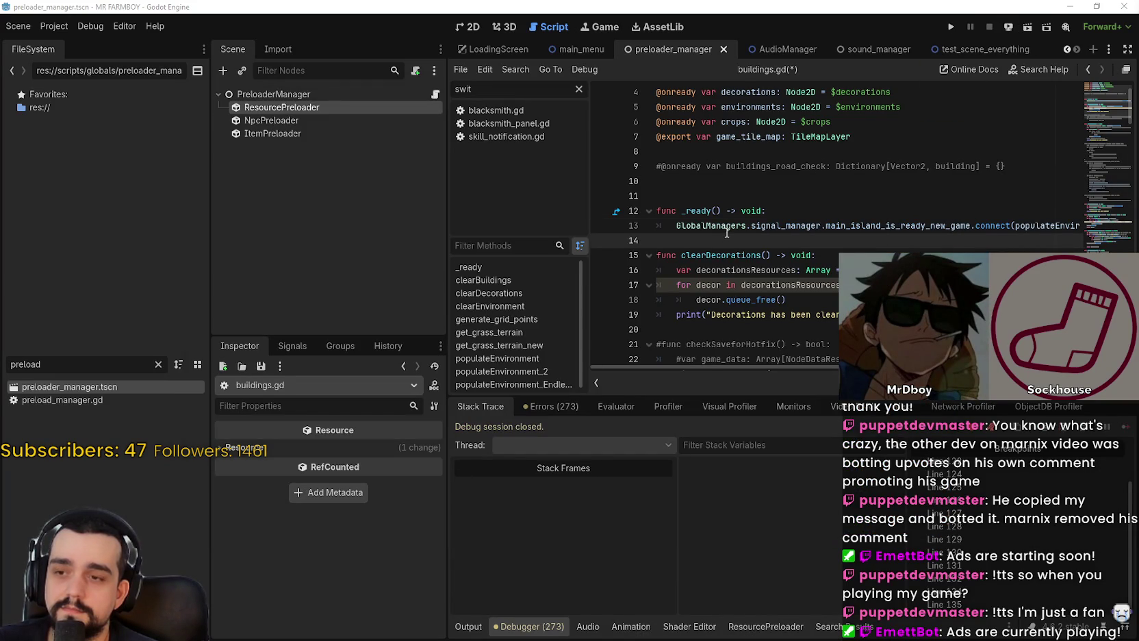
- Scroll to the top of buildings.gd, then select NpcPreloader to list its NPC resources
{"action": "key", "text": "Up"}
{"action": "key", "text": "Up"}
{"action": "key", "text": "Up"}
{"action": "scroll", "coordinate": [720, 238], "scroll_direction": "up", "scroll_amount": 1}
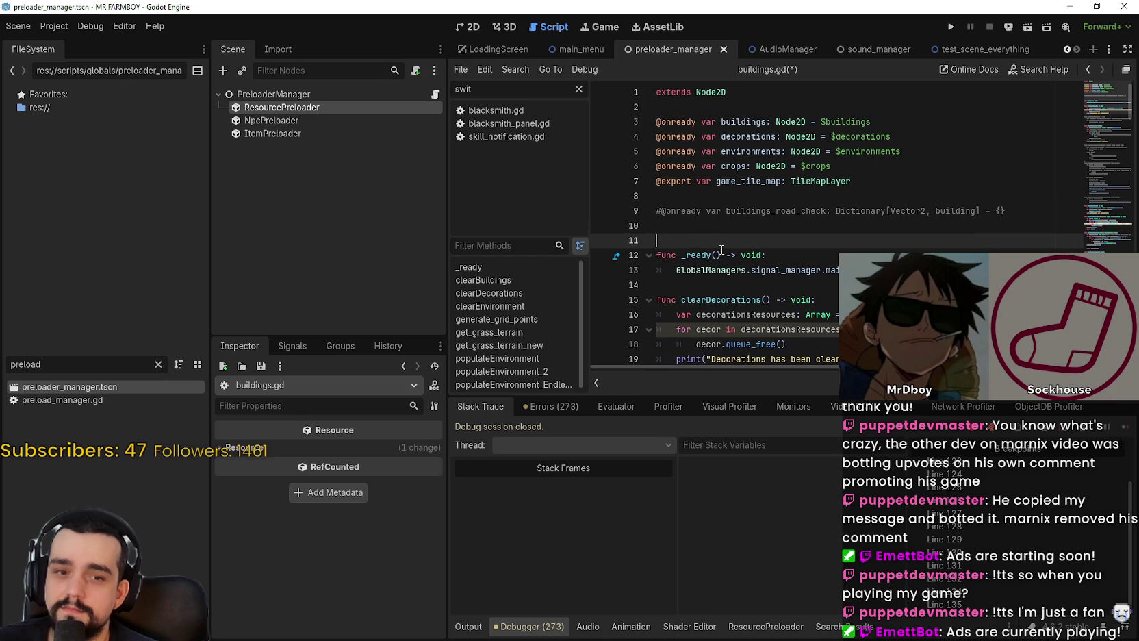
{"action": "left_click", "coordinate": [714, 220]}
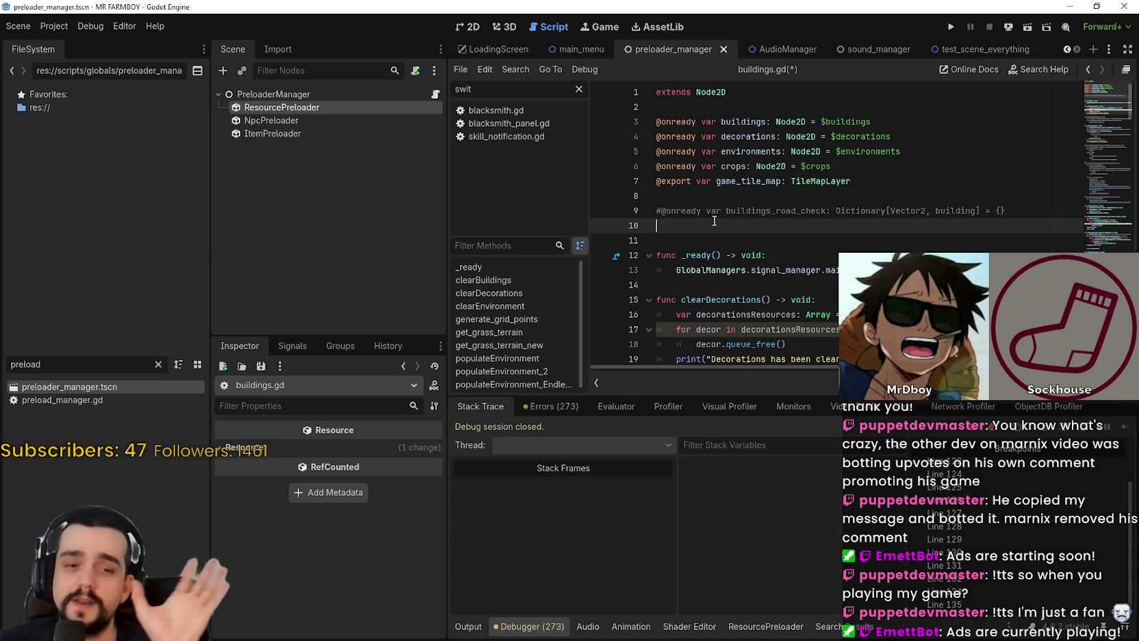
{"action": "key", "text": "Up"}
{"action": "key", "text": "Up"}
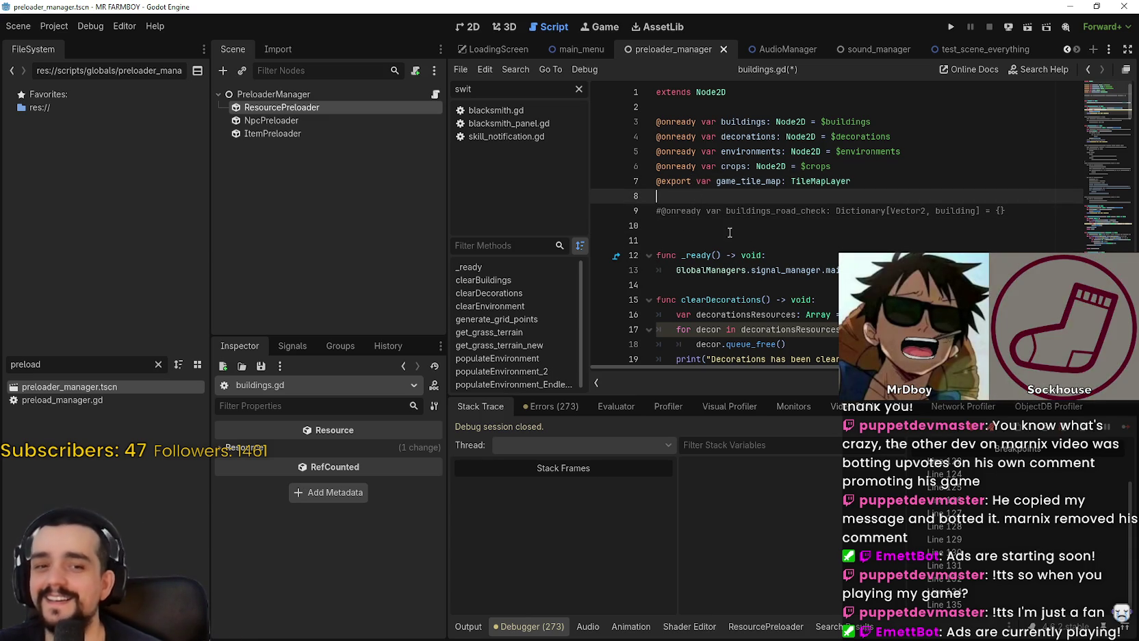
{"action": "left_click", "coordinate": [714, 237]}
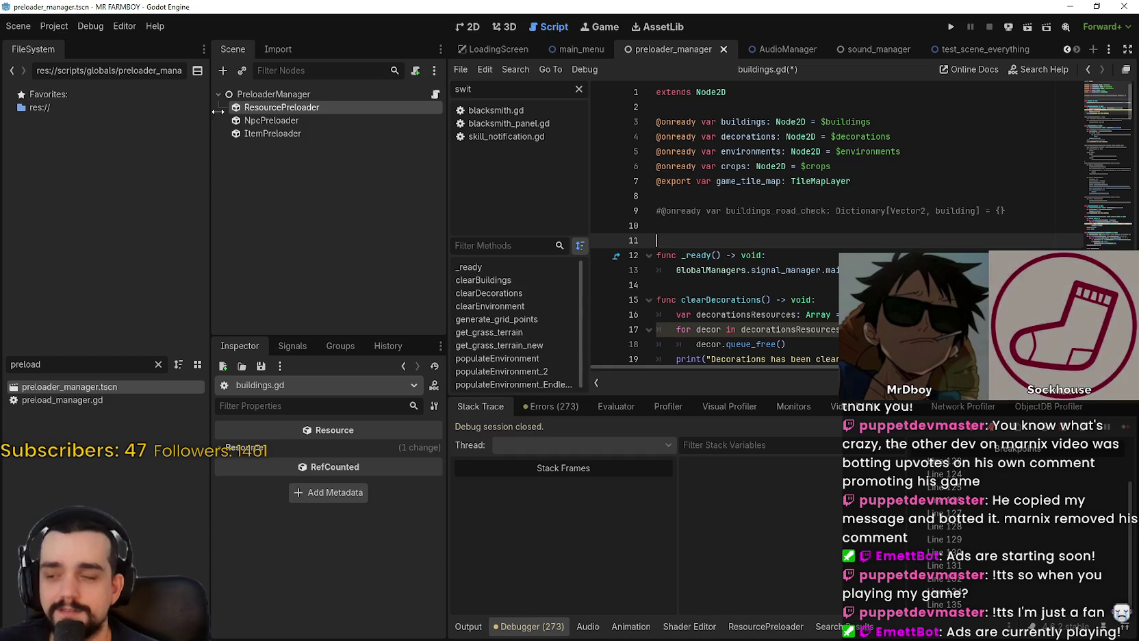
{"action": "left_click", "coordinate": [271, 120]}
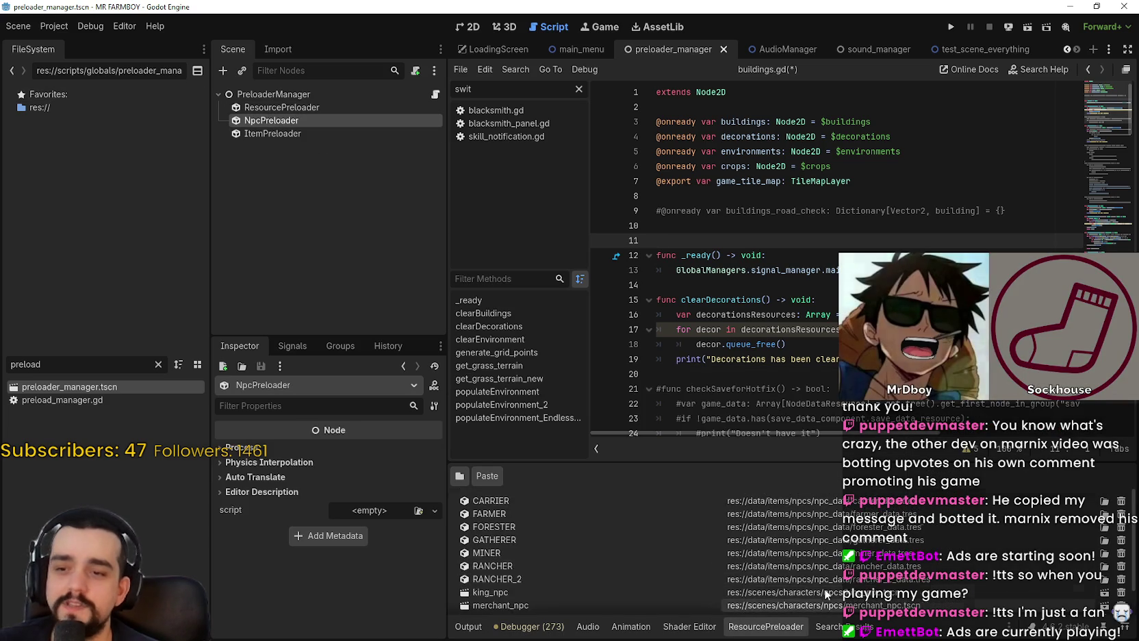
- Select the ItemPreloader node and enlarge its ResourcePreloader item resource panel
{"action": "left_click", "coordinate": [271, 133]}
{"action": "scroll", "coordinate": [701, 558], "scroll_direction": "down", "scroll_amount": 2}
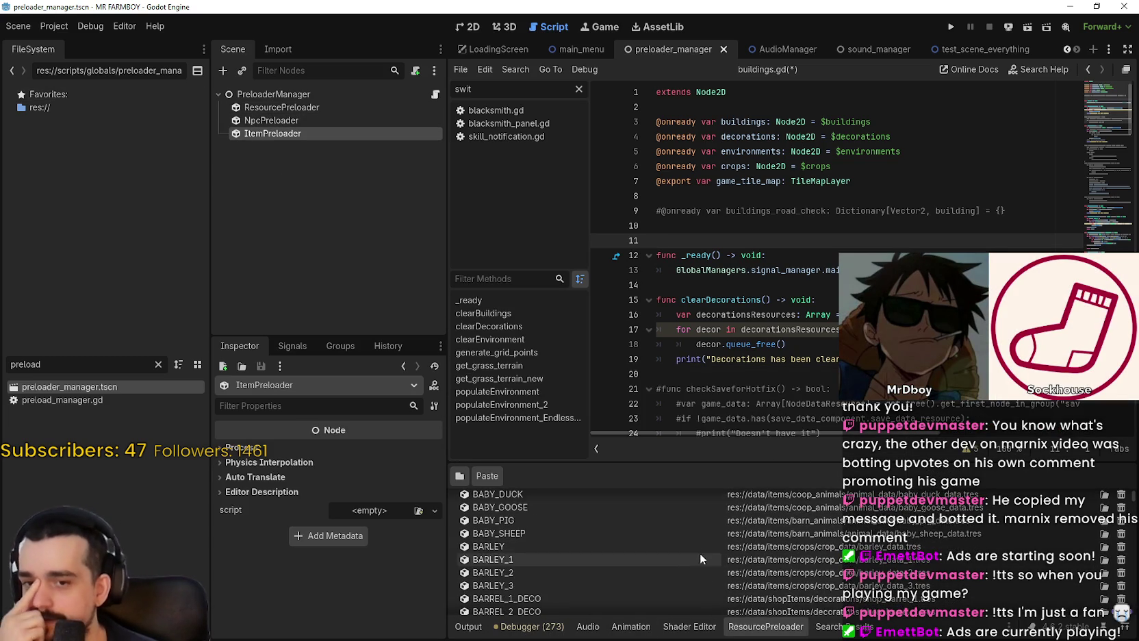
{"action": "left_click_drag", "start_coordinate": [728, 462], "coordinate": [719, 378]}
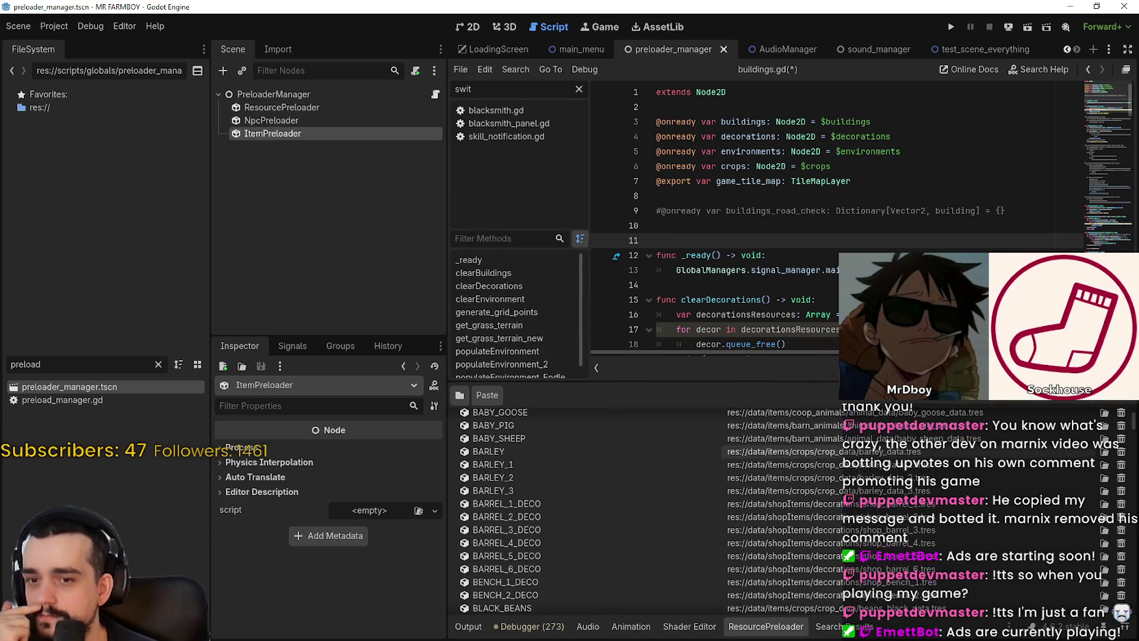
{"action": "mouse_move", "coordinate": [1134, 426]}
{"action": "left_mouse_down"}
{"action": "mouse_move", "coordinate": [1133, 618]}
{"action": "mouse_move", "coordinate": [1133, 411]}
{"action": "left_mouse_up"}
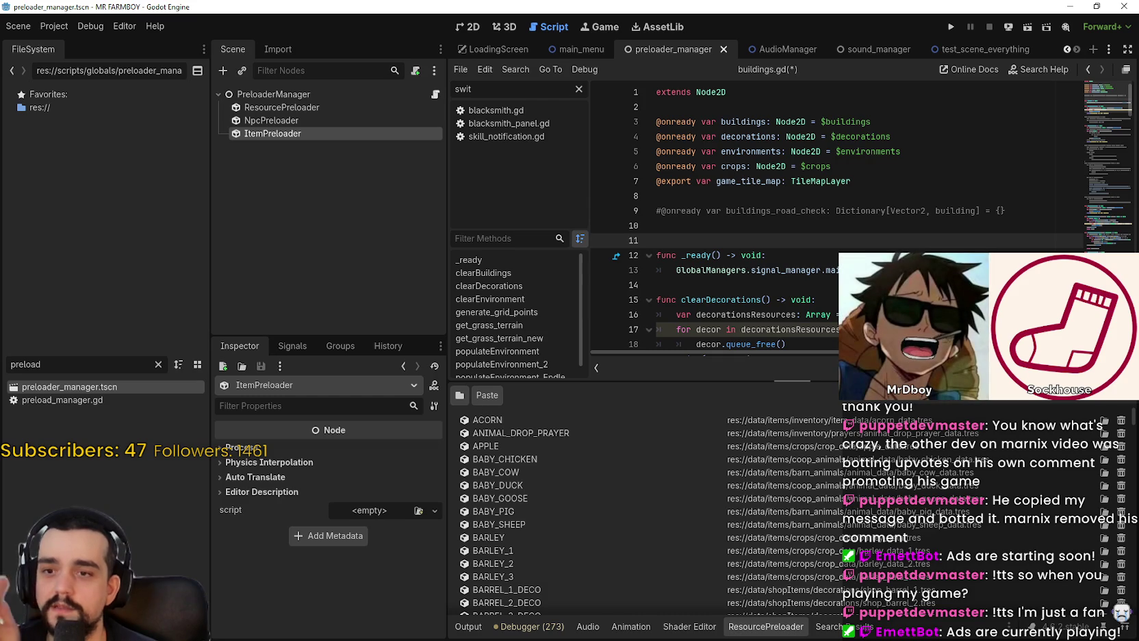
{"action": "mouse_move", "coordinate": [792, 381]}
{"action": "left_mouse_down"}
{"action": "mouse_move", "coordinate": [793, 229]}
{"action": "mouse_move", "coordinate": [793, 356]}
{"action": "left_mouse_up"}
- Scroll down the item list and expand the panel over most of the editor
{"action": "scroll", "coordinate": [1016, 477], "scroll_direction": "down", "scroll_amount": 15}
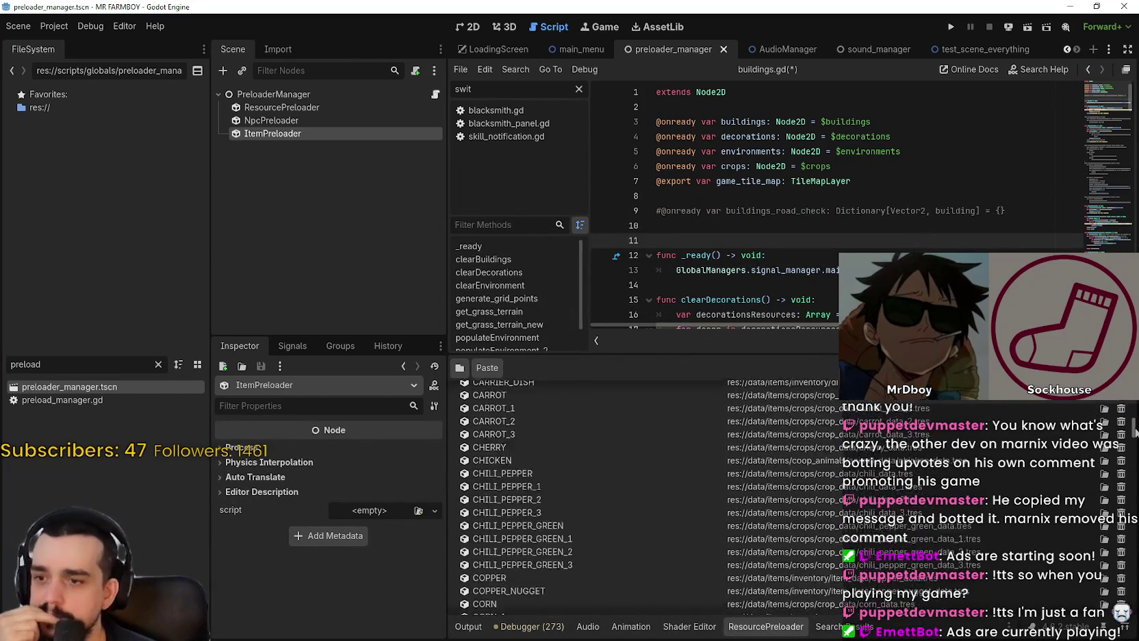
{"action": "scroll", "coordinate": [1016, 477], "scroll_direction": "down", "scroll_amount": 15}
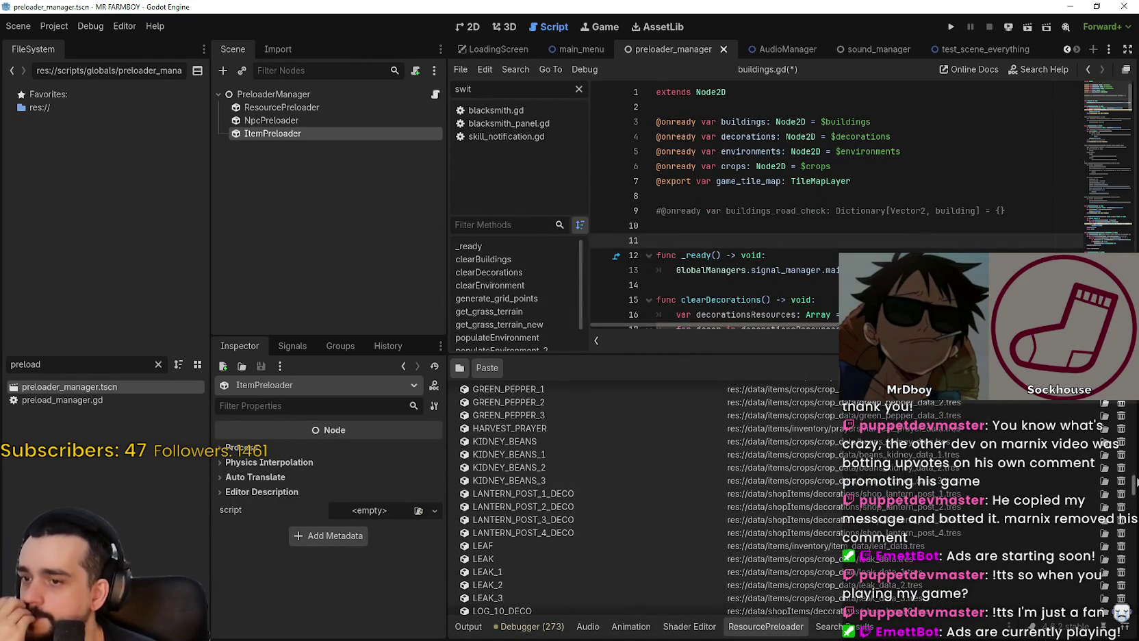
{"action": "scroll", "coordinate": [1016, 477], "scroll_direction": "down", "scroll_amount": 1}
{"action": "scroll", "coordinate": [1016, 477], "scroll_direction": "down", "scroll_amount": 1}
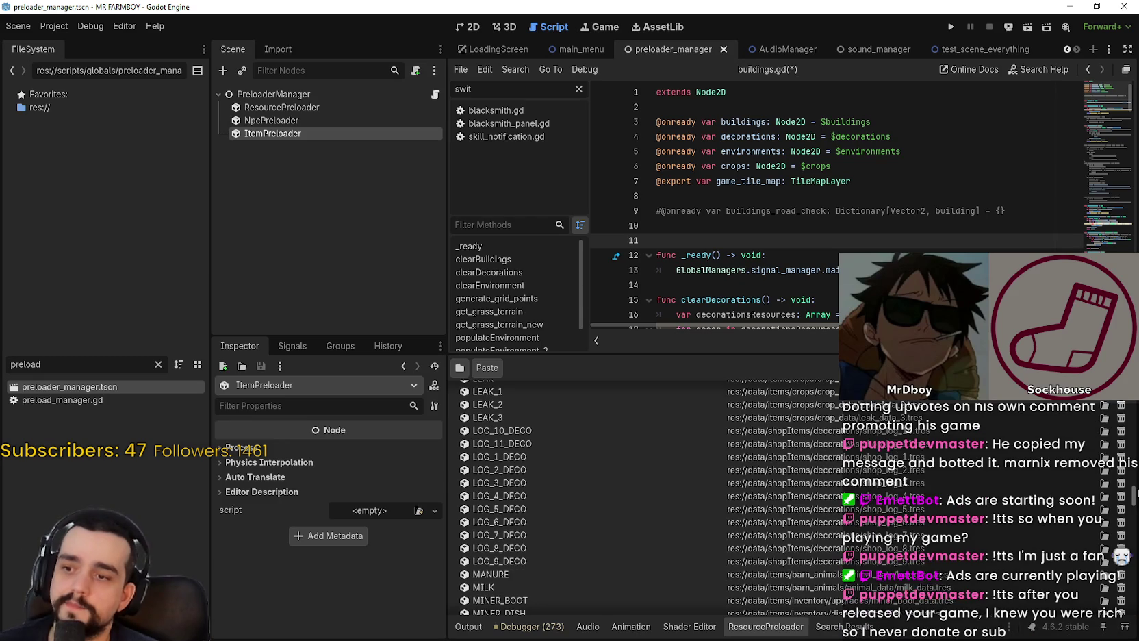
{"action": "scroll", "coordinate": [1016, 477], "scroll_direction": "down", "scroll_amount": 5}
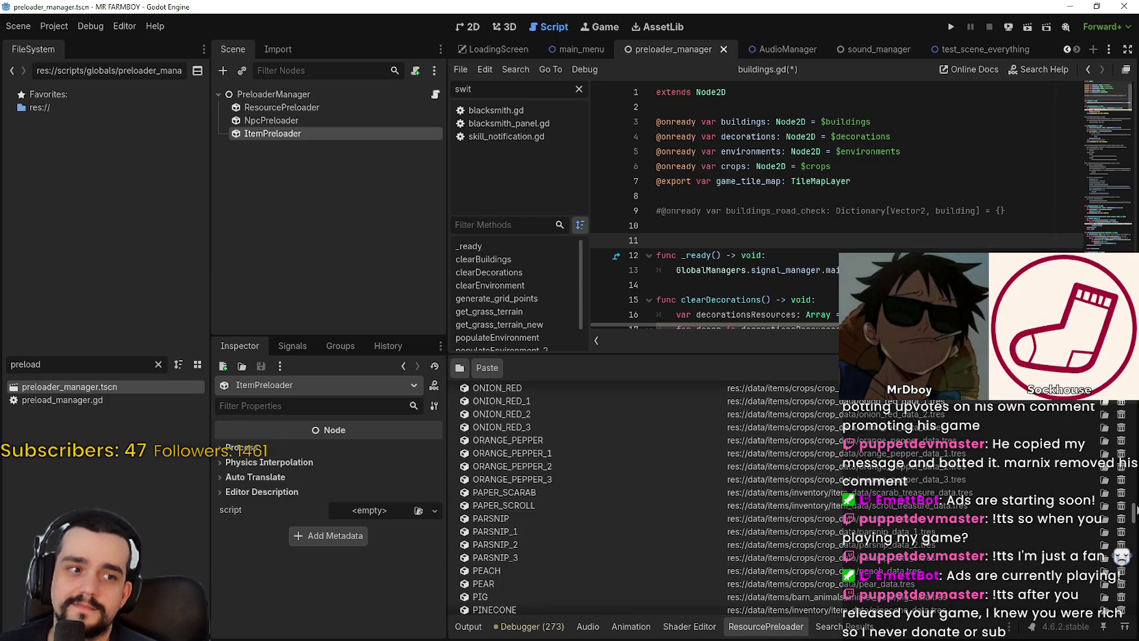
{"action": "mouse_move", "coordinate": [1134, 510]}
{"action": "left_mouse_down"}
{"action": "mouse_move", "coordinate": [1131, 627]}
{"action": "mouse_move", "coordinate": [1135, 380]}
{"action": "left_mouse_up"}
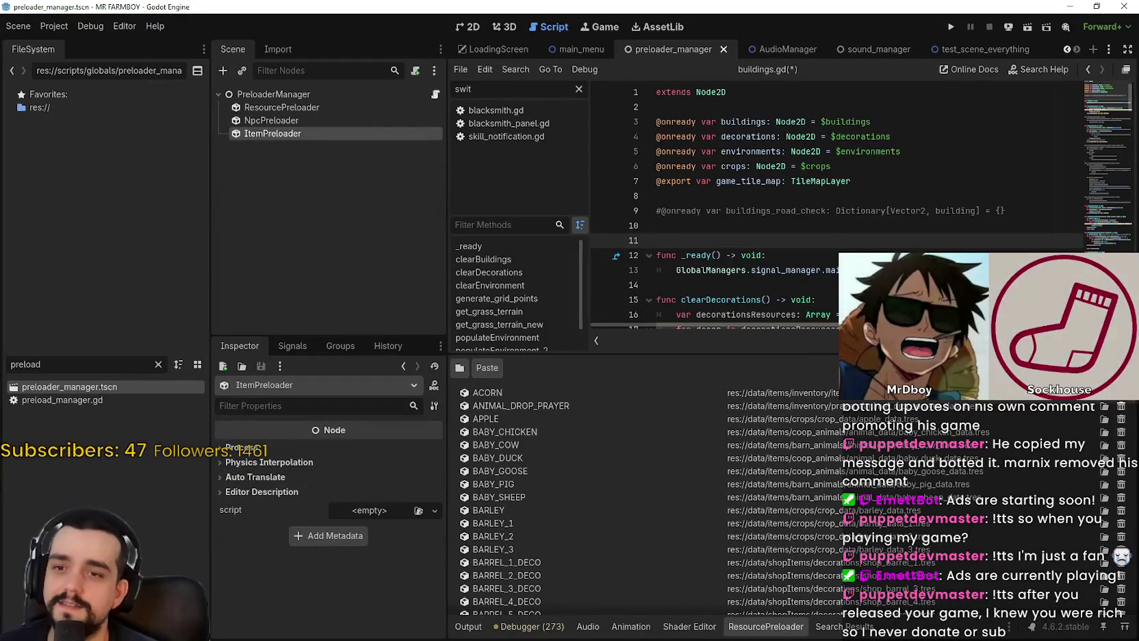
{"action": "mouse_move", "coordinate": [841, 354]}
{"action": "left_mouse_down"}
{"action": "mouse_move", "coordinate": [841, 226]}
{"action": "mouse_move", "coordinate": [841, 383]}
{"action": "left_mouse_up"}
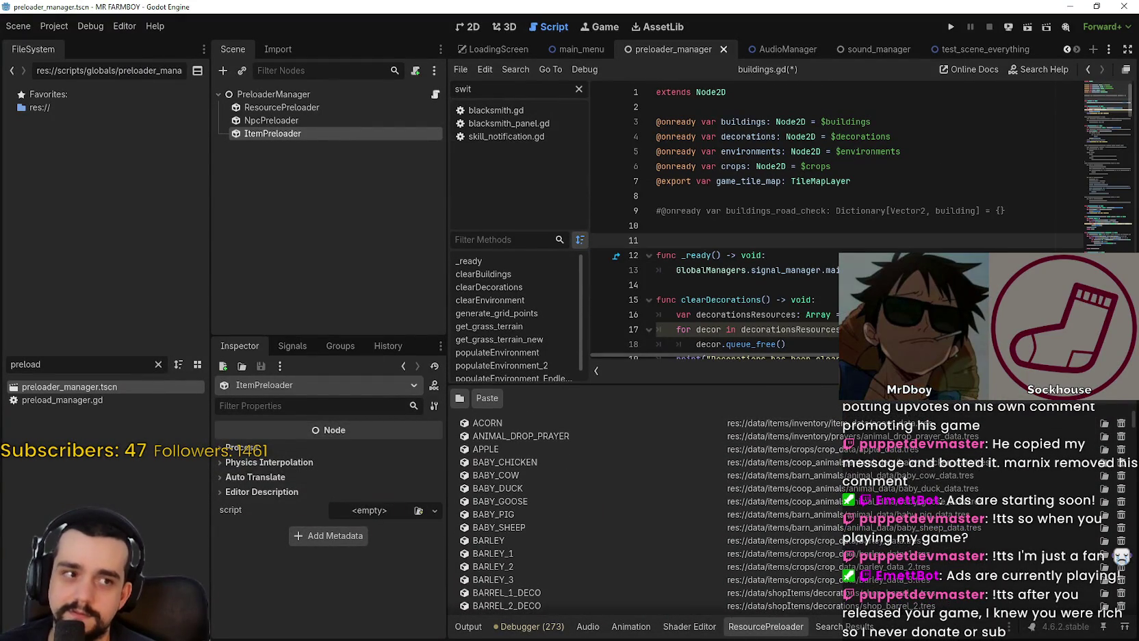
- Scroll through the item resources from ACORN, APPLE and BABY_CHICKEN down to BARREL_2_DECO
{"action": "scroll", "coordinate": [993, 483], "scroll_direction": "down", "scroll_amount": 6}
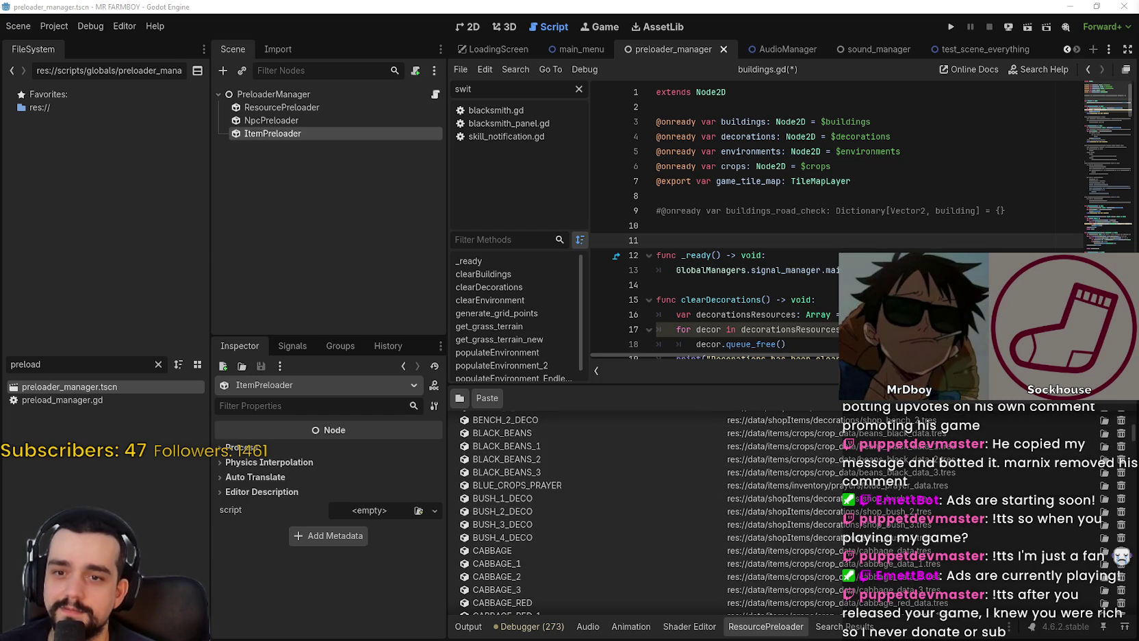
{"action": "scroll", "coordinate": [1133, 434], "scroll_direction": "down", "scroll_amount": 5}
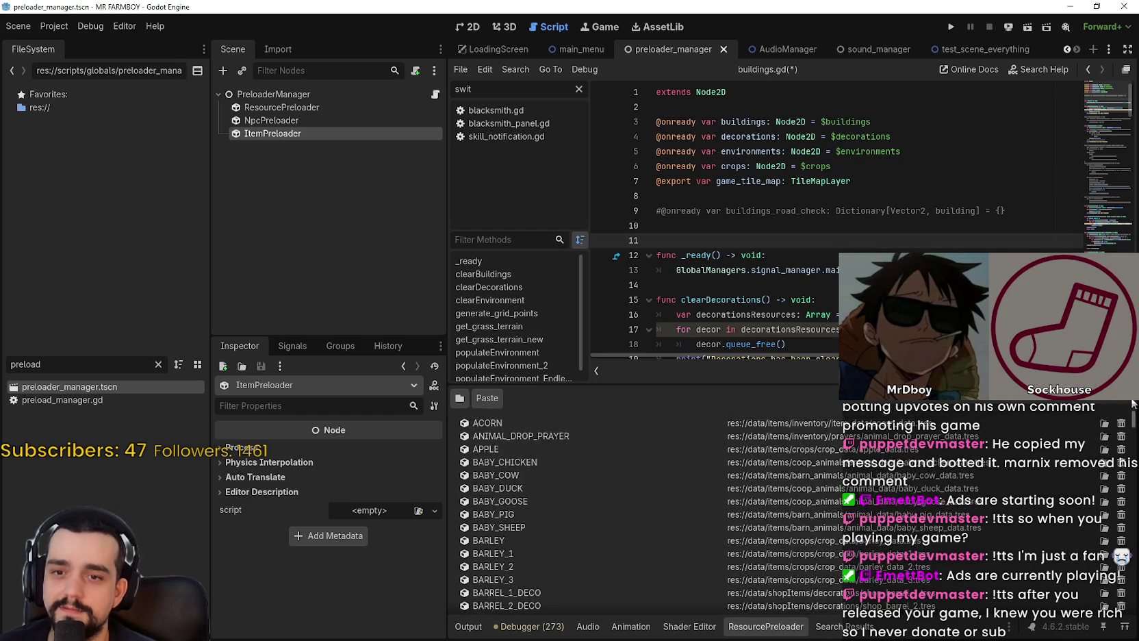
{"action": "scroll", "coordinate": [1133, 452], "scroll_direction": "down", "scroll_amount": 5}
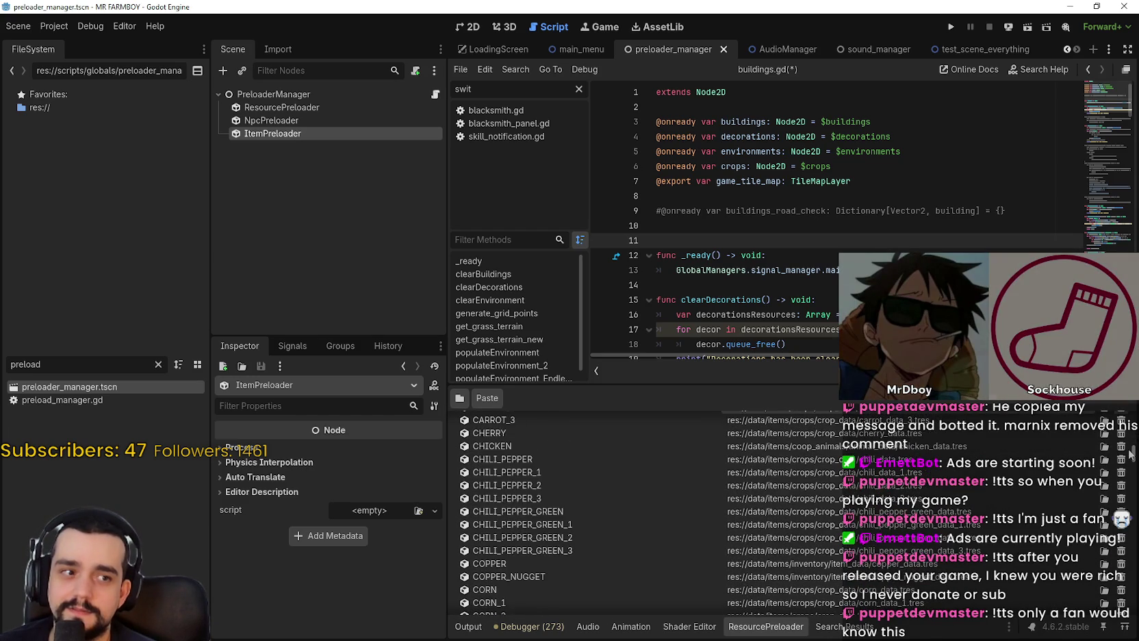
{"action": "scroll", "coordinate": [1130, 463], "scroll_direction": "up", "scroll_amount": 15}
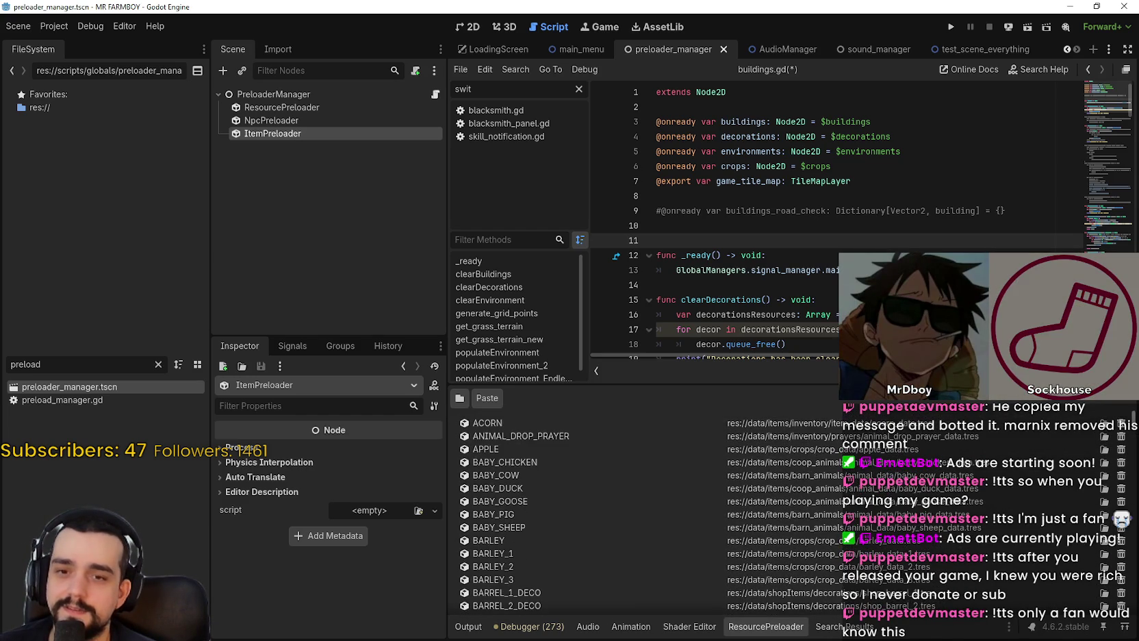
{"action": "scroll", "coordinate": [1133, 438], "scroll_direction": "down", "scroll_amount": 20}
{"action": "scroll", "coordinate": [1132, 424], "scroll_direction": "up", "scroll_amount": 20}
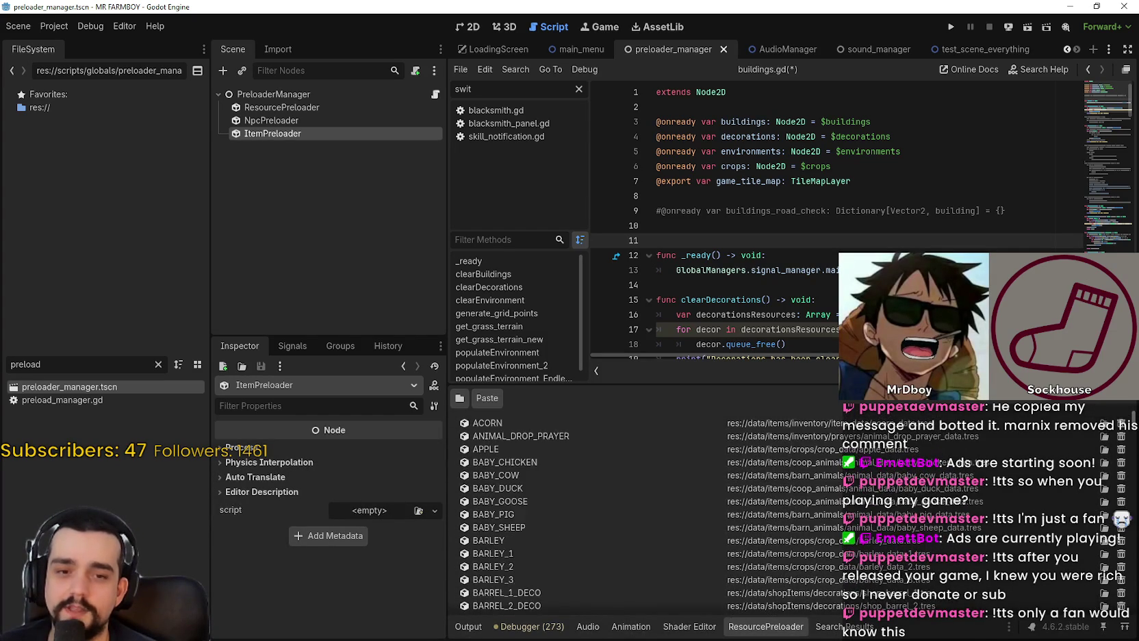
{"action": "scroll", "coordinate": [1103, 417], "scroll_direction": "down", "scroll_amount": 5}
{"action": "scroll", "coordinate": [1103, 418], "scroll_direction": "up", "scroll_amount": 5}
{"action": "scroll", "coordinate": [1104, 417], "scroll_direction": "down", "scroll_amount": 20}
{"action": "scroll", "coordinate": [1104, 417], "scroll_direction": "up", "scroll_amount": 20}
{"action": "left_click", "coordinate": [844, 222]}
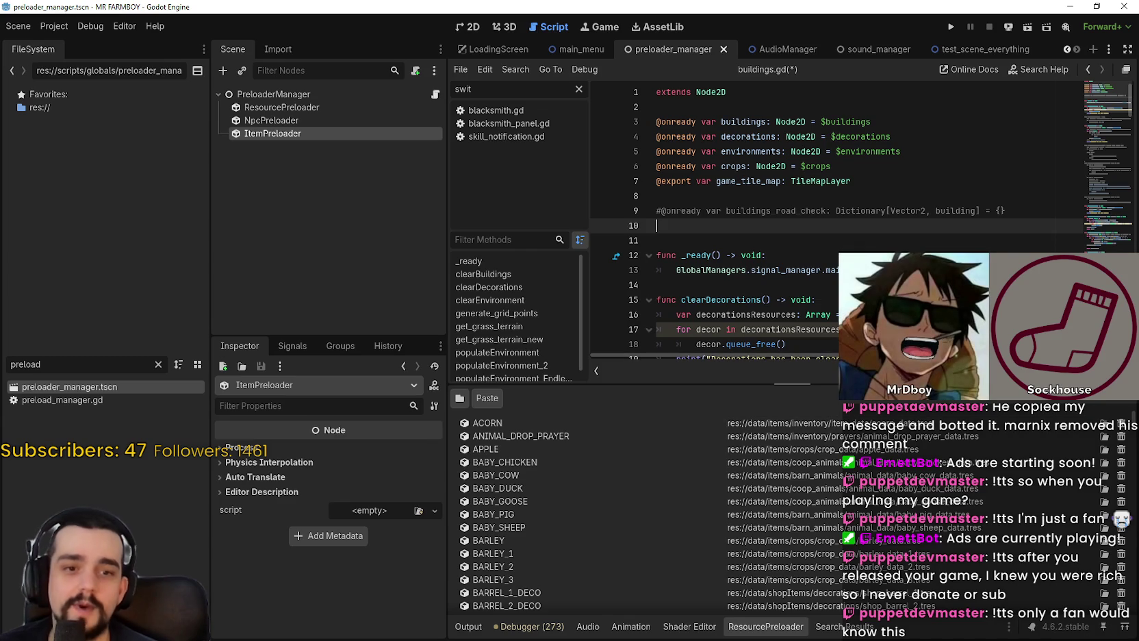
- Lower the splitter so the preloader_manager script shows above a shorter ItemPreloader list
{"action": "left_click_drag", "start_coordinate": [849, 384], "coordinate": [849, 459]}
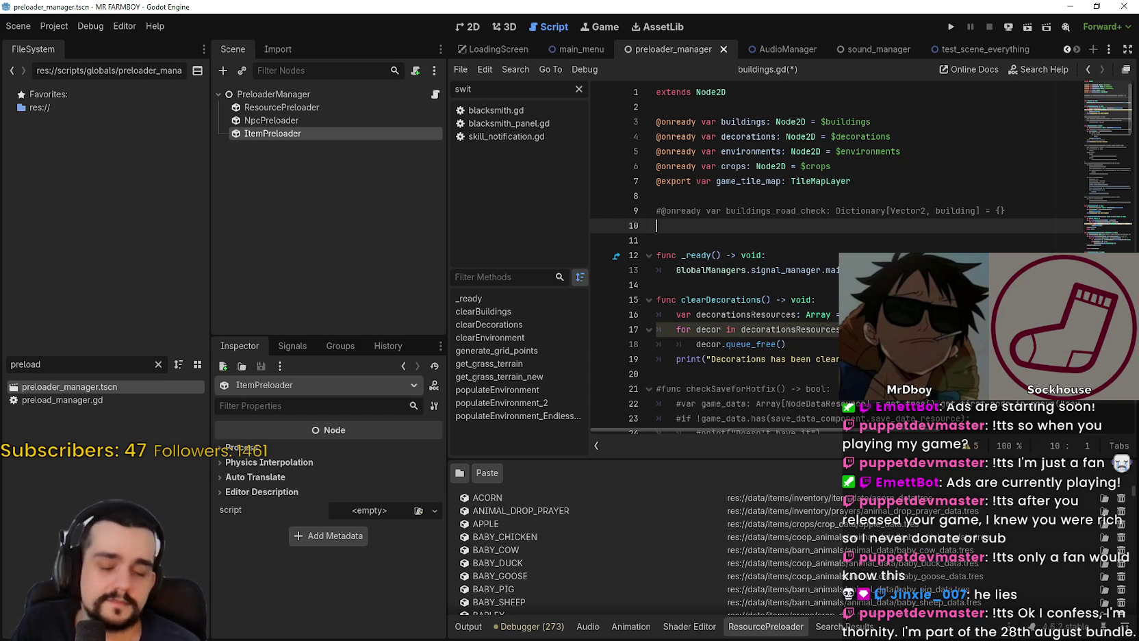
- Scroll further down the ItemPreloader item list and adjust the panel splitter
{"action": "scroll", "coordinate": [742, 525], "scroll_direction": "down", "scroll_amount": 3}
{"action": "scroll", "coordinate": [741, 525], "scroll_direction": "down", "scroll_amount": 10}
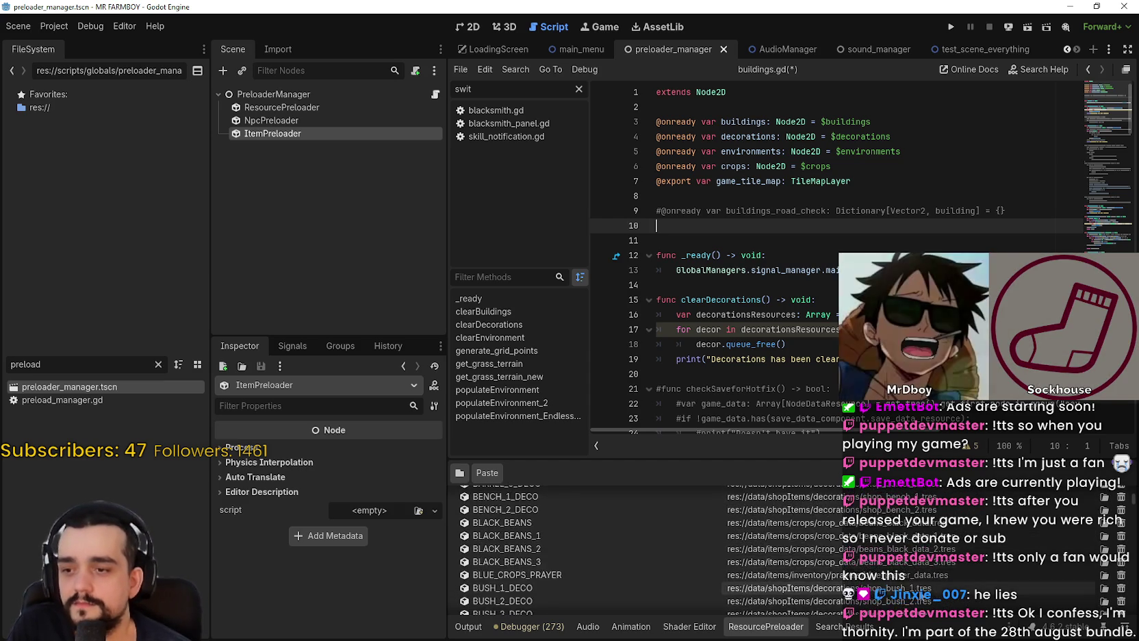
{"action": "scroll", "coordinate": [961, 556], "scroll_direction": "down", "scroll_amount": 5}
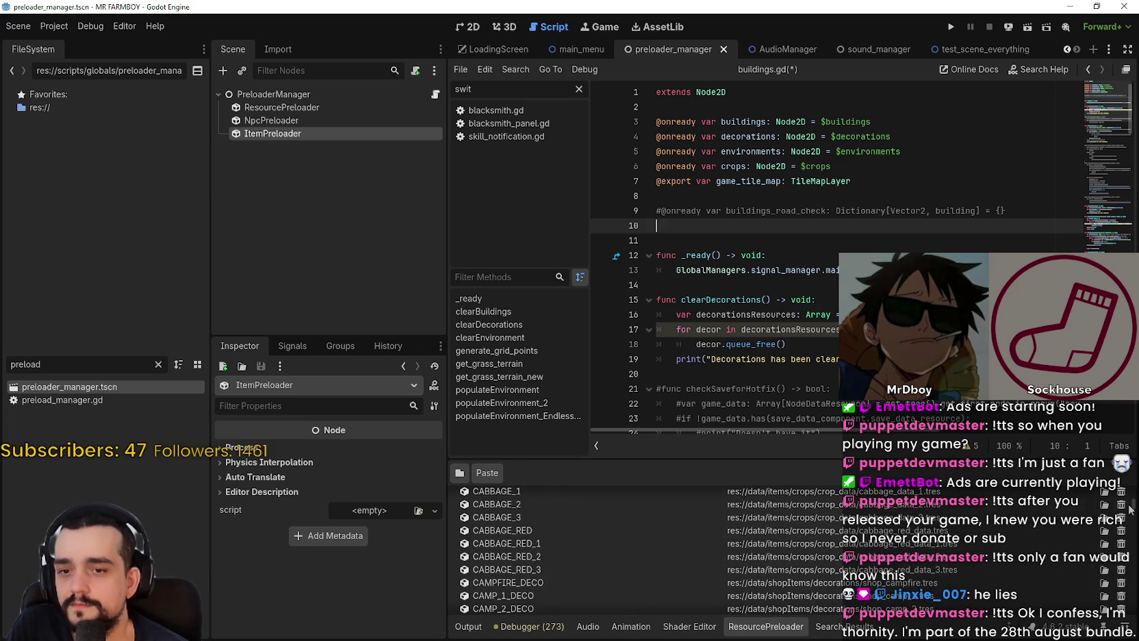
{"action": "scroll", "coordinate": [1133, 541], "scroll_direction": "down", "scroll_amount": 5}
{"action": "mouse_move", "coordinate": [1135, 544]}
{"action": "left_mouse_down"}
{"action": "mouse_move", "coordinate": [1133, 611]}
{"action": "mouse_move", "coordinate": [1134, 487]}
{"action": "left_mouse_up"}
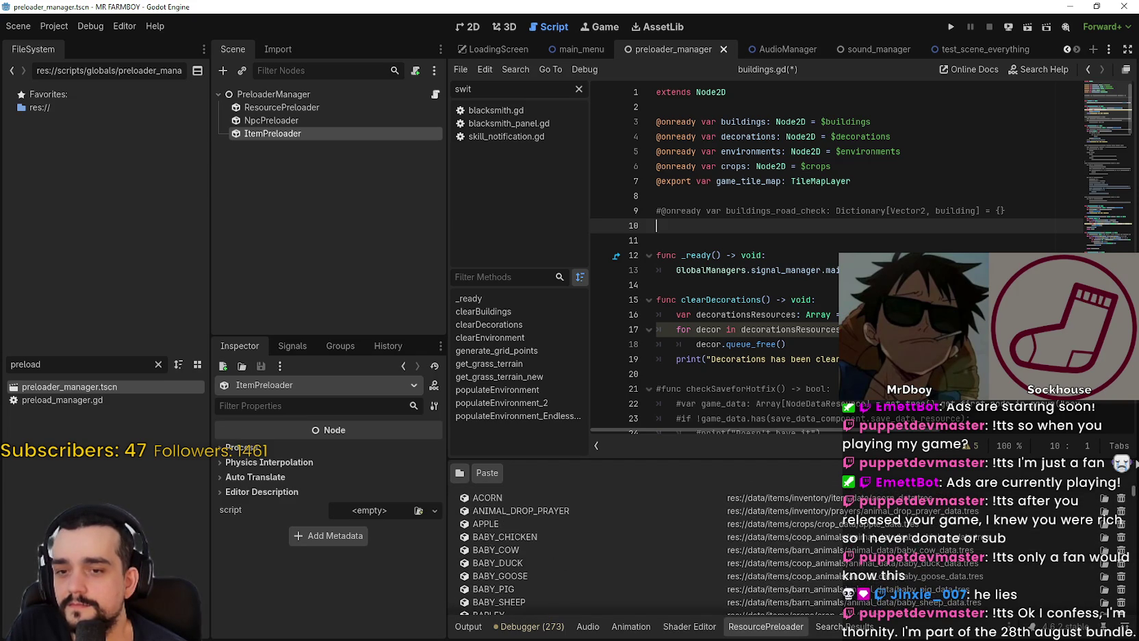
- Save the preloader_manager scene with Ctrl+S and return to the Script view
{"action": "left_click", "coordinate": [789, 237]}
{"action": "left_click", "coordinate": [756, 194]}
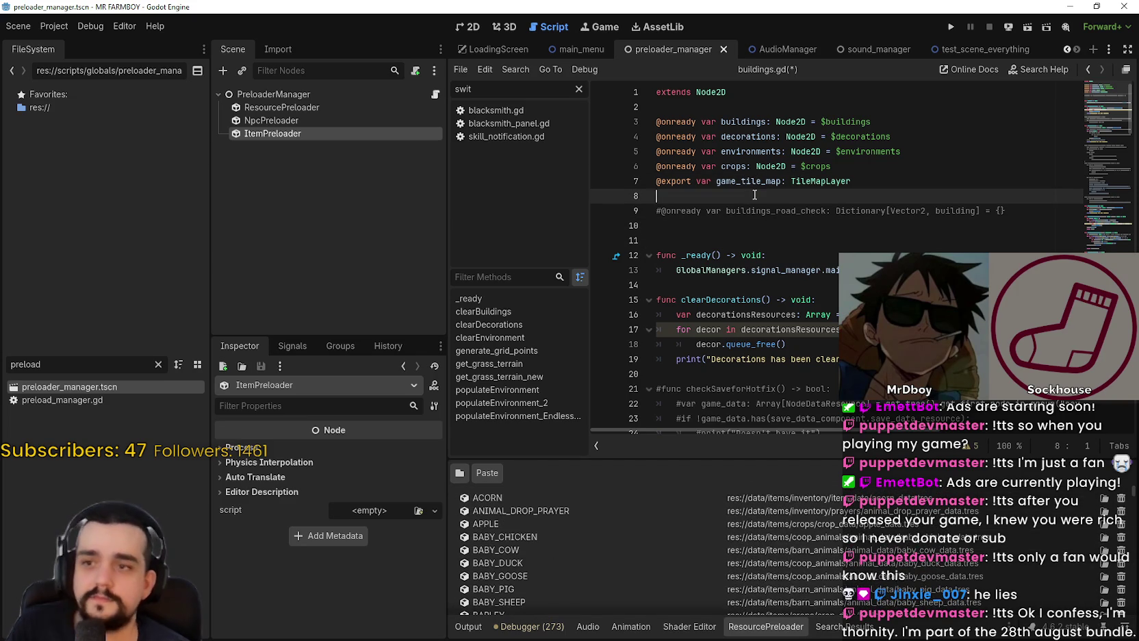
{"action": "key", "text": "ctrl+s"}
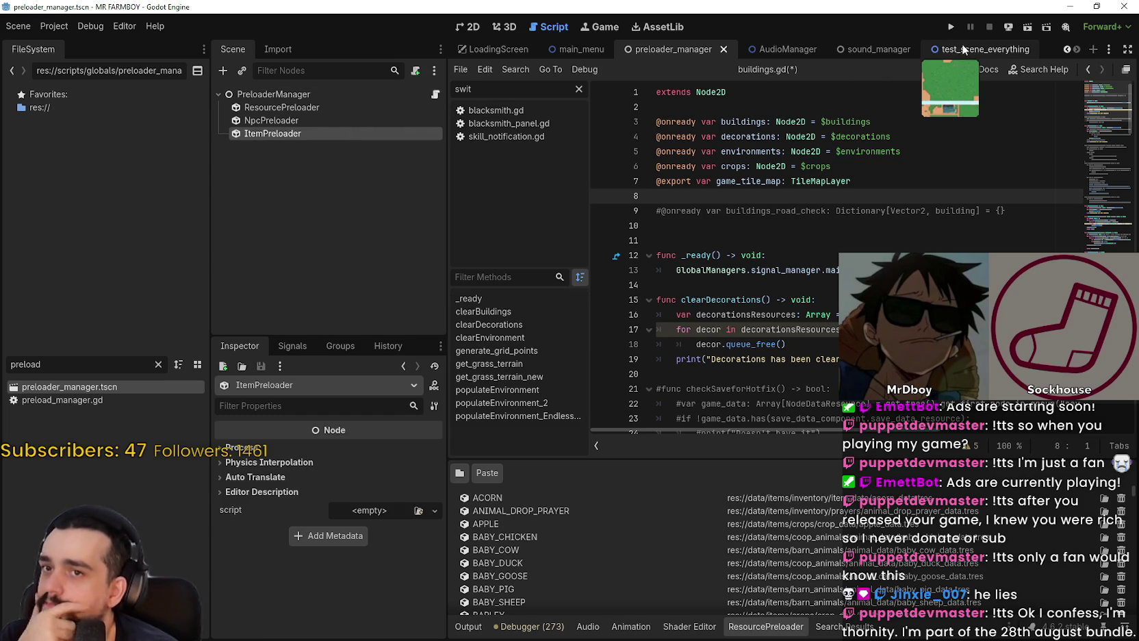
{"action": "left_click", "coordinate": [470, 27]}
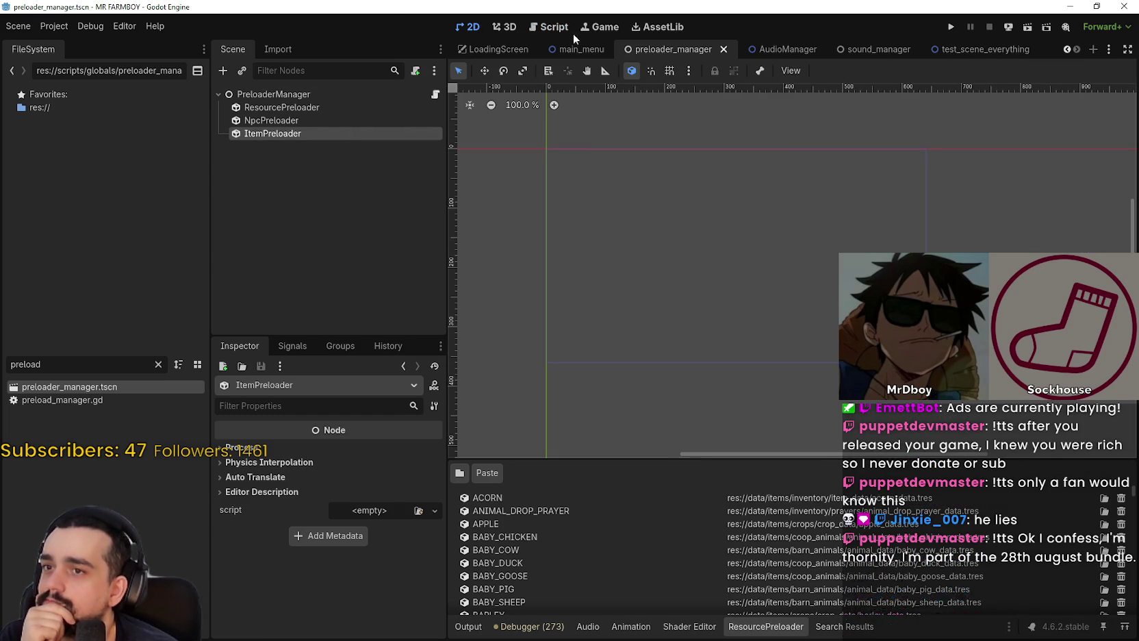
{"action": "left_click", "coordinate": [534, 29]}
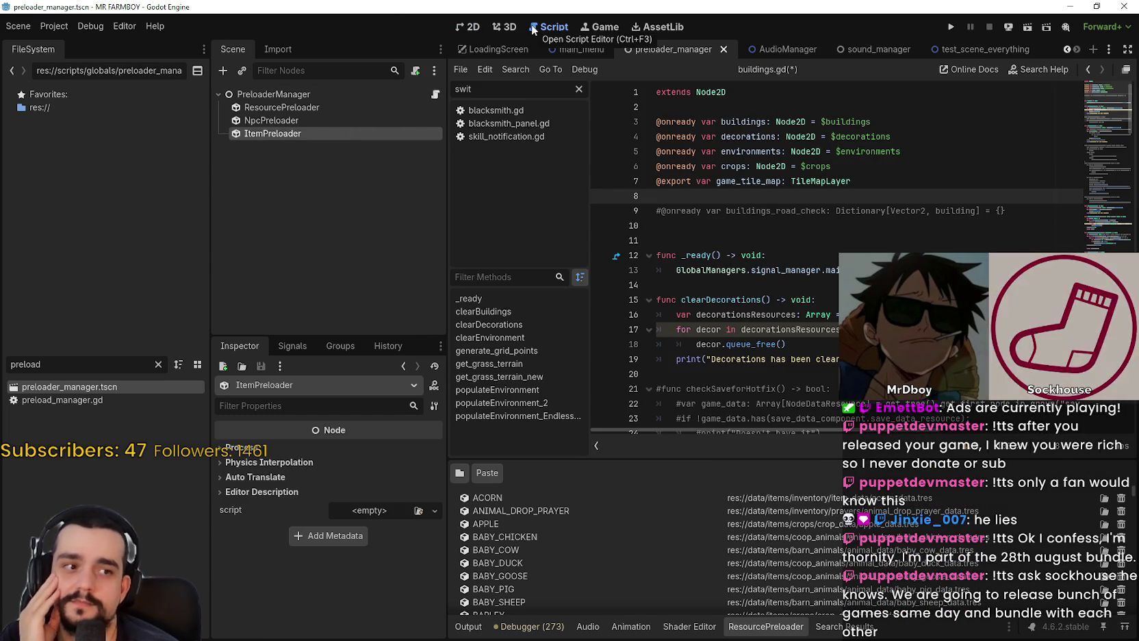
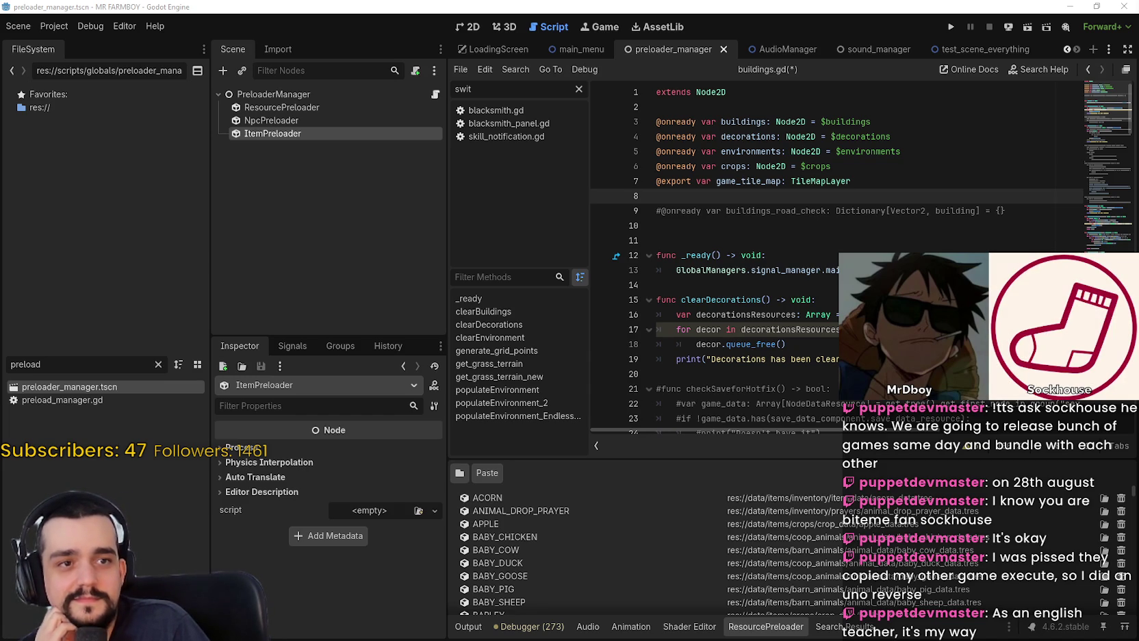
- Review the clearDecorations function and its 'Decorations cleared' print in buildings.gd
{"action": "left_click", "coordinate": [752, 287]}
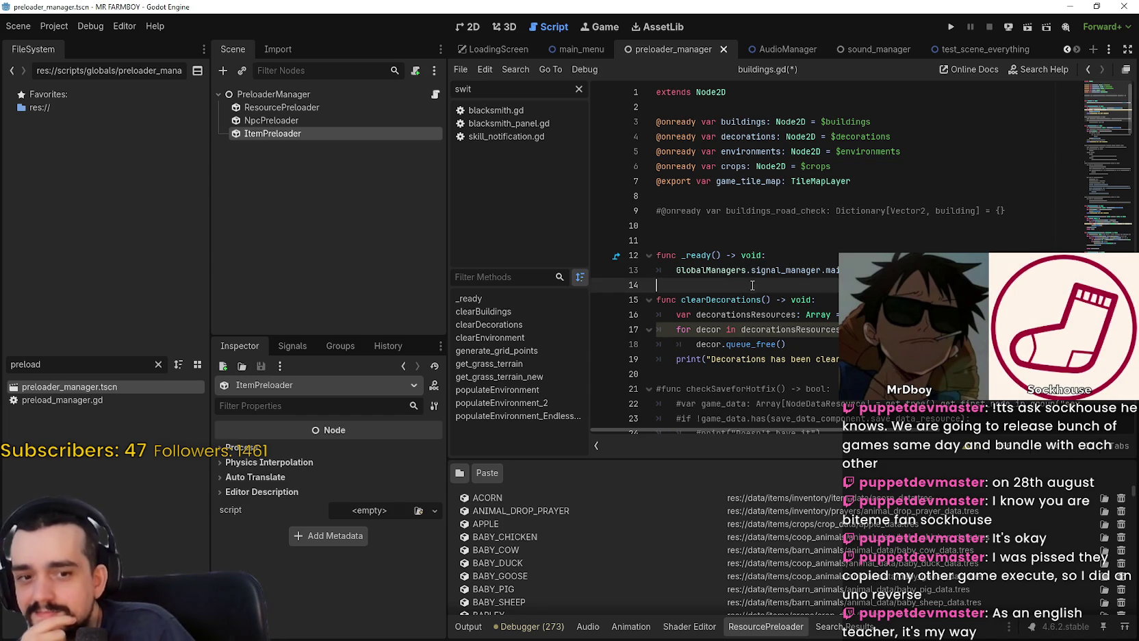
{"action": "left_click", "coordinate": [727, 244]}
{"action": "key", "text": "Up"}
{"action": "key", "text": "Up"}
{"action": "key", "text": "Up"}
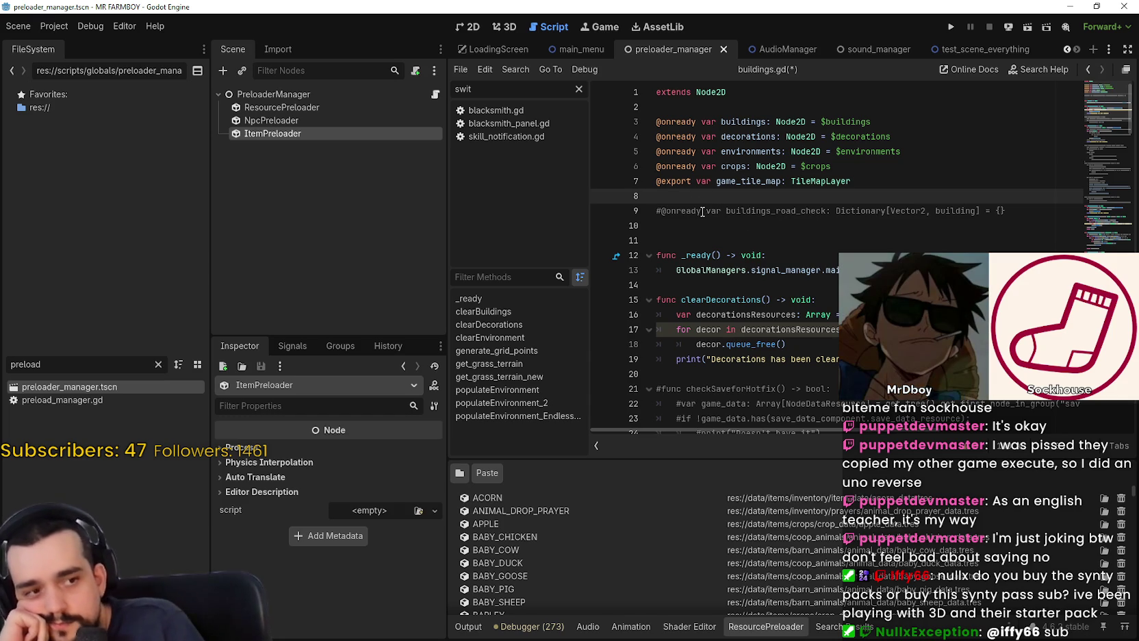
{"action": "left_click", "coordinate": [758, 243]}
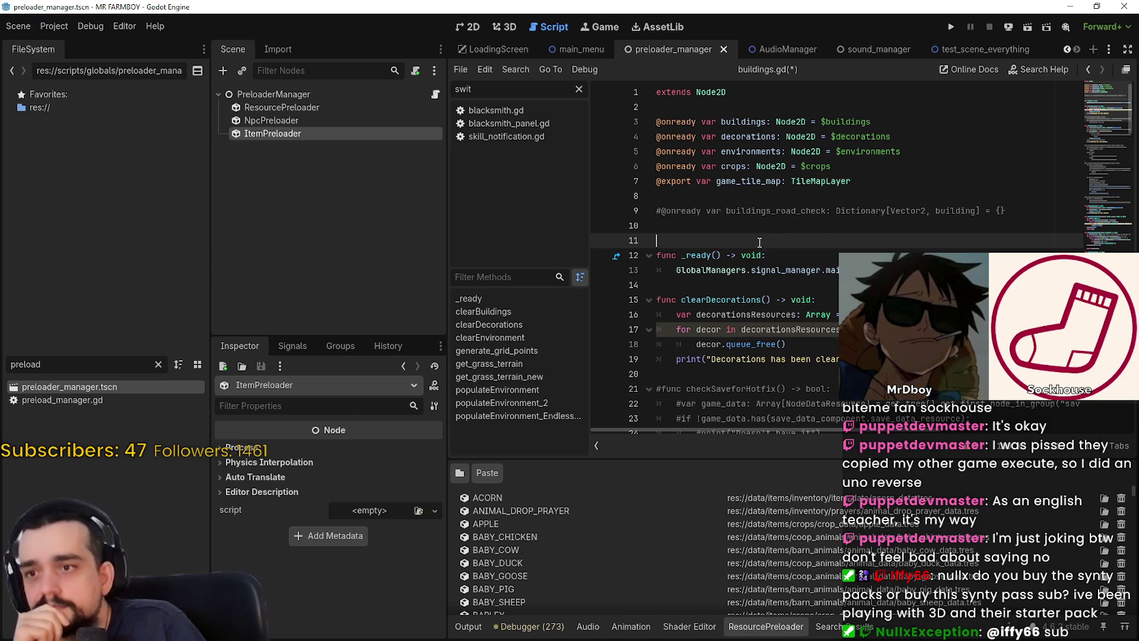
{"action": "scroll", "coordinate": [759, 245], "scroll_direction": "down", "scroll_amount": 2}
{"action": "left_click", "coordinate": [803, 284]}
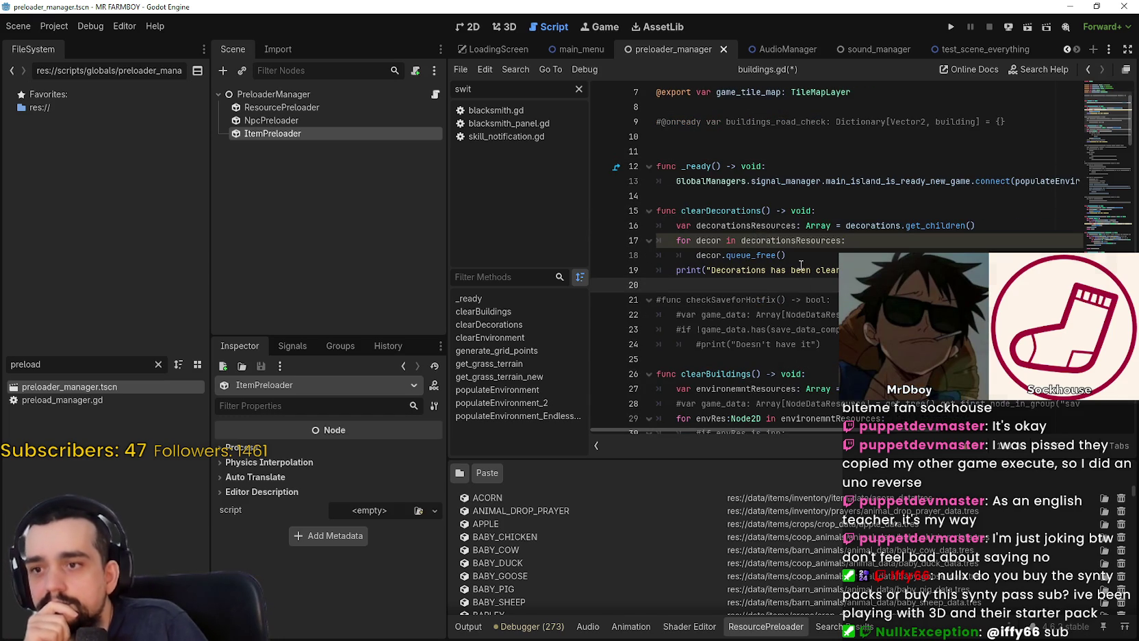
{"action": "left_click", "coordinate": [861, 269]}
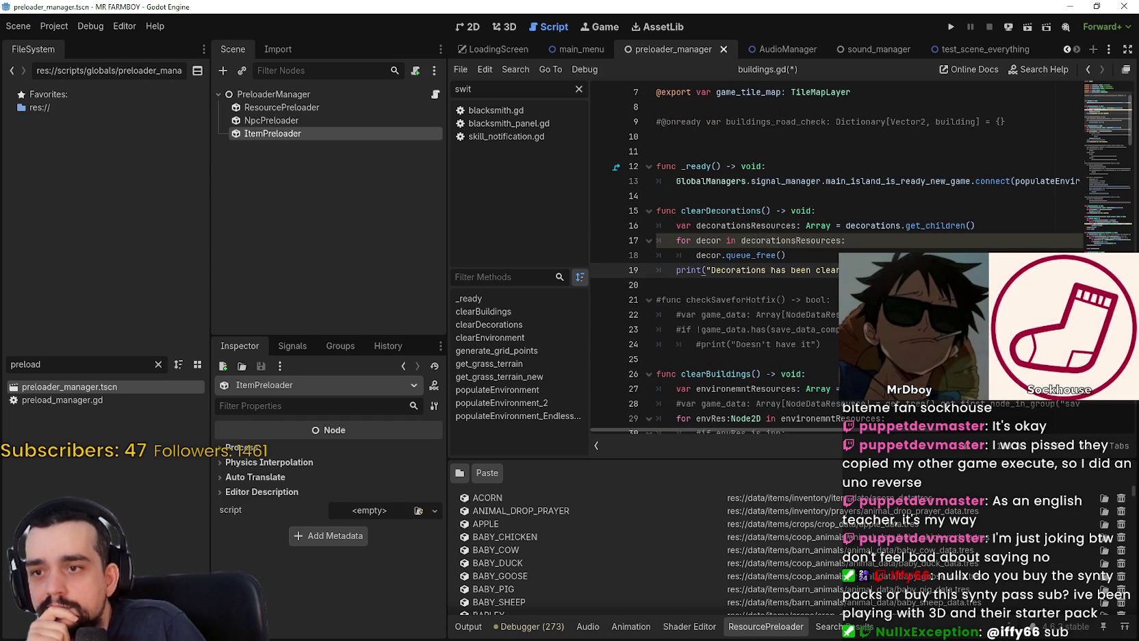
{"action": "double_click", "coordinate": [789, 239]}
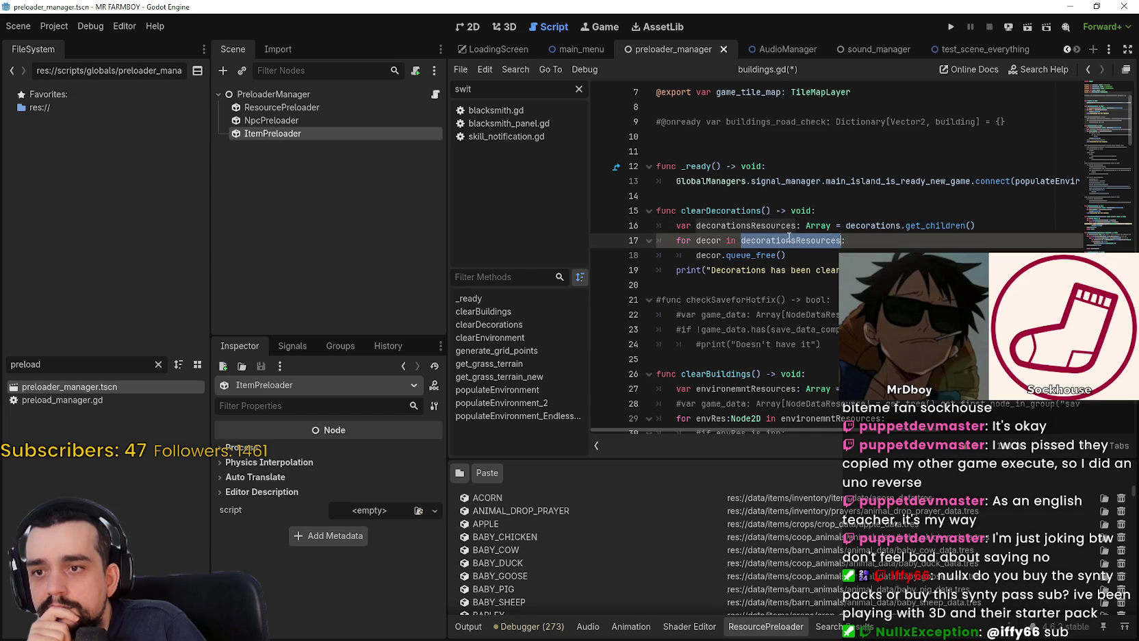
{"action": "left_click", "coordinate": [657, 284]}
{"action": "scroll", "coordinate": [1006, 208], "scroll_direction": "down", "scroll_amount": 5}
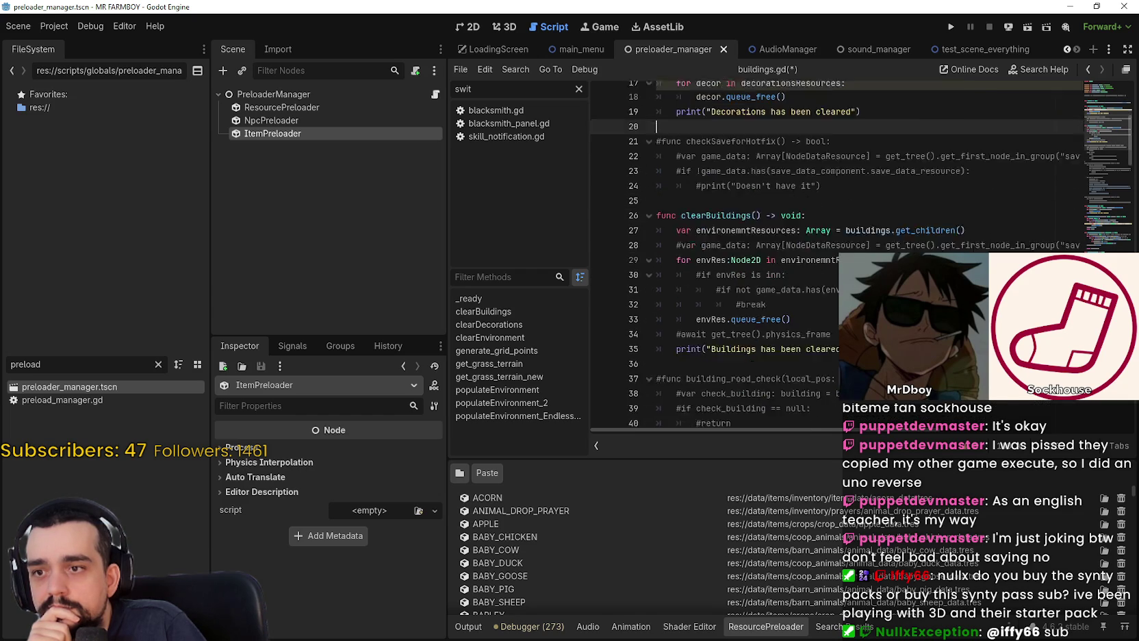
{"action": "scroll", "coordinate": [1100, 113], "scroll_direction": "up", "scroll_amount": 3}
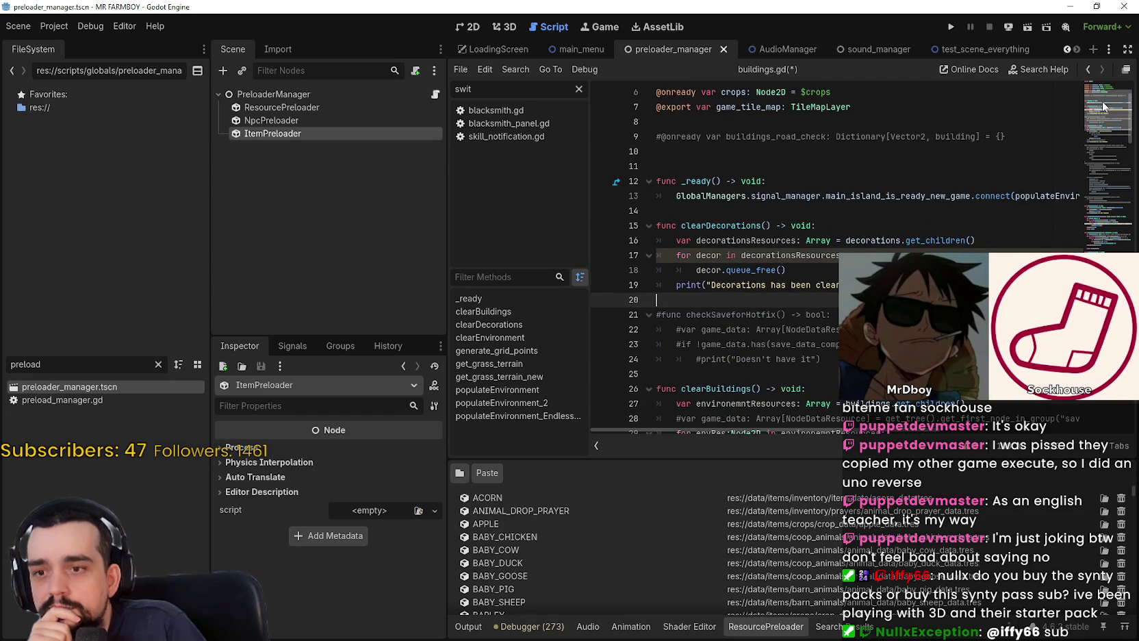
{"action": "scroll", "coordinate": [1099, 112], "scroll_direction": "up", "scroll_amount": 1}
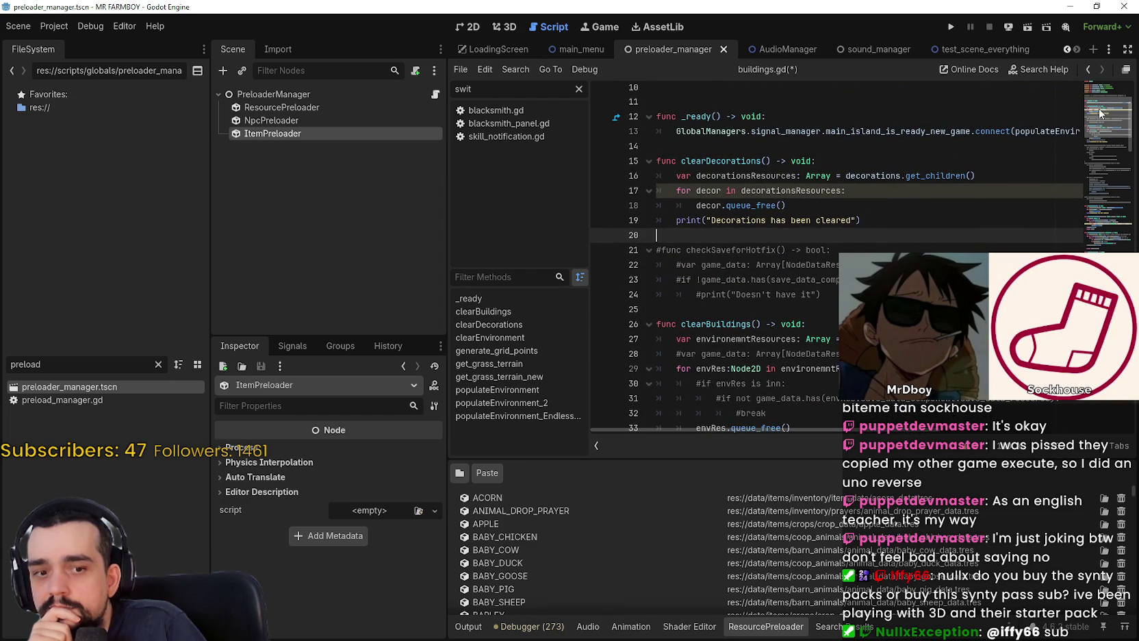
{"action": "left_click_drag", "start_coordinate": [1099, 109], "coordinate": [1092, 138]}
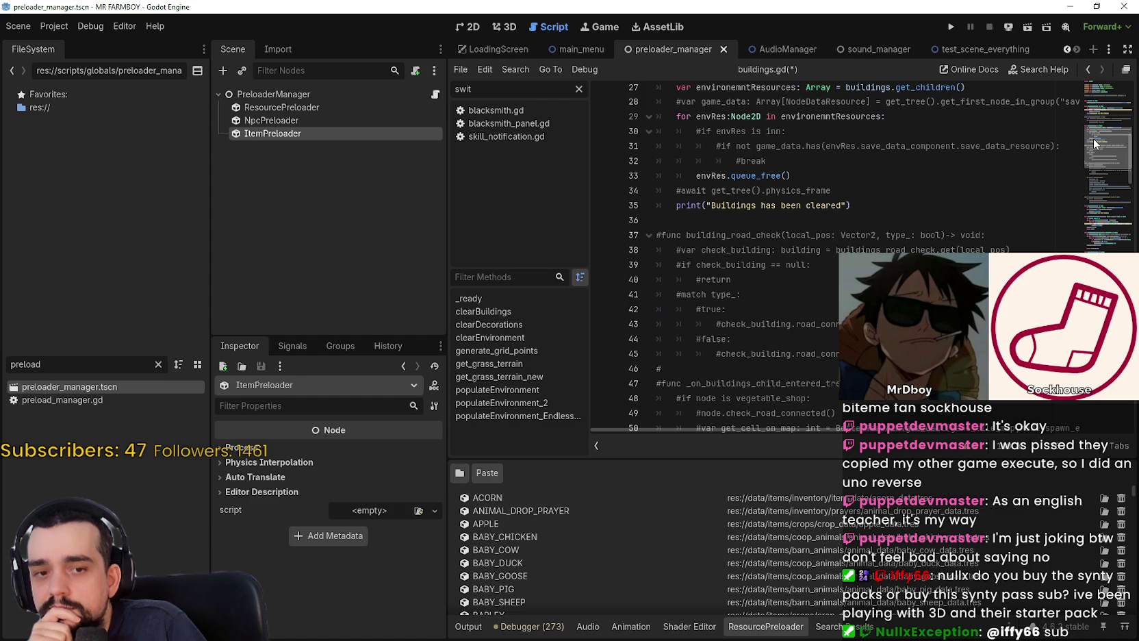
- Inspect the envRes.queue_free call on line 33 near clearBuildings
{"action": "left_click", "coordinate": [876, 219]}
{"action": "key", "text": "Up"}
{"action": "key", "text": "Up"}
{"action": "left_click", "coordinate": [758, 176]}
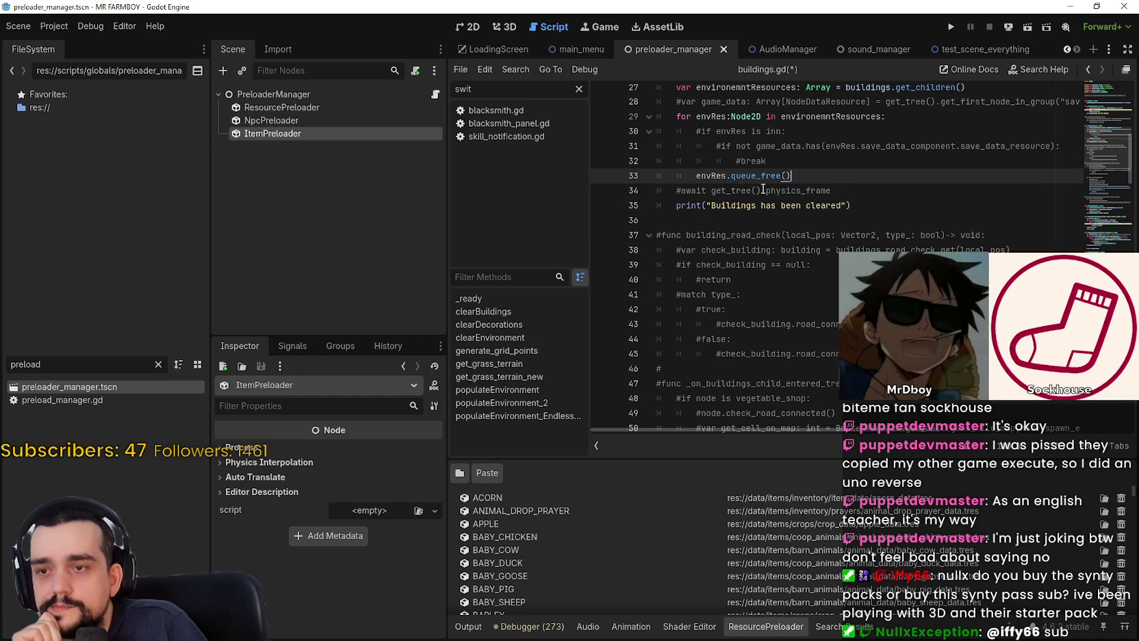
{"action": "key", "text": "End"}
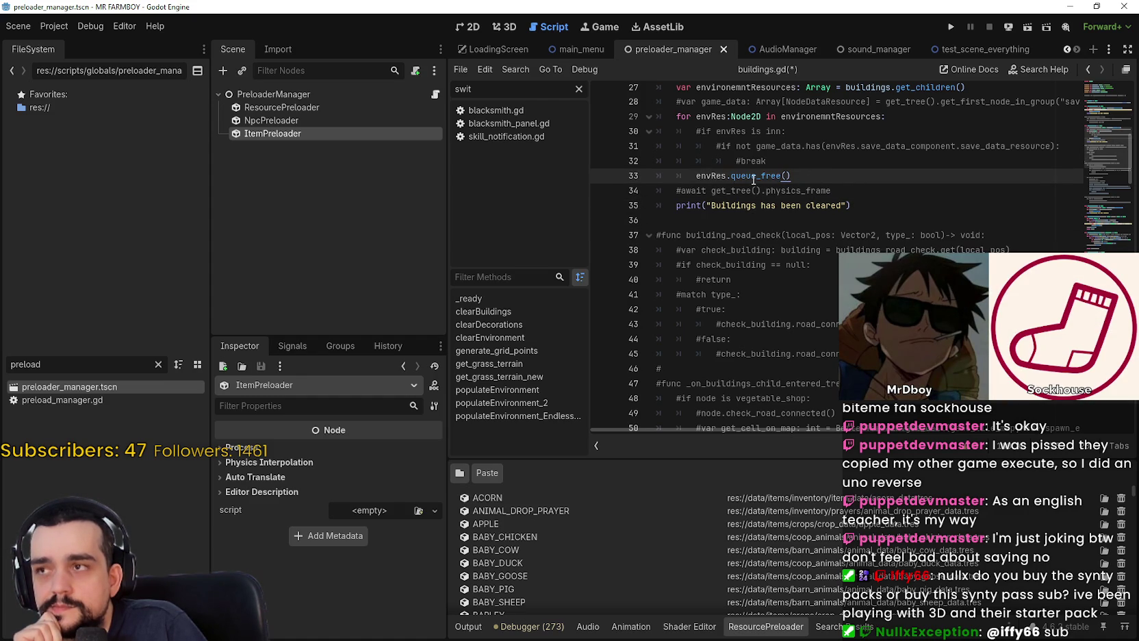
{"action": "key", "text": "Left"}
{"action": "key", "text": "Left"}
{"action": "key", "text": "shift+Home"}
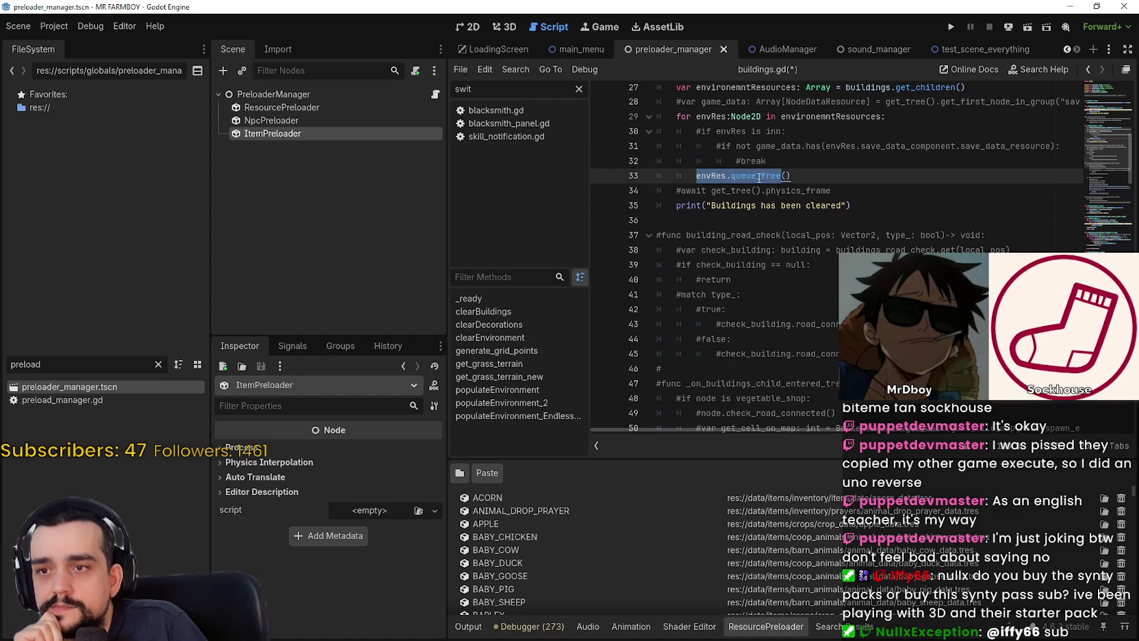
{"action": "left_click", "coordinate": [698, 161]}
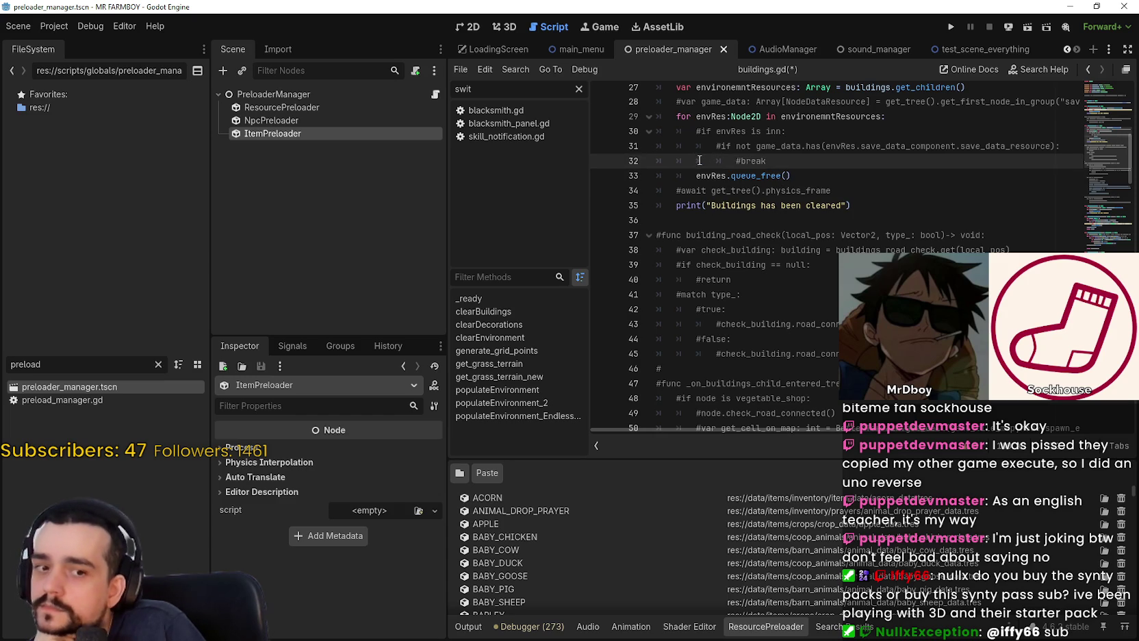
{"action": "mouse_move", "coordinate": [698, 177]}
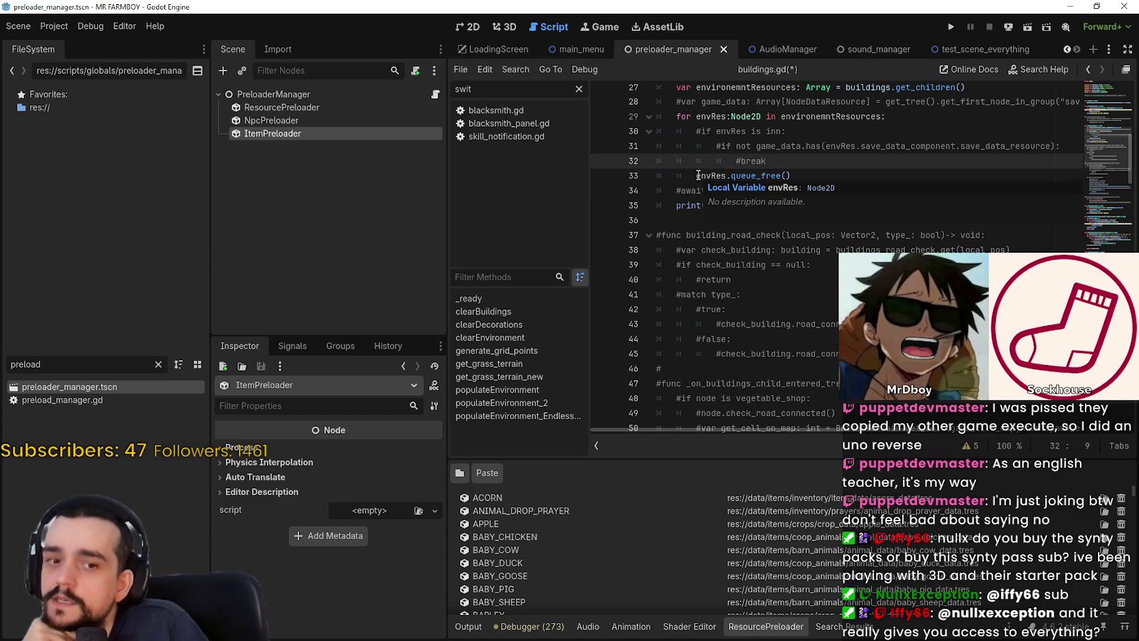
{"action": "scroll", "coordinate": [800, 536], "scroll_direction": "down", "scroll_amount": 5}
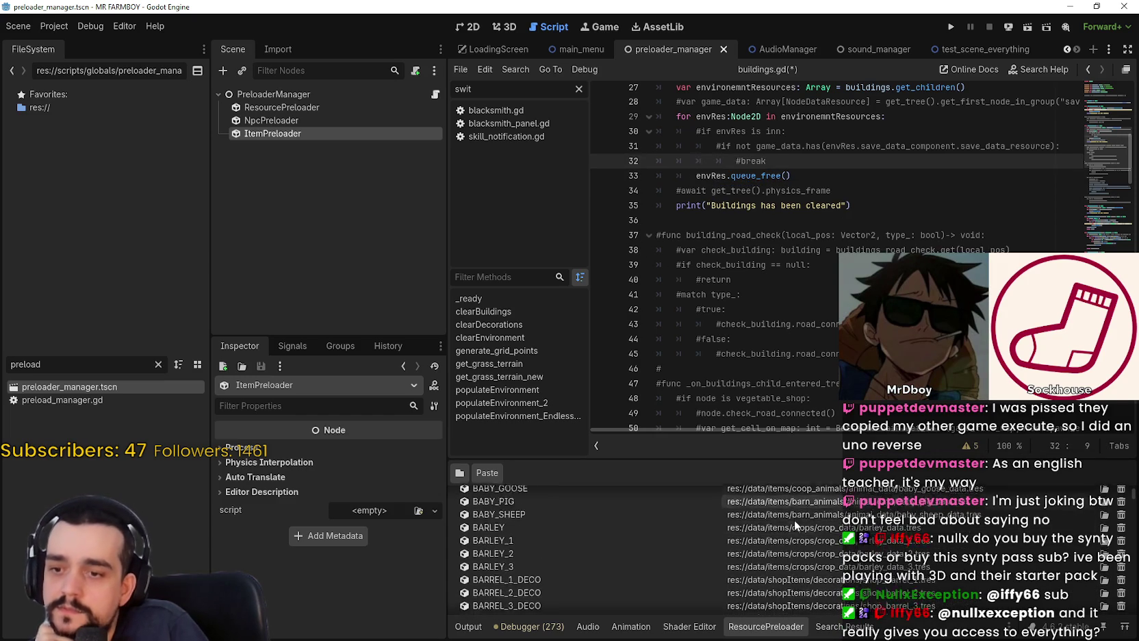
{"action": "scroll", "coordinate": [1132, 493], "scroll_direction": "up", "scroll_amount": 5}
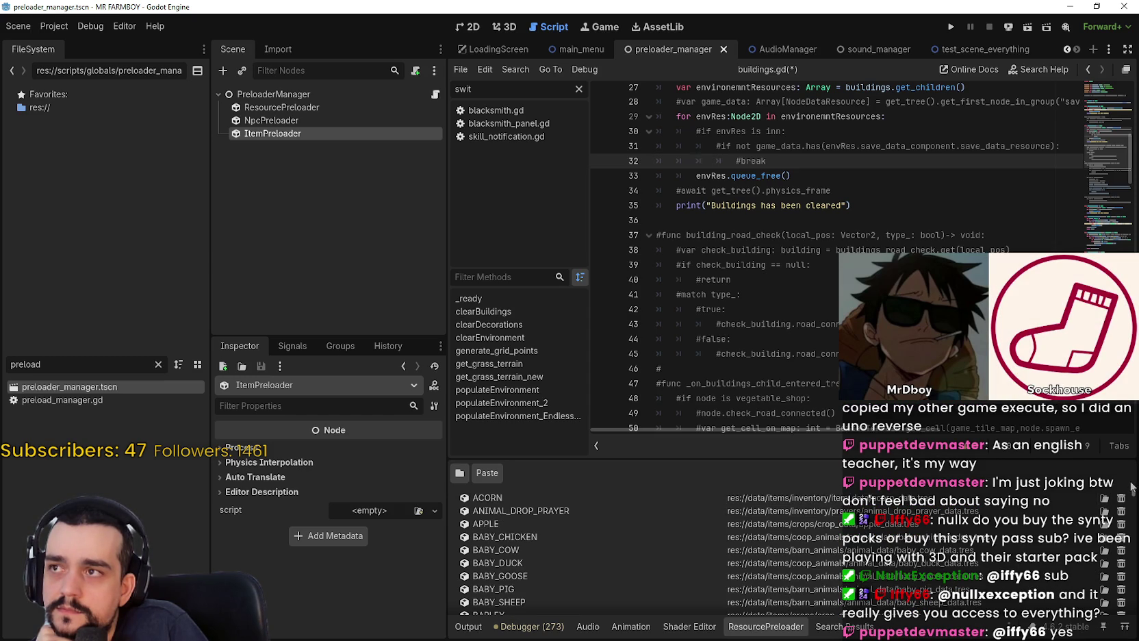
{"action": "left_click", "coordinate": [709, 220]}
{"action": "scroll", "coordinate": [701, 236], "scroll_direction": "up", "scroll_amount": 1}
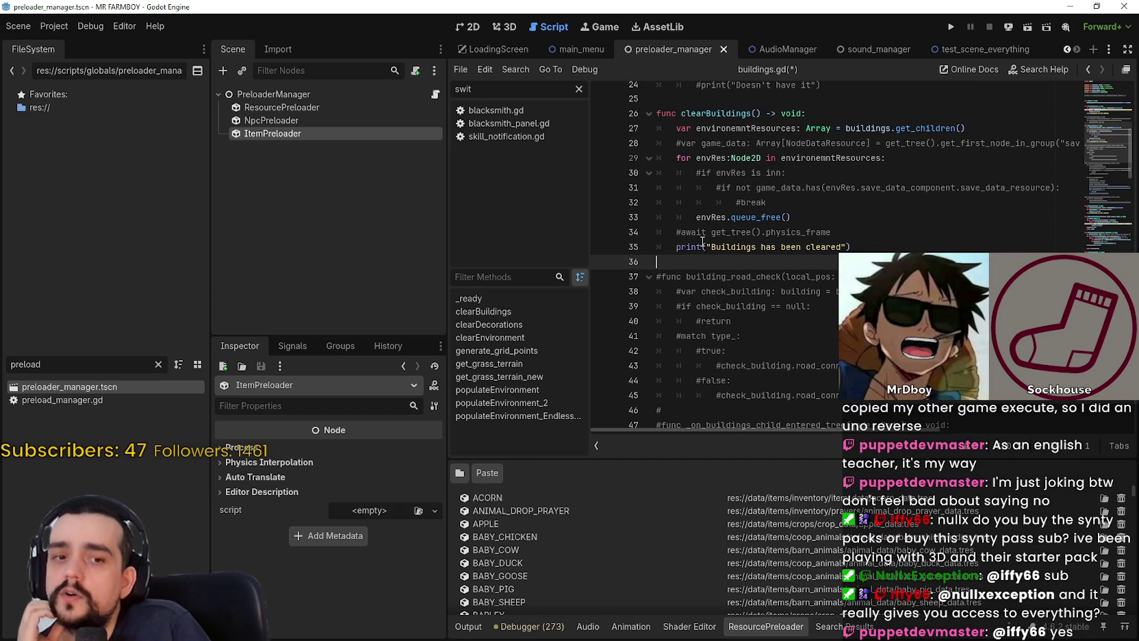
{"action": "scroll", "coordinate": [693, 230], "scroll_direction": "up", "scroll_amount": 1}
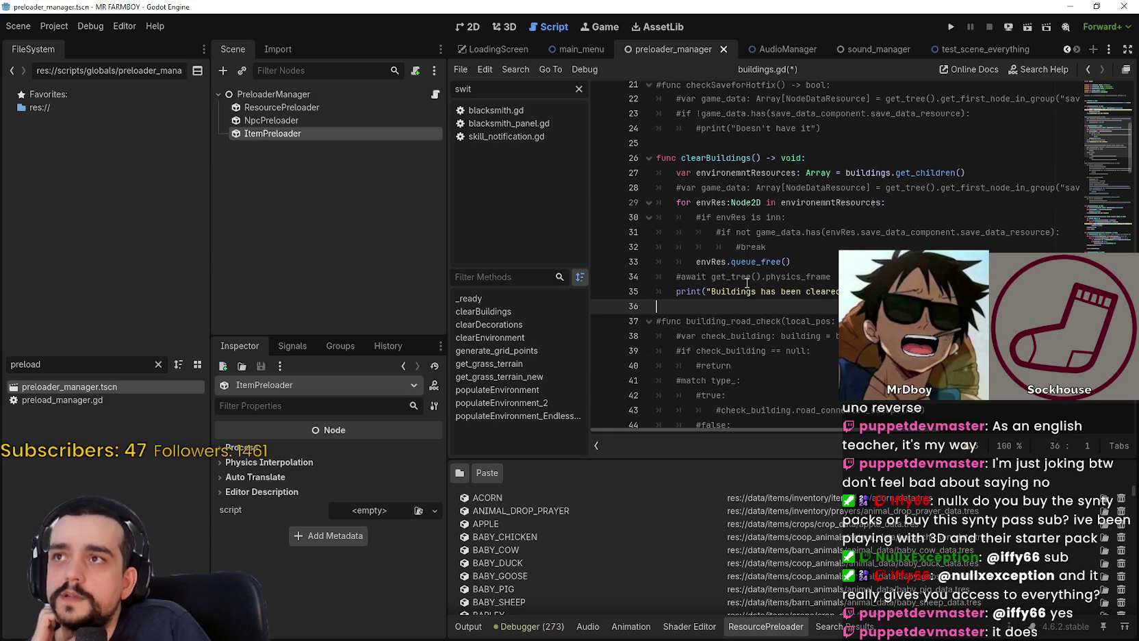
{"action": "scroll", "coordinate": [737, 269], "scroll_direction": "up", "scroll_amount": 1}
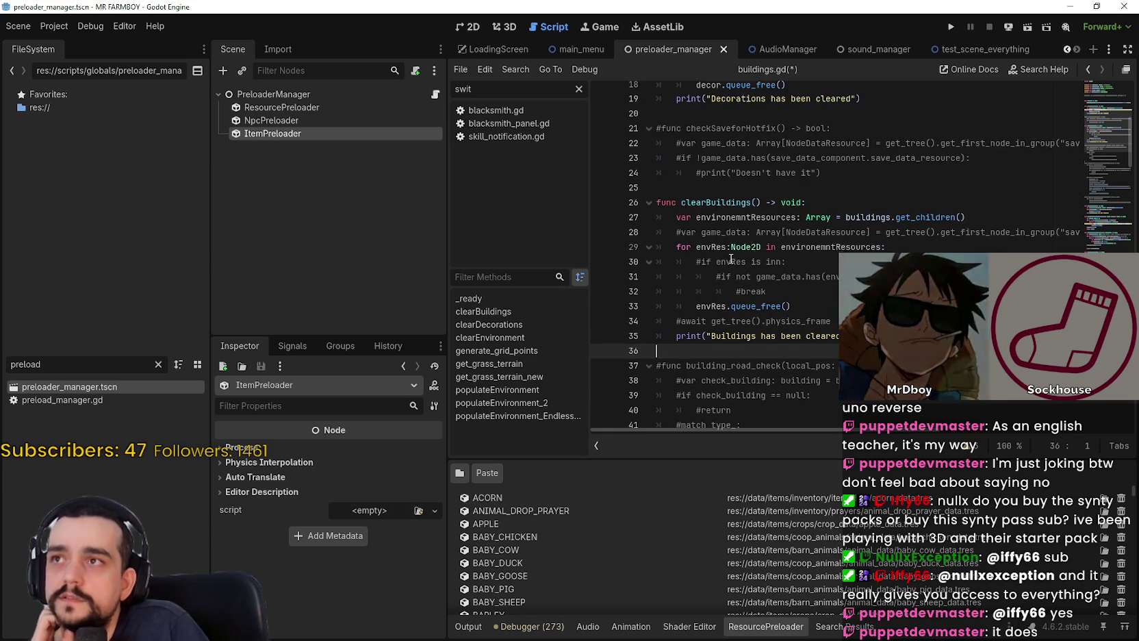
{"action": "scroll", "coordinate": [699, 213], "scroll_direction": "down", "scroll_amount": 1}
{"action": "scroll", "coordinate": [699, 208], "scroll_direction": "up", "scroll_amount": 1}
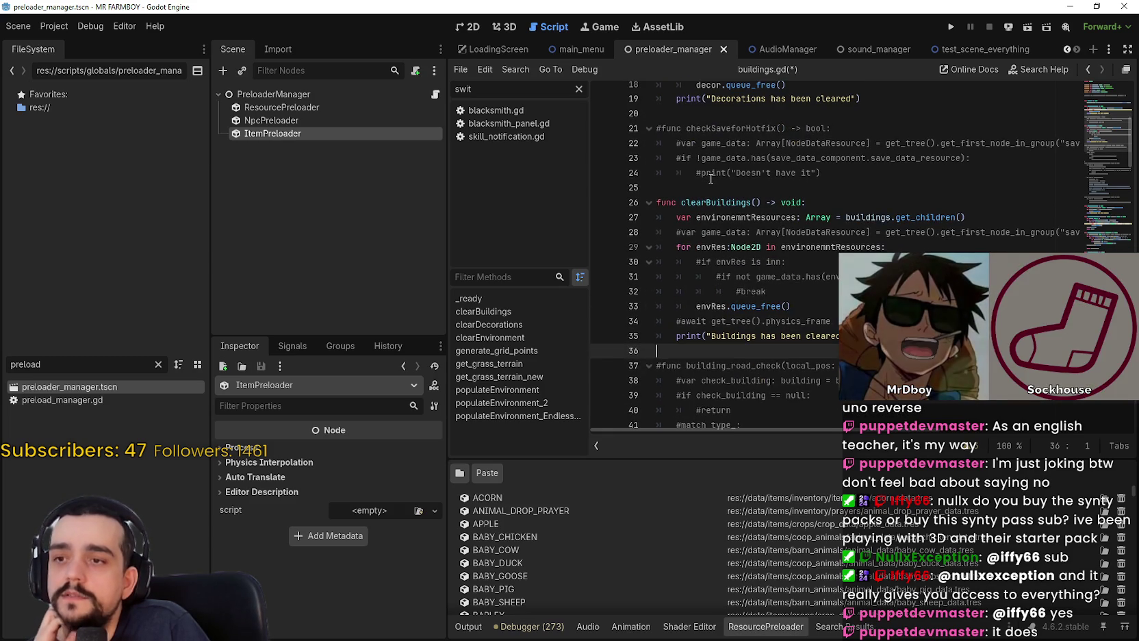
- Highlight the commented checkSaveforHotfix block and the clearDecorations function, lines 15–24
{"action": "left_click", "coordinate": [695, 173]}
{"action": "scroll", "coordinate": [690, 176], "scroll_direction": "up", "scroll_amount": 2}
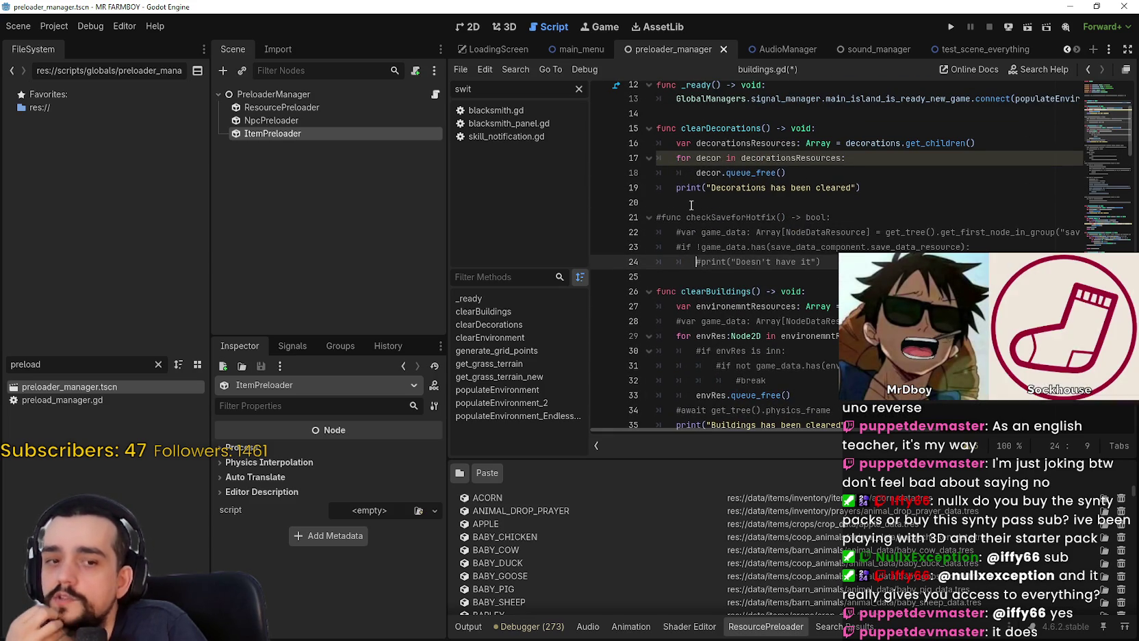
{"action": "left_click", "coordinate": [671, 217]}
{"action": "left_click", "coordinate": [770, 217]}
{"action": "double_click", "coordinate": [769, 216]}
{"action": "mouse_move", "coordinate": [782, 217]}
{"action": "left_mouse_down"}
{"action": "mouse_move", "coordinate": [834, 269]}
{"action": "mouse_move", "coordinate": [666, 217]}
{"action": "left_mouse_up"}
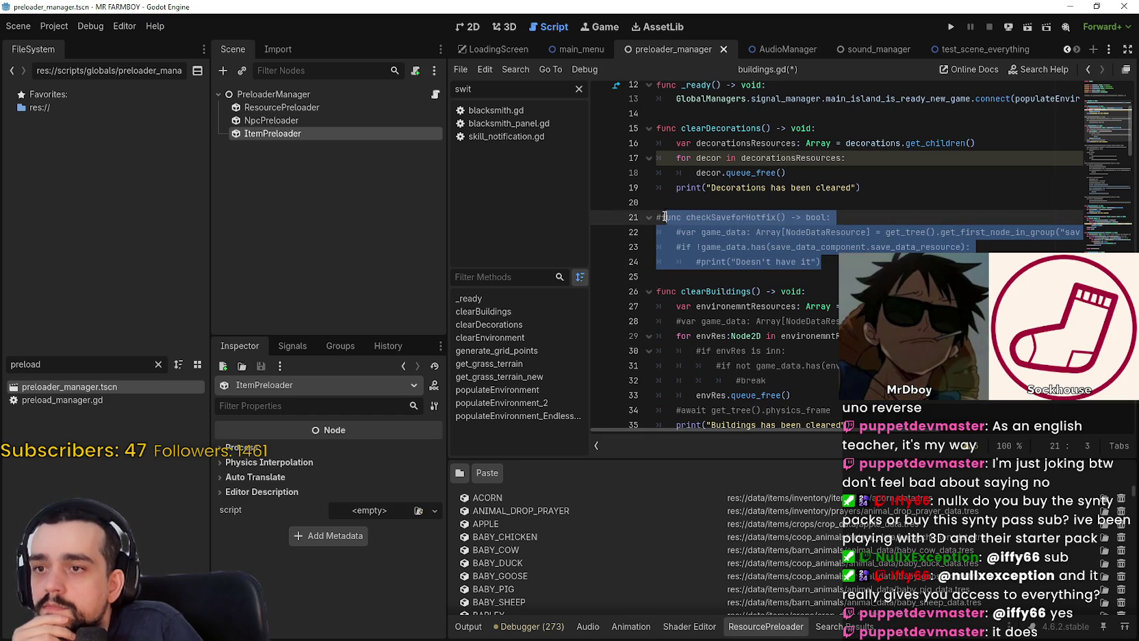
{"action": "scroll", "coordinate": [814, 262], "scroll_direction": "up", "scroll_amount": 2}
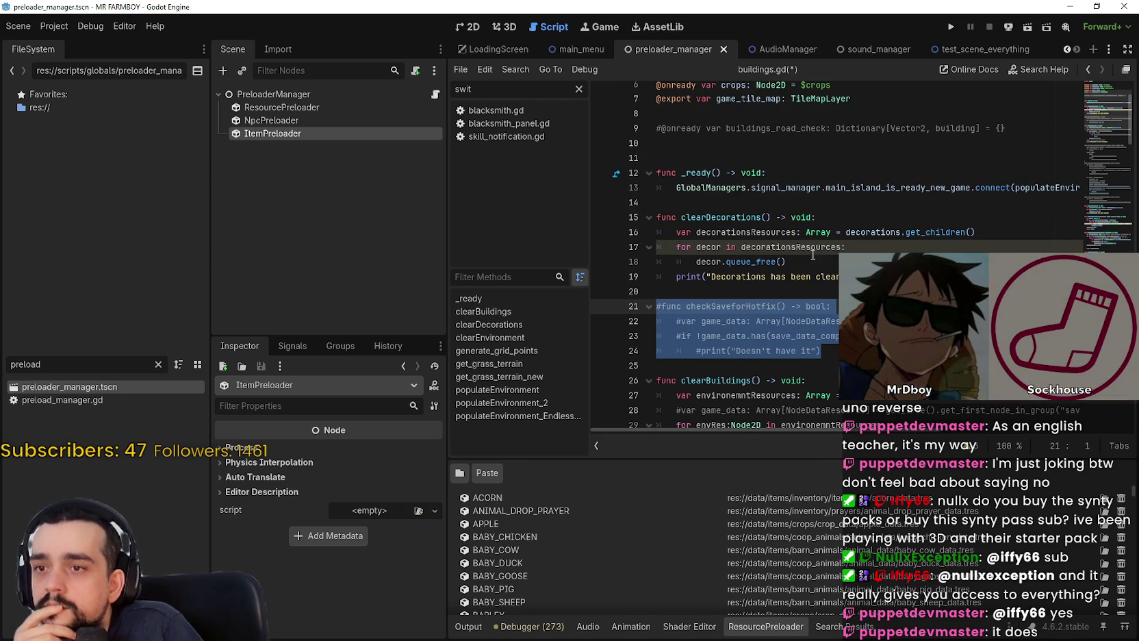
{"action": "left_click_drag", "start_coordinate": [814, 262], "coordinate": [660, 217]}
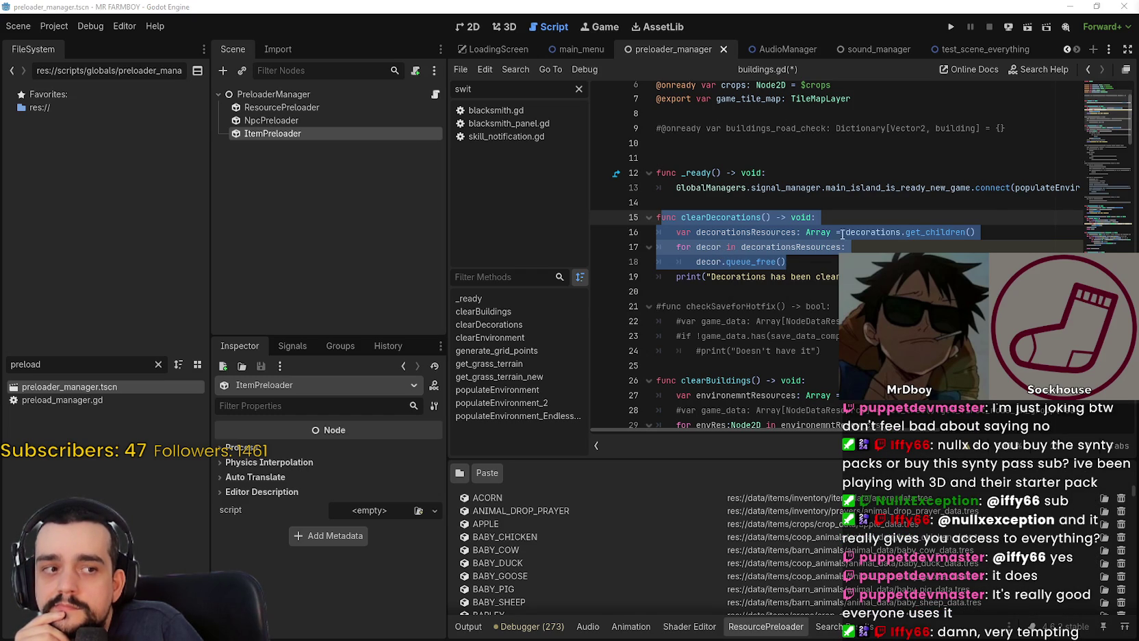
{"action": "scroll", "coordinate": [719, 260], "scroll_direction": "up", "scroll_amount": 2}
{"action": "left_click", "coordinate": [748, 285]}
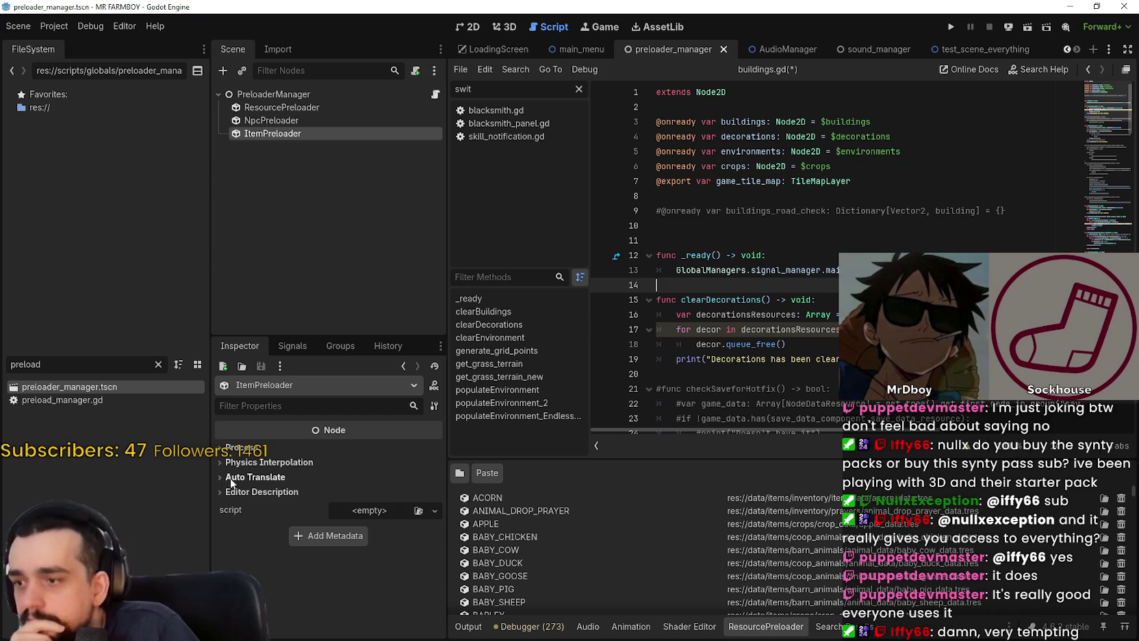
{"action": "scroll", "coordinate": [523, 505], "scroll_direction": "down", "scroll_amount": 3}
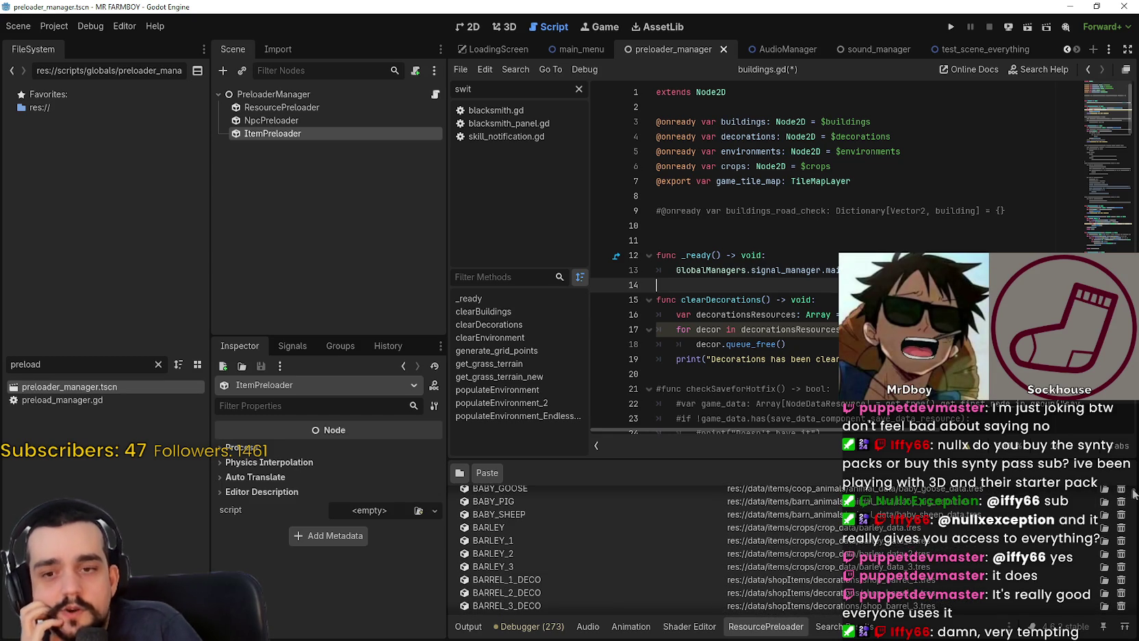
{"action": "scroll", "coordinate": [1133, 492], "scroll_direction": "up", "scroll_amount": 3}
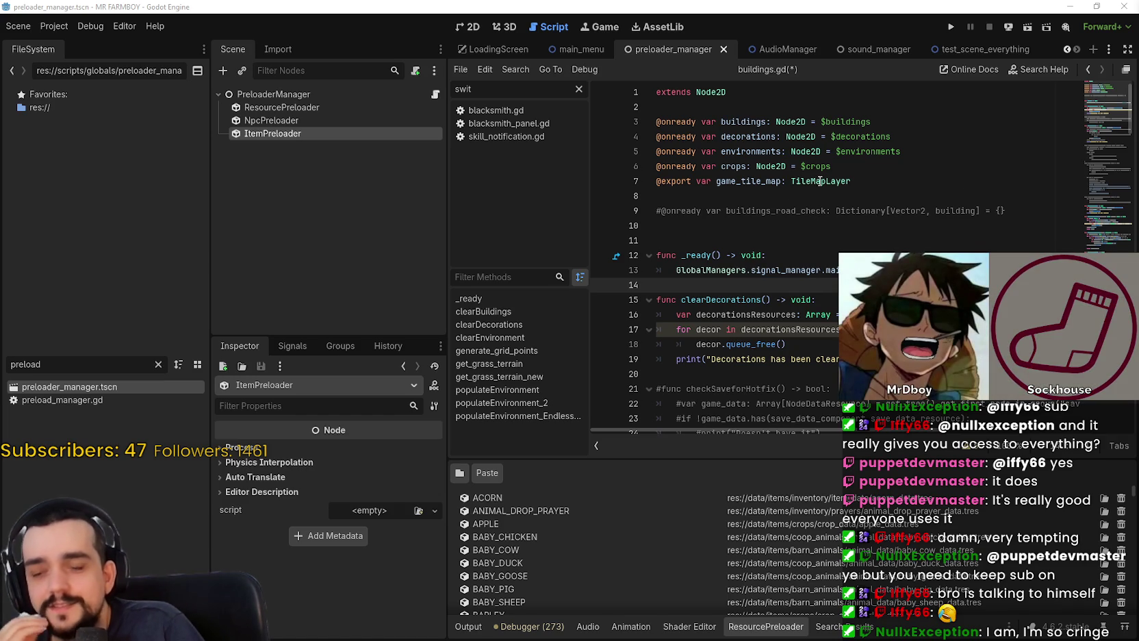
- Check empty lines 8–11 and dismiss the Vector2 documentation popup
{"action": "left_click", "coordinate": [805, 225]}
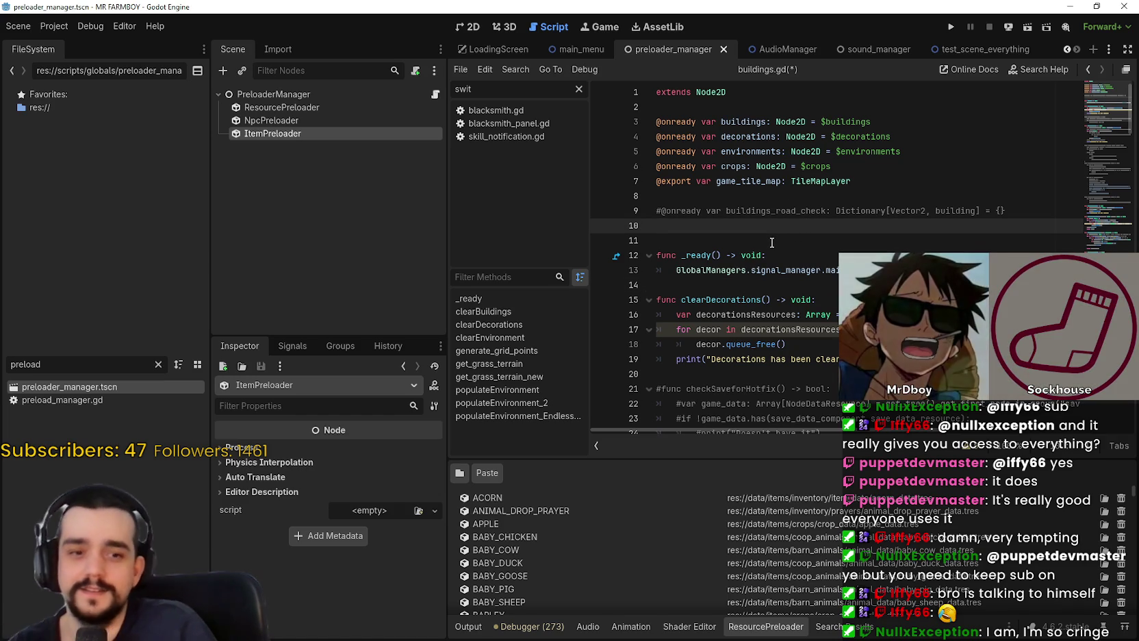
{"action": "left_click", "coordinate": [775, 241]}
{"action": "left_click", "coordinate": [750, 227]}
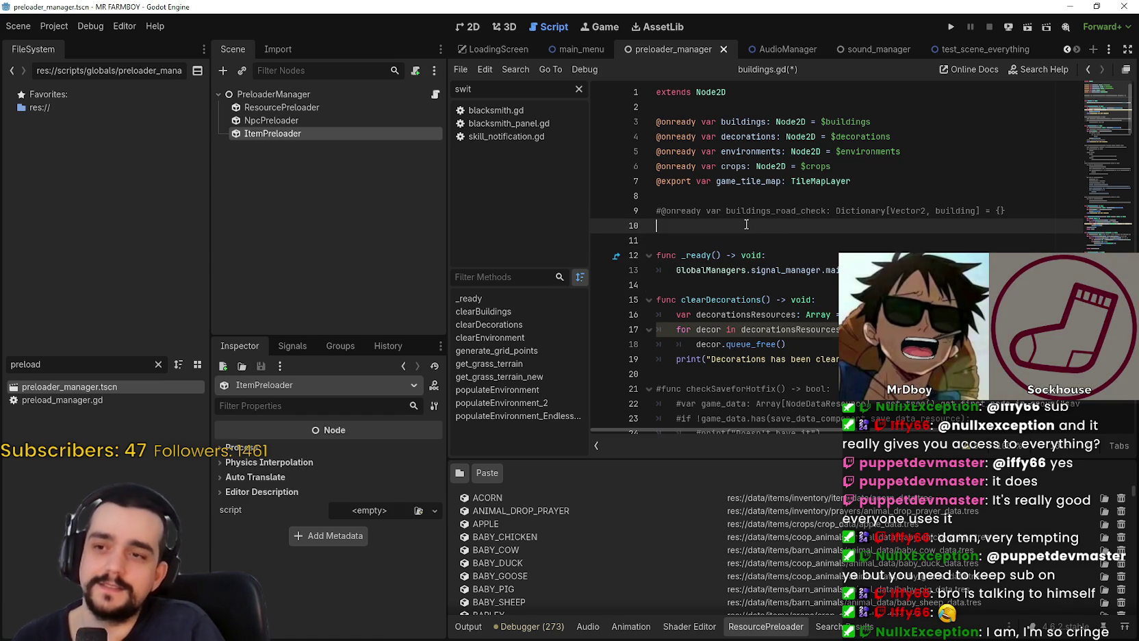
{"action": "mouse_move", "coordinate": [912, 218]}
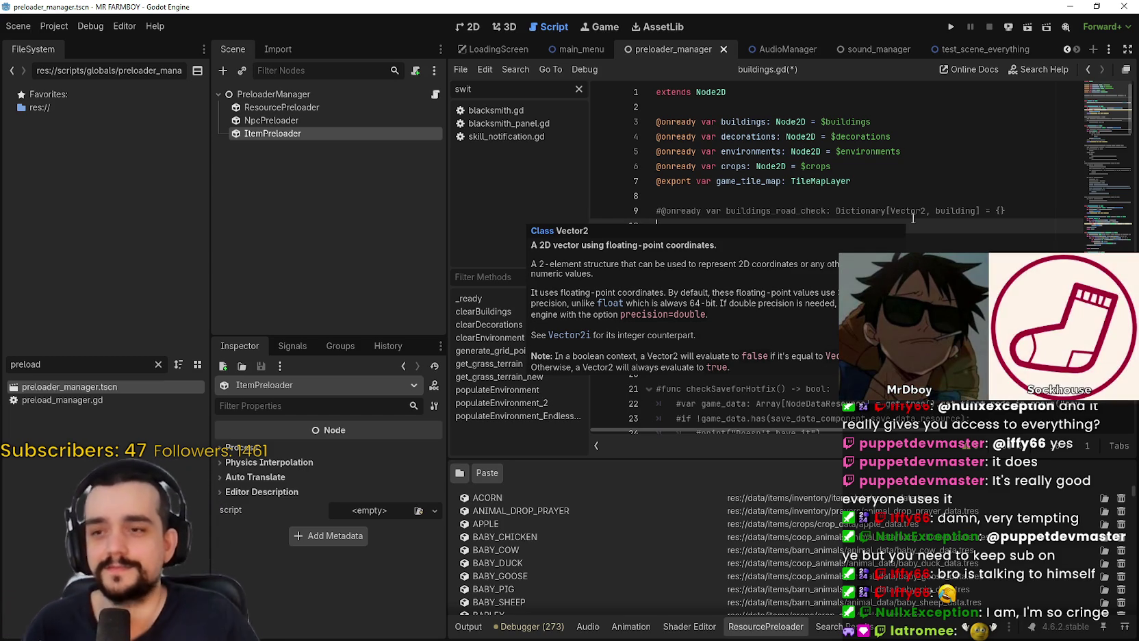
{"action": "left_click", "coordinate": [905, 192]}
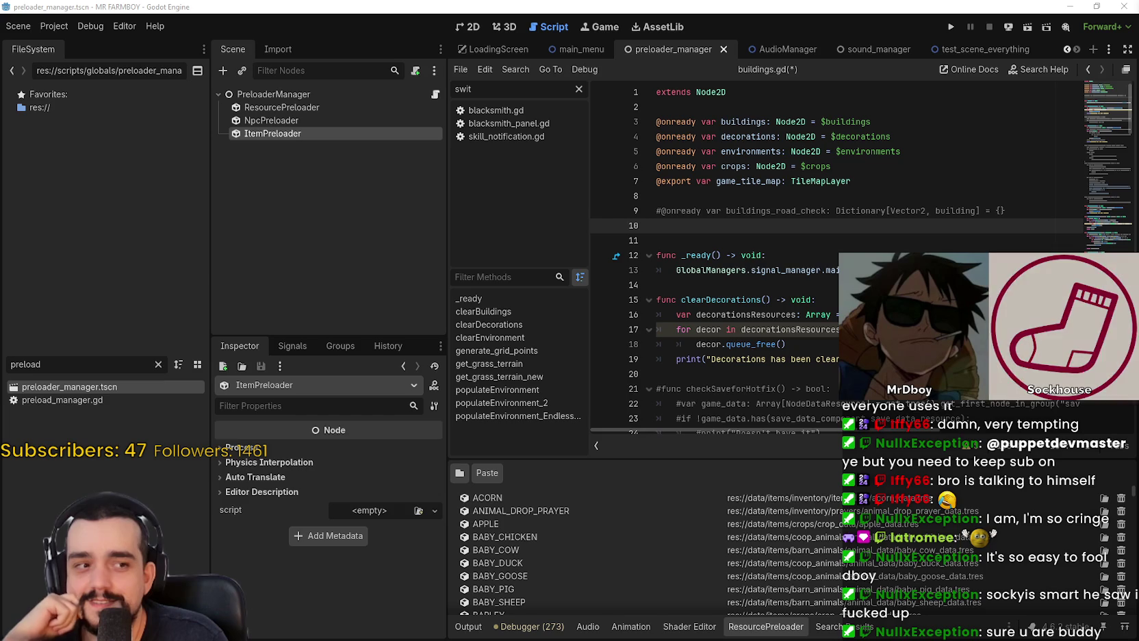
{"action": "key", "text": "Up"}
{"action": "key", "text": "Up"}
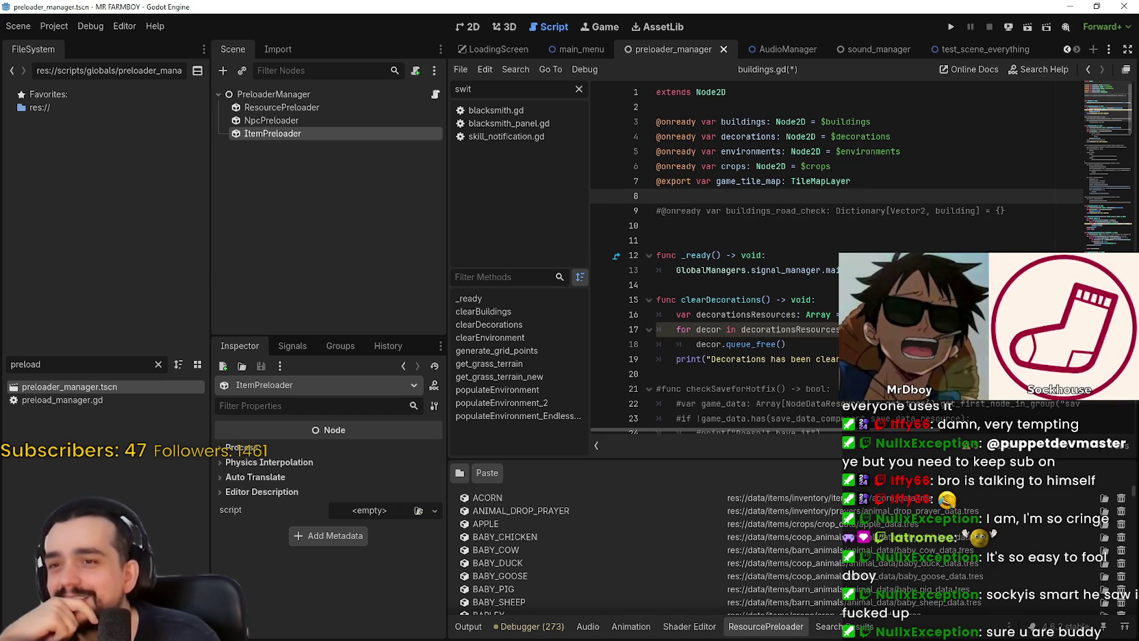
{"action": "scroll", "coordinate": [834, 324], "scroll_direction": "down", "scroll_amount": 2}
- Select the GlobalManagers signal path on line 13, then save the script
{"action": "left_click", "coordinate": [818, 180]}
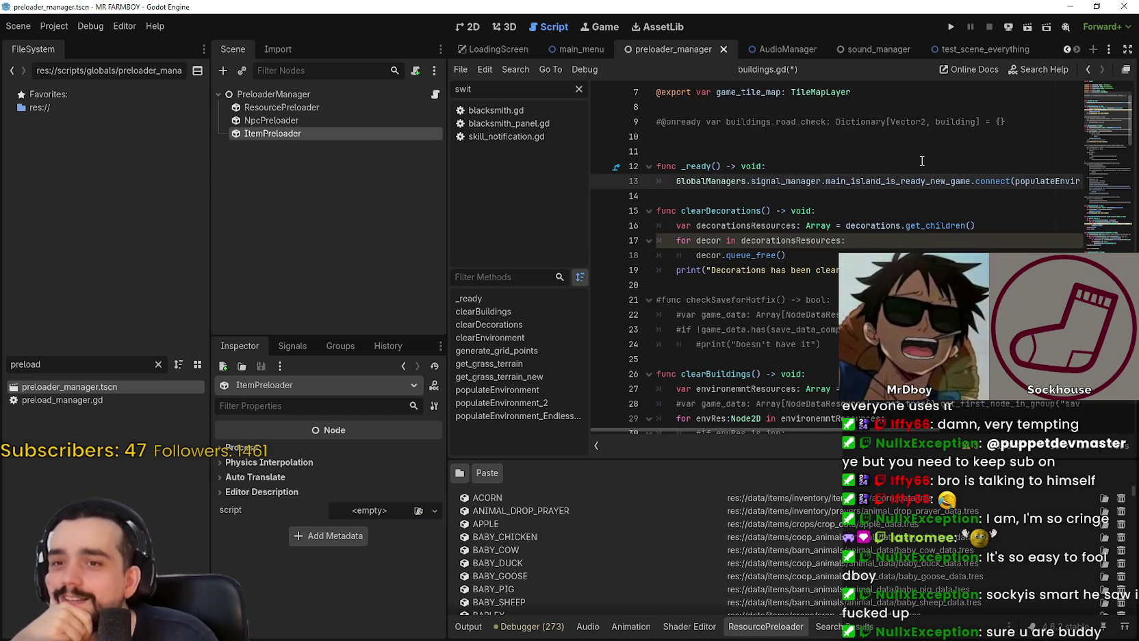
{"action": "double_click", "coordinate": [909, 176]}
{"action": "left_click_drag", "start_coordinate": [909, 177], "coordinate": [711, 177]}
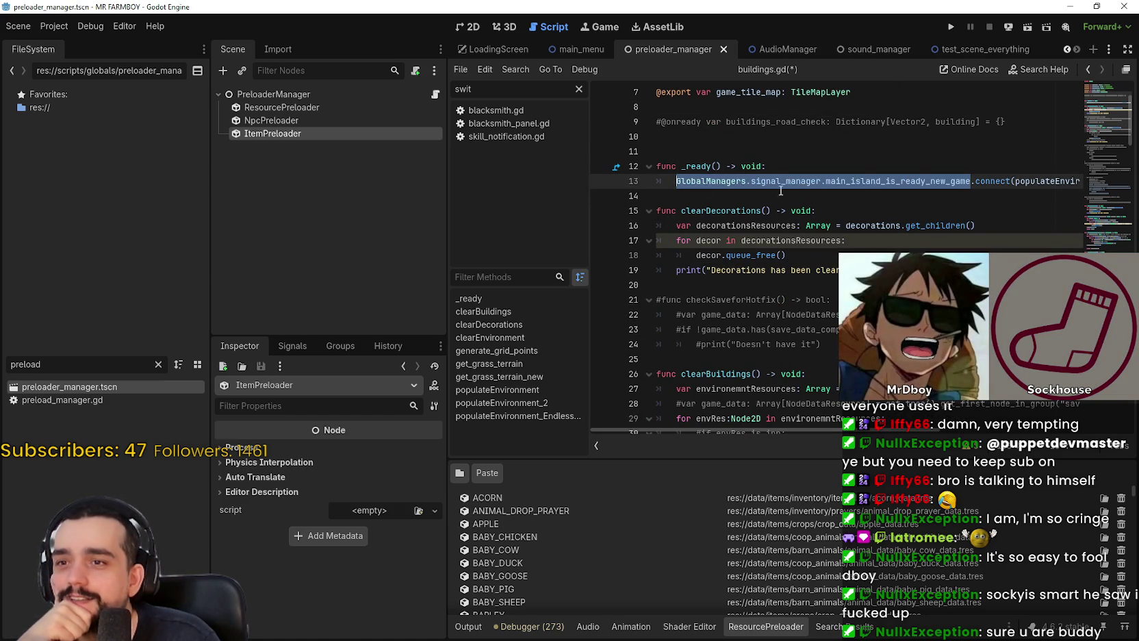
{"action": "left_click", "coordinate": [765, 166]}
{"action": "scroll", "coordinate": [838, 197], "scroll_direction": "up", "scroll_amount": 2}
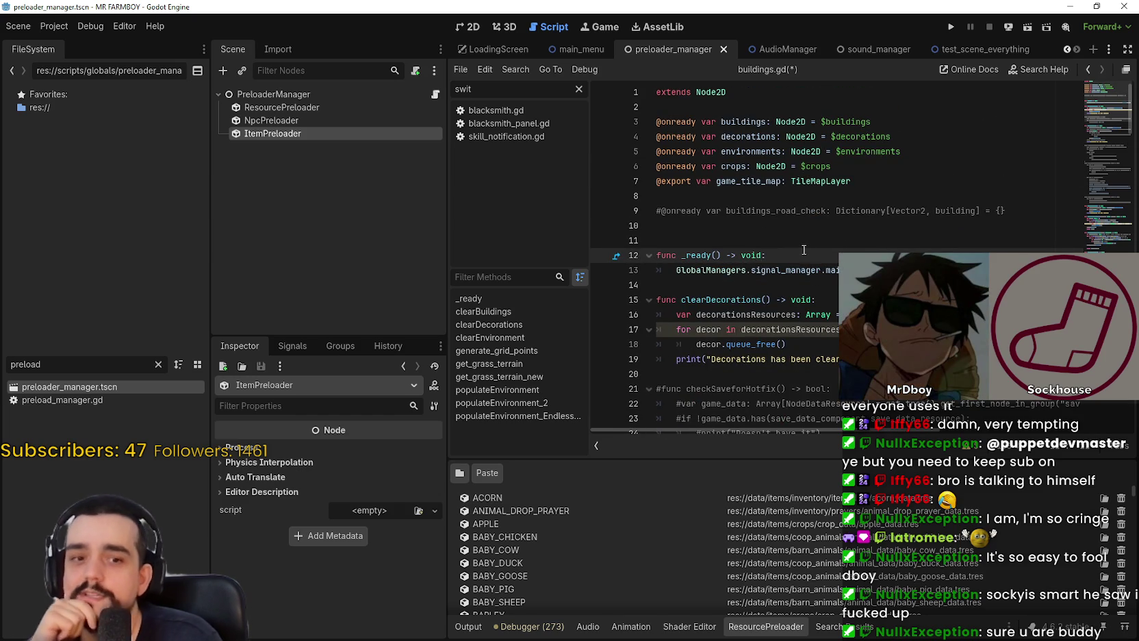
{"action": "left_click", "coordinate": [773, 209]}
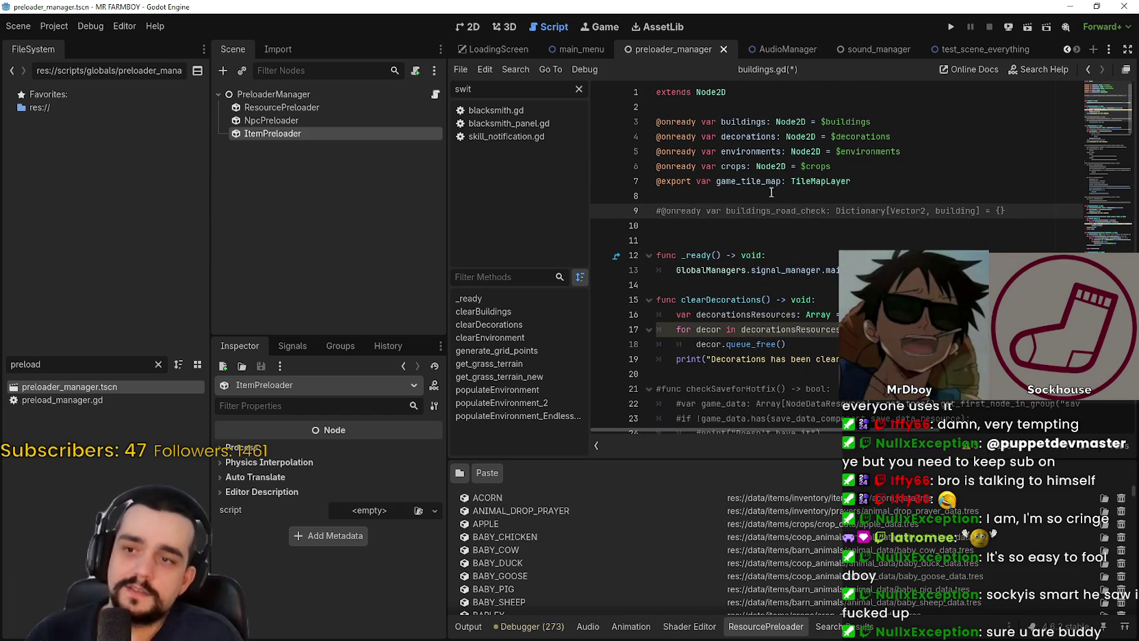
{"action": "left_click", "coordinate": [764, 195]}
{"action": "key", "text": "ctrl+s"}
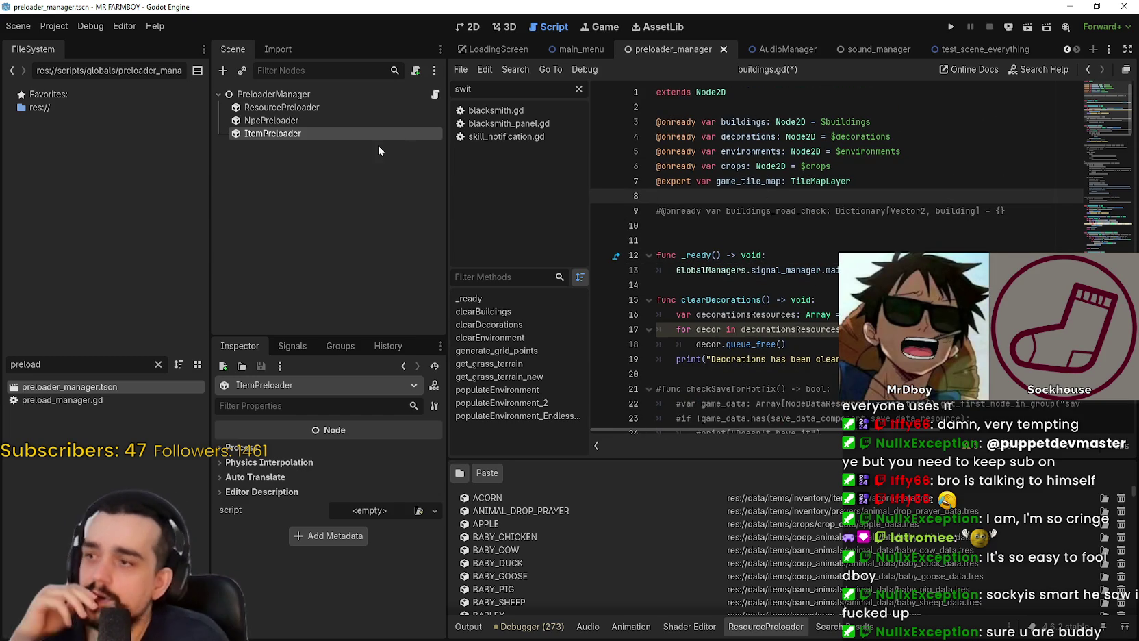
- Clear the 'preload' FileSystem filter to show the full folder tree
{"action": "left_click", "coordinate": [158, 365]}
{"action": "scroll", "coordinate": [577, 547], "scroll_direction": "down", "scroll_amount": 3}
{"action": "scroll", "coordinate": [577, 547], "scroll_direction": "down", "scroll_amount": 2}
{"action": "mouse_move", "coordinate": [1132, 494]}
{"action": "left_mouse_down"}
{"action": "mouse_move", "coordinate": [1132, 606]}
{"action": "mouse_move", "coordinate": [1129, 452]}
{"action": "left_mouse_up"}
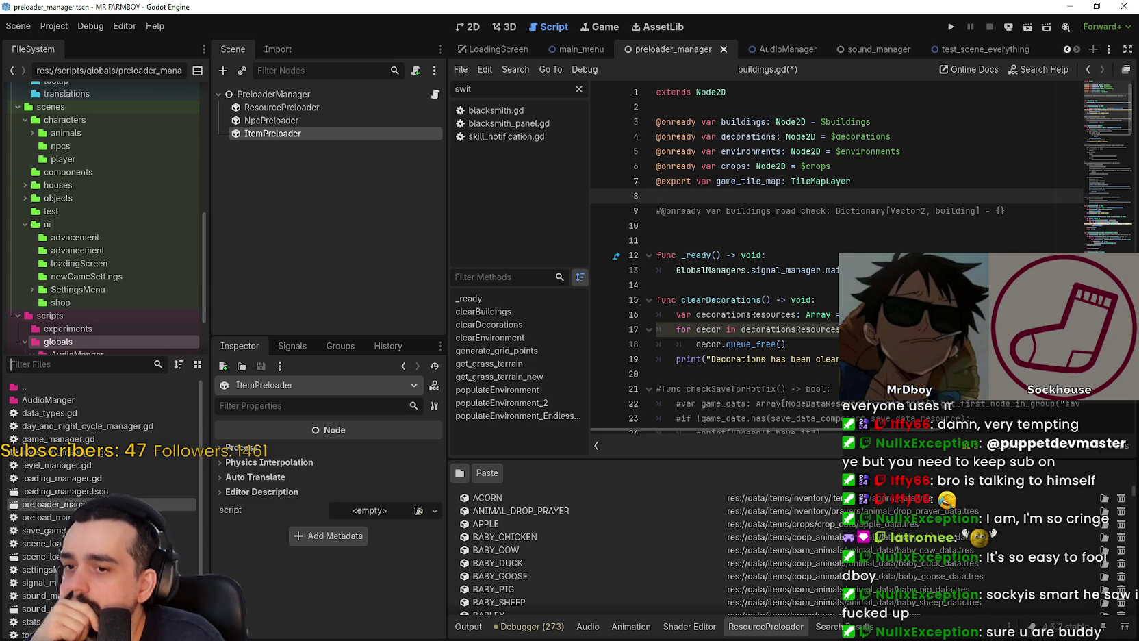
{"action": "left_click", "coordinate": [837, 227]}
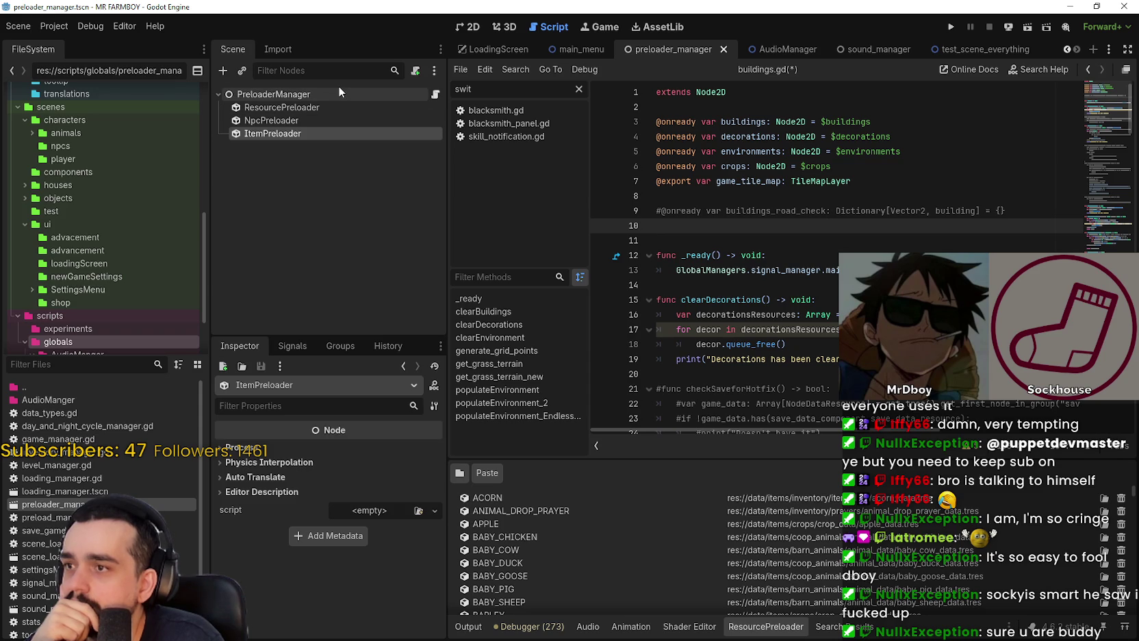
{"action": "left_click", "coordinate": [739, 199]}
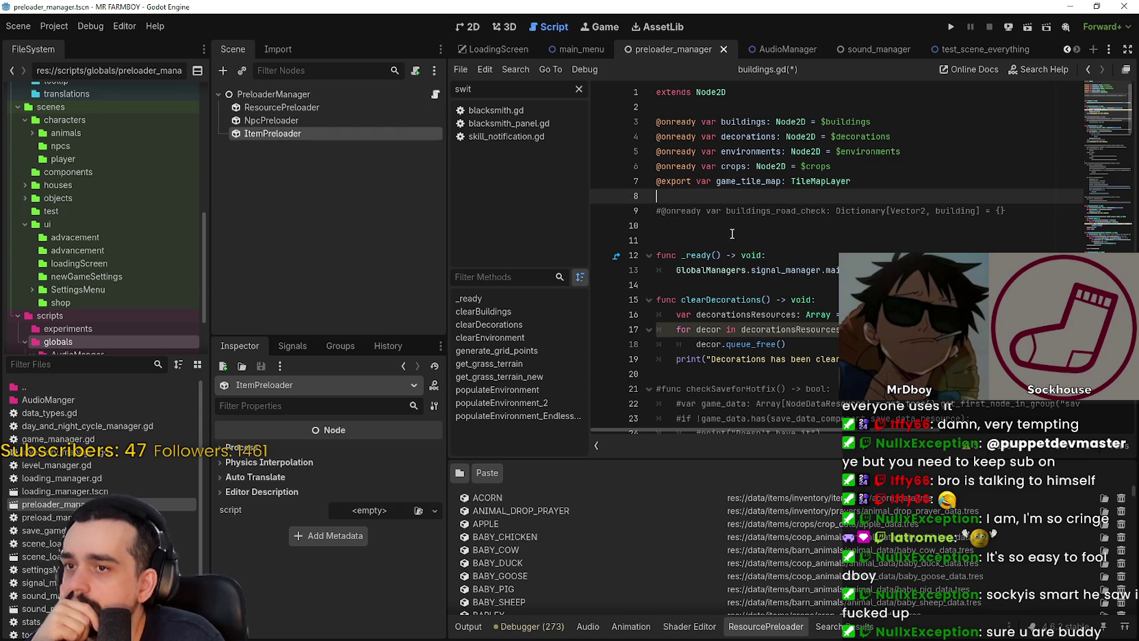
{"action": "left_click", "coordinate": [730, 233]}
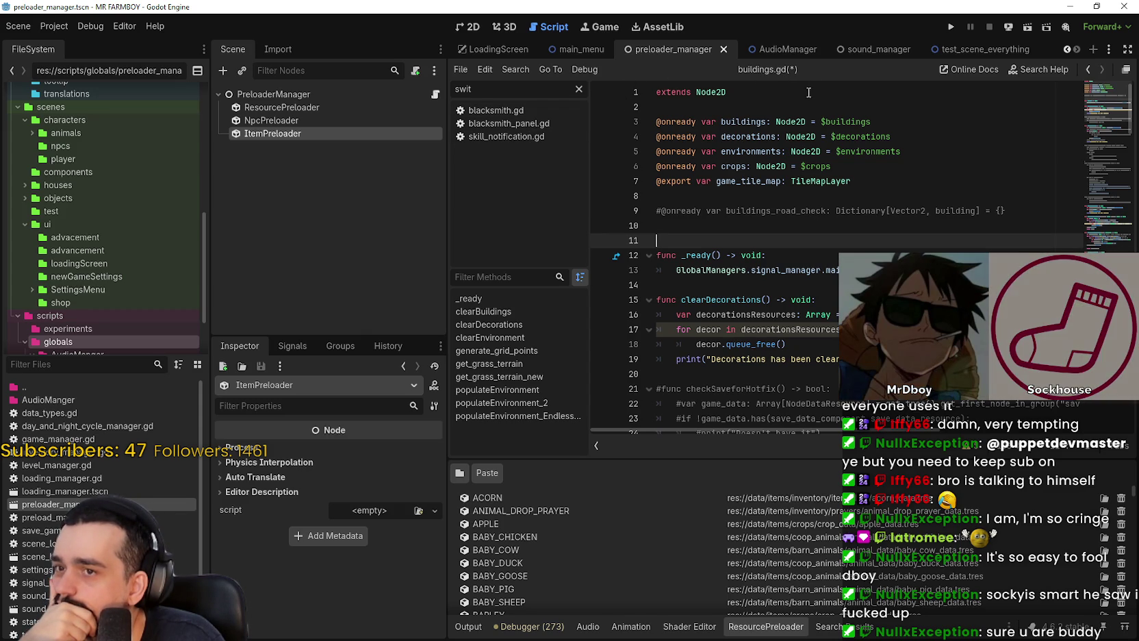
{"action": "left_click", "coordinate": [787, 328]}
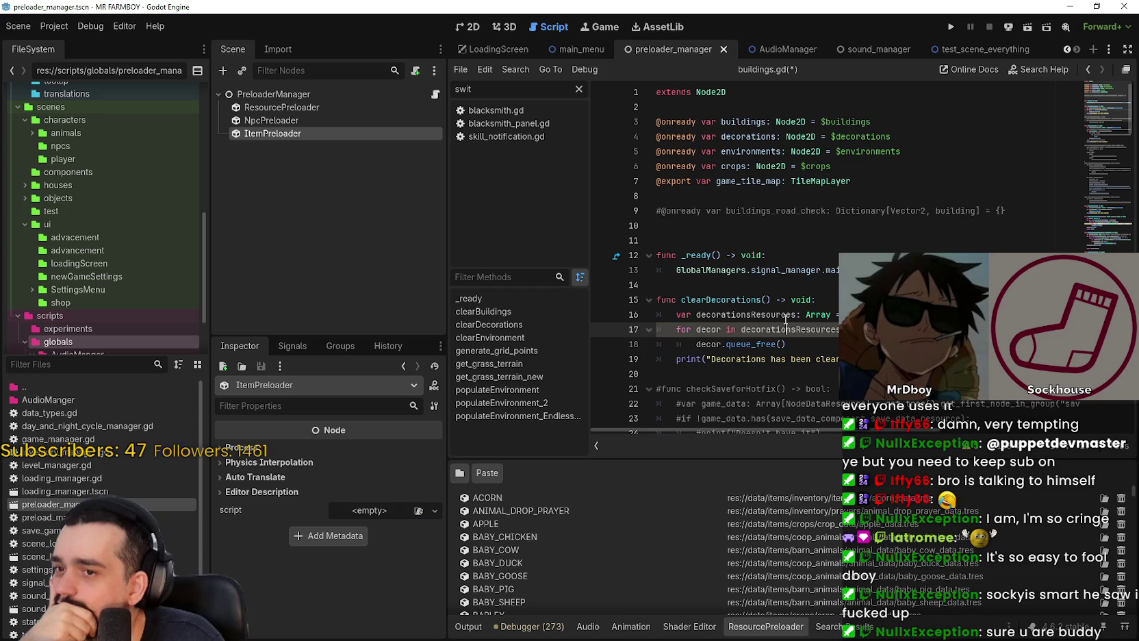
{"action": "mouse_move", "coordinate": [770, 274]}
{"action": "left_mouse_down"}
{"action": "mouse_move", "coordinate": [751, 270]}
{"action": "mouse_move", "coordinate": [829, 270]}
{"action": "mouse_move", "coordinate": [677, 269]}
{"action": "left_mouse_up"}
{"action": "right_click", "coordinate": [706, 270]}
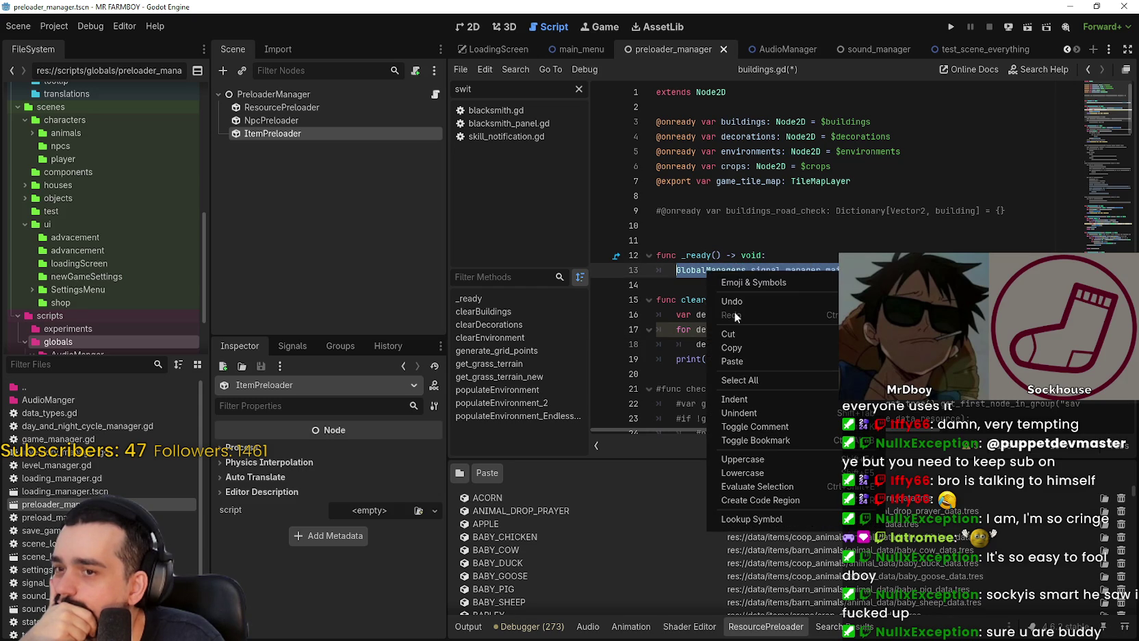
{"action": "left_click", "coordinate": [740, 348]}
{"action": "left_click", "coordinate": [724, 289]}
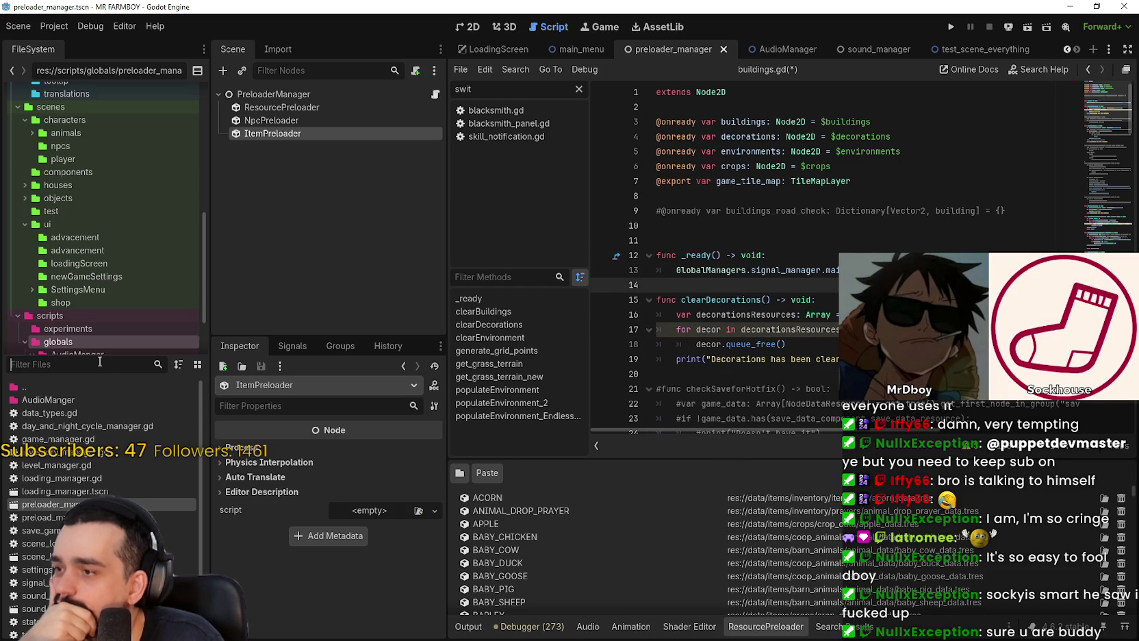
{"action": "left_click", "coordinate": [142, 352]}
- Filter files by 'scene', open SceneLoader.tscn, and view get_resource in scene_loader.gd
{"action": "type", "text": "scene"}
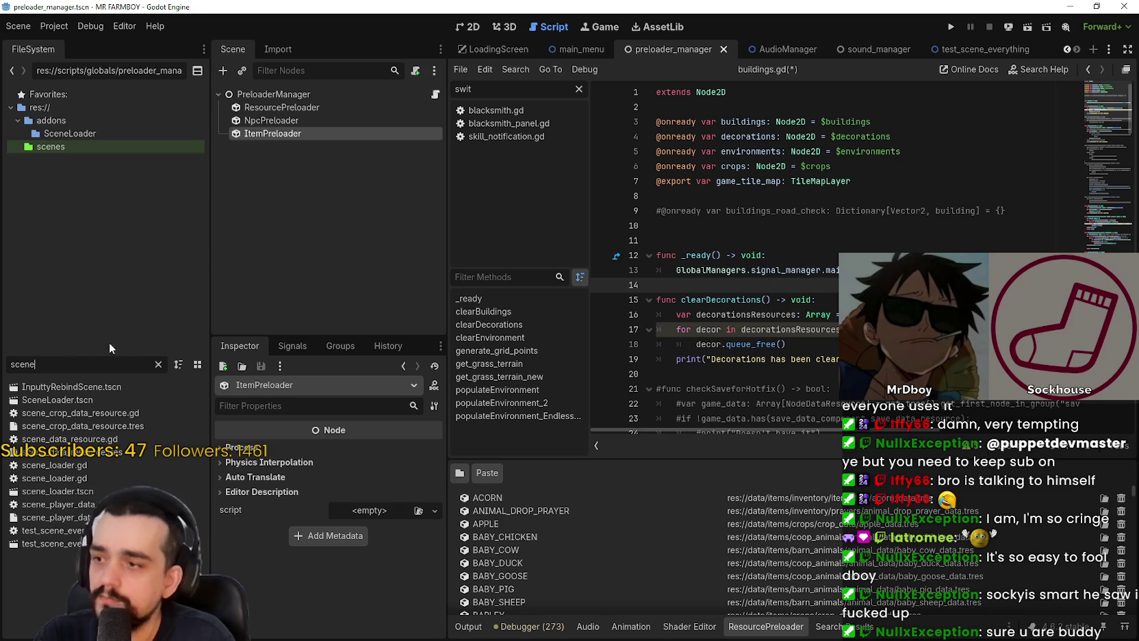
{"action": "double_click", "coordinate": [103, 399]}
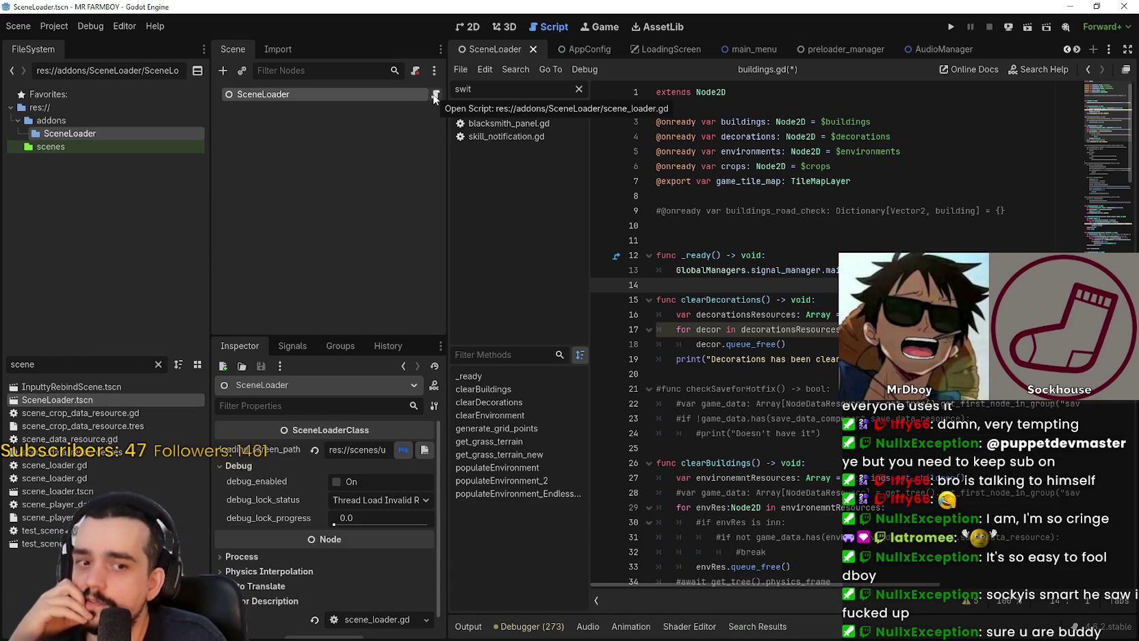
{"action": "left_click", "coordinate": [435, 96]}
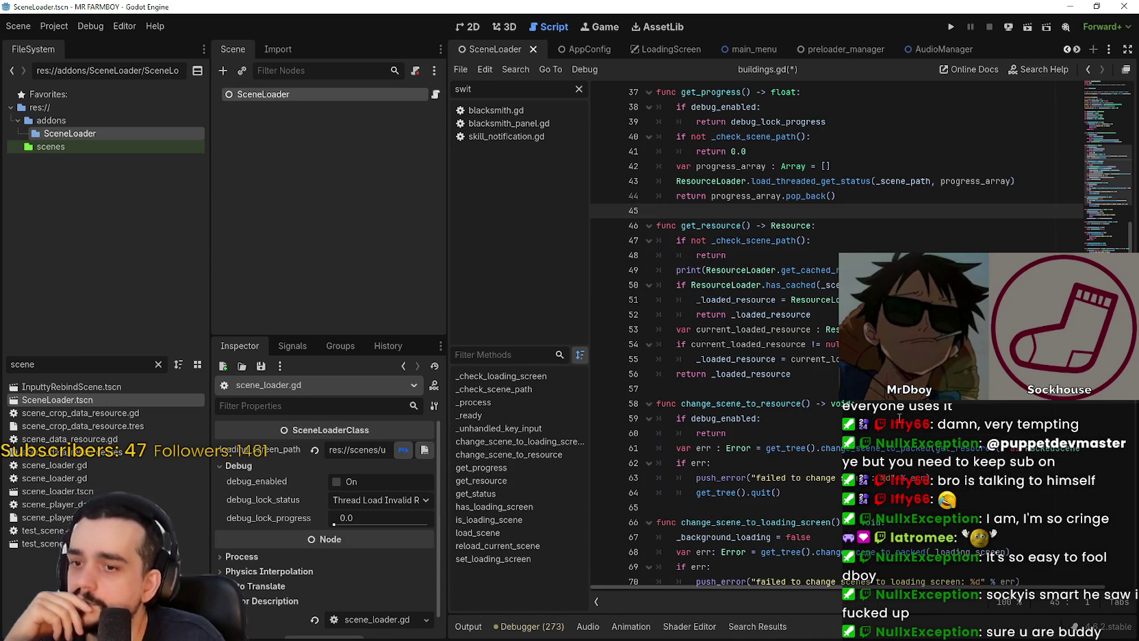
{"action": "left_click", "coordinate": [767, 257]}
{"action": "scroll", "coordinate": [764, 257], "scroll_direction": "down", "scroll_amount": 1}
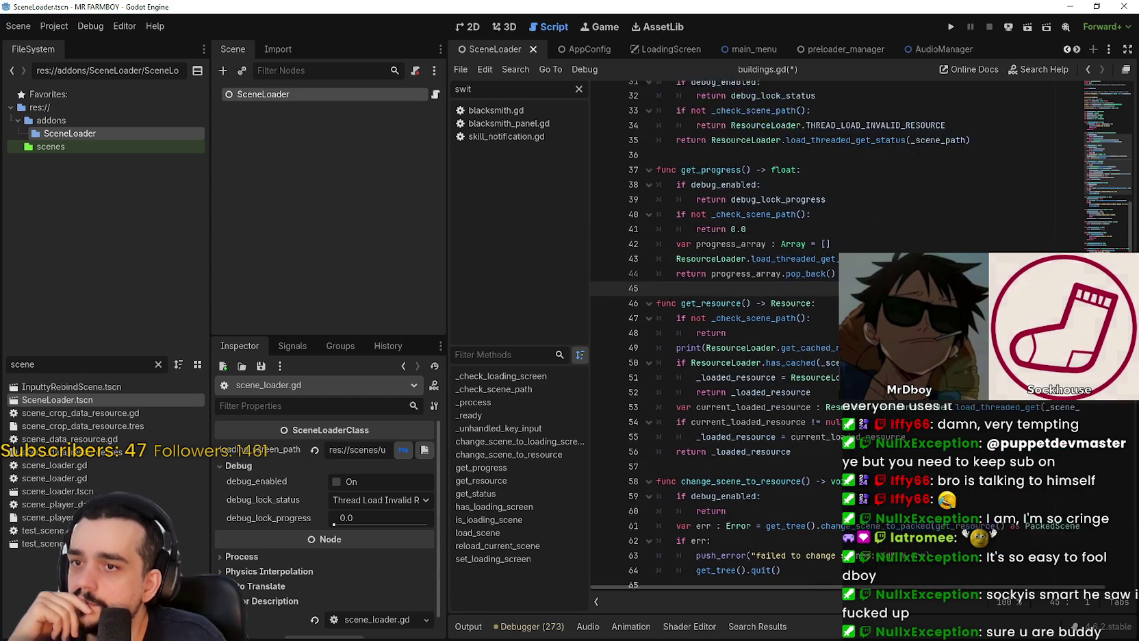
{"action": "left_click", "coordinate": [805, 389]}
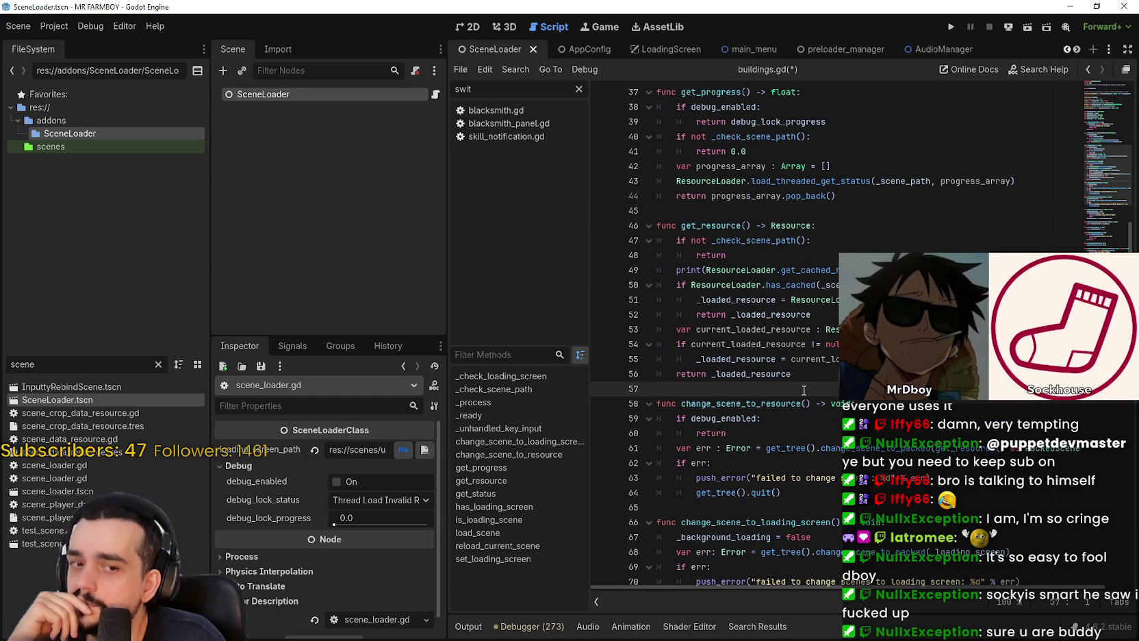
{"action": "left_click", "coordinate": [806, 375]}
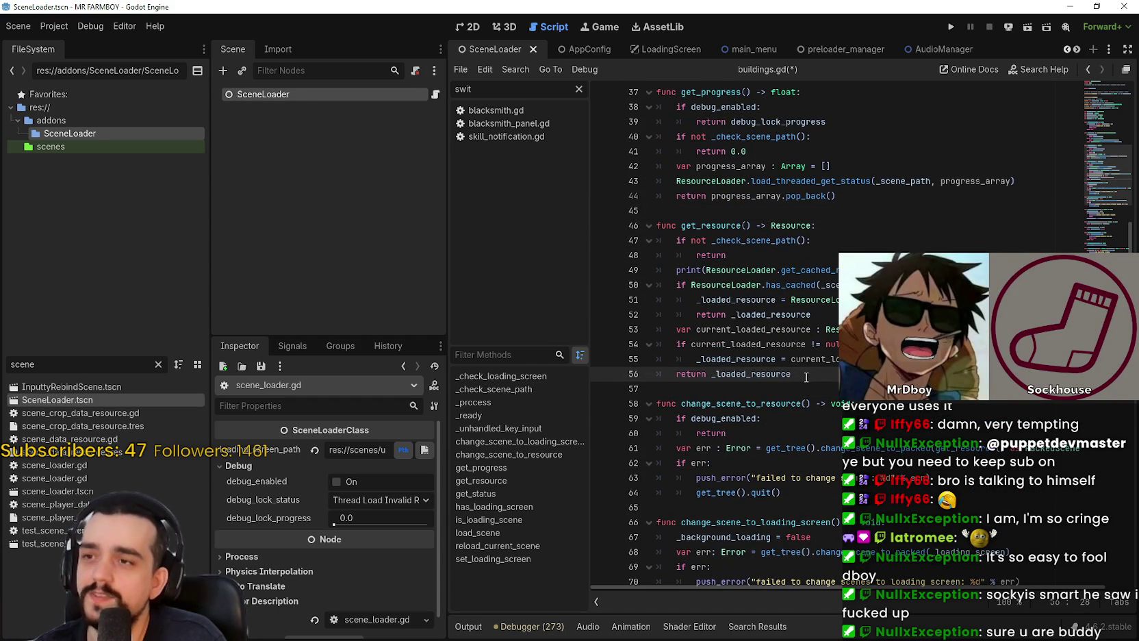
{"action": "mouse_move", "coordinate": [796, 293]}
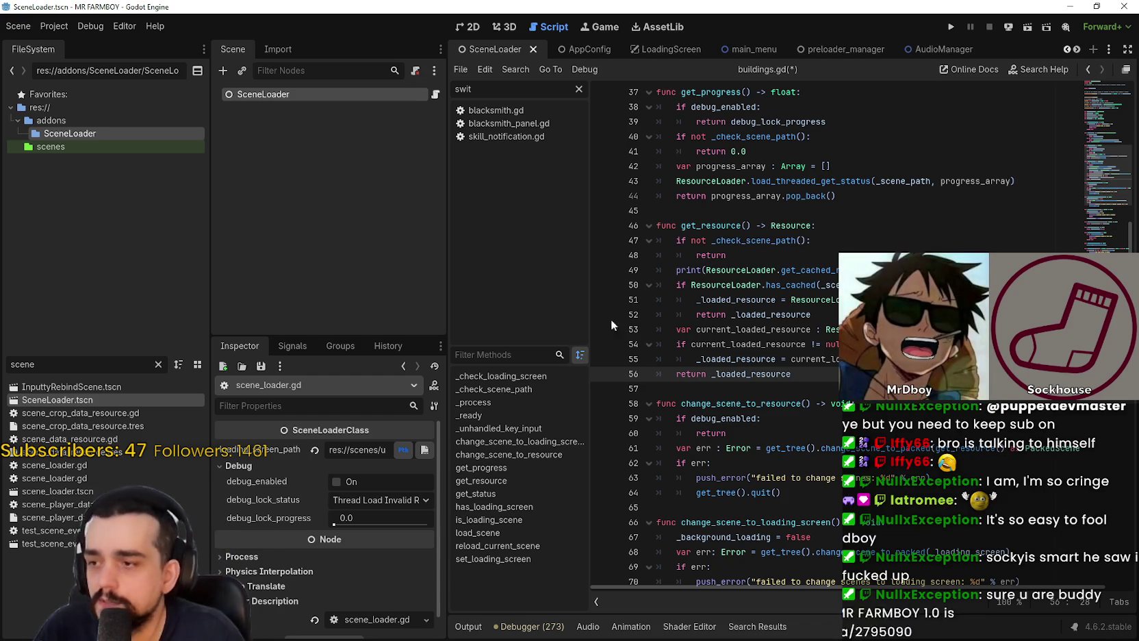
{"action": "double_click", "coordinate": [132, 362]}
{"action": "type", "text": "s"}
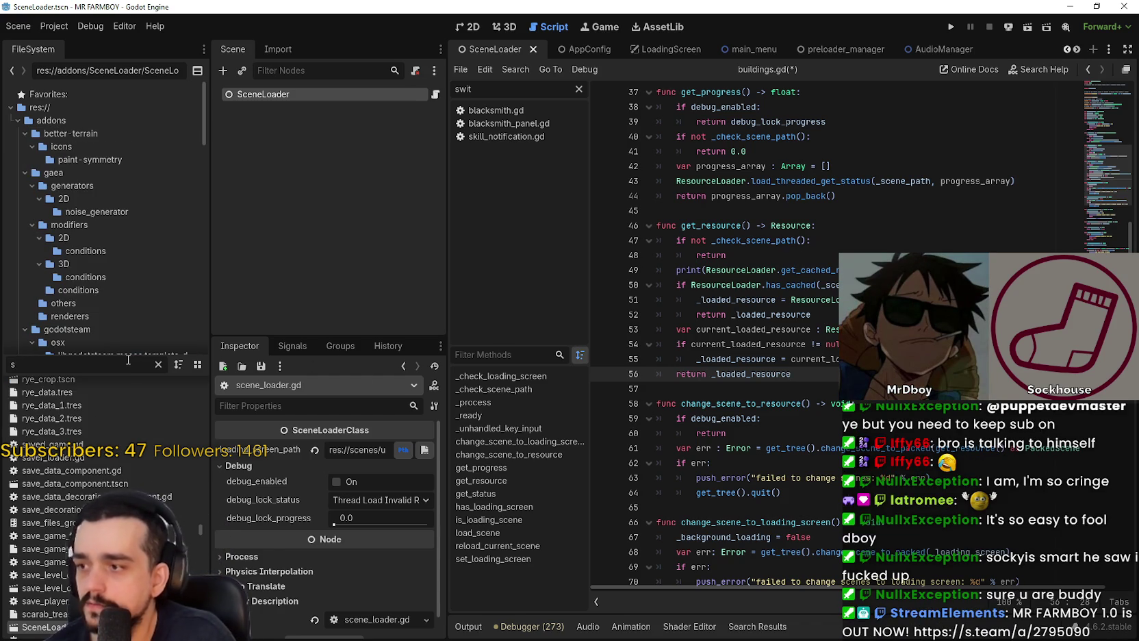
{"action": "type", "text": "cene"}
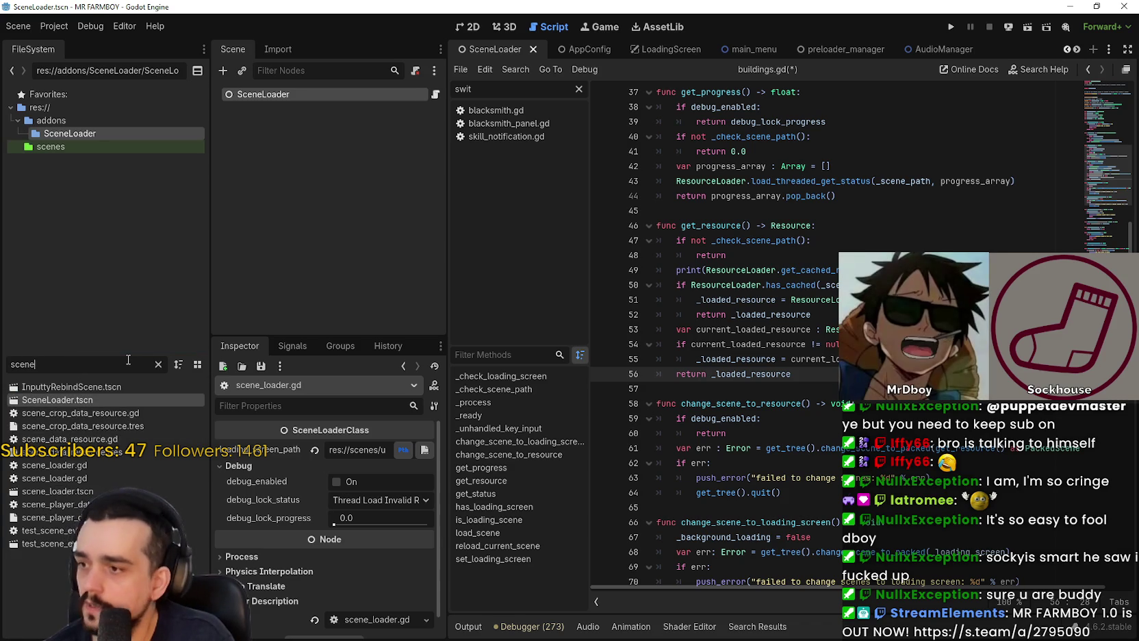
{"action": "type", "text": "_l"}
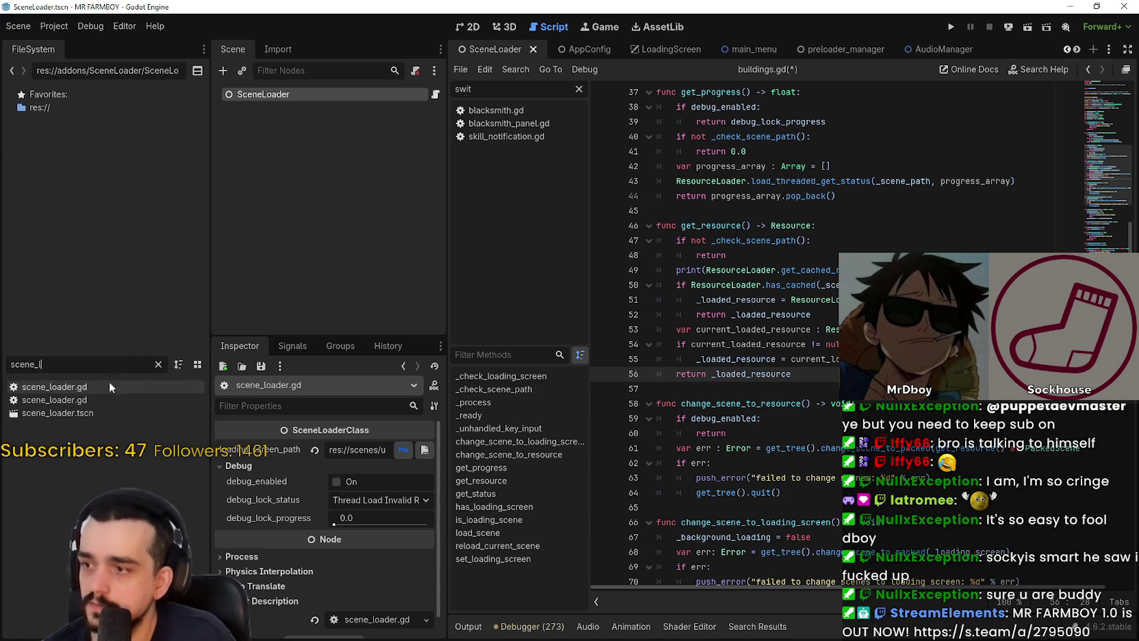
- Open the globals scene_loader.gd and examine add_child and the if new_game block in readyLoading
{"action": "double_click", "coordinate": [123, 399]}
{"action": "left_click", "coordinate": [791, 349]}
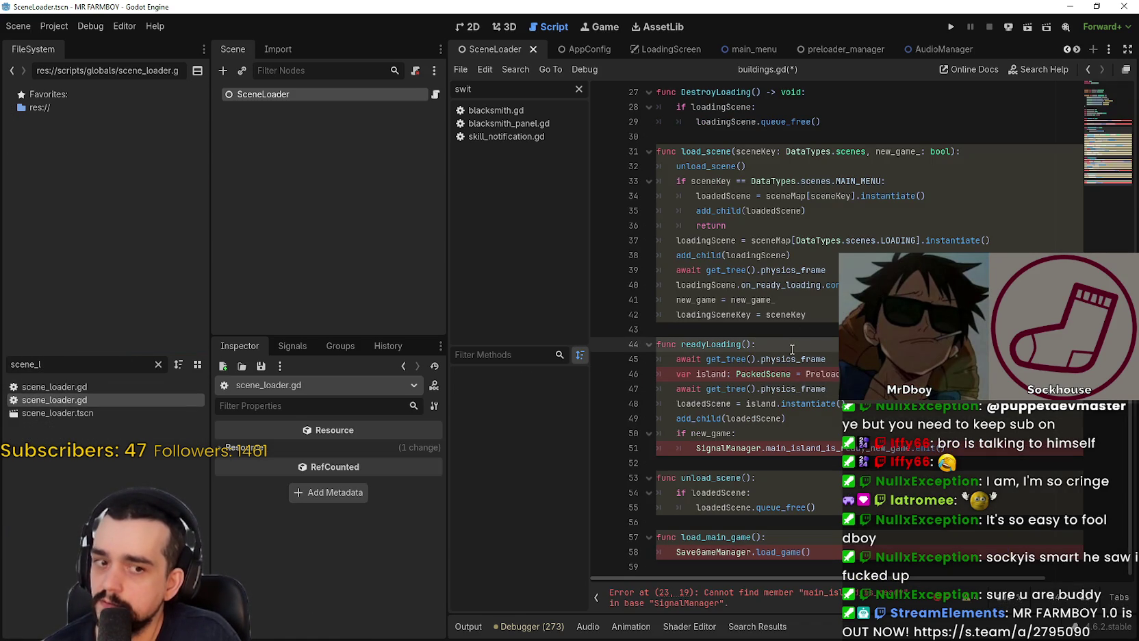
{"action": "left_click", "coordinate": [794, 419]}
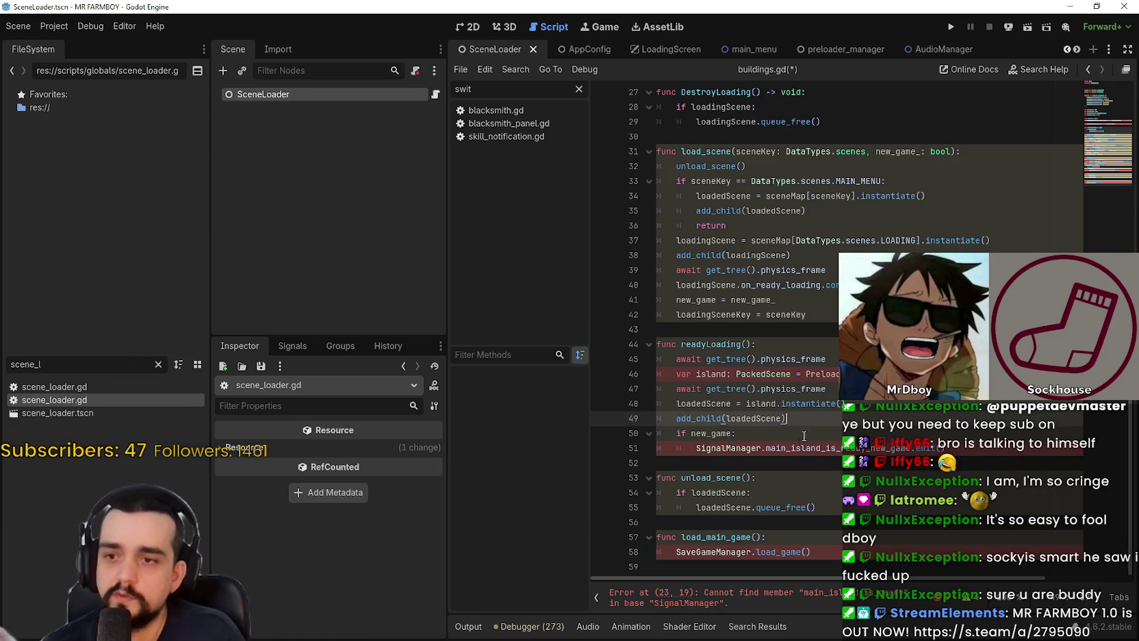
{"action": "mouse_move", "coordinate": [807, 448]}
{"action": "left_mouse_down"}
{"action": "mouse_move", "coordinate": [634, 433]}
{"action": "mouse_move", "coordinate": [966, 451]}
{"action": "left_mouse_up"}
{"action": "left_click", "coordinate": [727, 449]}
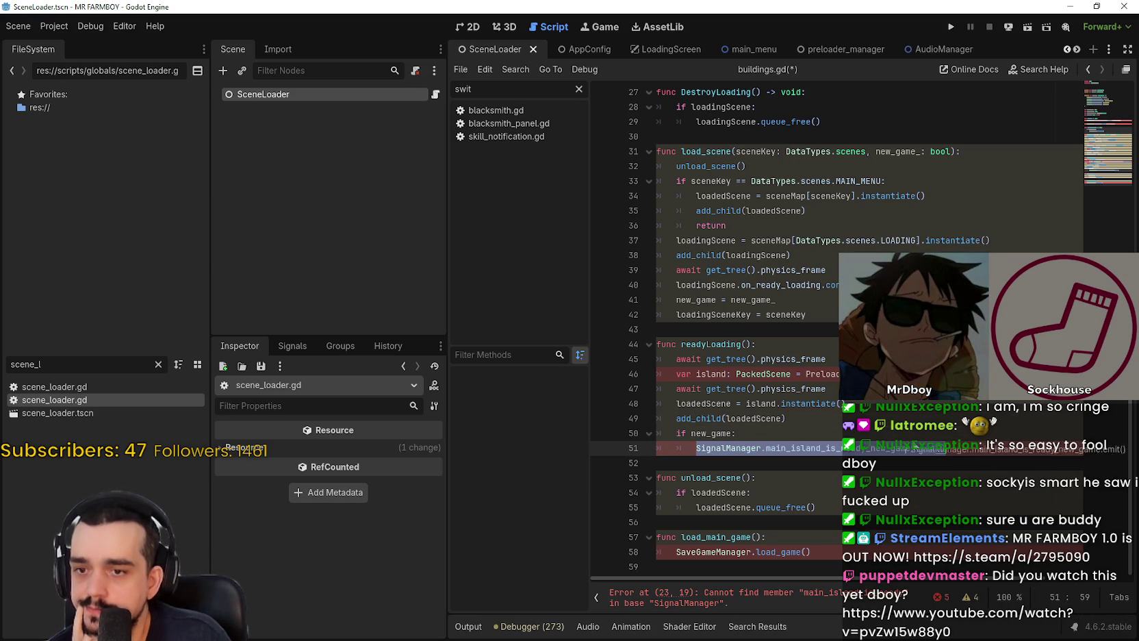
{"action": "left_click_drag", "start_coordinate": [947, 449], "coordinate": [641, 428]}
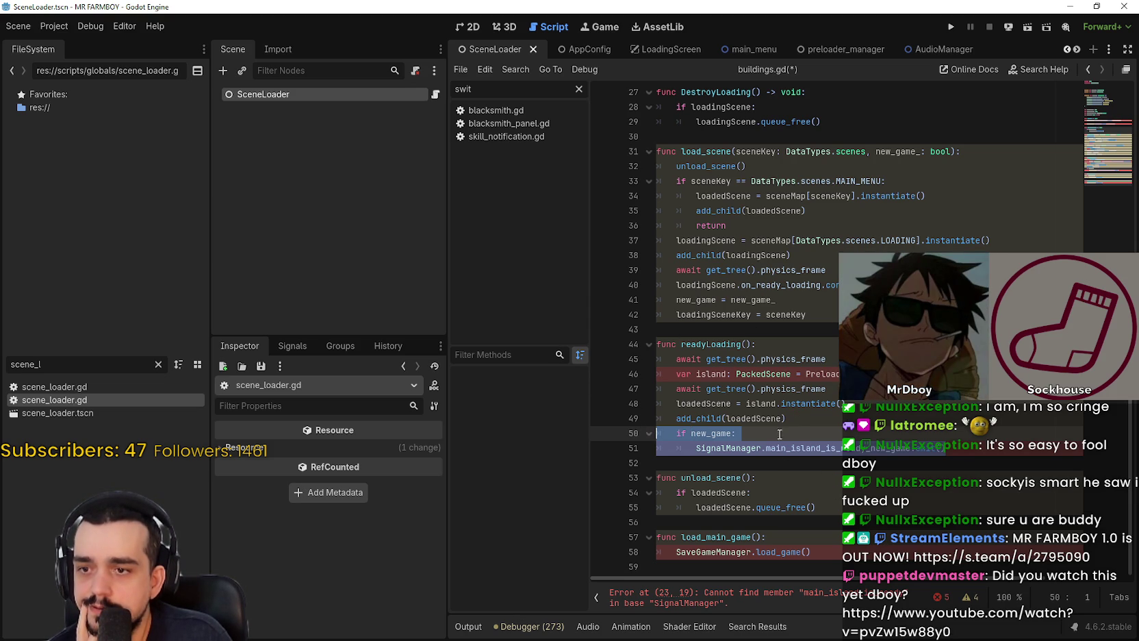
{"action": "left_click_drag", "start_coordinate": [676, 418], "coordinate": [794, 422]}
{"action": "left_click_drag", "start_coordinate": [945, 448], "coordinate": [654, 433]}
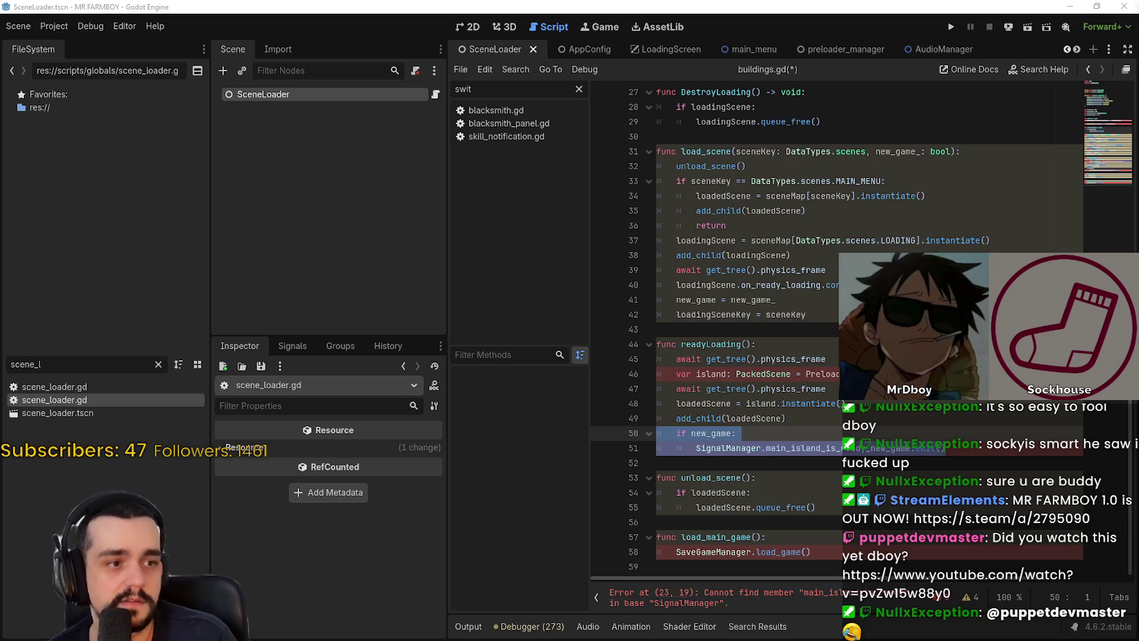
{"action": "left_click", "coordinate": [813, 388]}
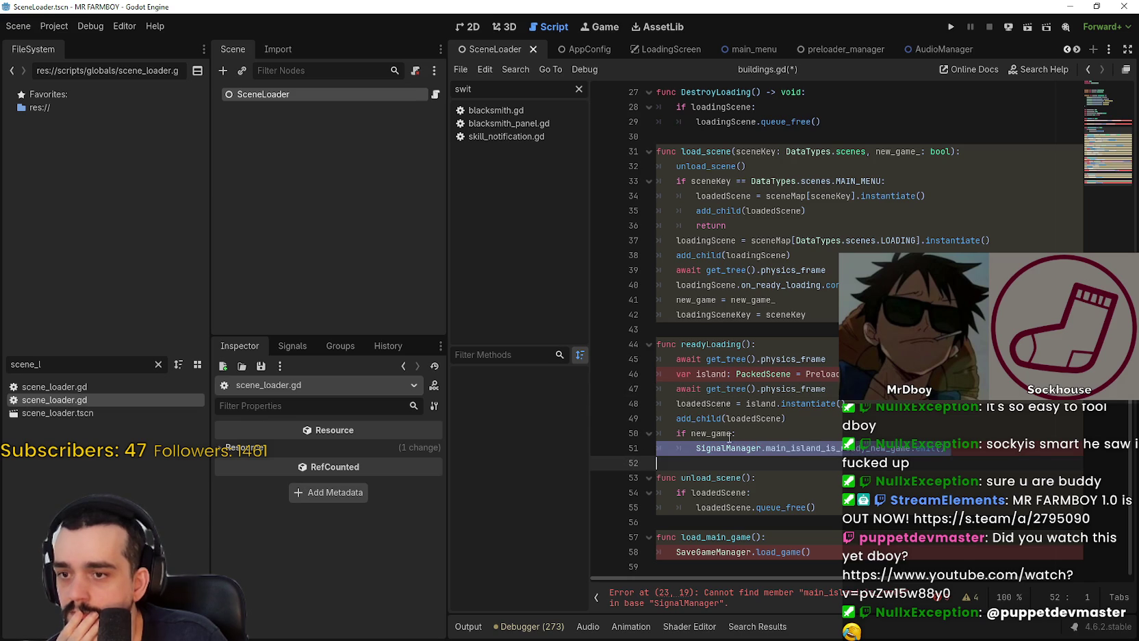
- Highlight new_game, loadingSceneKey and new_game_, then open the addon's scene_loader.gd
{"action": "double_click", "coordinate": [711, 433]}
{"action": "double_click", "coordinate": [754, 312]}
{"action": "double_click", "coordinate": [753, 299]}
{"action": "scroll", "coordinate": [813, 354], "scroll_direction": "up", "scroll_amount": 1}
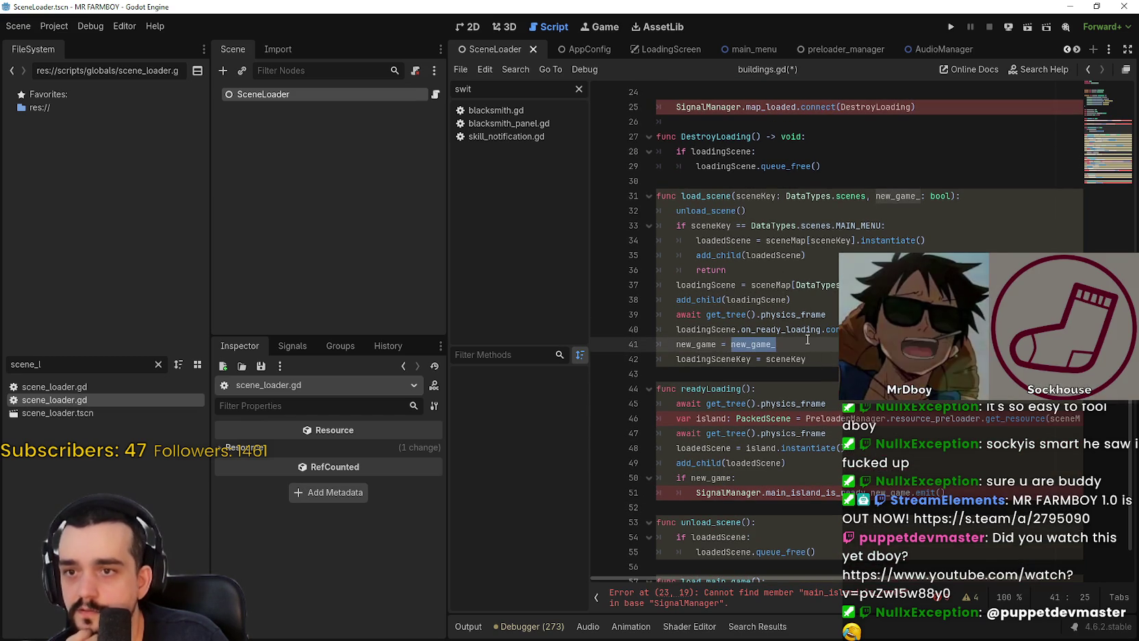
{"action": "scroll", "coordinate": [714, 198], "scroll_direction": "up", "scroll_amount": 2}
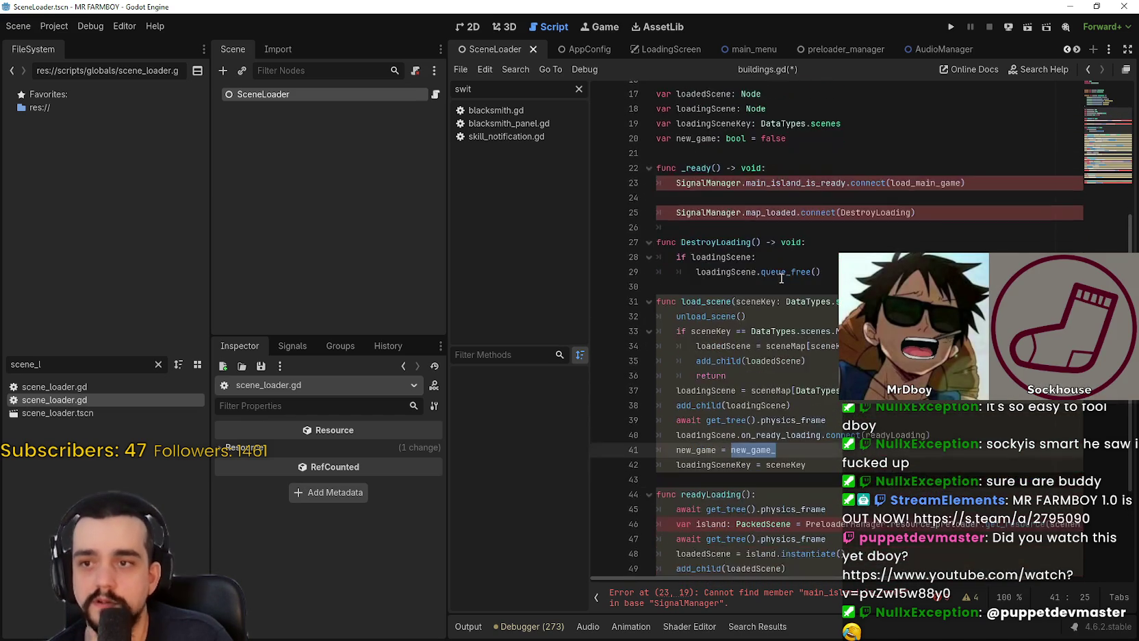
{"action": "scroll", "coordinate": [773, 264], "scroll_direction": "down", "scroll_amount": 3}
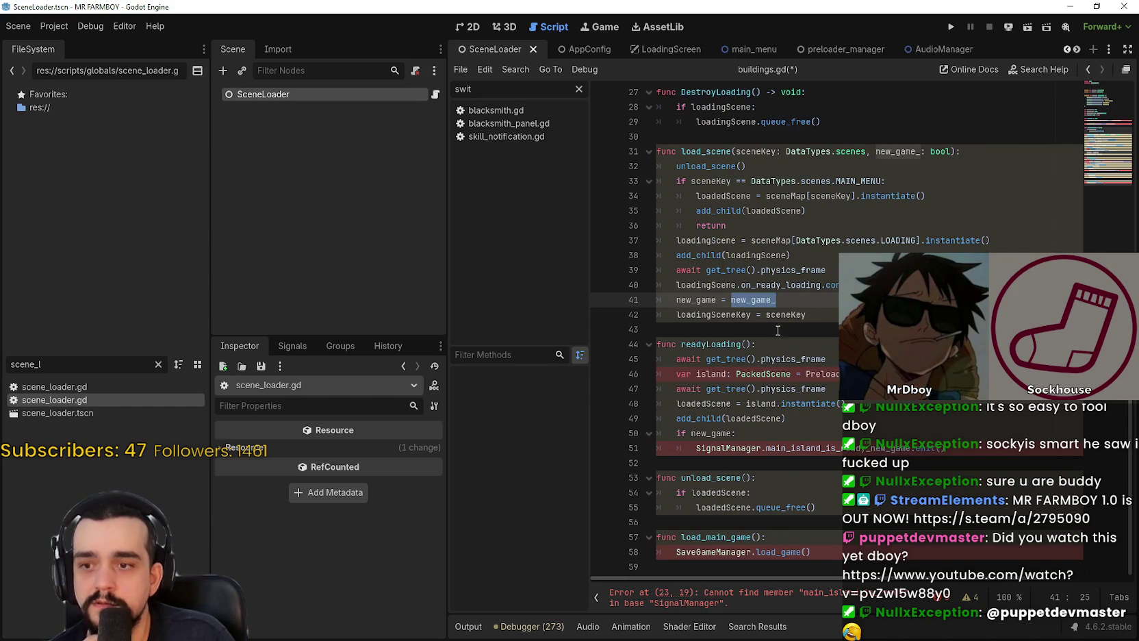
{"action": "left_click", "coordinate": [733, 463]}
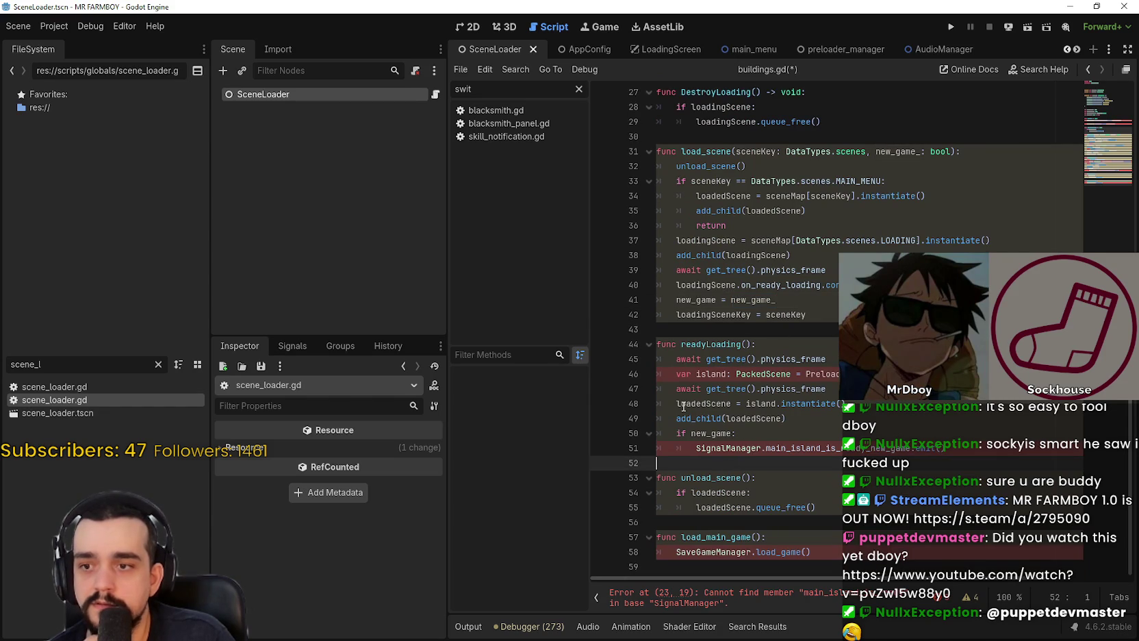
{"action": "double_click", "coordinate": [75, 390]}
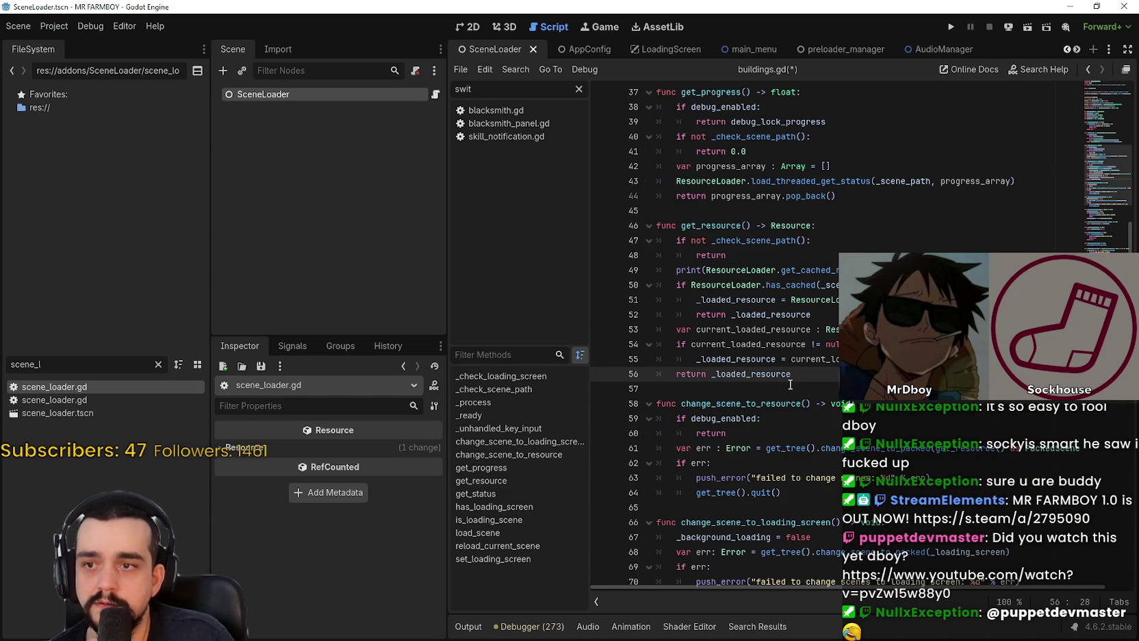
{"action": "scroll", "coordinate": [789, 385], "scroll_direction": "down", "scroll_amount": 5}
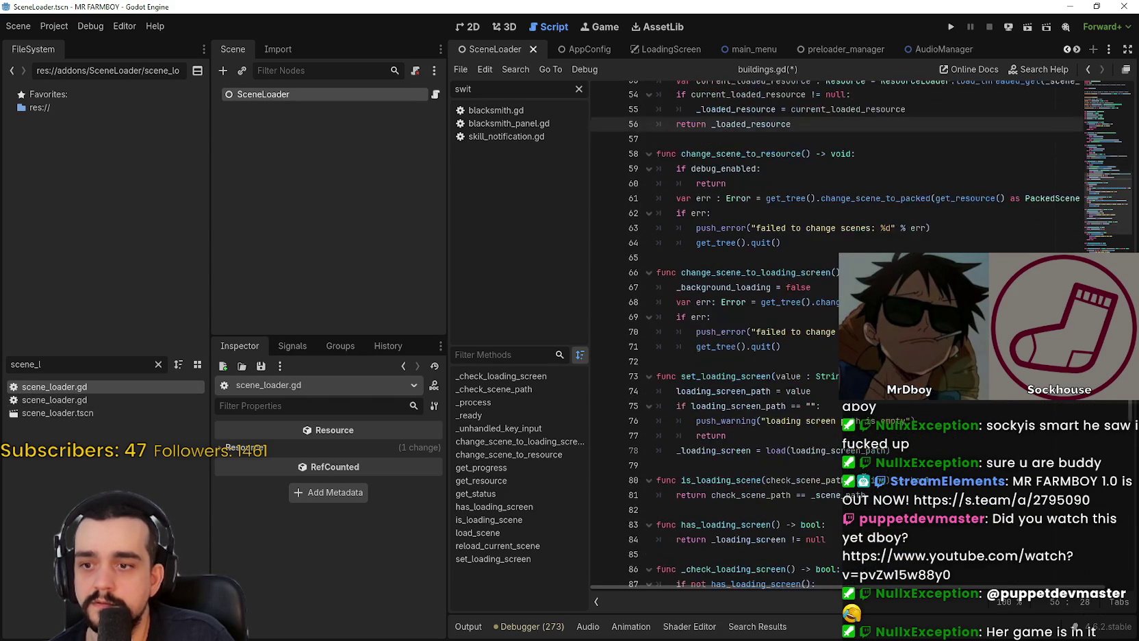
{"action": "double_click", "coordinate": [751, 376]}
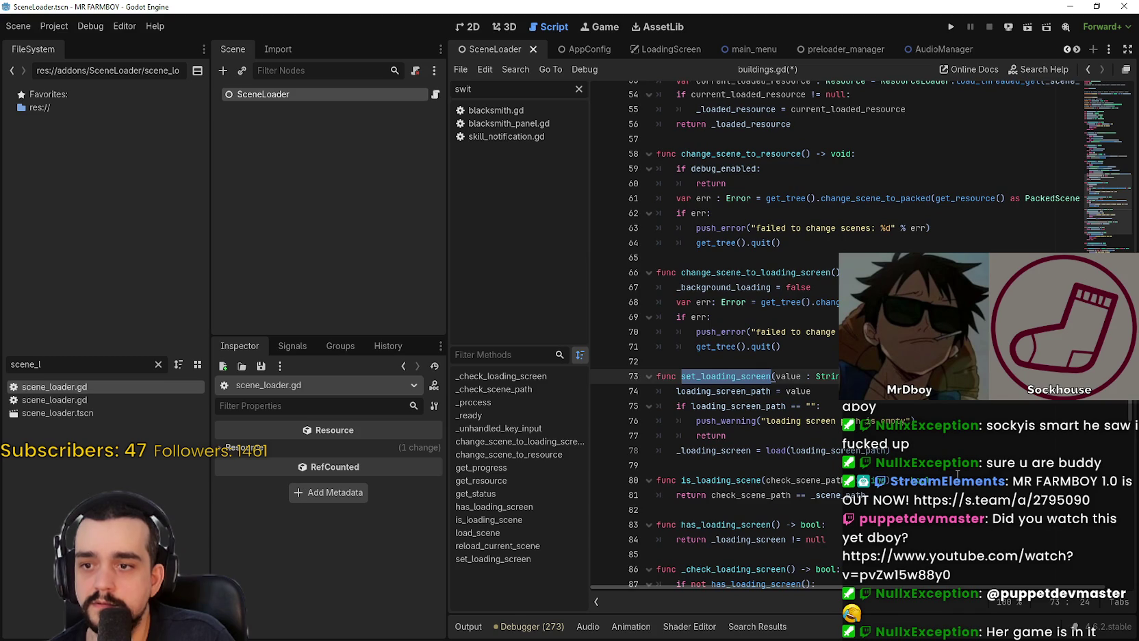
{"action": "scroll", "coordinate": [957, 474], "scroll_direction": "down", "scroll_amount": 3}
{"action": "scroll", "coordinate": [957, 472], "scroll_direction": "down", "scroll_amount": 2}
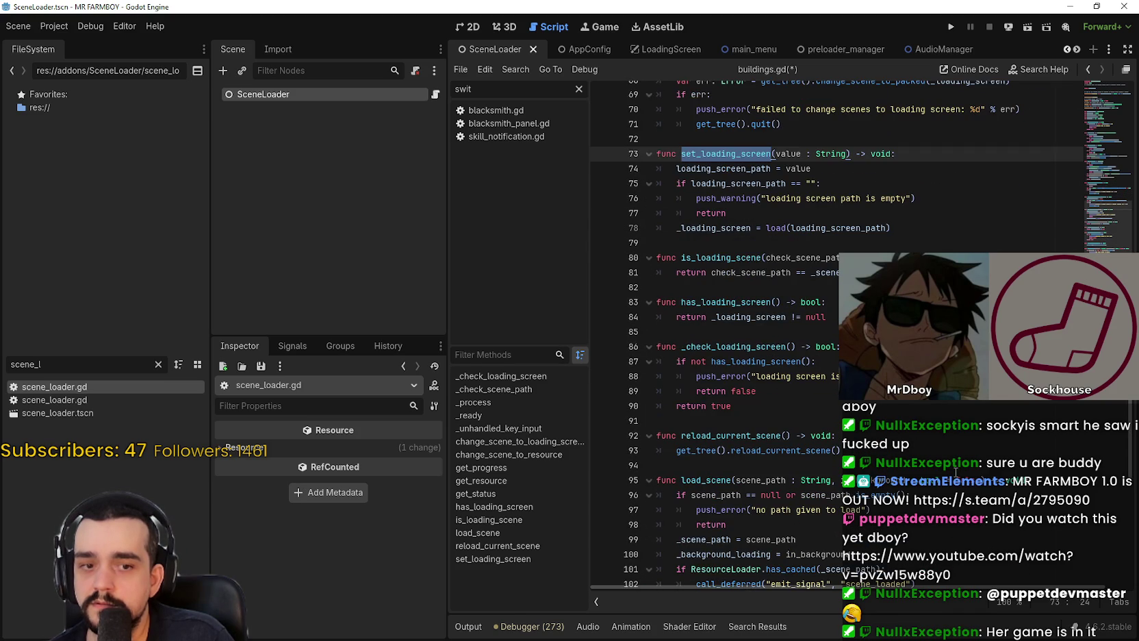
{"action": "double_click", "coordinate": [721, 257]}
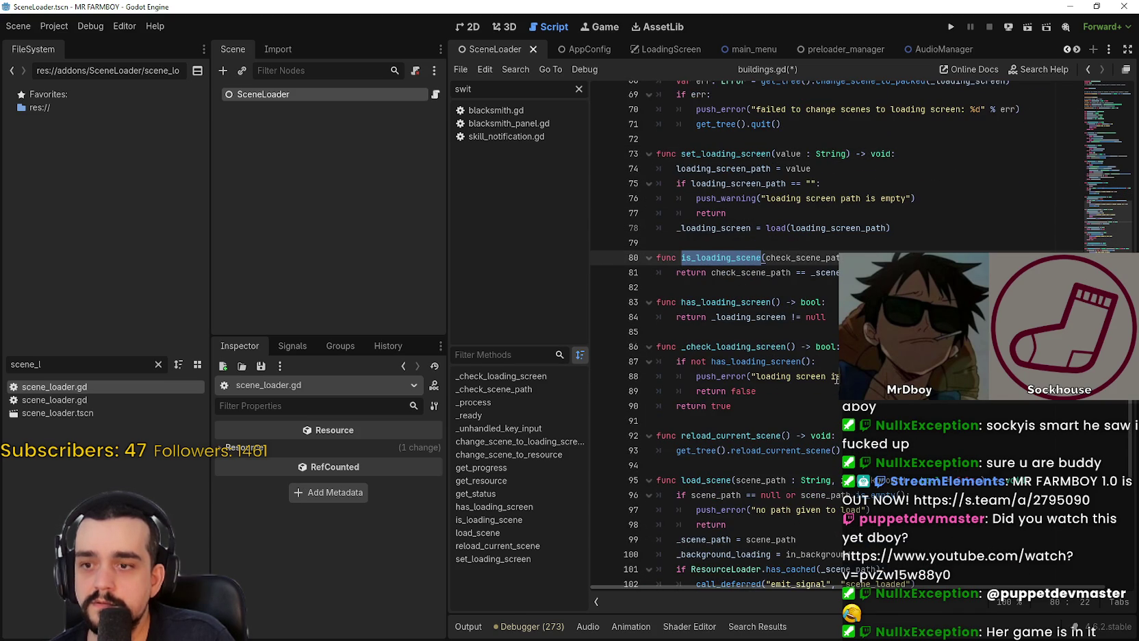
{"action": "scroll", "coordinate": [837, 380], "scroll_direction": "down", "scroll_amount": 2}
{"action": "left_click", "coordinate": [904, 399]}
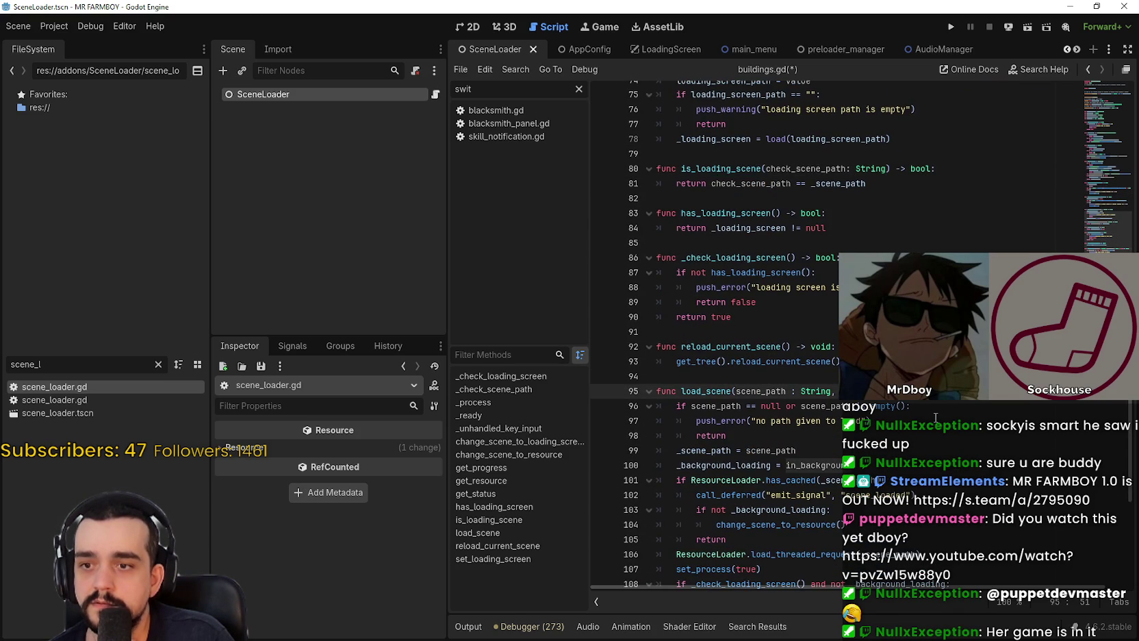
{"action": "scroll", "coordinate": [935, 417], "scroll_direction": "down", "scroll_amount": 2}
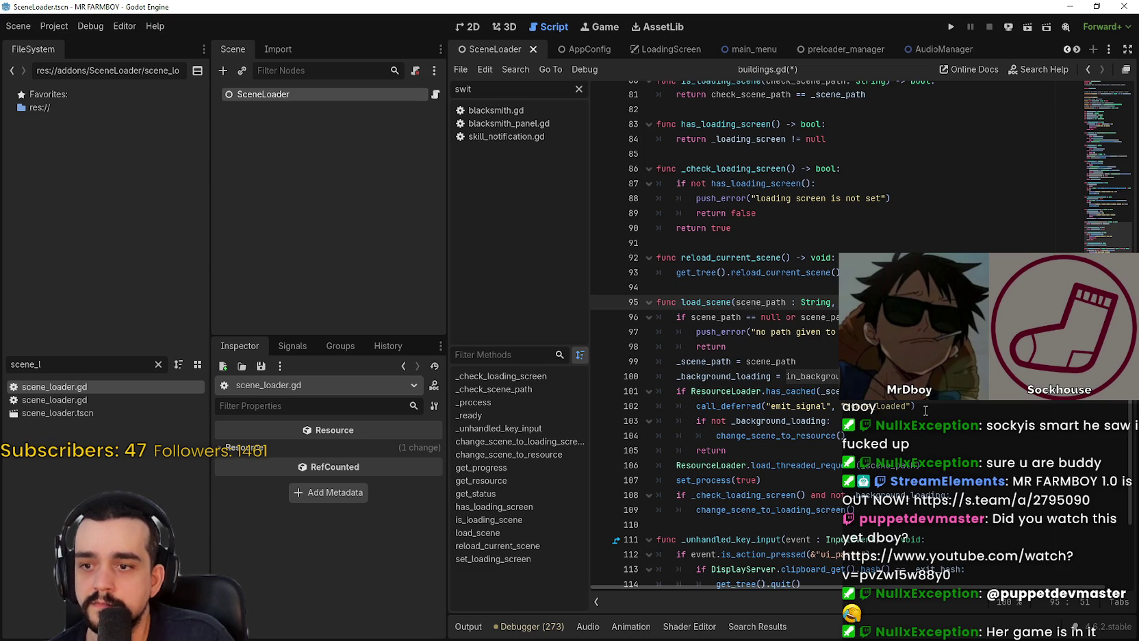
{"action": "scroll", "coordinate": [925, 409], "scroll_direction": "down", "scroll_amount": 2}
{"action": "double_click", "coordinate": [796, 406]}
{"action": "double_click", "coordinate": [818, 421]}
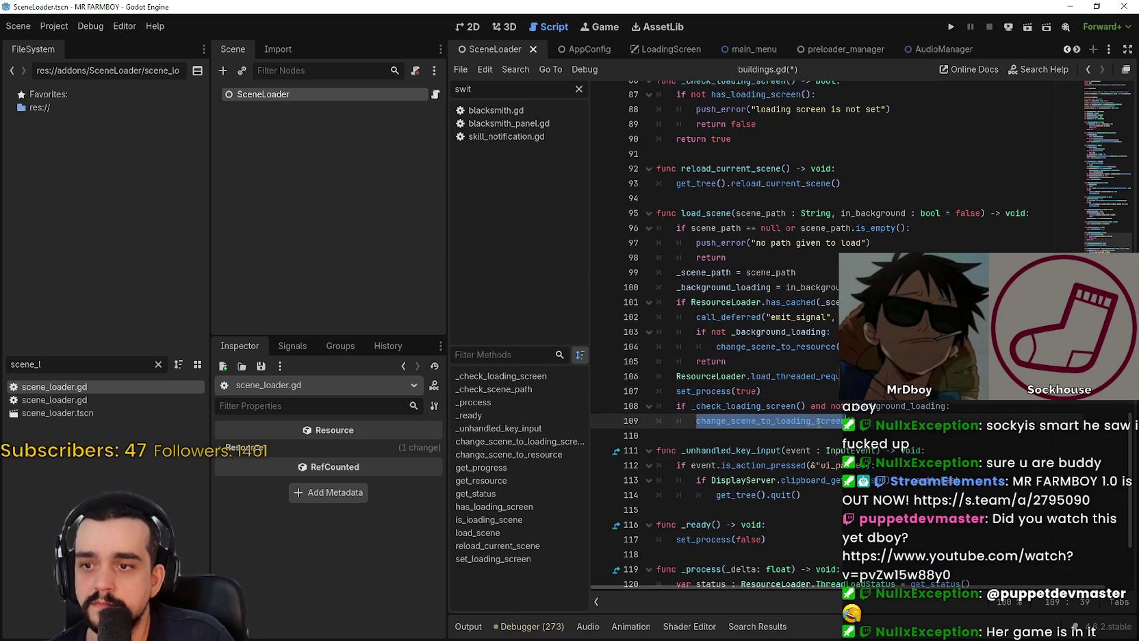
{"action": "scroll", "coordinate": [929, 453], "scroll_direction": "down", "scroll_amount": 3}
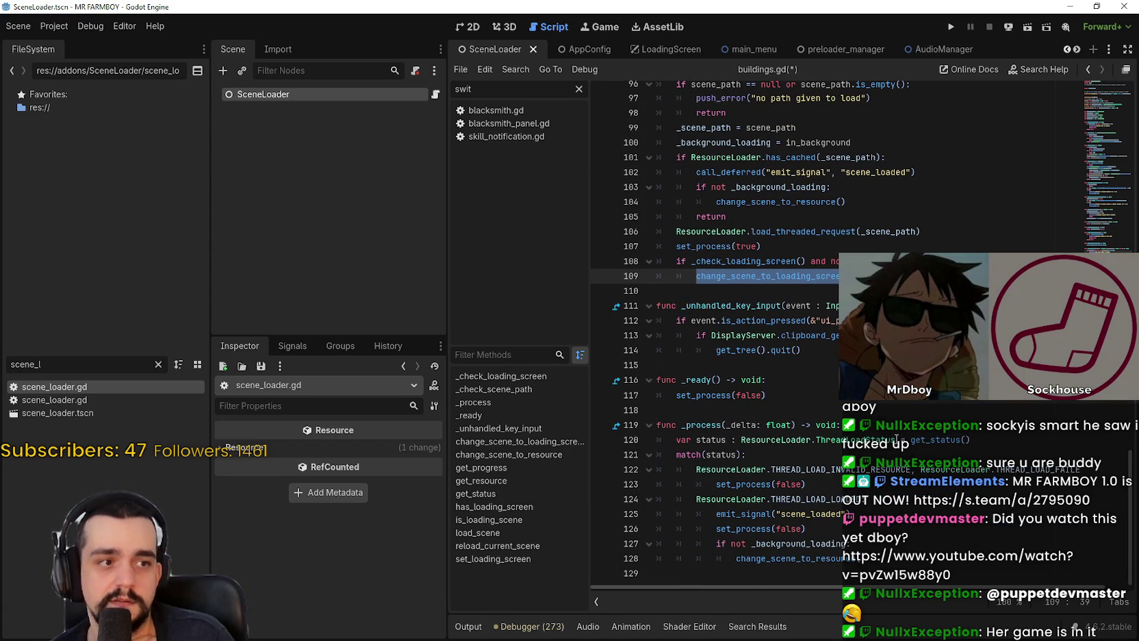
{"action": "left_click", "coordinate": [818, 366]}
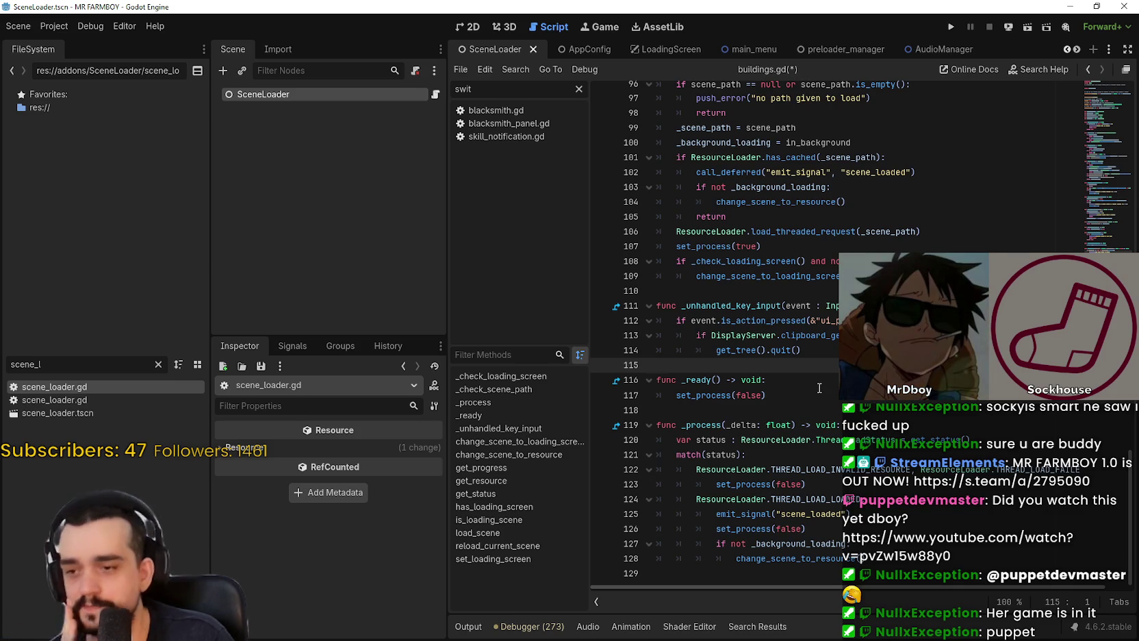
{"action": "scroll", "coordinate": [831, 356], "scroll_direction": "up", "scroll_amount": 1}
{"action": "left_click", "coordinate": [717, 276]}
{"action": "scroll", "coordinate": [814, 314], "scroll_direction": "up", "scroll_amount": 1}
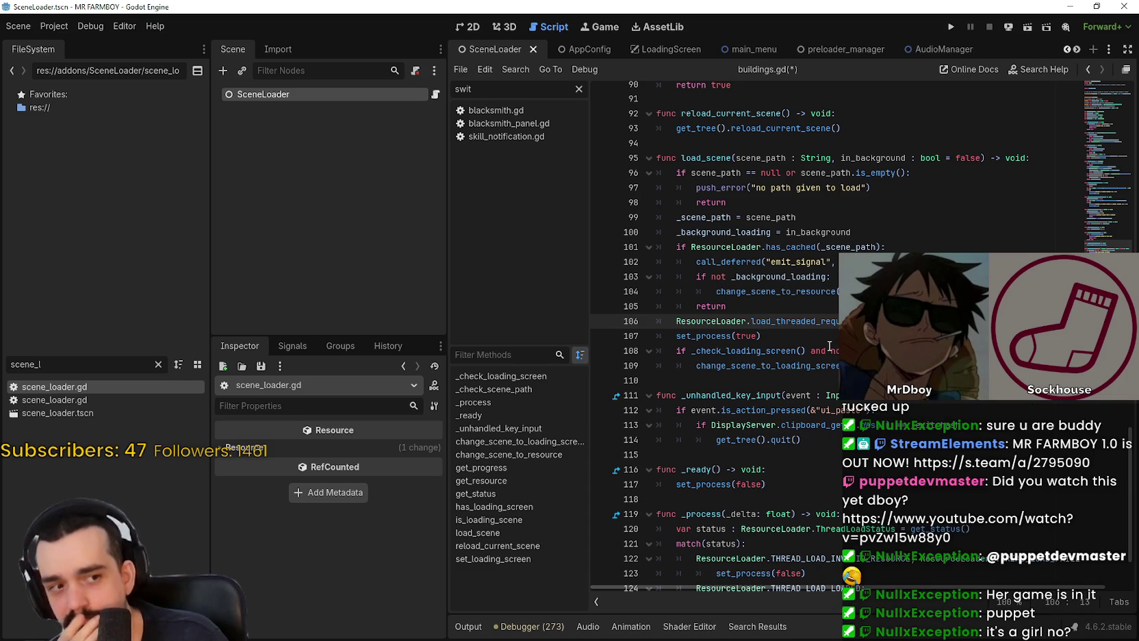
{"action": "scroll", "coordinate": [829, 346], "scroll_direction": "down", "scroll_amount": 2}
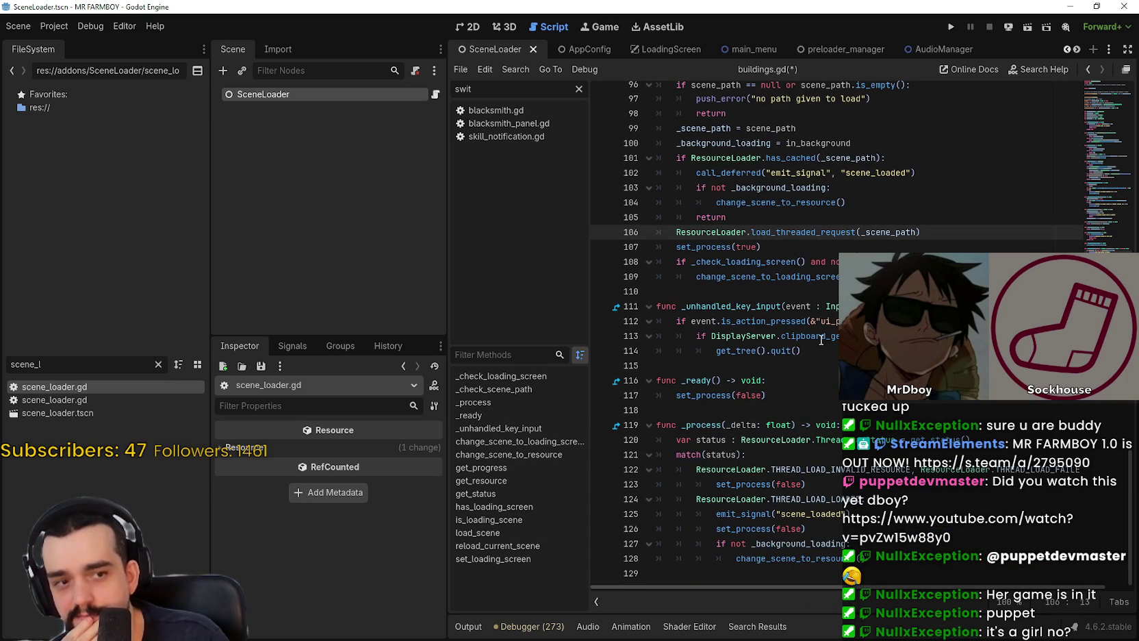
{"action": "mouse_move", "coordinate": [816, 340]}
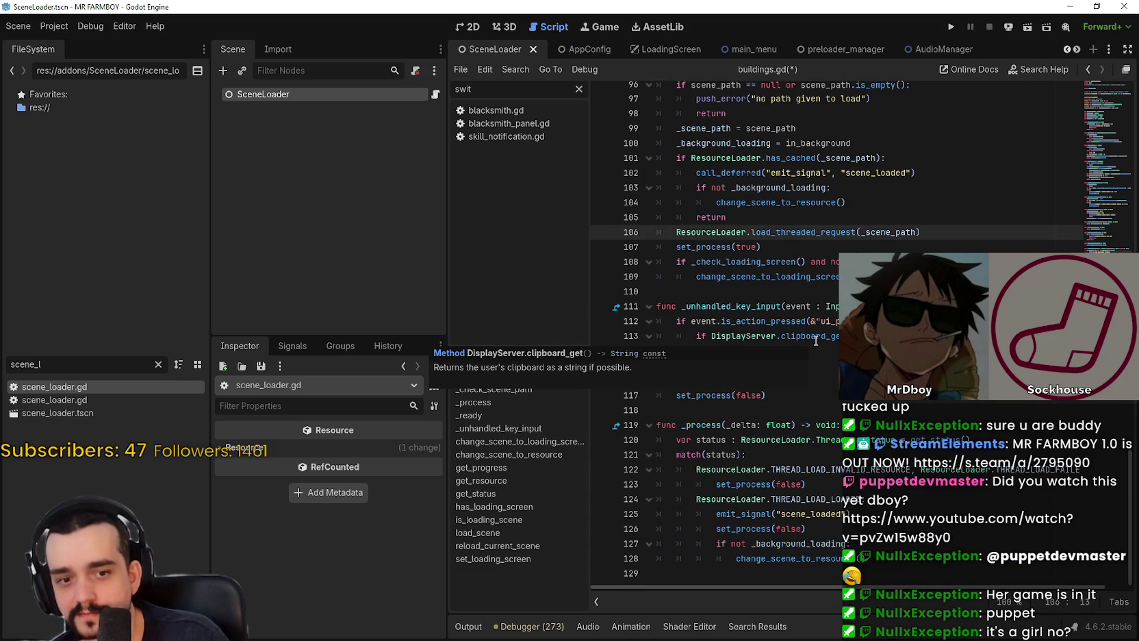
{"action": "left_click", "coordinate": [785, 366]}
{"action": "left_click", "coordinate": [807, 302]}
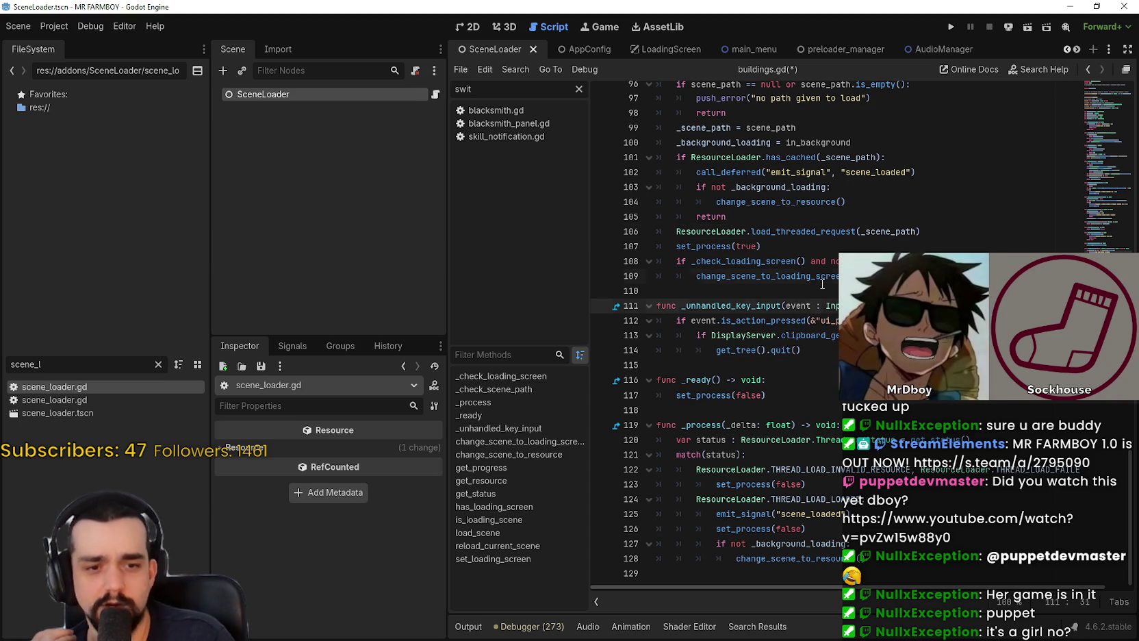
{"action": "left_click", "coordinate": [886, 276]}
{"action": "left_click", "coordinate": [785, 317]}
{"action": "left_click", "coordinate": [807, 394]}
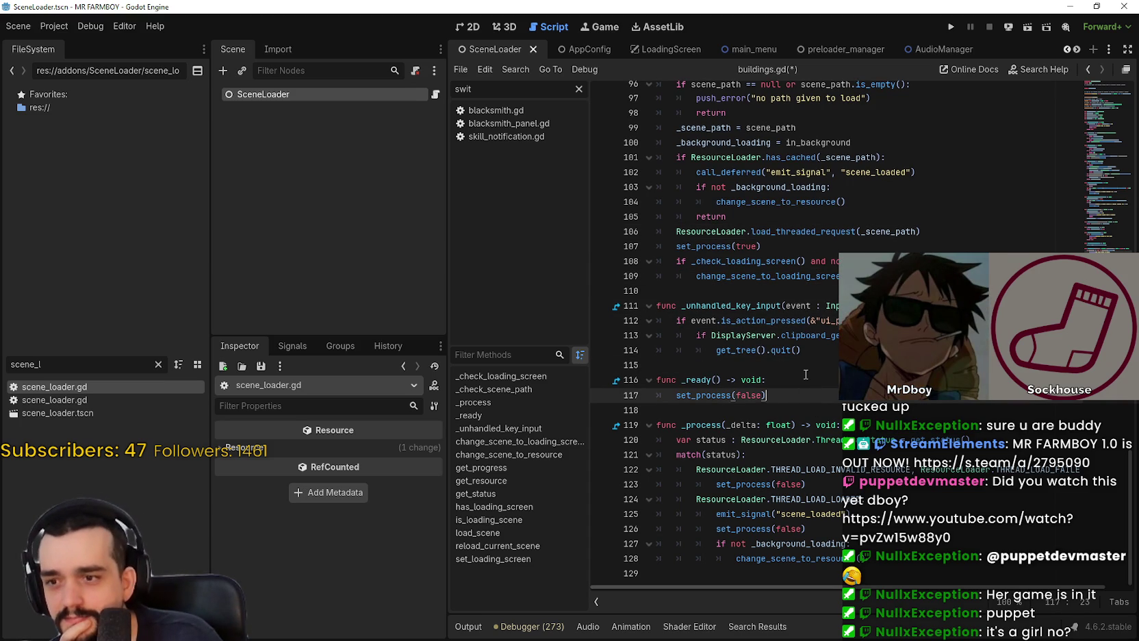
{"action": "scroll", "coordinate": [815, 403], "scroll_direction": "up", "scroll_amount": 5}
{"action": "left_click", "coordinate": [807, 394]}
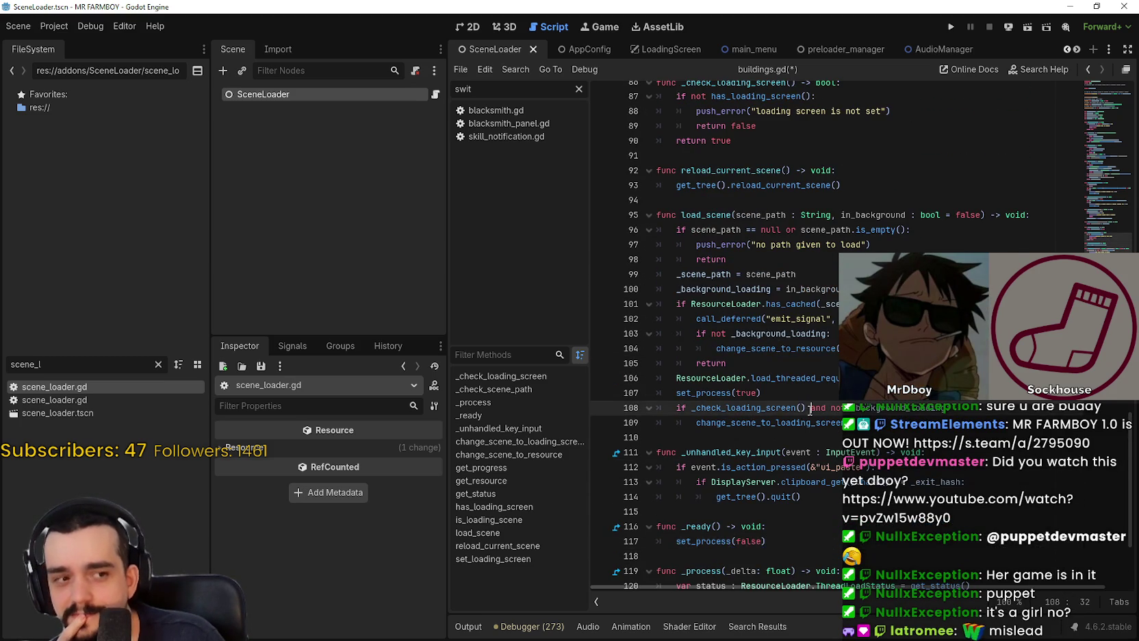
{"action": "scroll", "coordinate": [800, 405], "scroll_direction": "up", "scroll_amount": 2}
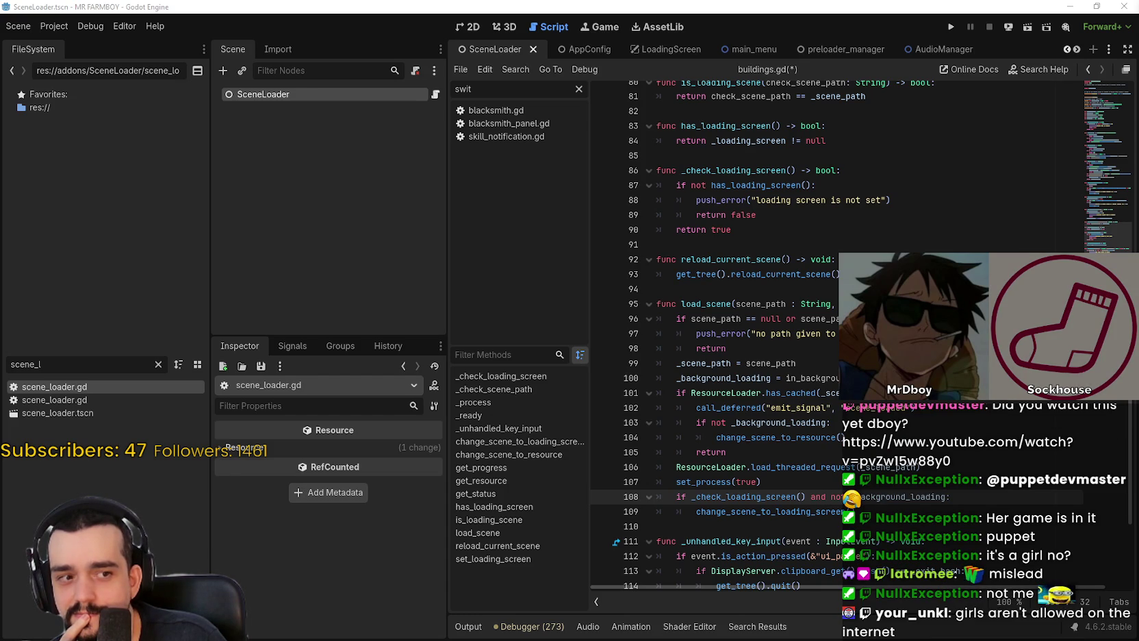
{"action": "left_click", "coordinate": [900, 408]}
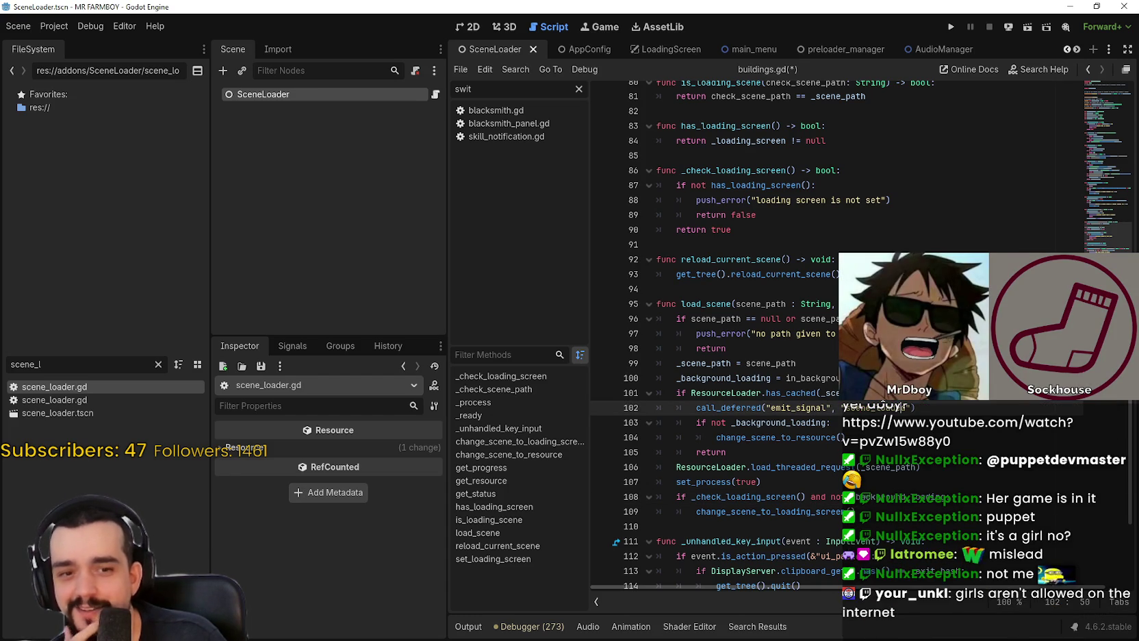
{"action": "scroll", "coordinate": [712, 329], "scroll_direction": "down", "scroll_amount": 3}
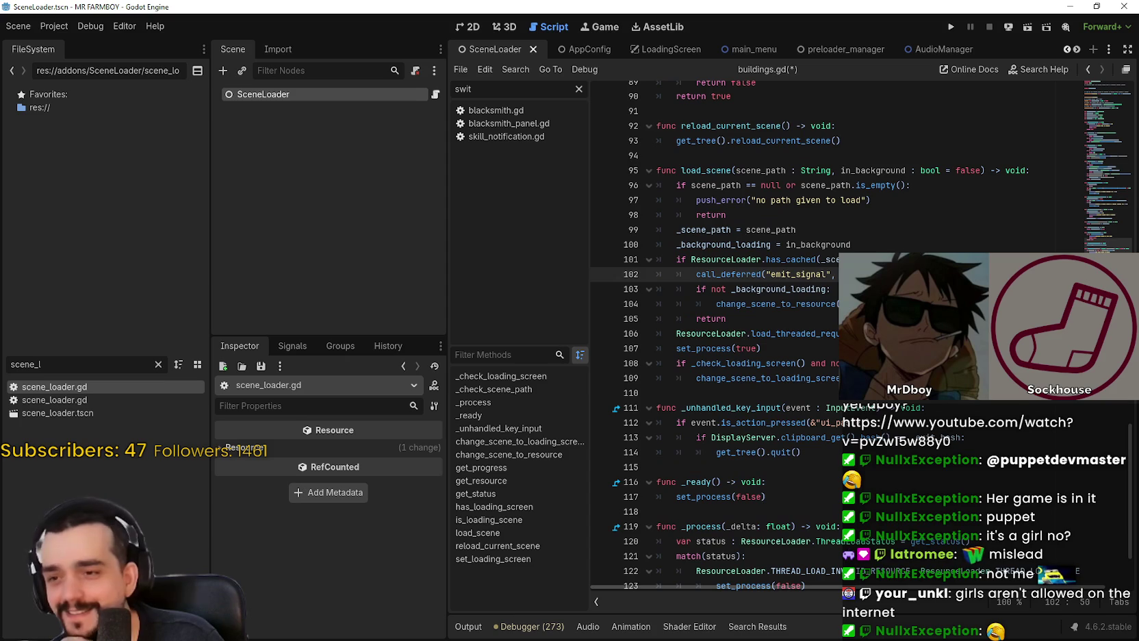
{"action": "left_click", "coordinate": [828, 473]}
{"action": "left_click", "coordinate": [740, 392]}
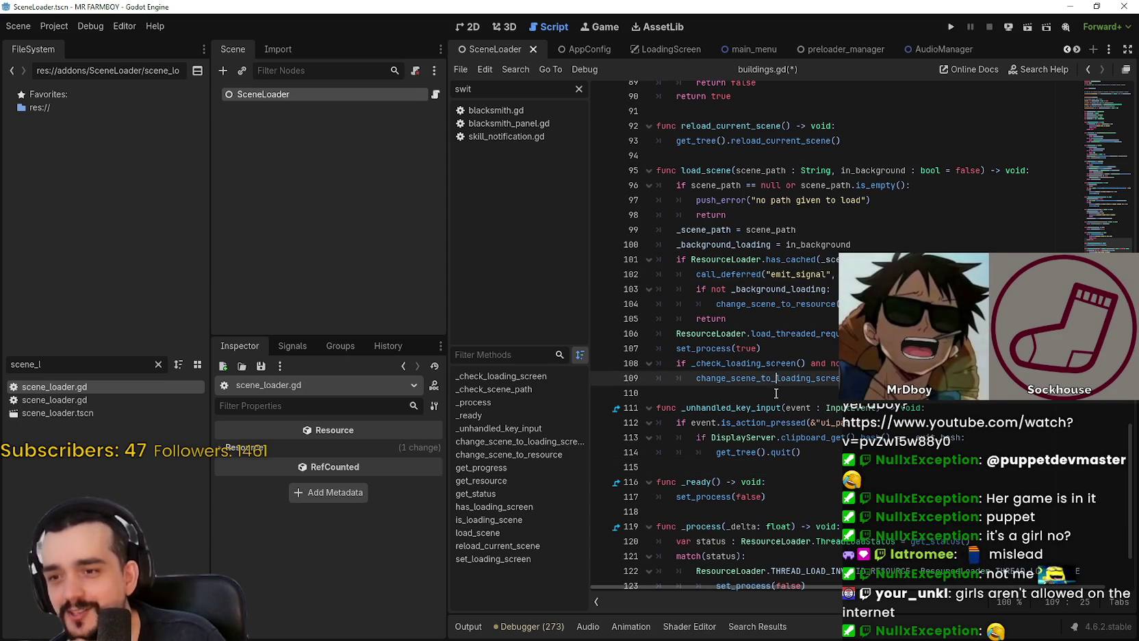
{"action": "scroll", "coordinate": [788, 391], "scroll_direction": "up", "scroll_amount": 2}
{"action": "scroll", "coordinate": [789, 392], "scroll_direction": "up", "scroll_amount": 2}
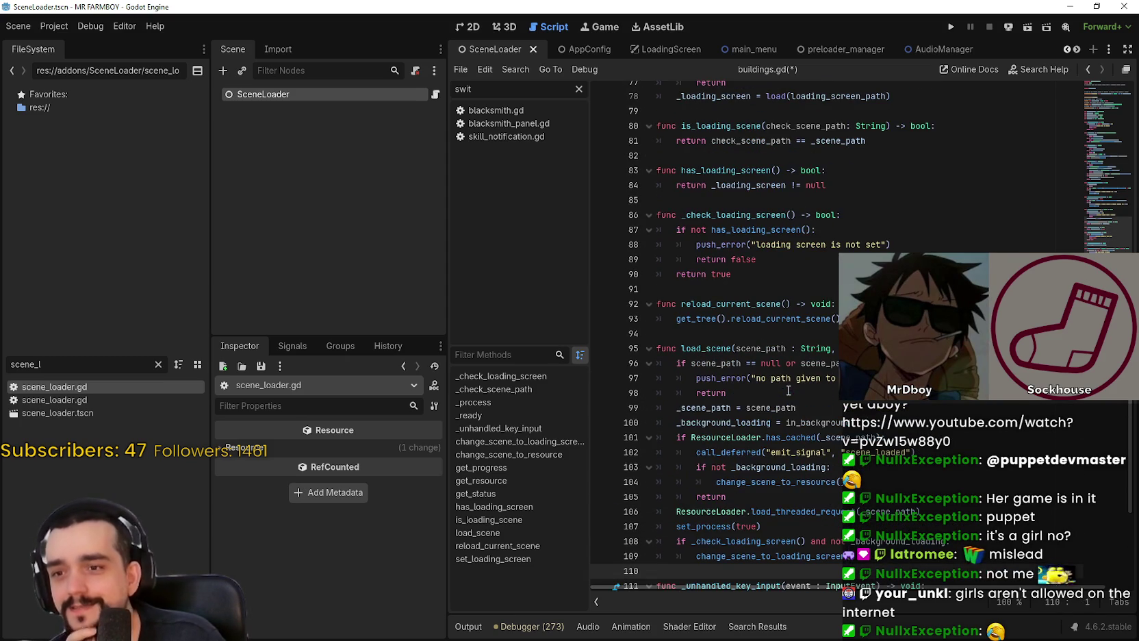
{"action": "double_click", "coordinate": [788, 436]}
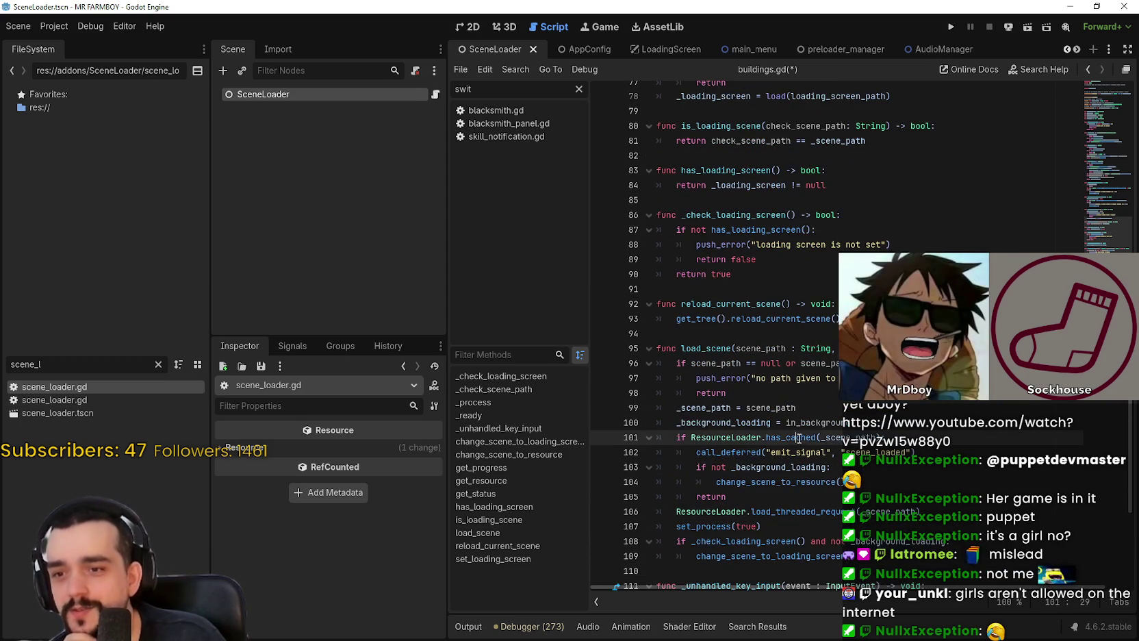
{"action": "double_click", "coordinate": [746, 421]}
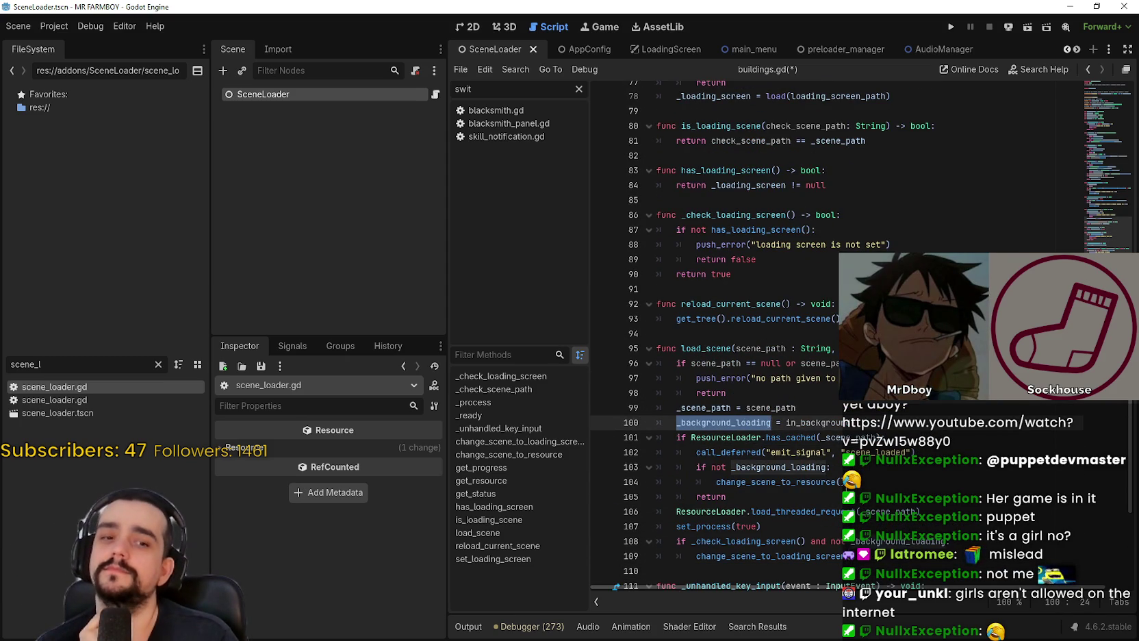
{"action": "scroll", "coordinate": [900, 451], "scroll_direction": "down", "scroll_amount": 2}
{"action": "double_click", "coordinate": [900, 452]}
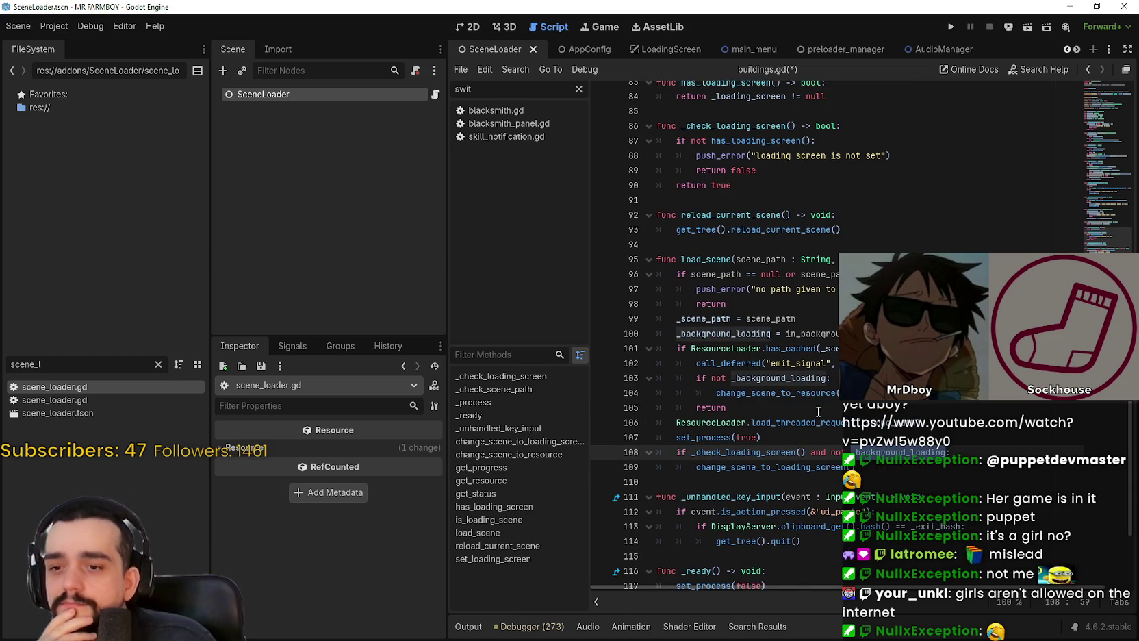
{"action": "left_click_drag", "start_coordinate": [802, 378], "coordinate": [684, 375]}
{"action": "left_click", "coordinate": [817, 377]}
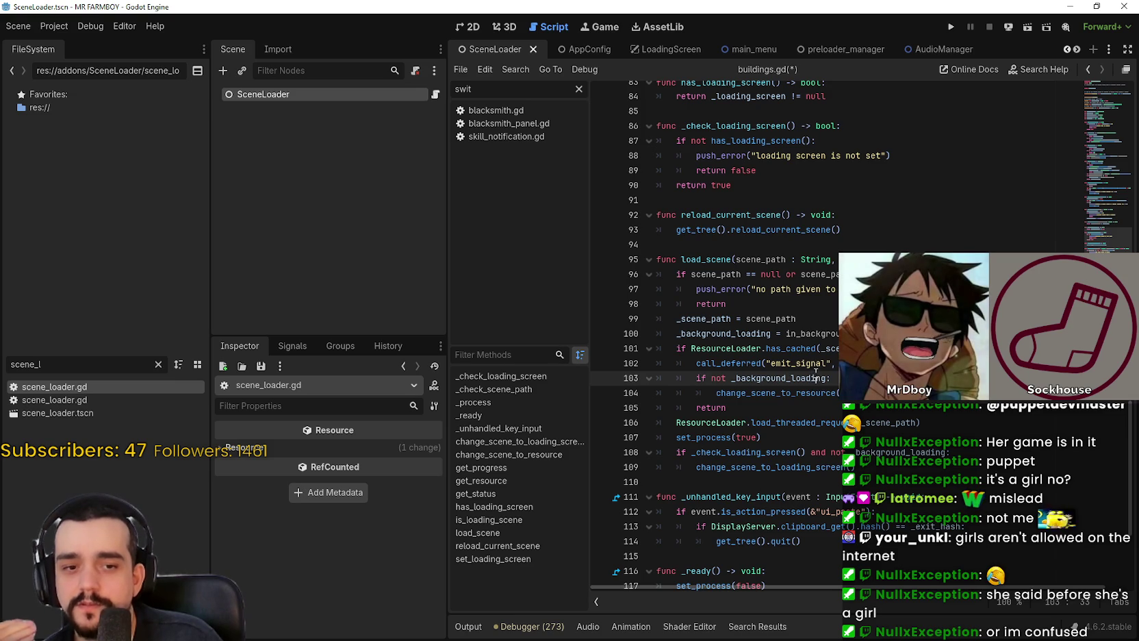
{"action": "mouse_move", "coordinate": [815, 373]}
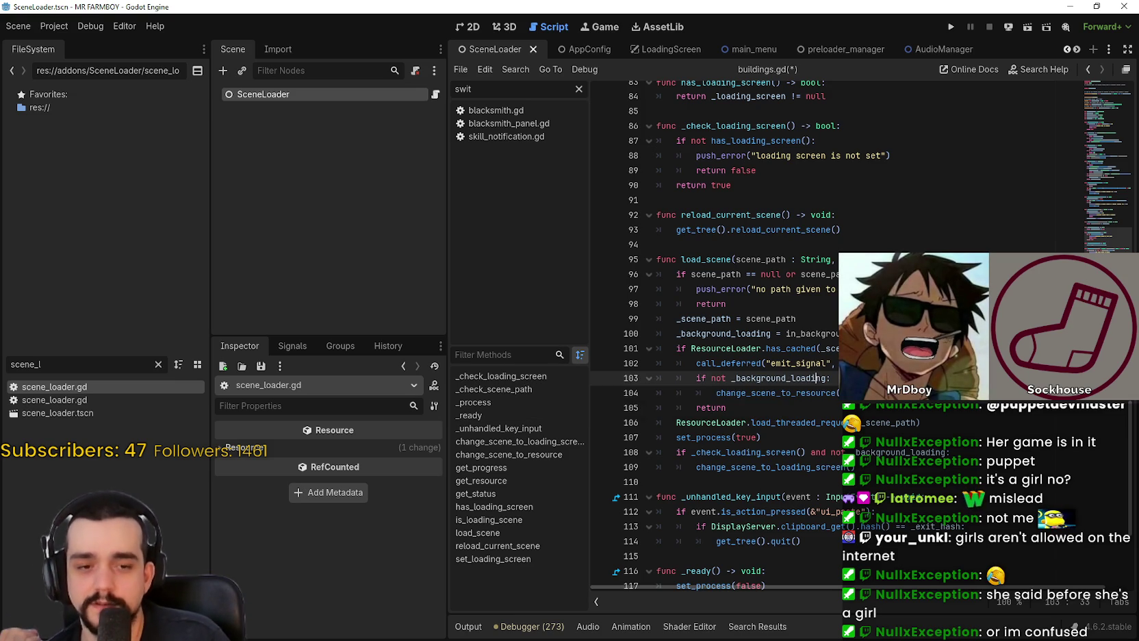
{"action": "key", "text": "End"}
{"action": "key", "text": "ctrl+shift+Left"}
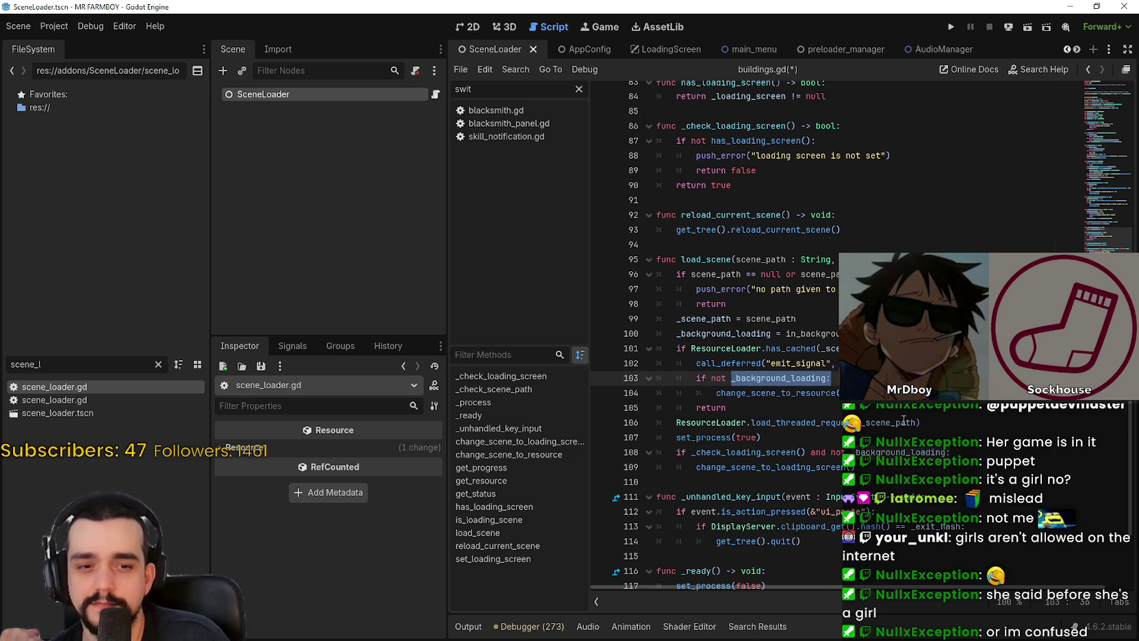
{"action": "mouse_move", "coordinate": [806, 452]}
{"action": "left_mouse_down"}
{"action": "mouse_move", "coordinate": [726, 438]}
{"action": "mouse_move", "coordinate": [700, 454]}
{"action": "mouse_move", "coordinate": [908, 452]}
{"action": "left_mouse_up"}
{"action": "left_click", "coordinate": [960, 452]}
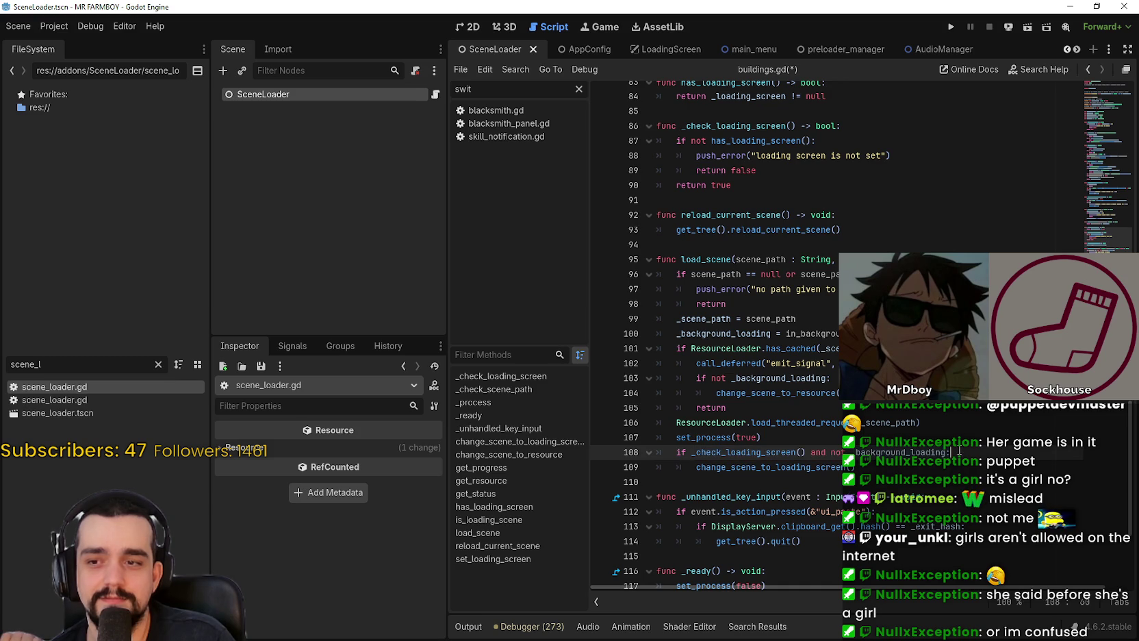
{"action": "scroll", "coordinate": [802, 387], "scroll_direction": "down", "scroll_amount": 1}
{"action": "scroll", "coordinate": [779, 348], "scroll_direction": "up", "scroll_amount": 3}
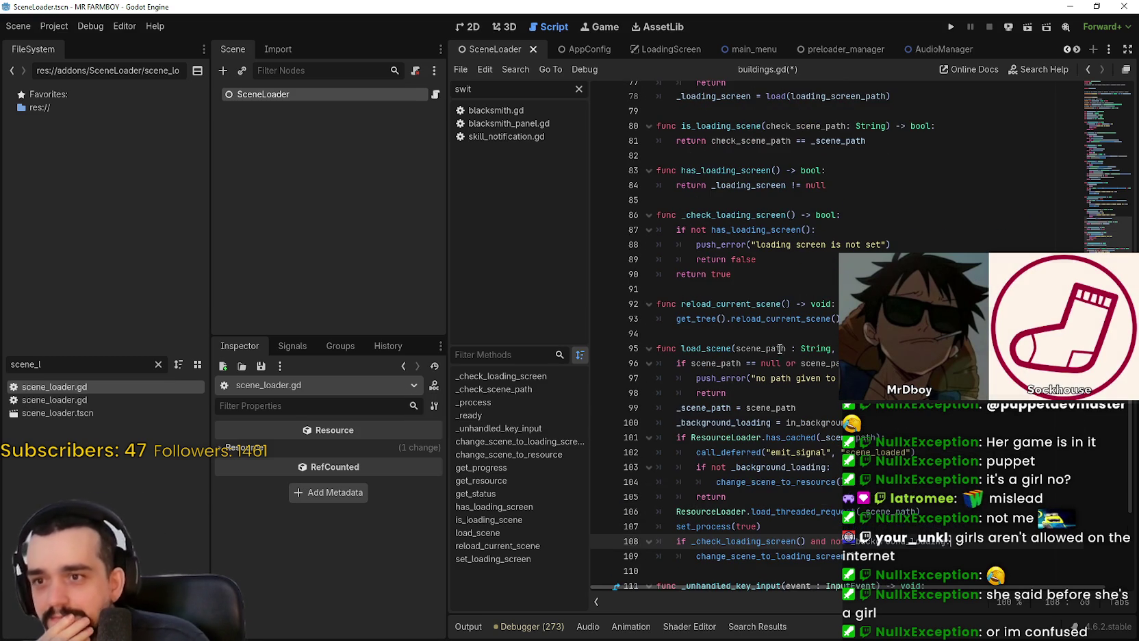
{"action": "double_click", "coordinate": [726, 363]}
{"action": "double_click", "coordinate": [713, 348]}
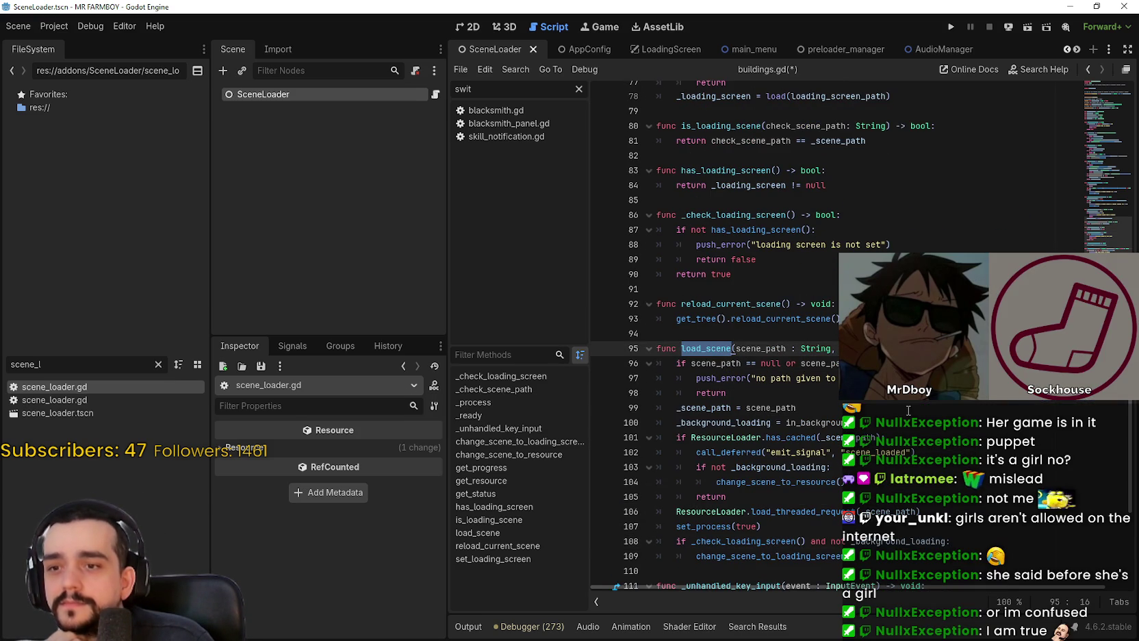
{"action": "scroll", "coordinate": [897, 409], "scroll_direction": "down", "scroll_amount": 3}
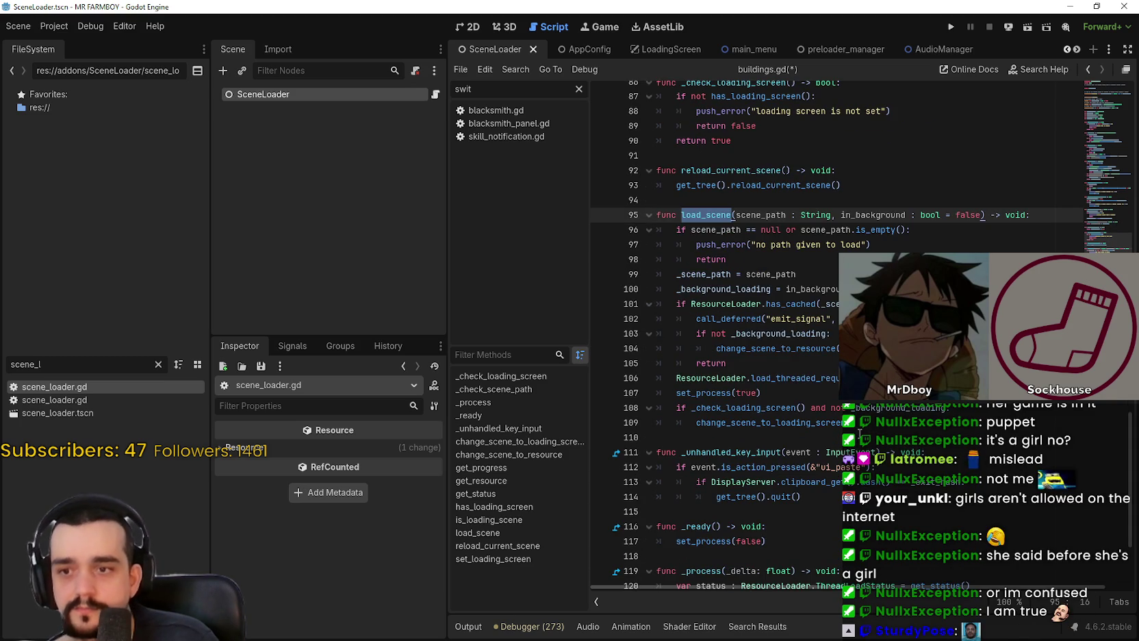
{"action": "left_click", "coordinate": [743, 380]}
{"action": "double_click", "coordinate": [743, 378]}
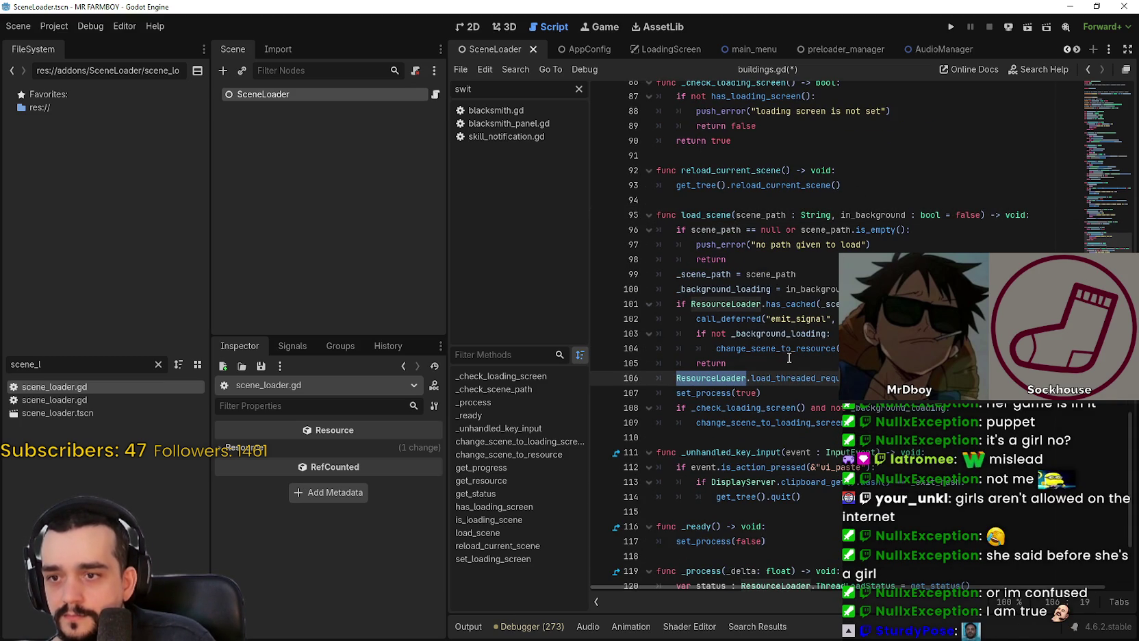
{"action": "scroll", "coordinate": [820, 366], "scroll_direction": "up", "scroll_amount": 4}
{"action": "scroll", "coordinate": [819, 365], "scroll_direction": "up", "scroll_amount": 7}
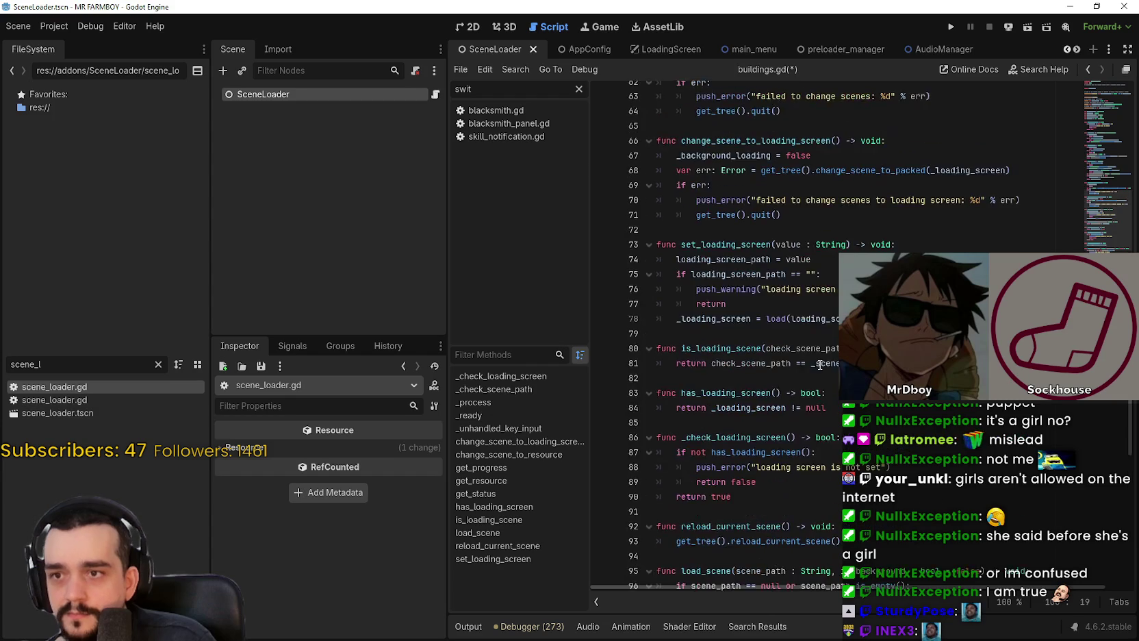
{"action": "scroll", "coordinate": [820, 365], "scroll_direction": "up", "scroll_amount": 3}
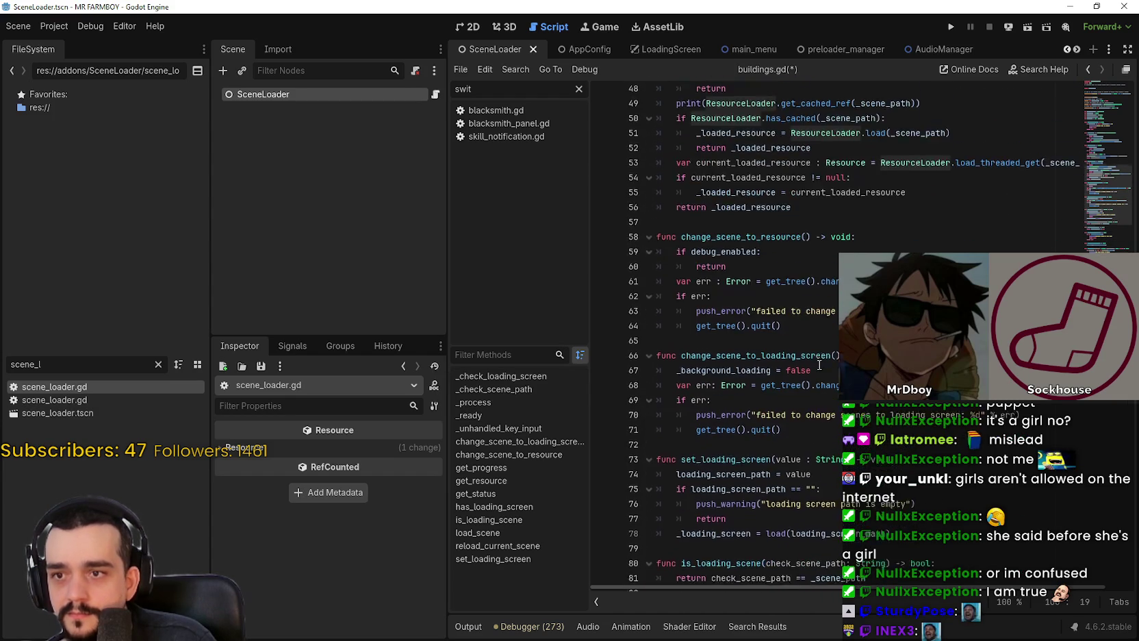
{"action": "double_click", "coordinate": [741, 111]}
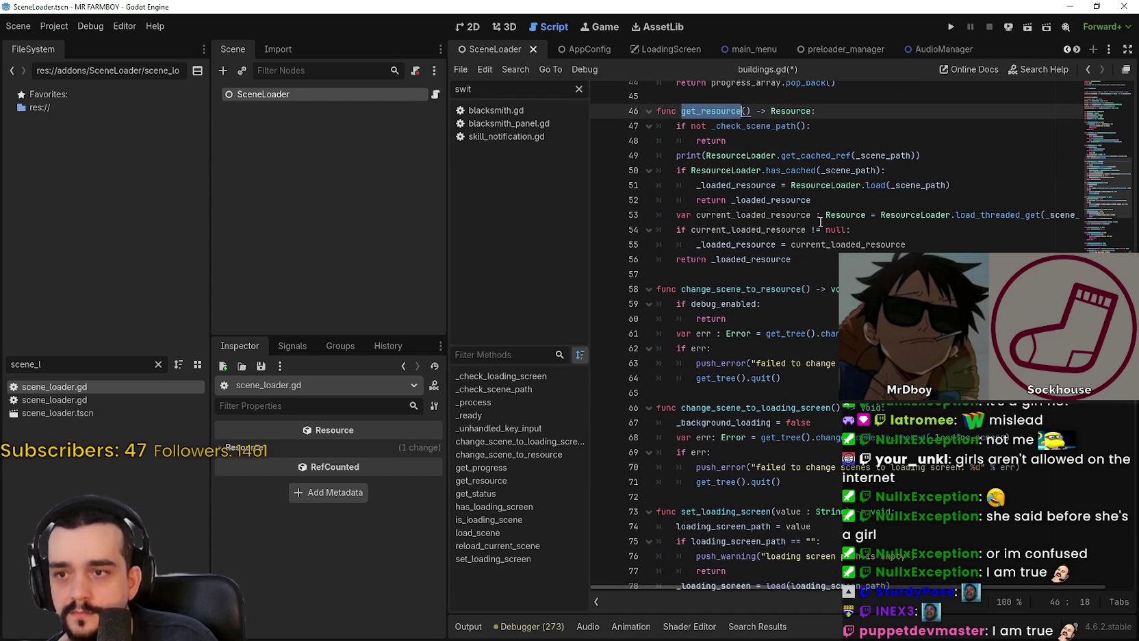
{"action": "scroll", "coordinate": [741, 111], "scroll_direction": "up", "scroll_amount": 4}
{"action": "scroll", "coordinate": [719, 336], "scroll_direction": "up", "scroll_amount": 3}
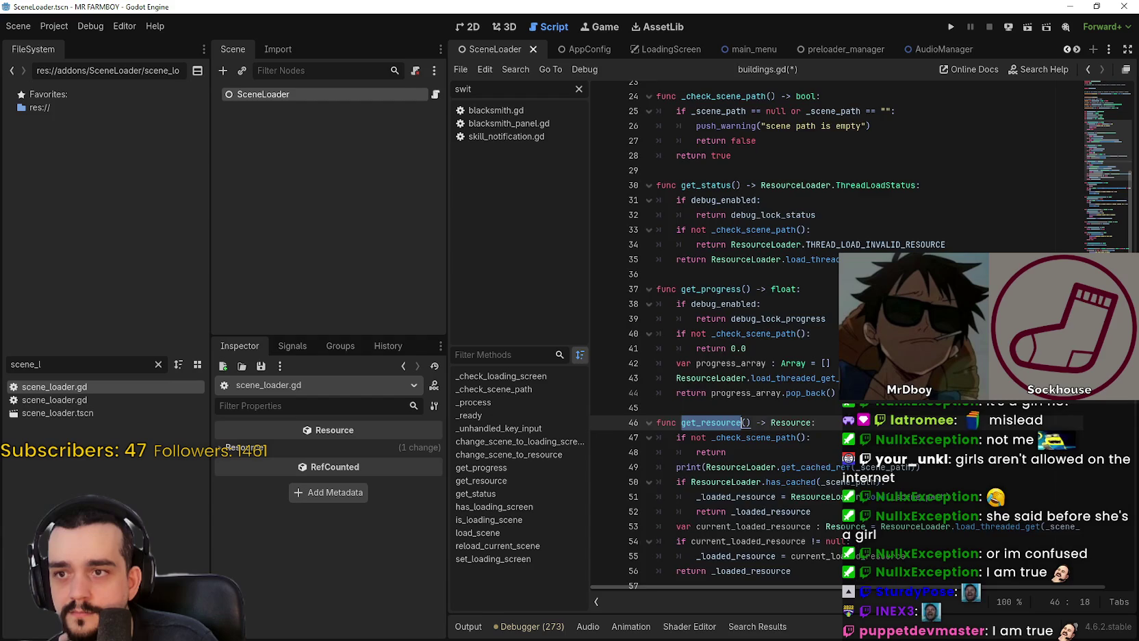
{"action": "scroll", "coordinate": [718, 335], "scroll_direction": "down", "scroll_amount": 8}
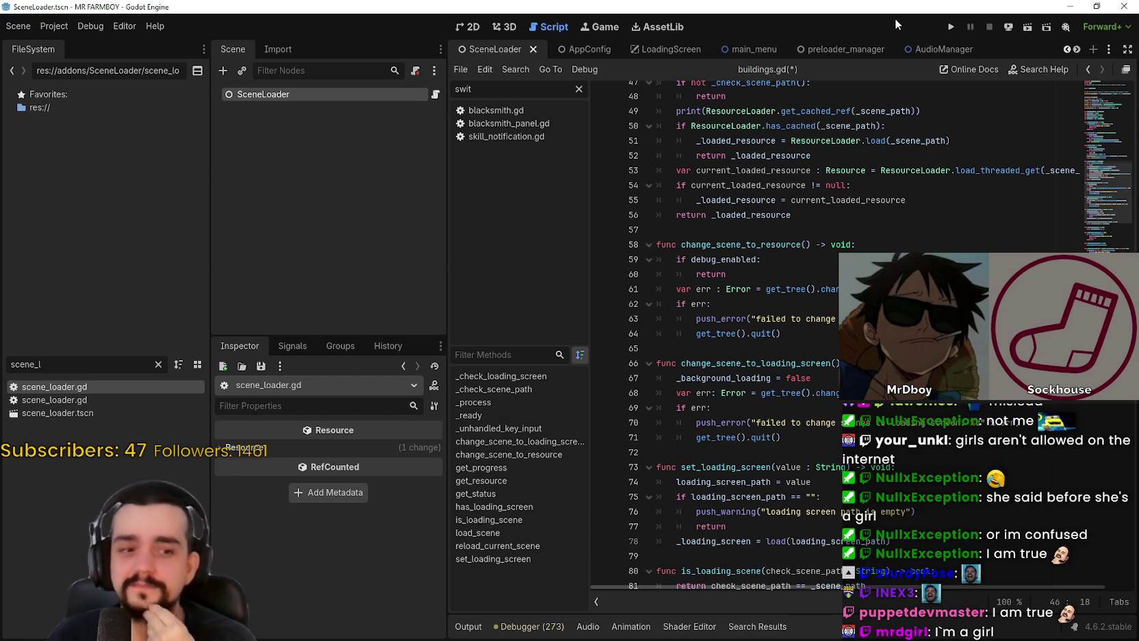
{"action": "left_click", "coordinate": [746, 350]}
{"action": "scroll", "coordinate": [767, 335], "scroll_direction": "down", "scroll_amount": 4}
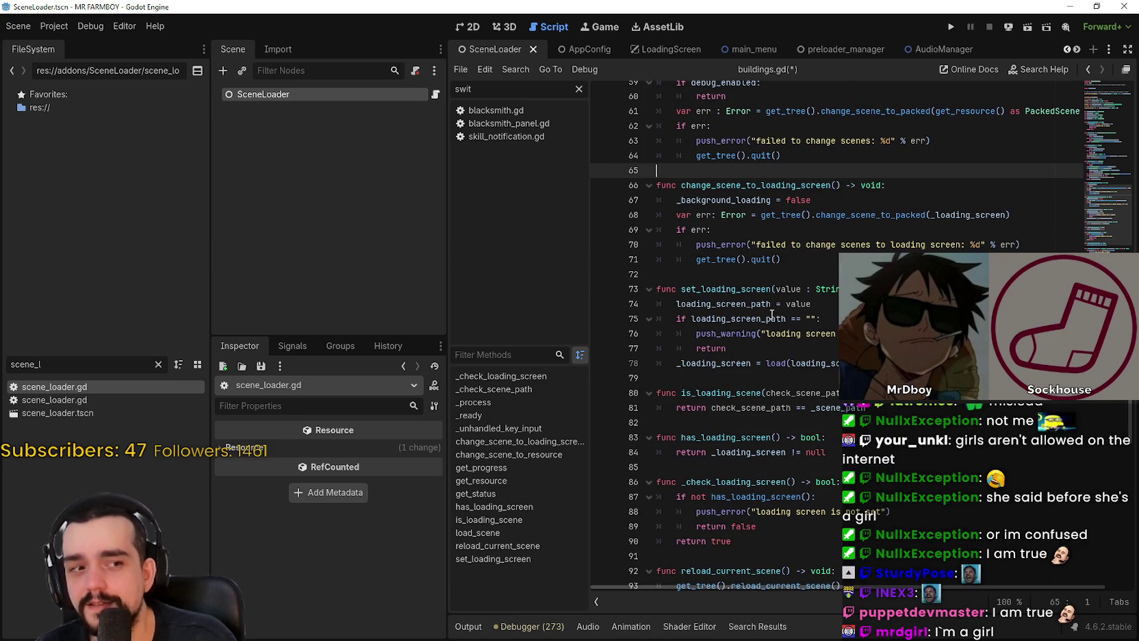
{"action": "left_click", "coordinate": [792, 272]}
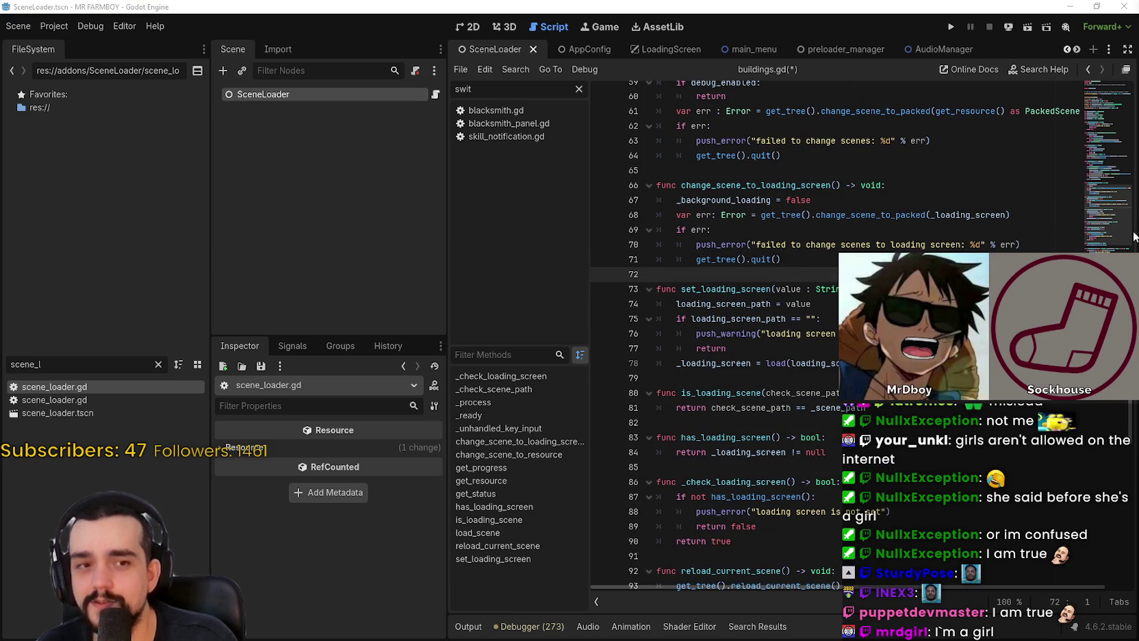
{"action": "left_click", "coordinate": [811, 304]}
{"action": "scroll", "coordinate": [808, 378], "scroll_direction": "down", "scroll_amount": 3}
{"action": "scroll", "coordinate": [807, 378], "scroll_direction": "down", "scroll_amount": 9}
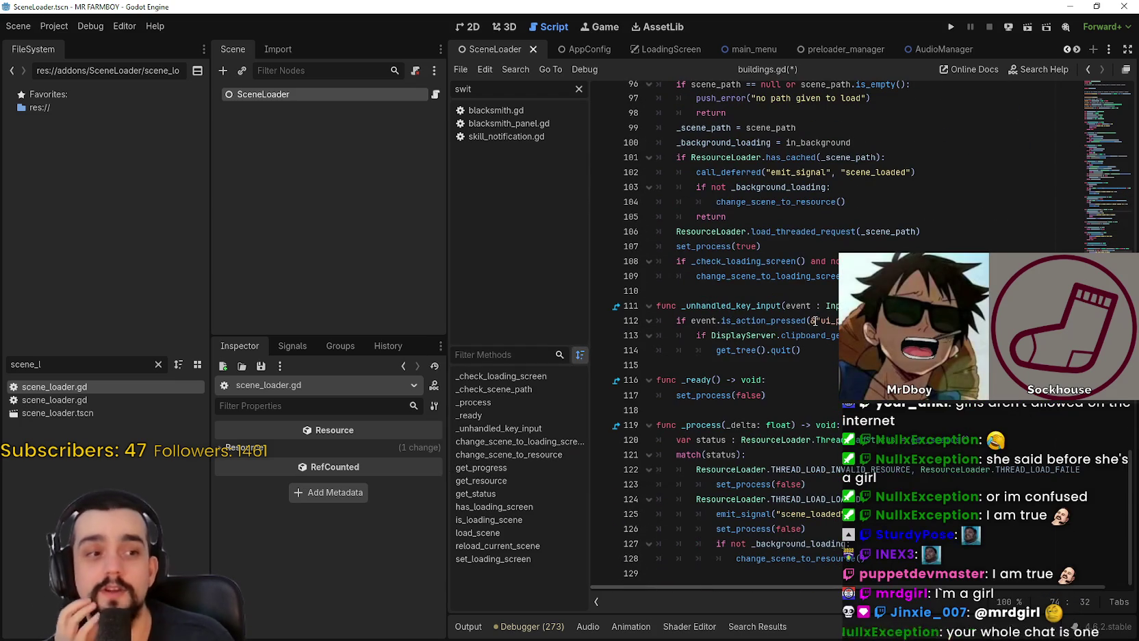
{"action": "left_click", "coordinate": [837, 373]}
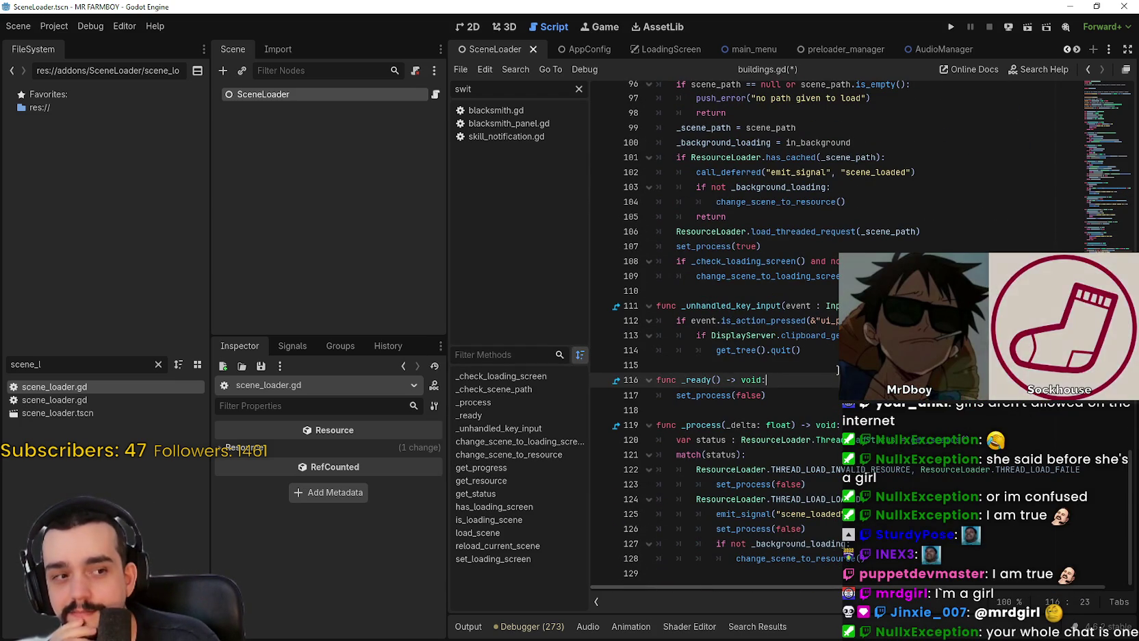
{"action": "left_click", "coordinate": [795, 369]}
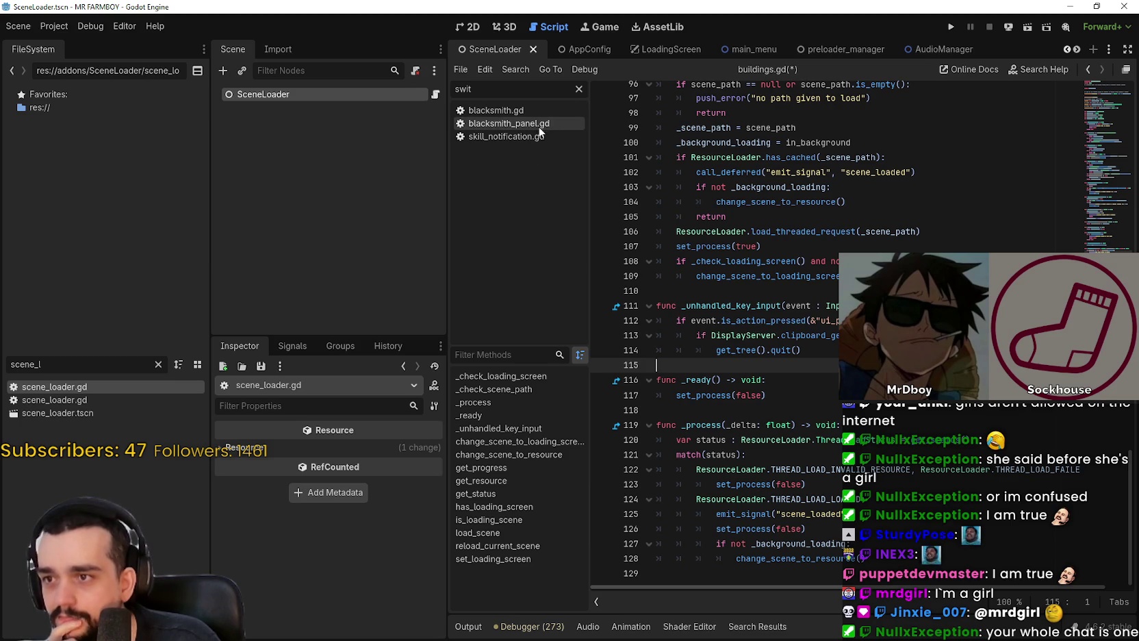
{"action": "left_click", "coordinate": [92, 365]}
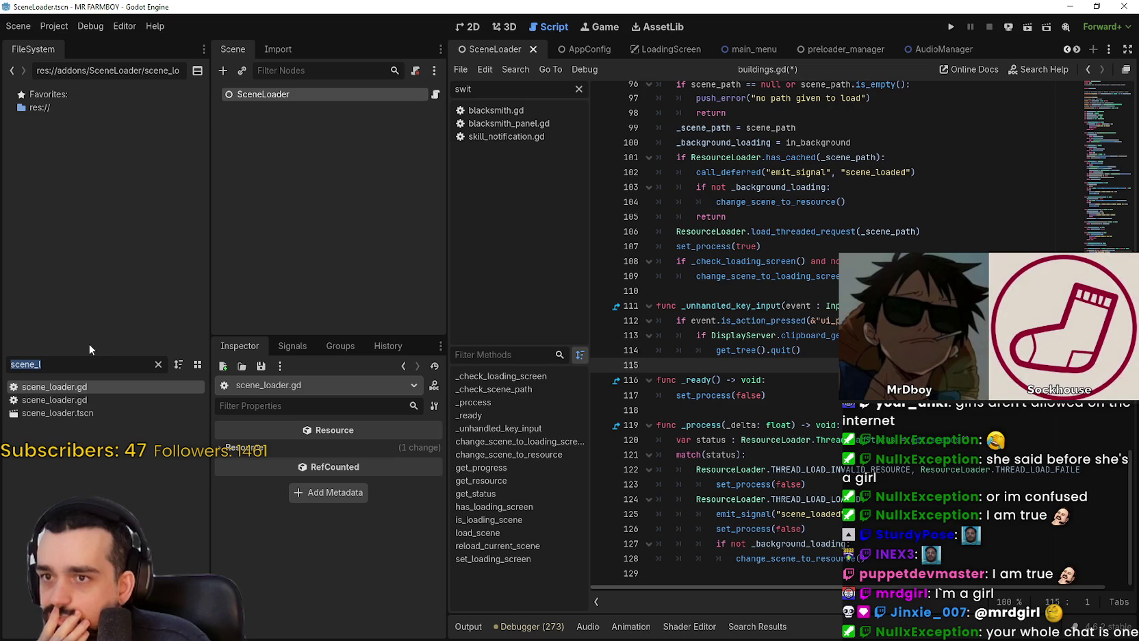
- Clear the 'scene_l' filter and scroll the script tabs toward test_scene_everything
{"action": "left_click", "coordinate": [158, 364]}
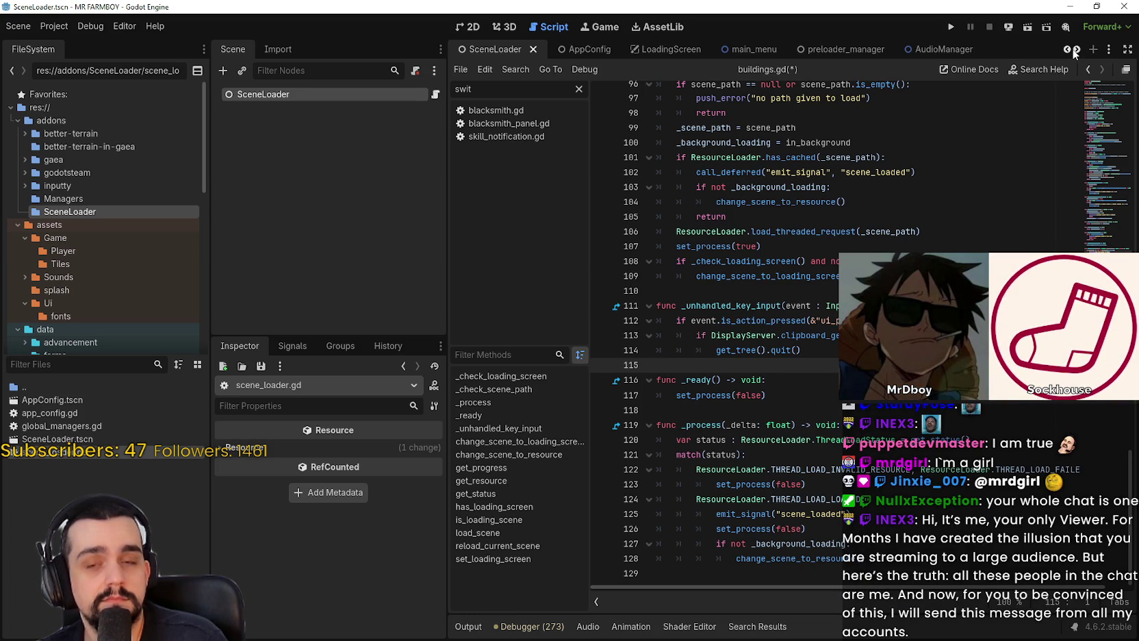
{"action": "left_click", "coordinate": [1073, 53]}
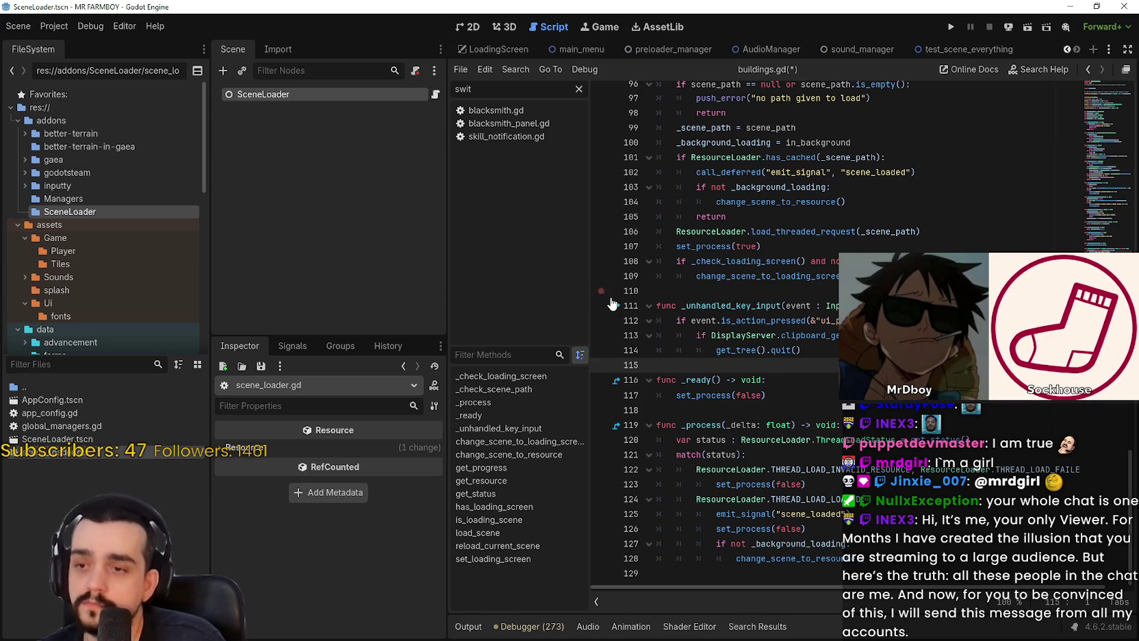
{"action": "left_click", "coordinate": [660, 368]}
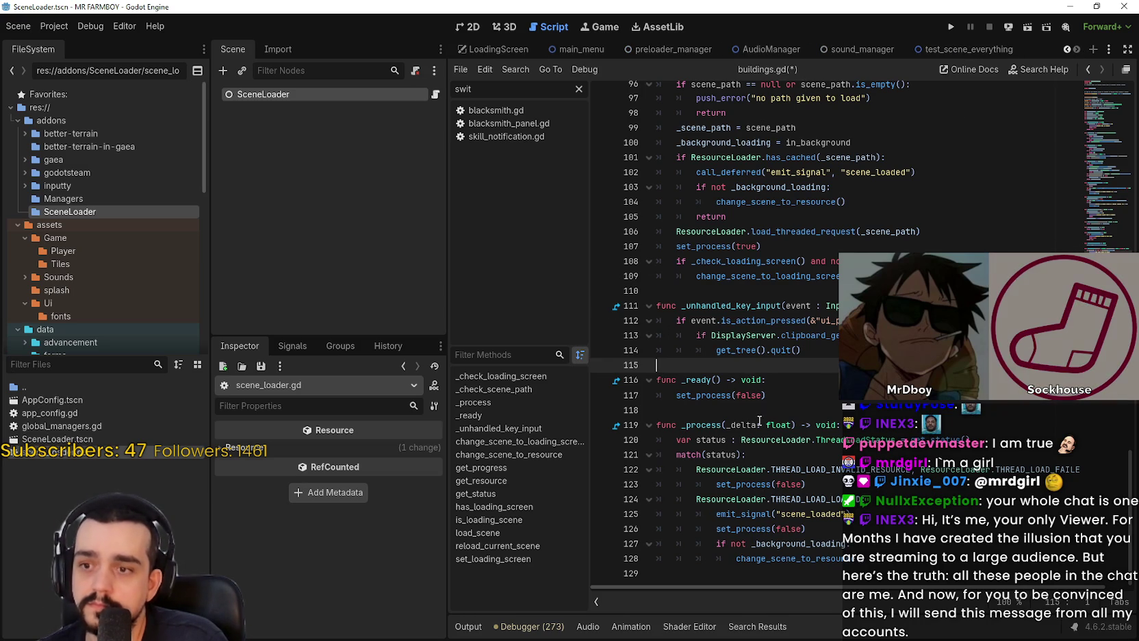
{"action": "left_click", "coordinate": [756, 405]}
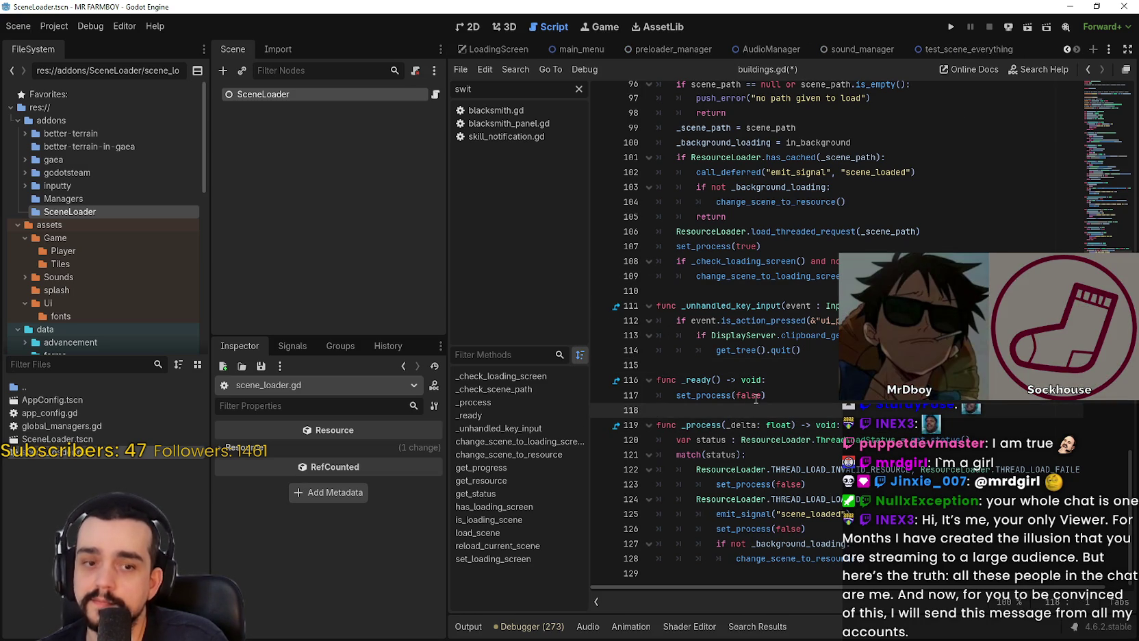
{"action": "left_click", "coordinate": [707, 365]}
{"action": "mouse_move", "coordinate": [726, 342]}
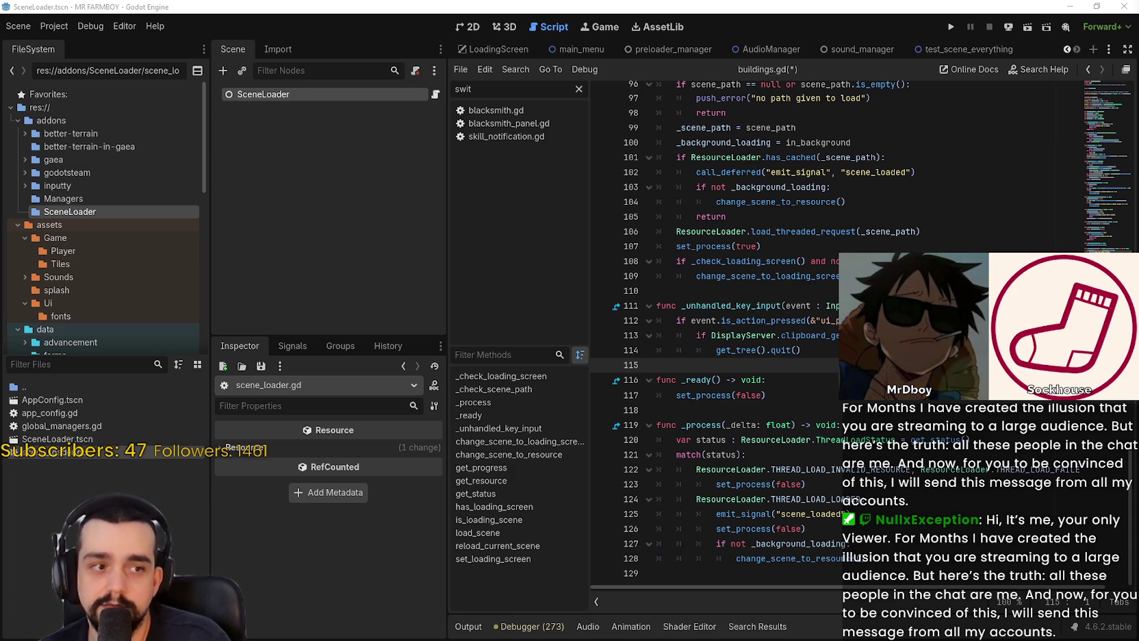
{"action": "left_click", "coordinate": [802, 409]}
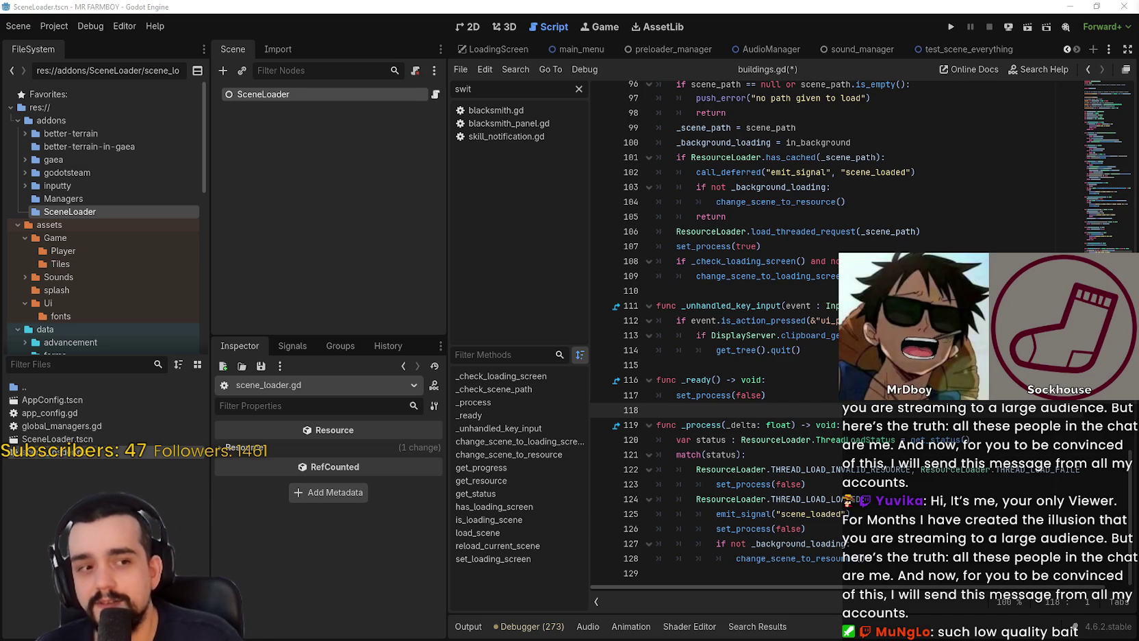
{"action": "left_click", "coordinate": [821, 290]}
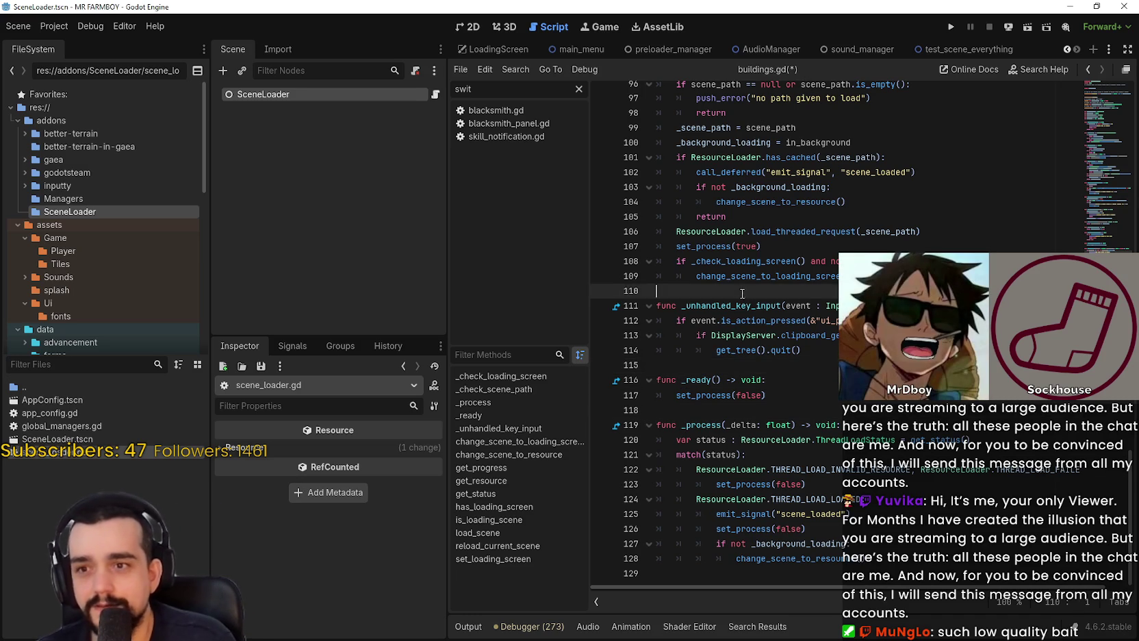
{"action": "scroll", "coordinate": [823, 337], "scroll_direction": "up", "scroll_amount": 2}
{"action": "scroll", "coordinate": [823, 336], "scroll_direction": "down", "scroll_amount": 2}
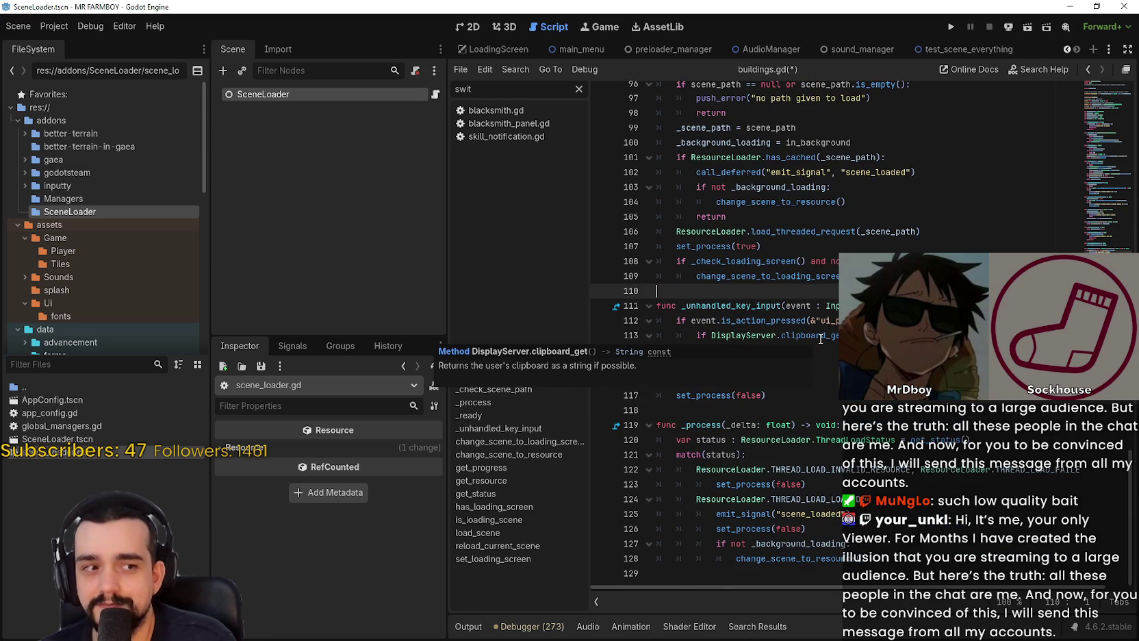
{"action": "left_click", "coordinate": [763, 364]}
{"action": "left_click", "coordinate": [767, 356]}
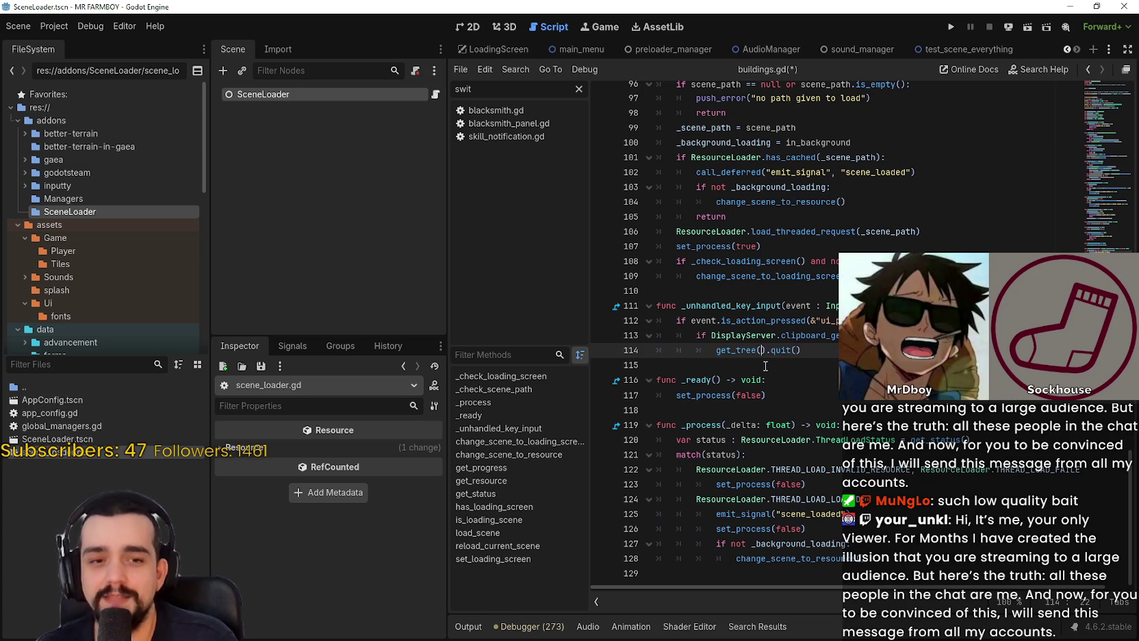
{"action": "left_click", "coordinate": [788, 364]}
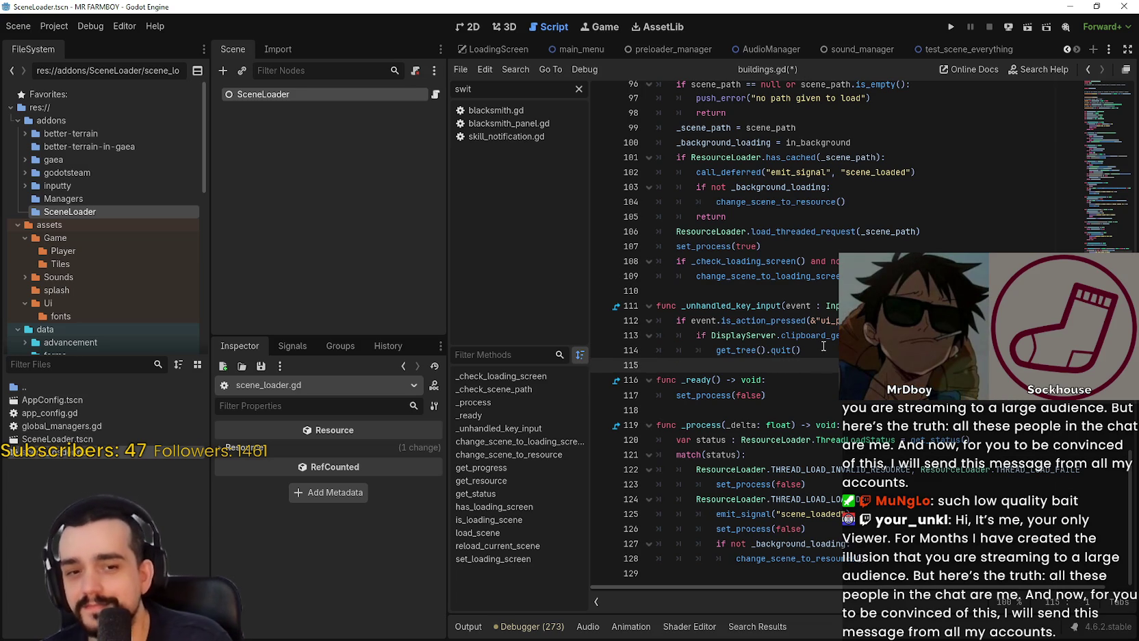
{"action": "left_click", "coordinate": [825, 349]}
{"action": "left_click", "coordinate": [824, 368]}
{"action": "left_click", "coordinate": [818, 352]}
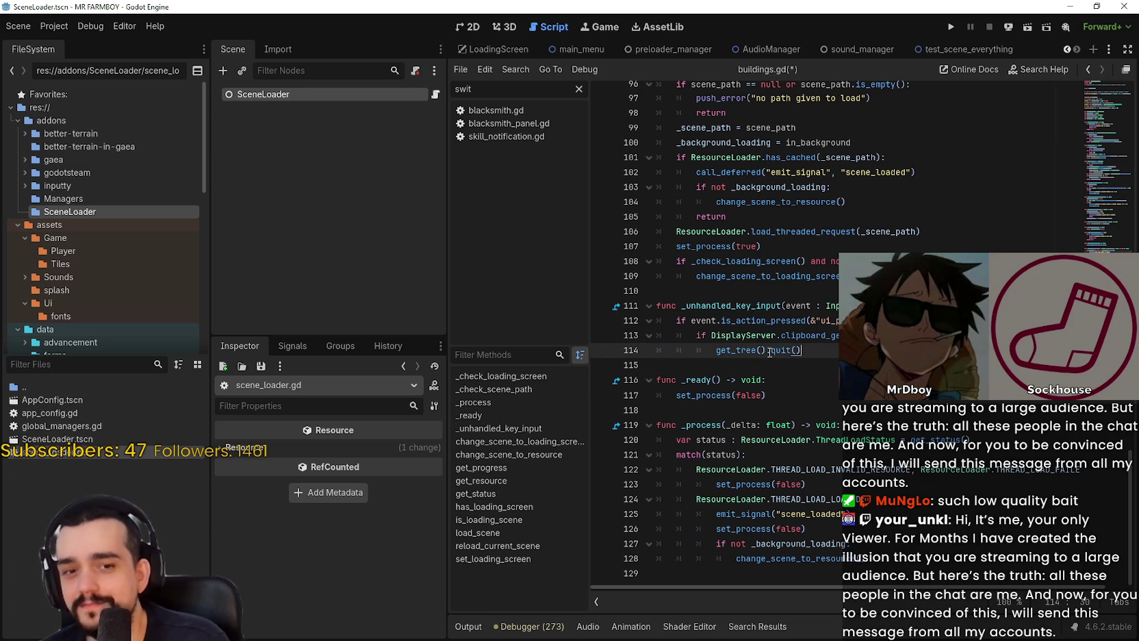
{"action": "left_click", "coordinate": [712, 337]}
{"action": "mouse_move", "coordinate": [755, 356]}
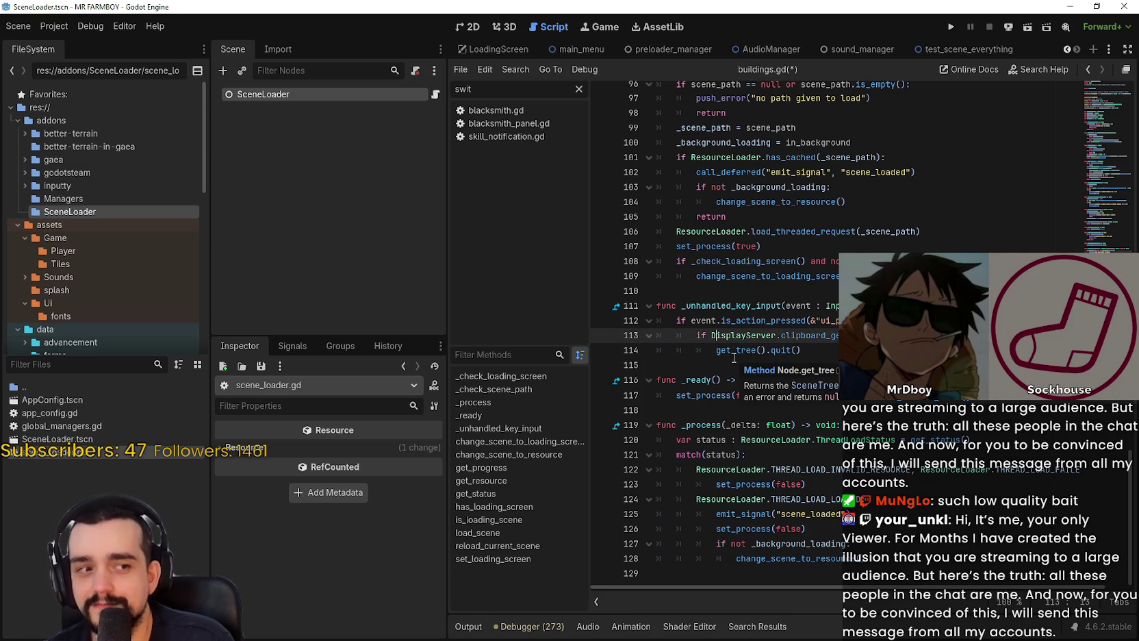
{"action": "left_click", "coordinate": [723, 295]}
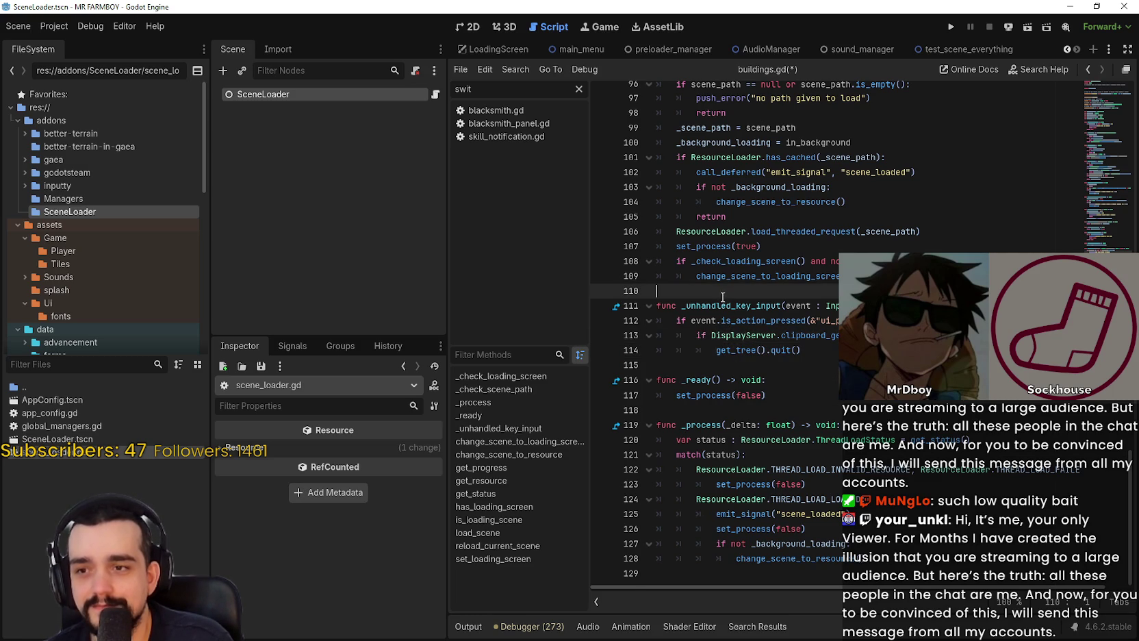
{"action": "scroll", "coordinate": [717, 307], "scroll_direction": "up", "scroll_amount": 3}
{"action": "left_click", "coordinate": [737, 347]}
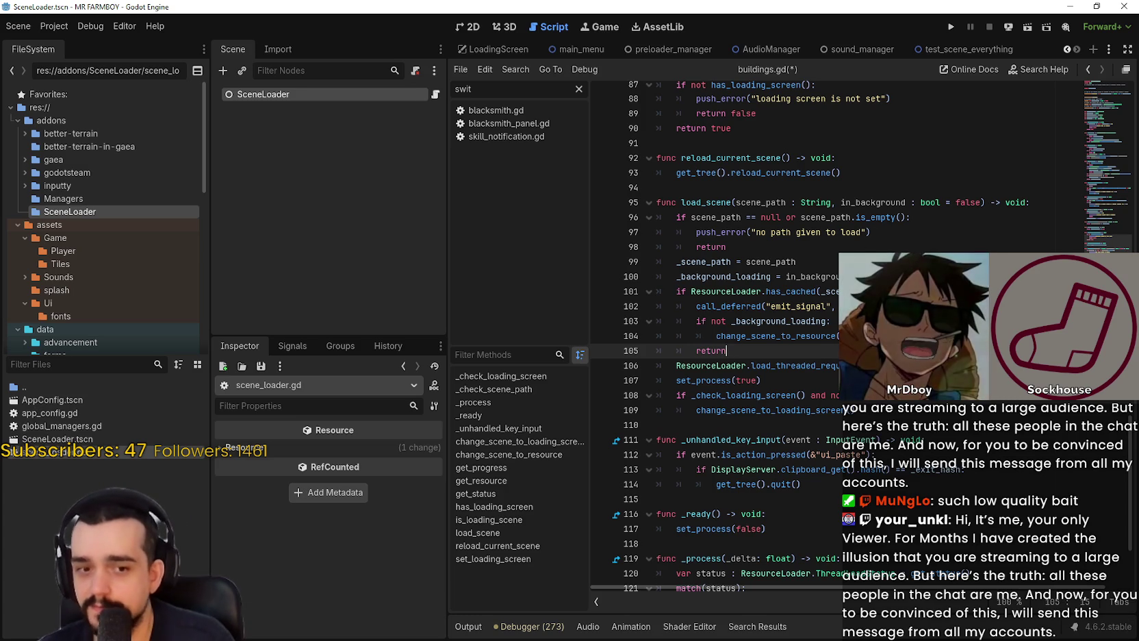
{"action": "scroll", "coordinate": [792, 277], "scroll_direction": "up", "scroll_amount": 1}
{"action": "left_click", "coordinate": [794, 292]}
{"action": "scroll", "coordinate": [794, 292], "scroll_direction": "up", "scroll_amount": 2}
{"action": "left_click", "coordinate": [787, 308]}
{"action": "scroll", "coordinate": [804, 297], "scroll_direction": "down", "scroll_amount": 1}
{"action": "scroll", "coordinate": [804, 297], "scroll_direction": "up", "scroll_amount": 4}
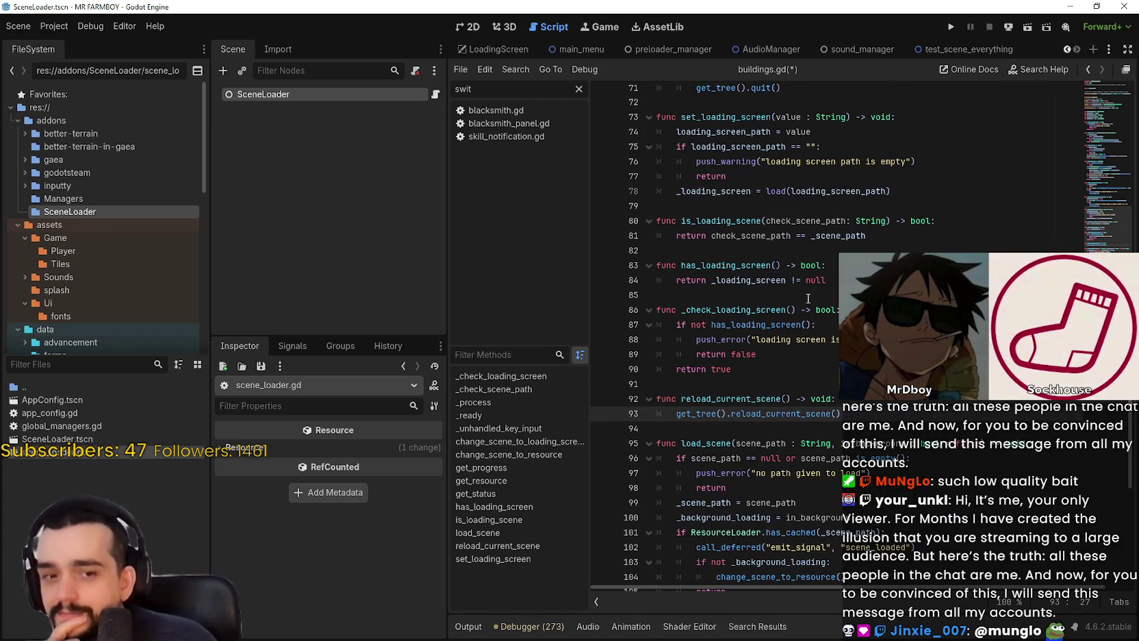
{"action": "scroll", "coordinate": [806, 301], "scroll_direction": "up", "scroll_amount": 3}
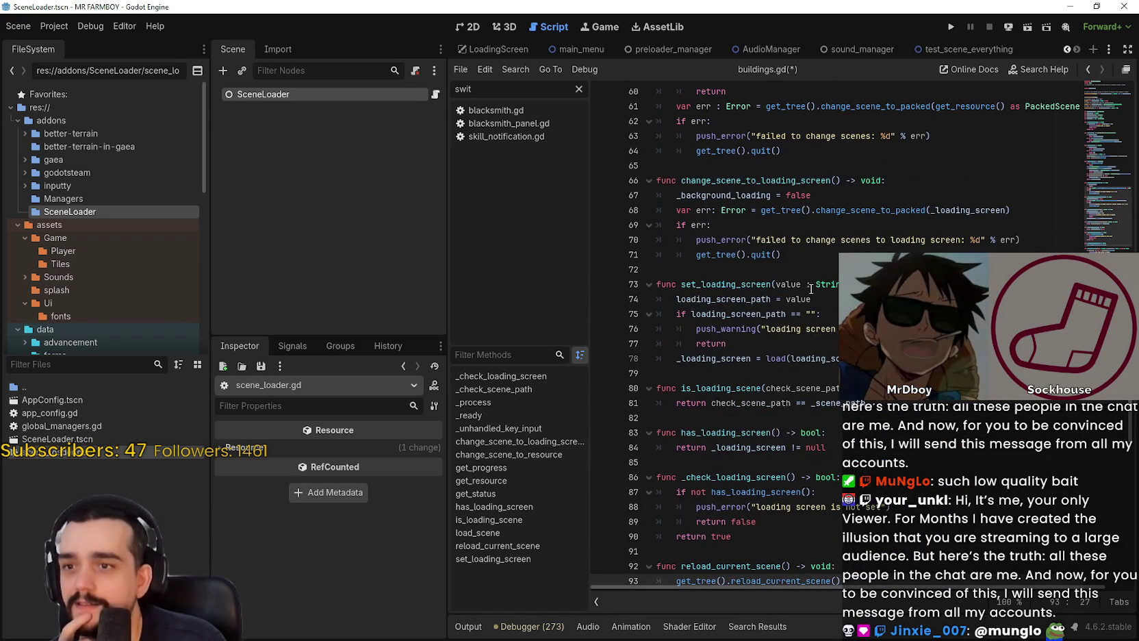
{"action": "left_click", "coordinate": [808, 299]}
{"action": "double_click", "coordinate": [722, 299]}
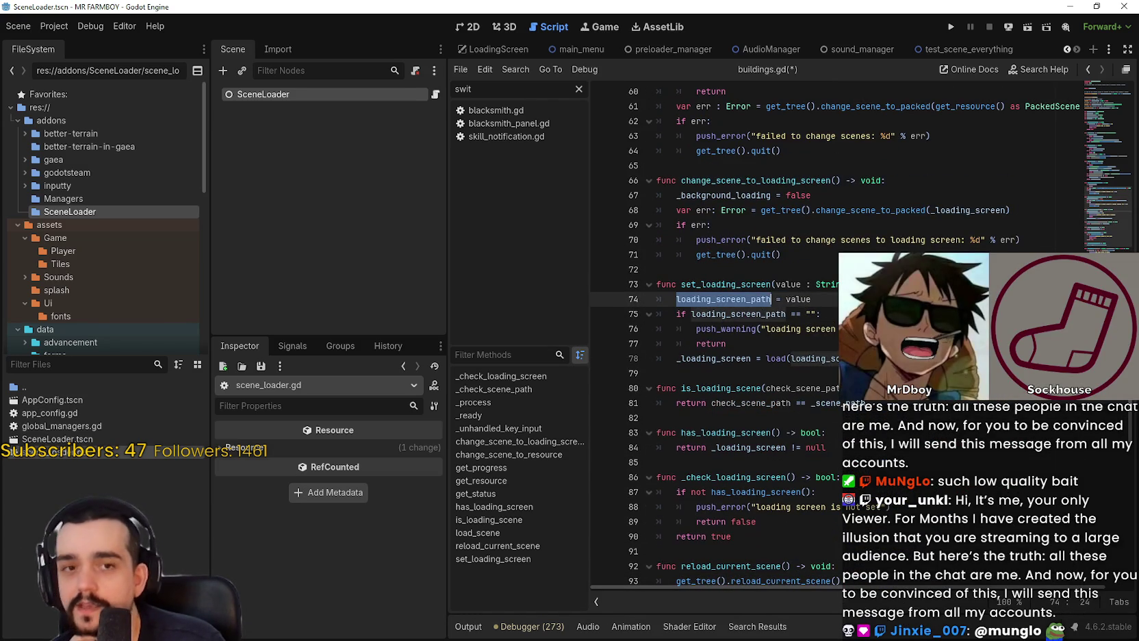
{"action": "scroll", "coordinate": [787, 295], "scroll_direction": "up", "scroll_amount": 3}
{"action": "left_click", "coordinate": [770, 284]}
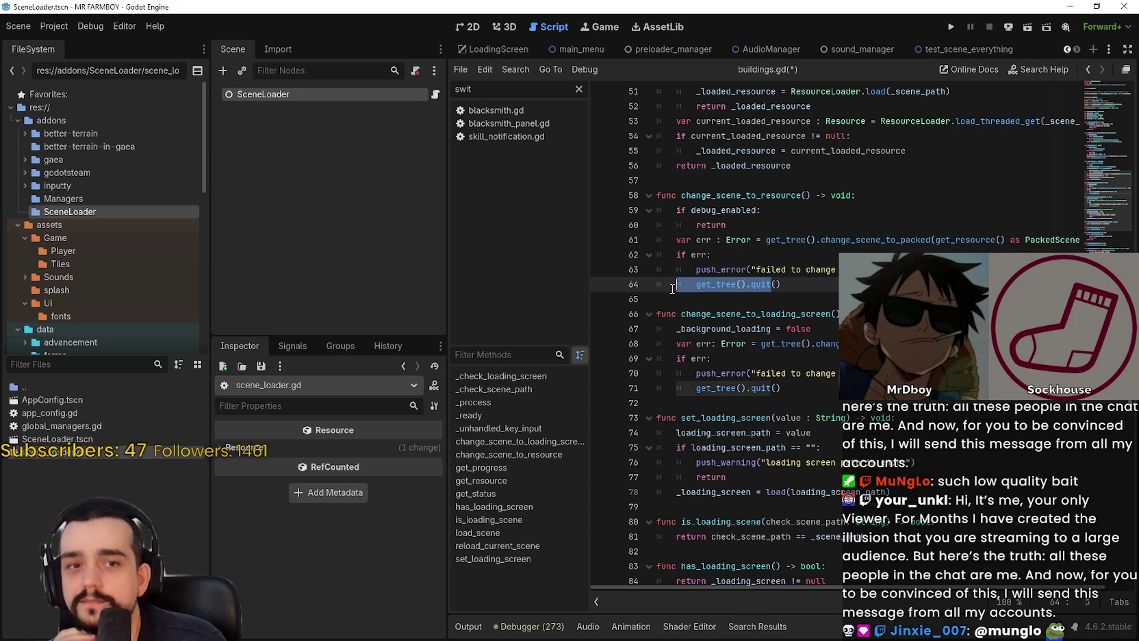
{"action": "double_click", "coordinate": [741, 284]}
{"action": "scroll", "coordinate": [741, 282], "scroll_direction": "up", "scroll_amount": 1}
{"action": "left_click_drag", "start_coordinate": [741, 305], "coordinate": [814, 313]}
{"action": "scroll", "coordinate": [801, 301], "scroll_direction": "up", "scroll_amount": 2}
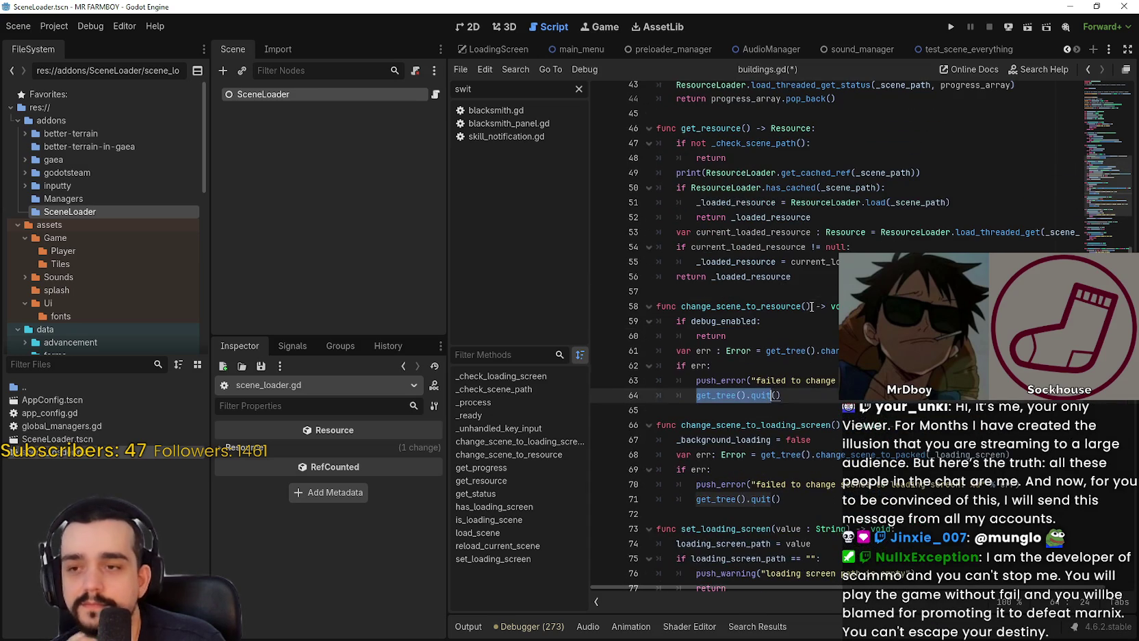
{"action": "left_click", "coordinate": [780, 277]}
{"action": "double_click", "coordinate": [754, 277]}
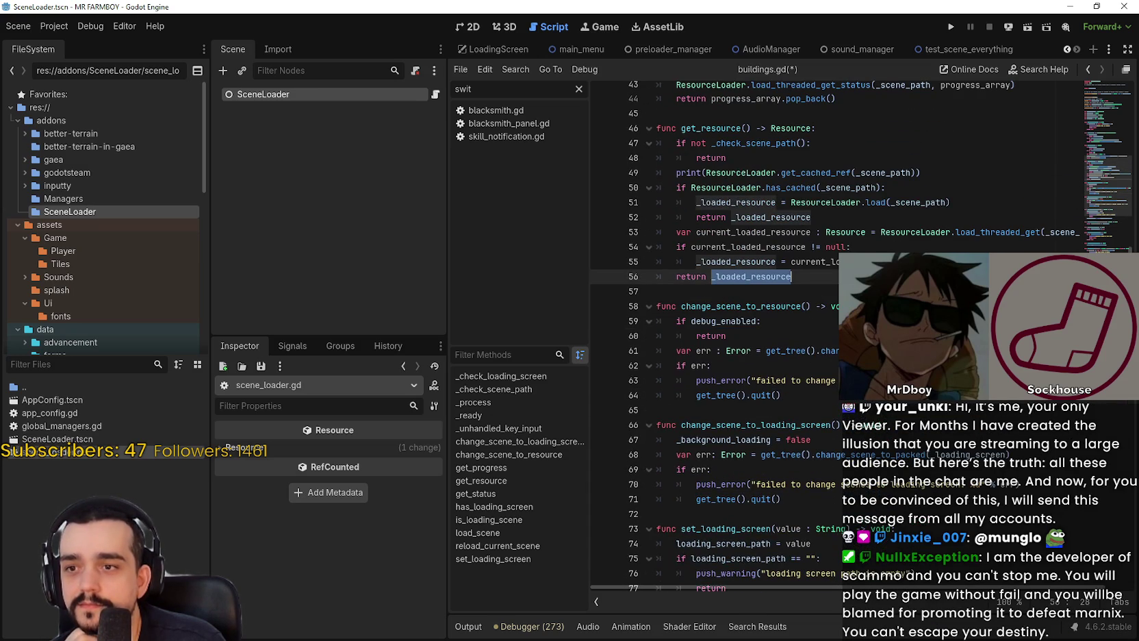
{"action": "scroll", "coordinate": [752, 278], "scroll_direction": "down", "scroll_amount": 5}
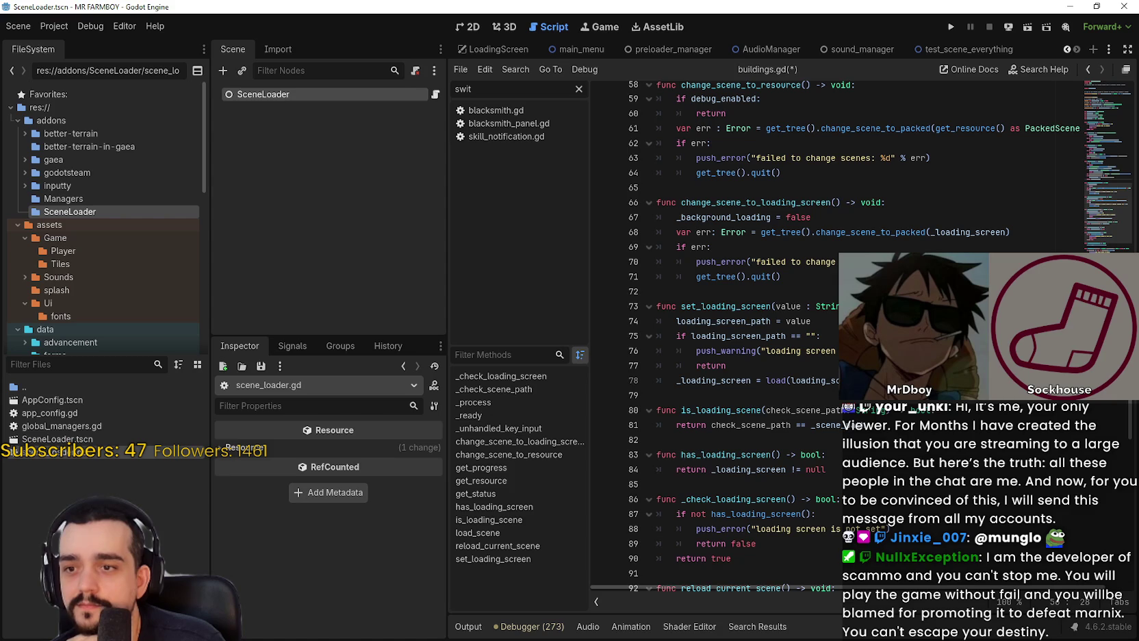
{"action": "scroll", "coordinate": [753, 335], "scroll_direction": "down", "scroll_amount": 3}
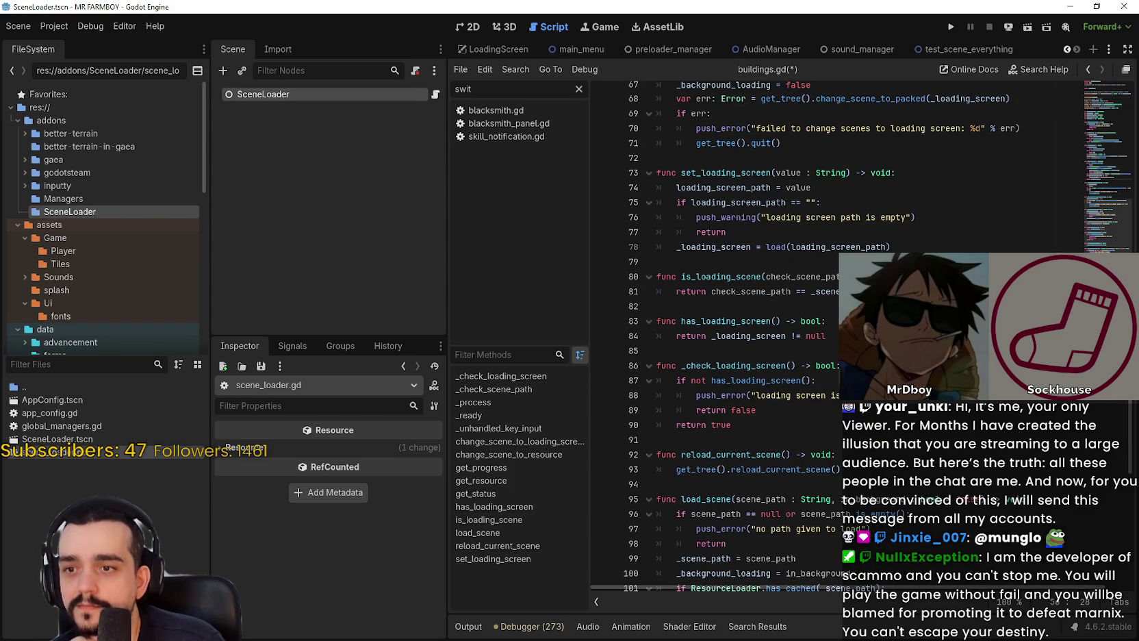
{"action": "scroll", "coordinate": [753, 336], "scroll_direction": "down", "scroll_amount": 3}
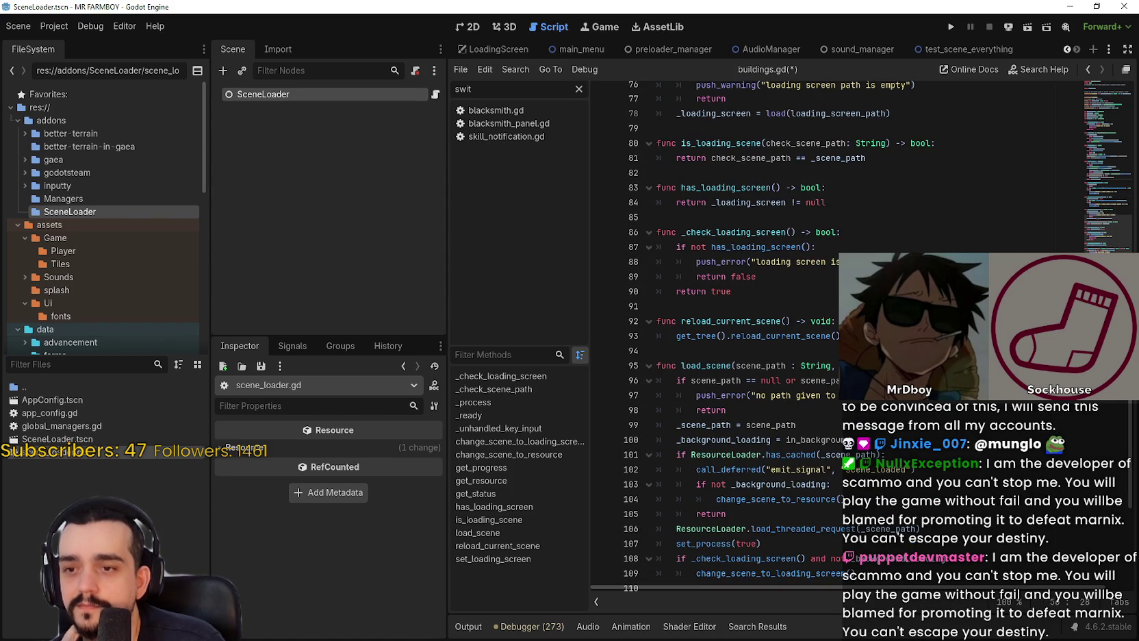
{"action": "scroll", "coordinate": [753, 336], "scroll_direction": "down", "scroll_amount": 3}
{"action": "scroll", "coordinate": [753, 335], "scroll_direction": "down", "scroll_amount": 3}
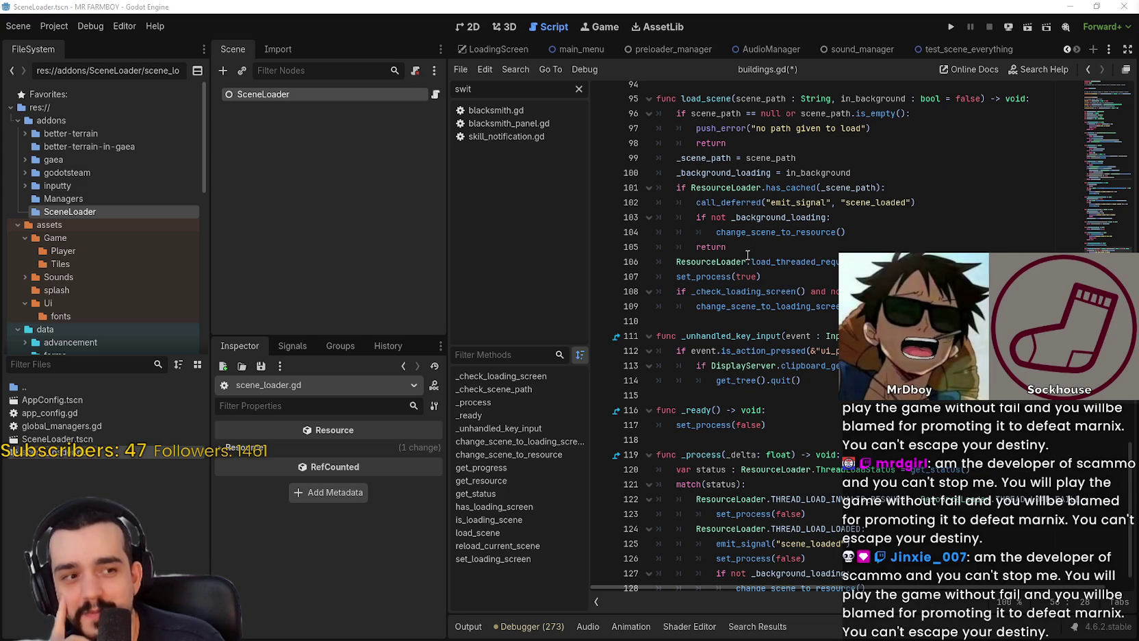
{"action": "left_click", "coordinate": [748, 248]}
{"action": "left_click", "coordinate": [753, 337]}
{"action": "left_click", "coordinate": [743, 322]}
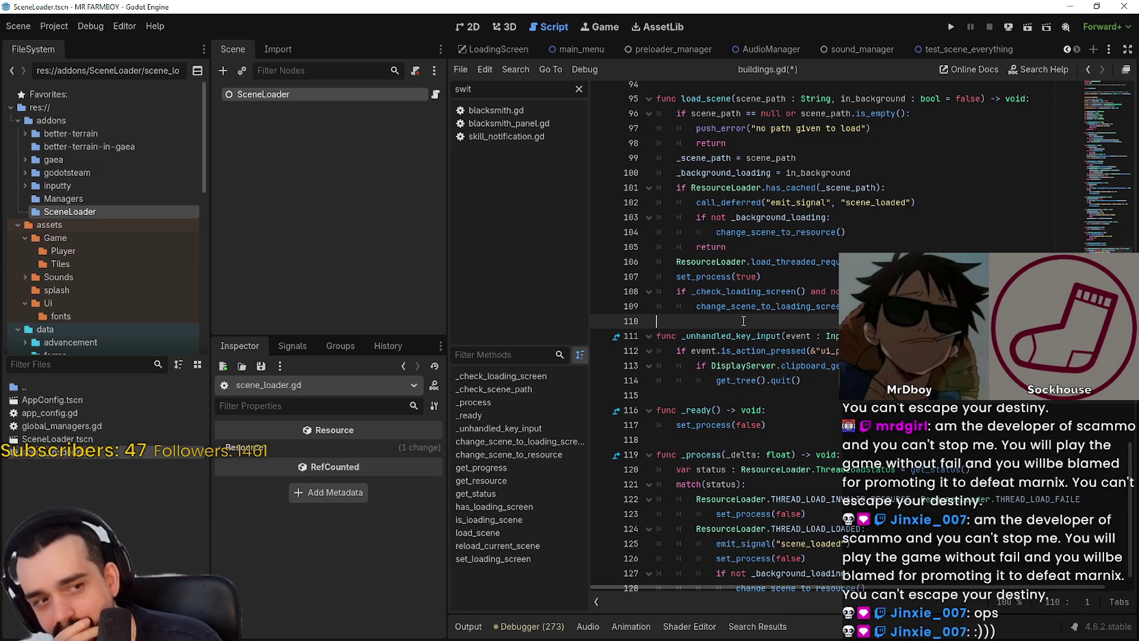
{"action": "left_click", "coordinate": [770, 246]}
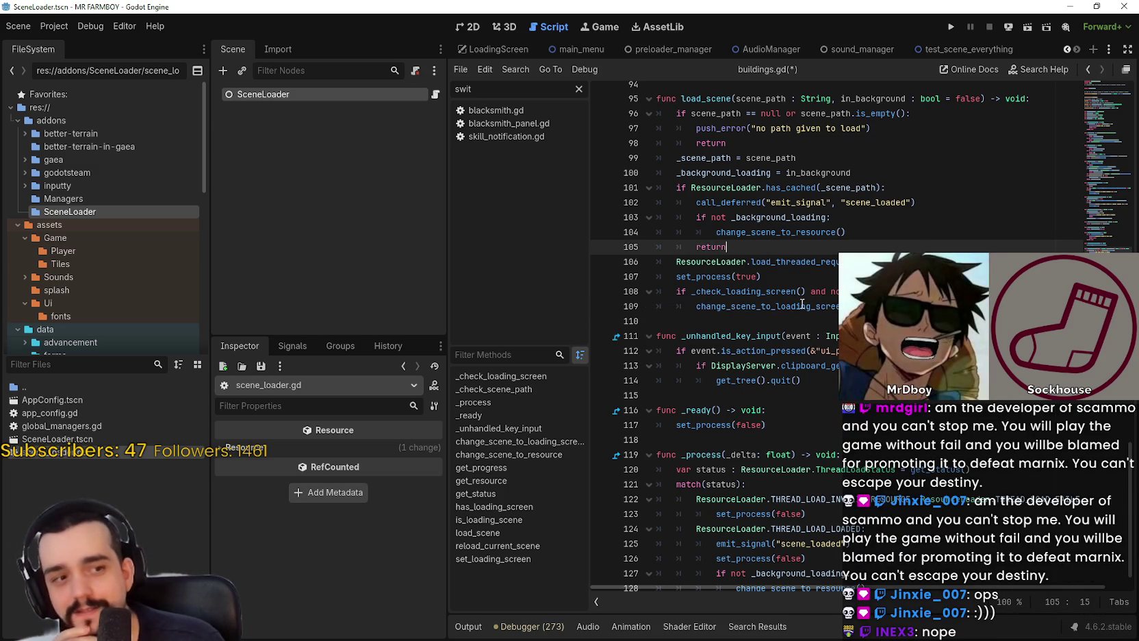
{"action": "left_click", "coordinate": [748, 307]}
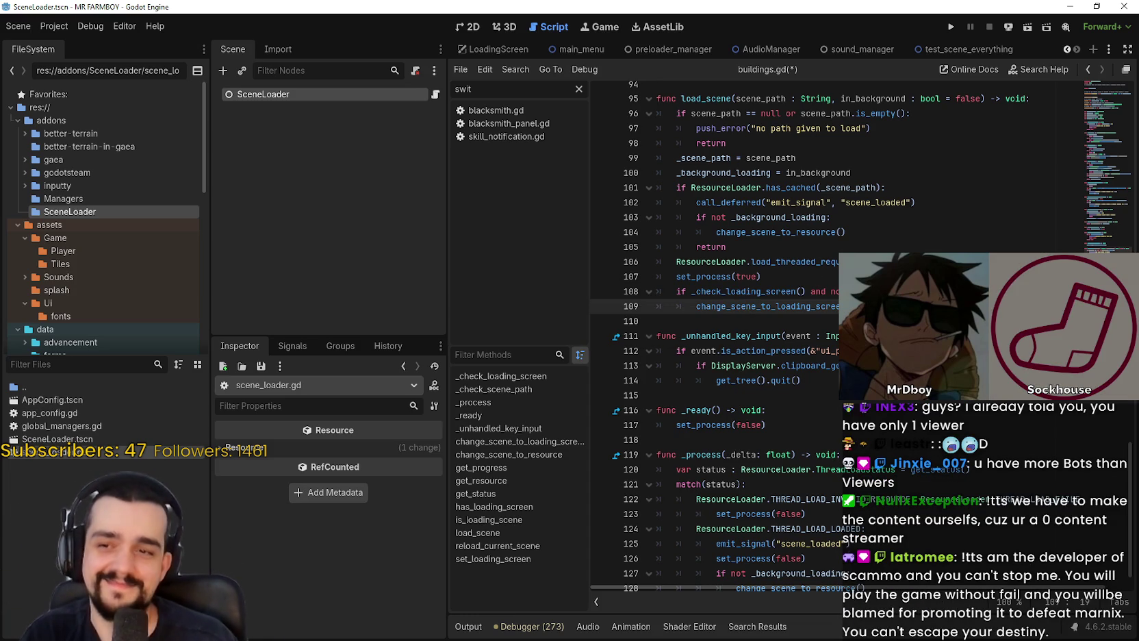
{"action": "left_click", "coordinate": [784, 330]}
{"action": "left_click", "coordinate": [764, 319]}
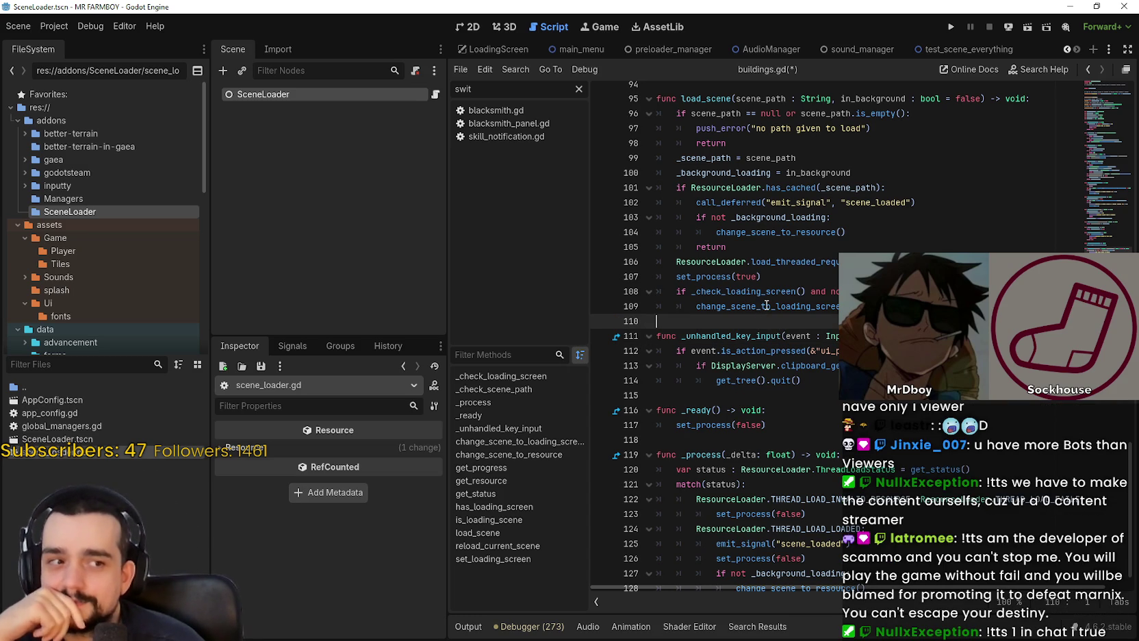
{"action": "mouse_move", "coordinate": [765, 302]}
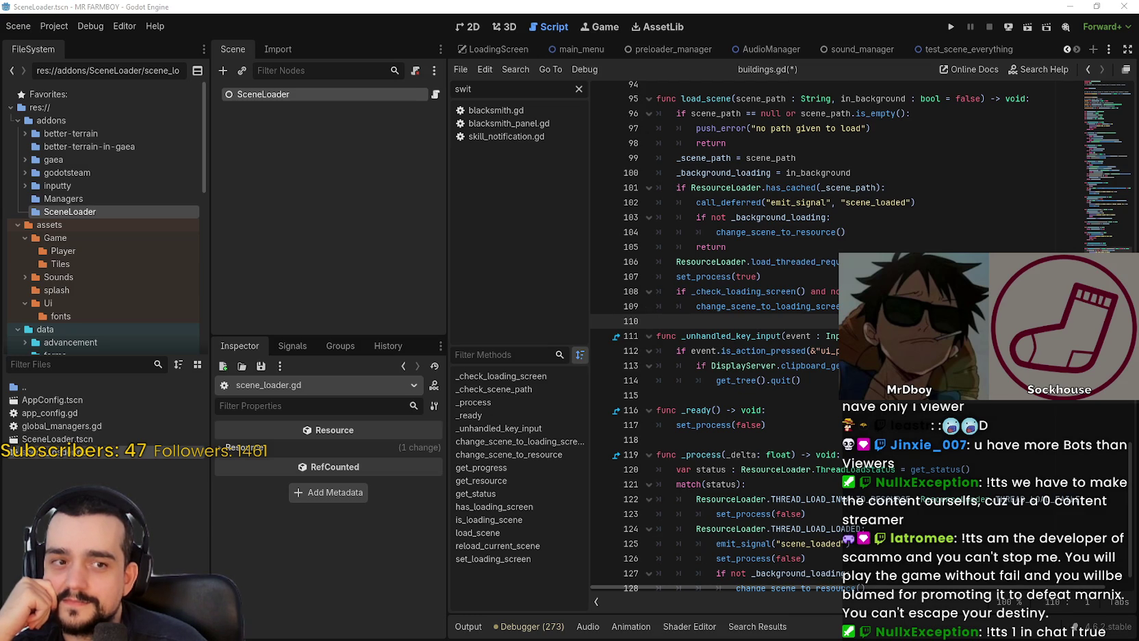
{"action": "left_click", "coordinate": [785, 318]}
{"action": "double_click", "coordinate": [792, 306]}
{"action": "mouse_move", "coordinate": [792, 303]}
{"action": "left_mouse_down"}
{"action": "mouse_move", "coordinate": [661, 291]}
{"action": "mouse_move", "coordinate": [685, 294]}
{"action": "mouse_move", "coordinate": [718, 276]}
{"action": "mouse_move", "coordinate": [677, 261]}
{"action": "left_mouse_up"}
{"action": "scroll", "coordinate": [825, 369], "scroll_direction": "up", "scroll_amount": 10}
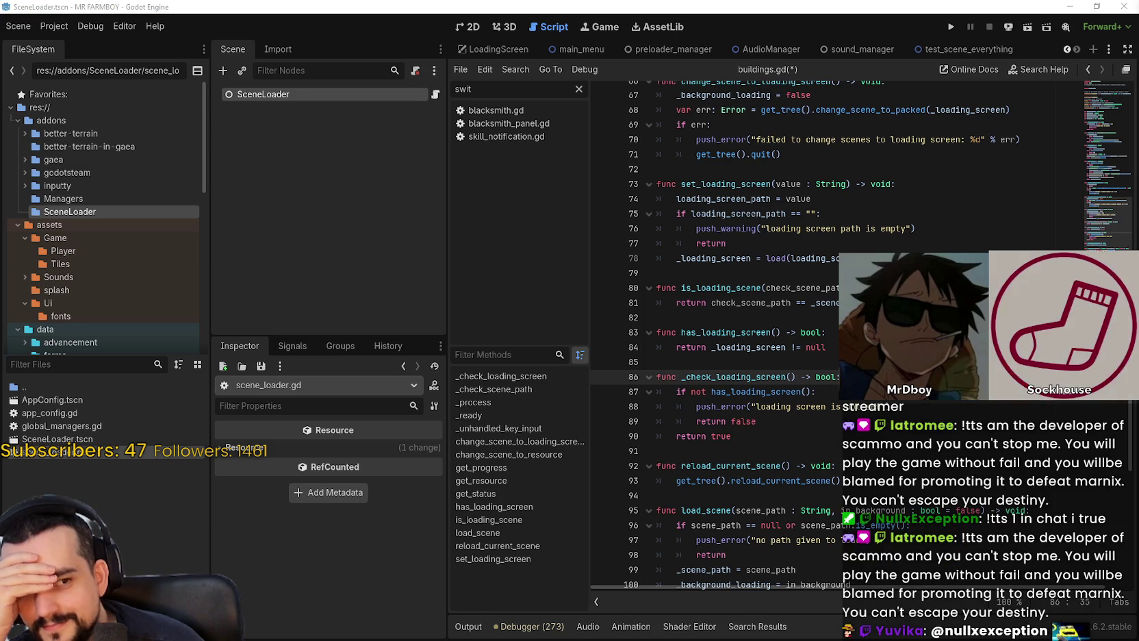
{"action": "key", "text": "Up"}
{"action": "key", "text": "Up"}
{"action": "key", "text": "Up"}
{"action": "scroll", "coordinate": [697, 321], "scroll_direction": "up", "scroll_amount": 1}
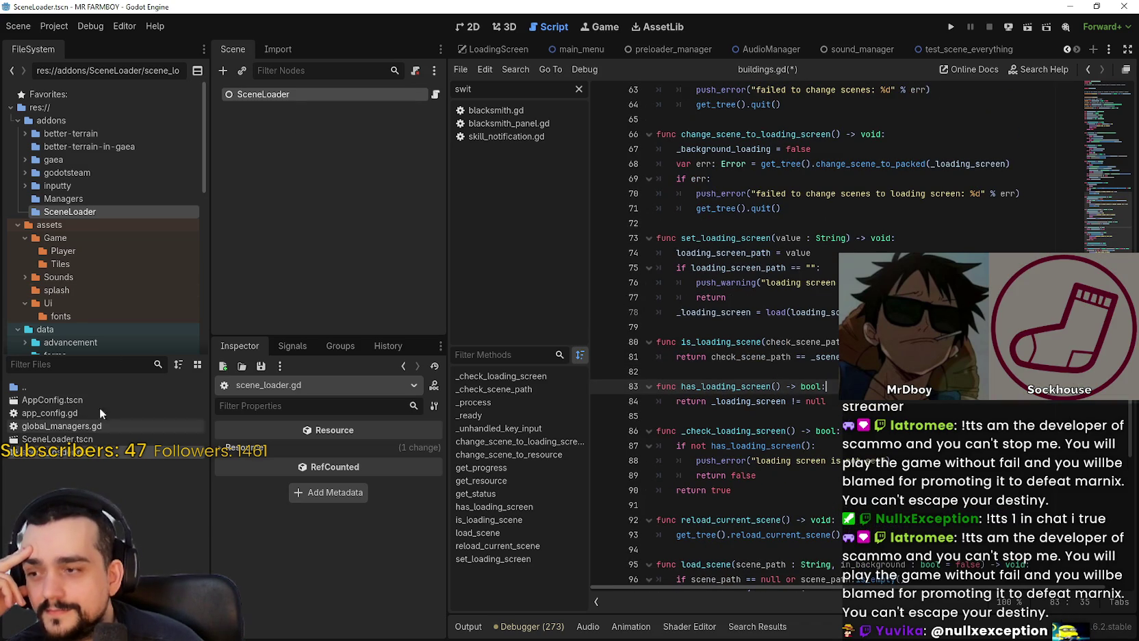
- Switch from the SceneLoader scene to the AppConfig scene, widening the inspector area
{"action": "left_click", "coordinate": [278, 96]}
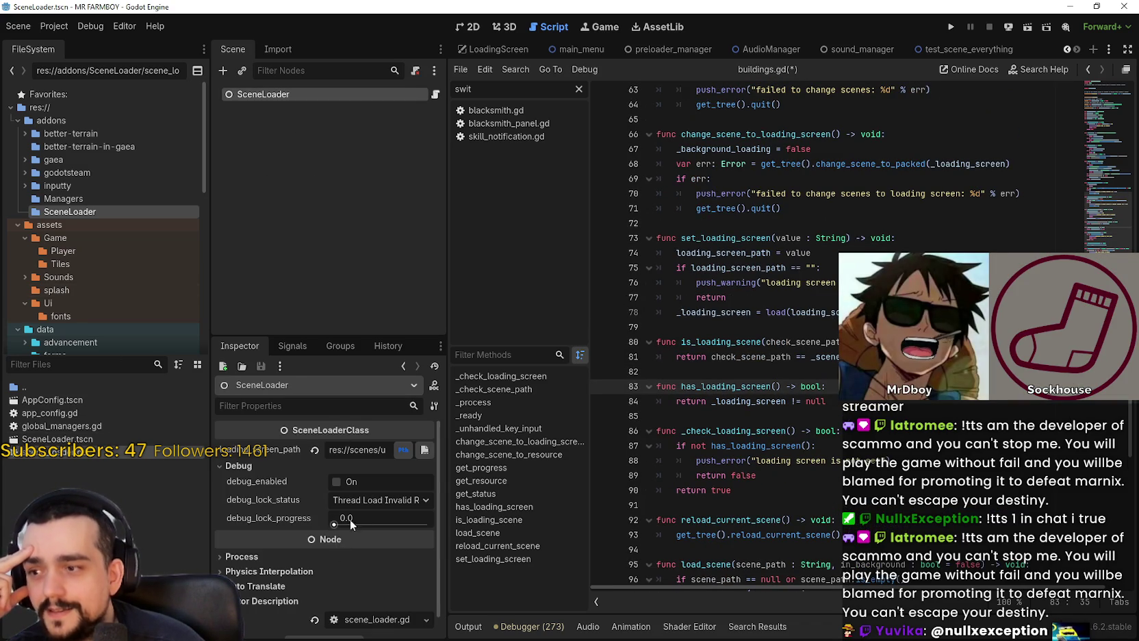
{"action": "mouse_move", "coordinate": [447, 506]}
{"action": "left_mouse_down"}
{"action": "mouse_move", "coordinate": [842, 487]}
{"action": "mouse_move", "coordinate": [415, 488]}
{"action": "left_mouse_up"}
{"action": "left_click", "coordinate": [597, 49]}
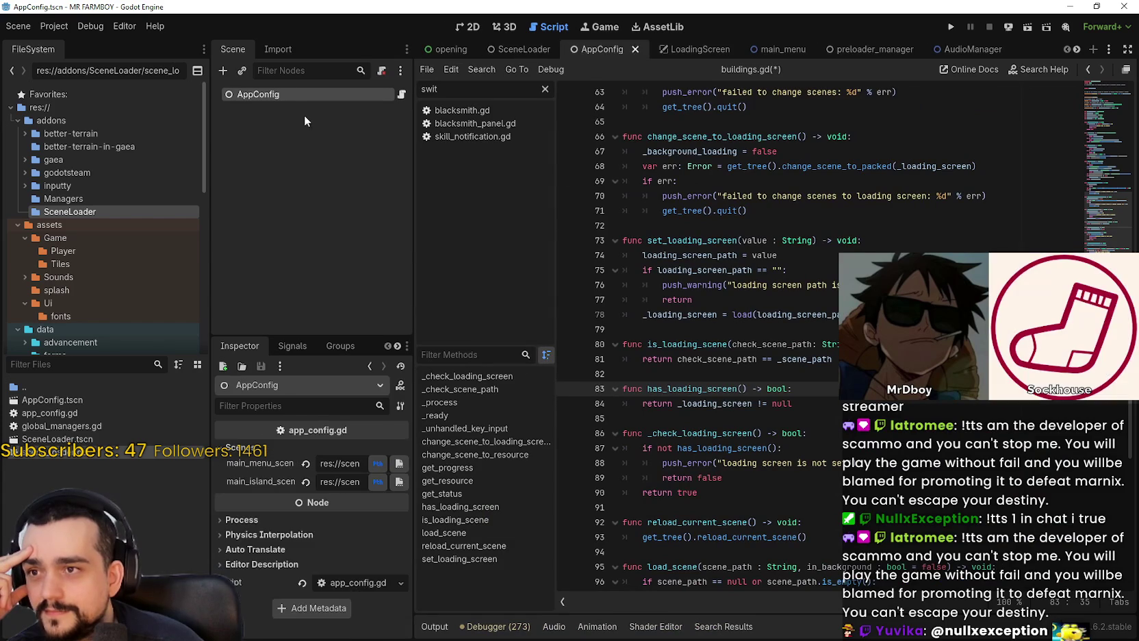
{"action": "mouse_move", "coordinate": [415, 518]}
{"action": "left_mouse_down"}
{"action": "mouse_move", "coordinate": [766, 503]}
{"action": "mouse_move", "coordinate": [695, 520]}
{"action": "mouse_move", "coordinate": [729, 531]}
{"action": "mouse_move", "coordinate": [602, 541]}
{"action": "left_mouse_up"}
- Open app_config.gd and insert a blank line after line 5
{"action": "left_click", "coordinate": [589, 95]}
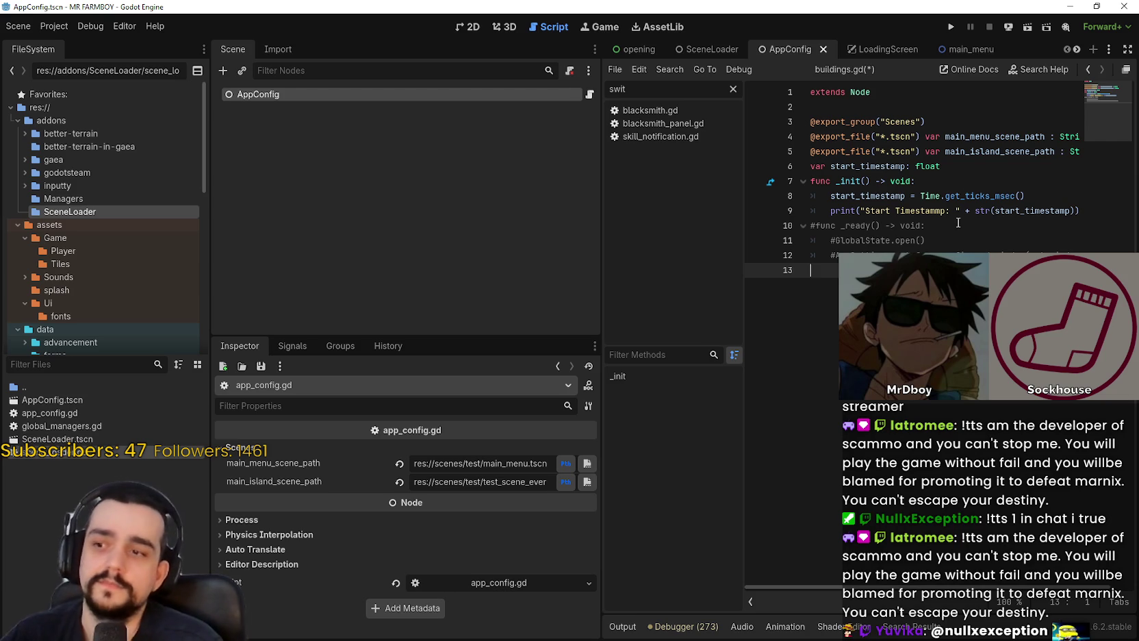
{"action": "left_click_drag", "start_coordinate": [602, 252], "coordinate": [482, 263]}
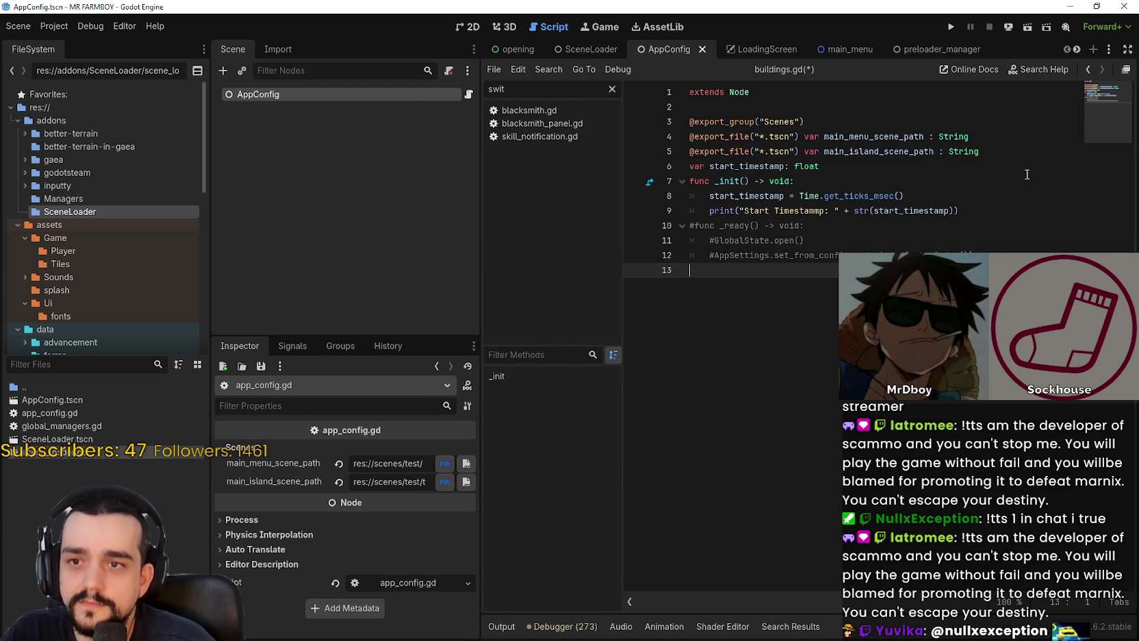
{"action": "left_click", "coordinate": [1012, 152]}
{"action": "key", "text": "Return"}
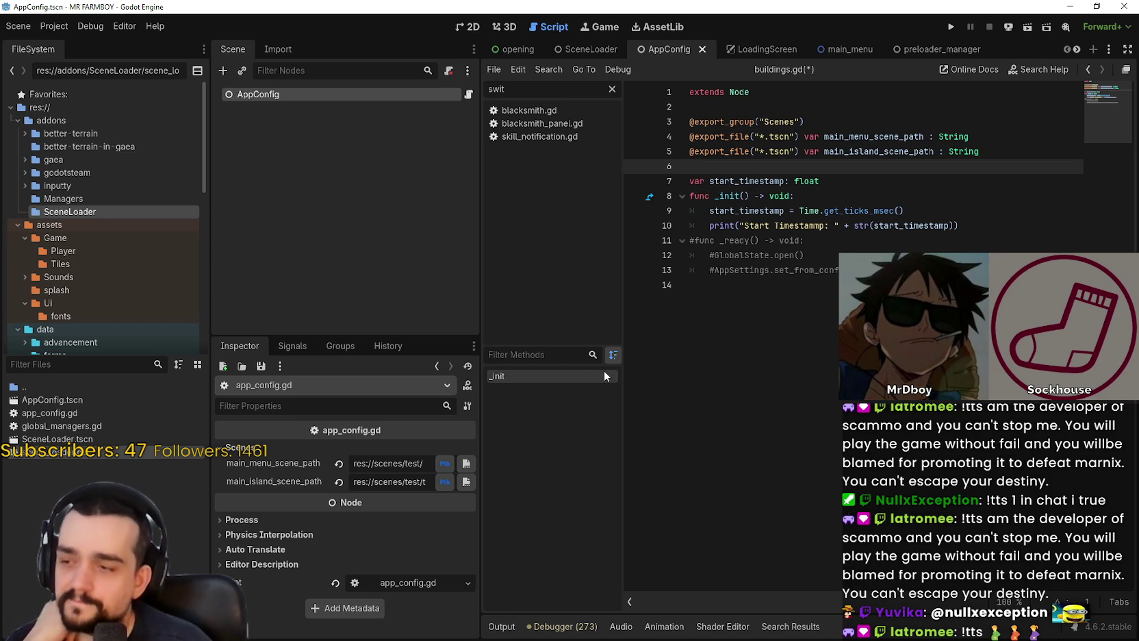
- Scroll through the script tabs to see SceneLoader, AppConfig and test_scene_everything
{"action": "left_click", "coordinate": [1074, 49]}
{"action": "left_click", "coordinate": [1075, 49]}
{"action": "left_click", "coordinate": [1074, 49]}
{"action": "left_click", "coordinate": [1069, 49]}
{"action": "left_click", "coordinate": [1069, 50]}
{"action": "left_click", "coordinate": [1076, 49]}
{"action": "left_click", "coordinate": [1076, 49]}
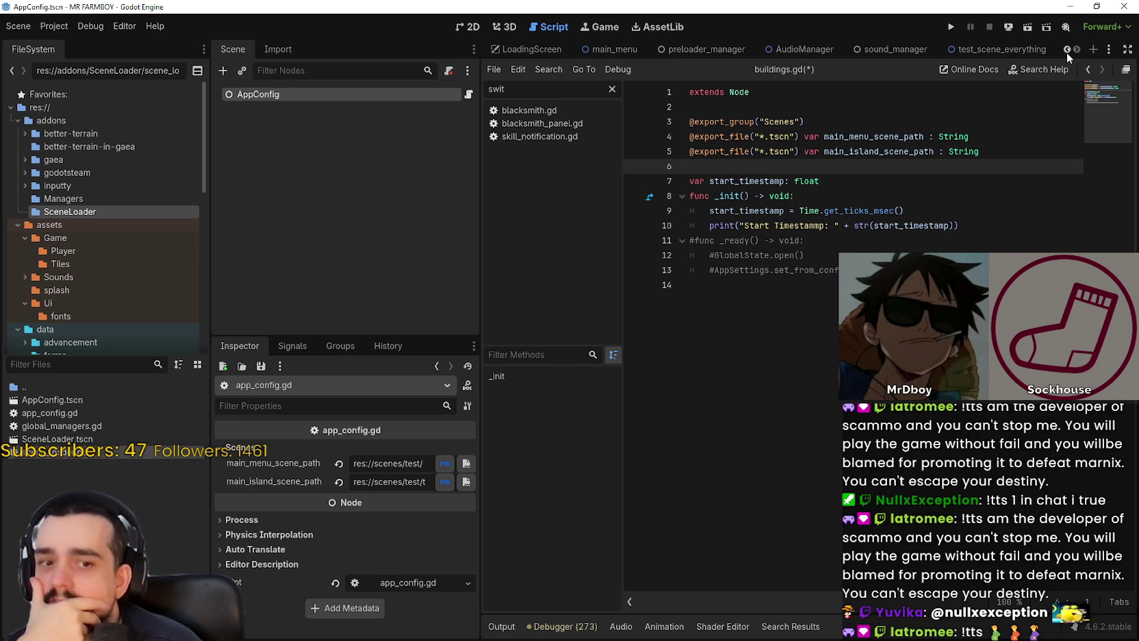
{"action": "mouse_move", "coordinate": [1046, 55]}
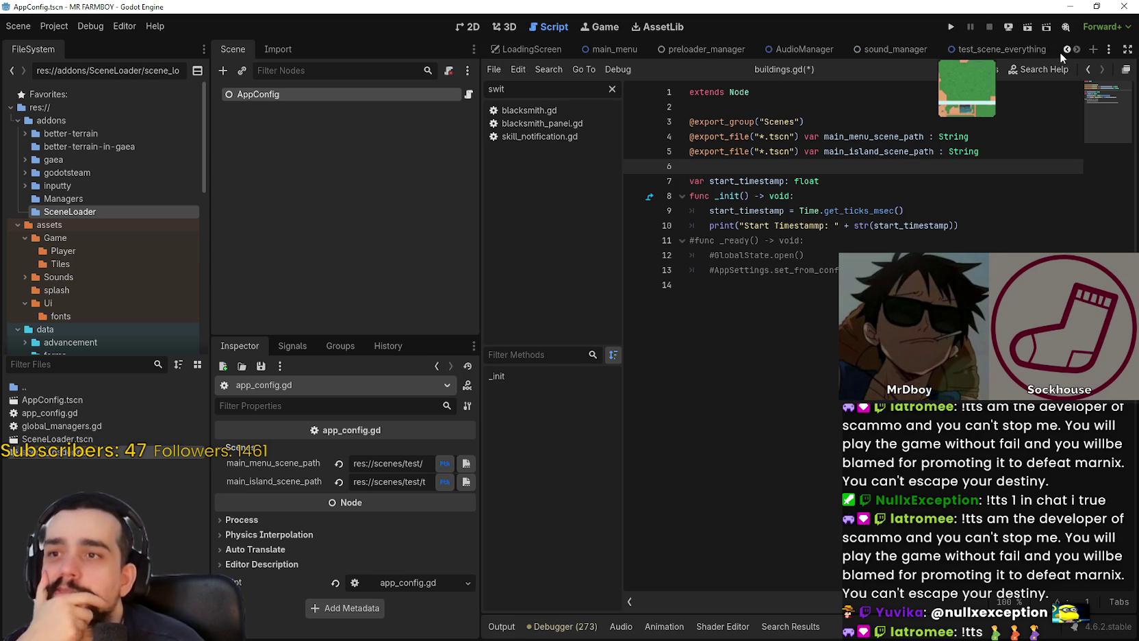
{"action": "left_click", "coordinate": [1065, 49]}
{"action": "left_click", "coordinate": [1065, 49]}
{"action": "left_click", "coordinate": [1066, 49]}
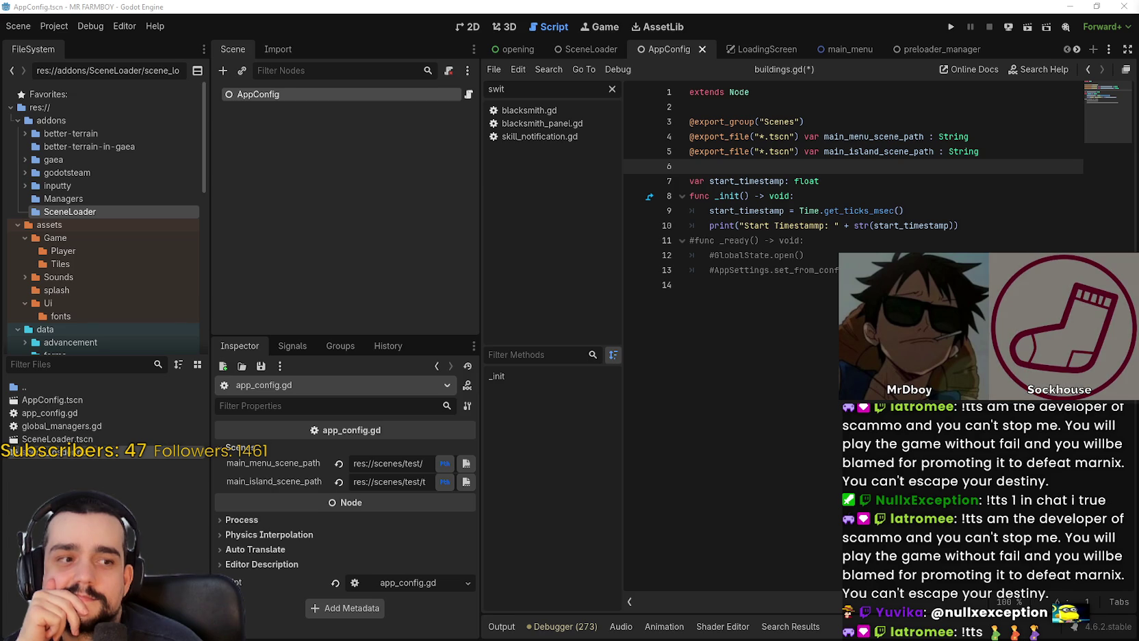
- Save app_config.gd and clear the 'swit' script list filter
{"action": "left_click", "coordinate": [799, 279]}
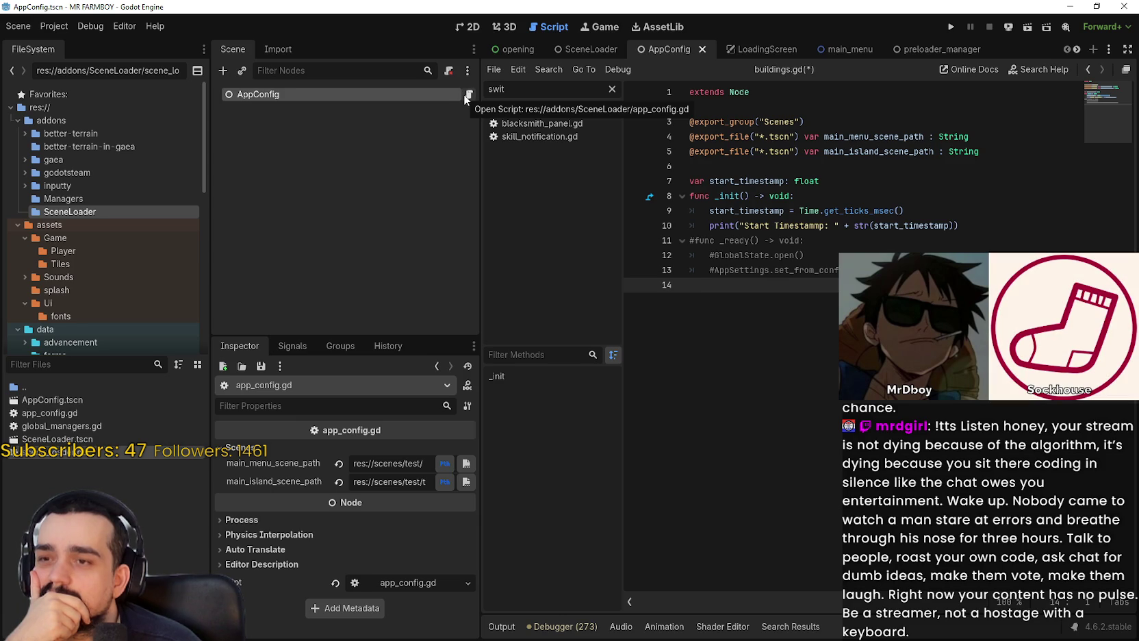
{"action": "left_click", "coordinate": [770, 151]}
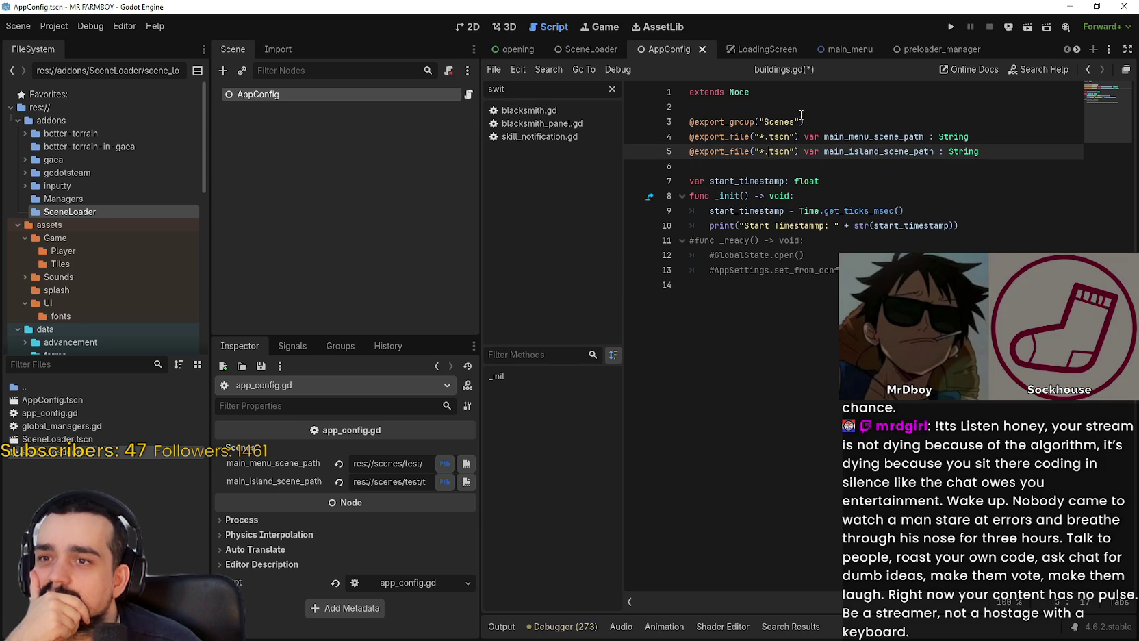
{"action": "left_click", "coordinate": [812, 102]}
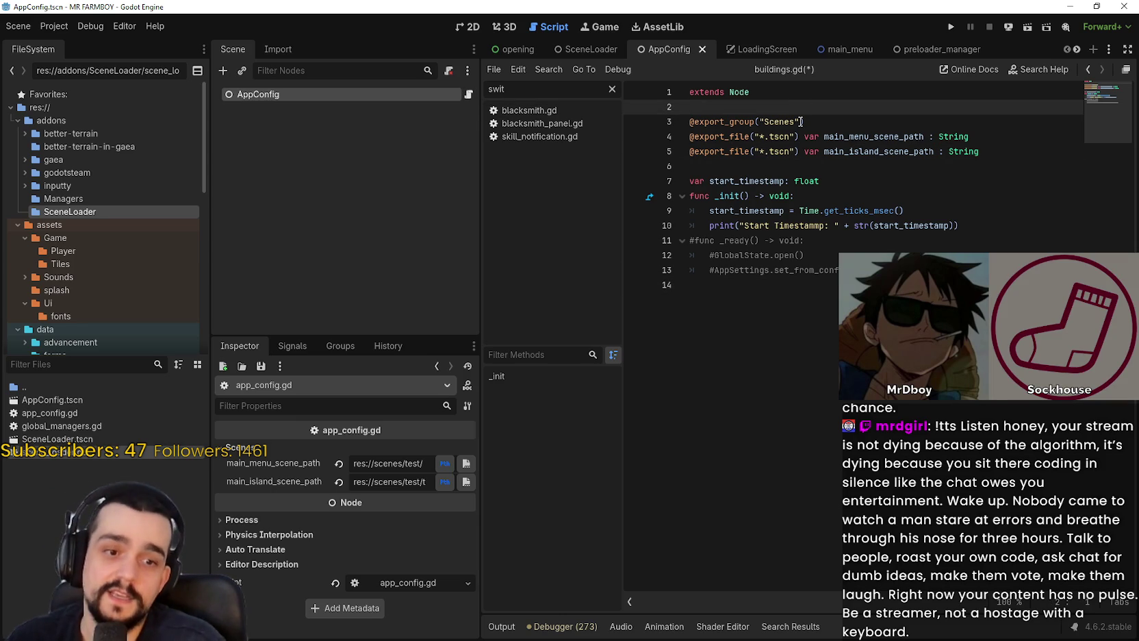
{"action": "key", "text": "ctrl+s"}
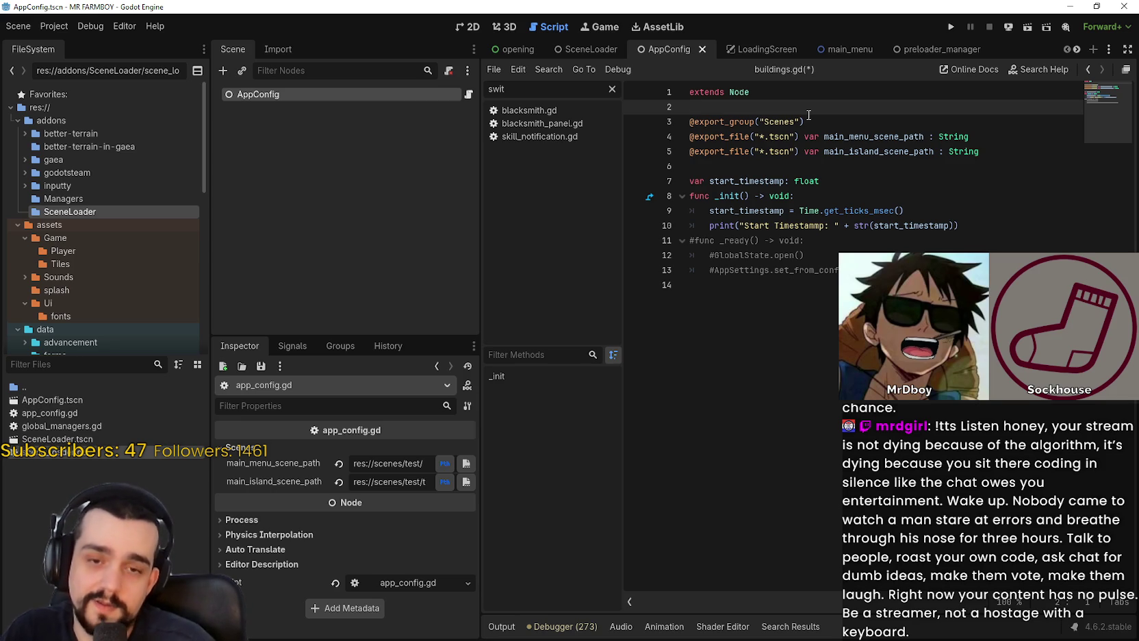
{"action": "left_click", "coordinate": [612, 89]}
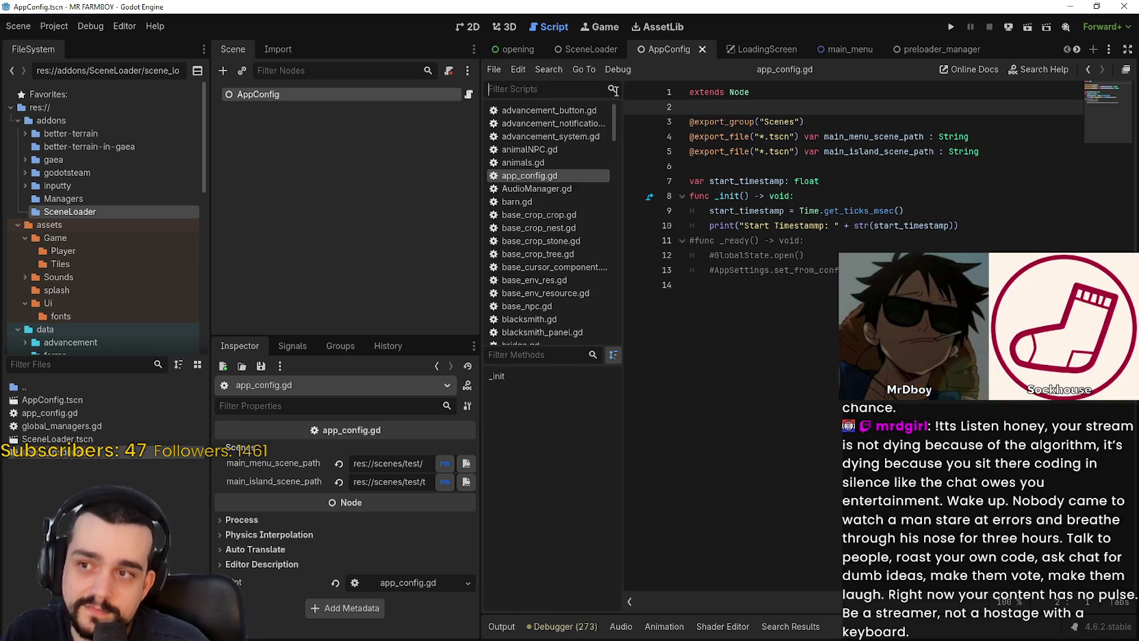
- Open buildings.gd in the script editor and save the project
{"action": "scroll", "coordinate": [573, 199], "scroll_direction": "down", "scroll_amount": 5}
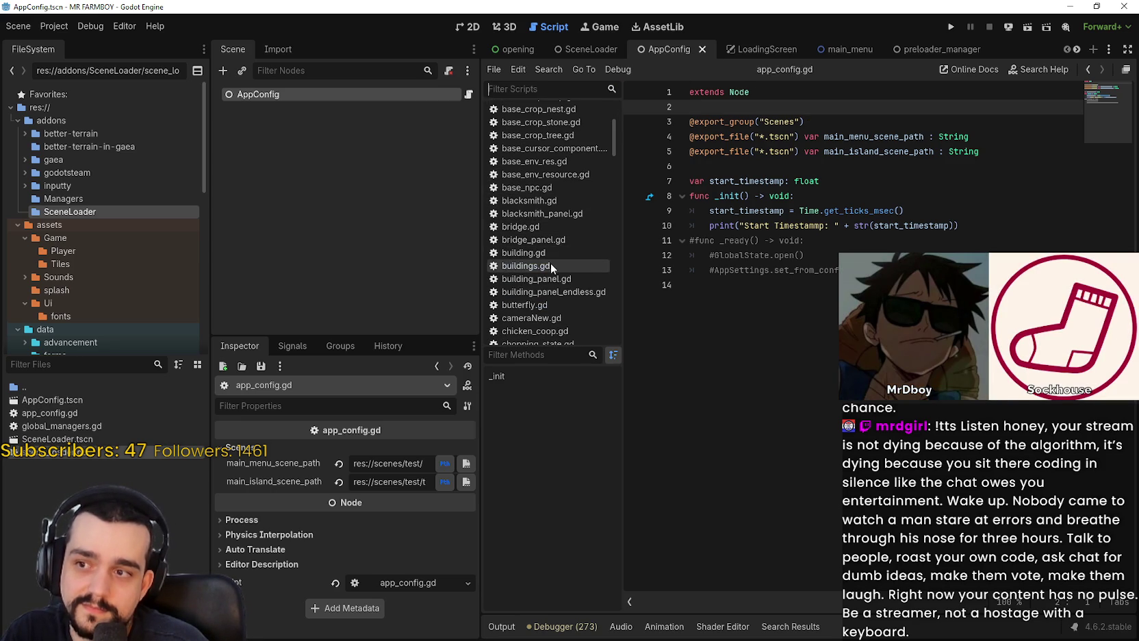
{"action": "left_click", "coordinate": [541, 266]}
{"action": "left_click", "coordinate": [829, 195]}
{"action": "key", "text": "ctrl+s"}
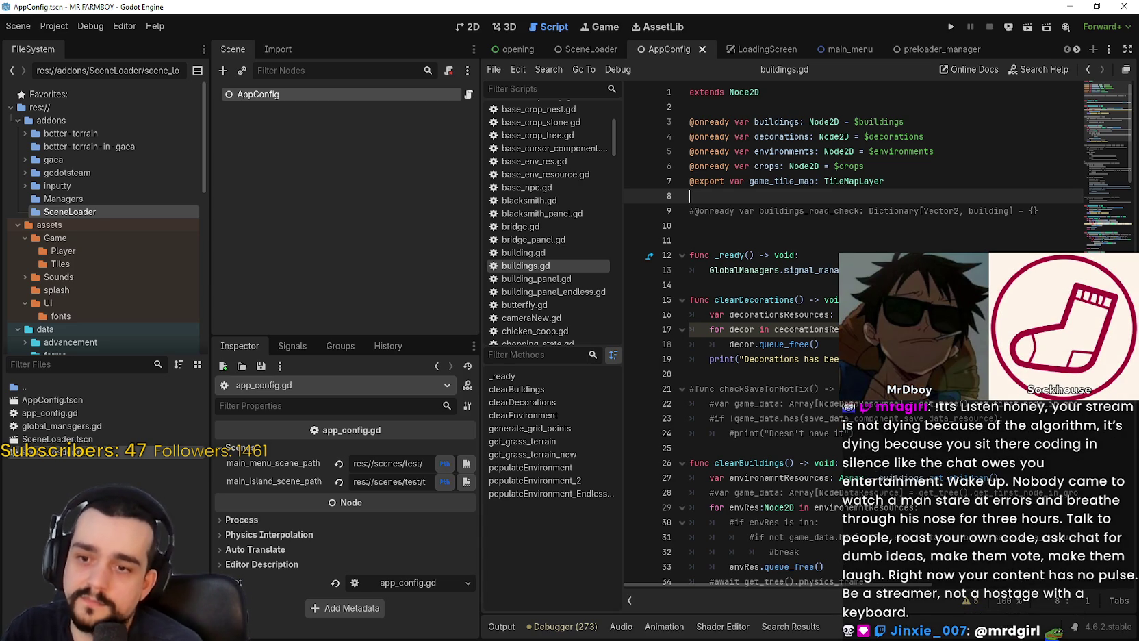
- Read through buildings.gd, highlighting the commented-out lines 39 to 45
{"action": "scroll", "coordinate": [835, 360], "scroll_direction": "down", "scroll_amount": 4}
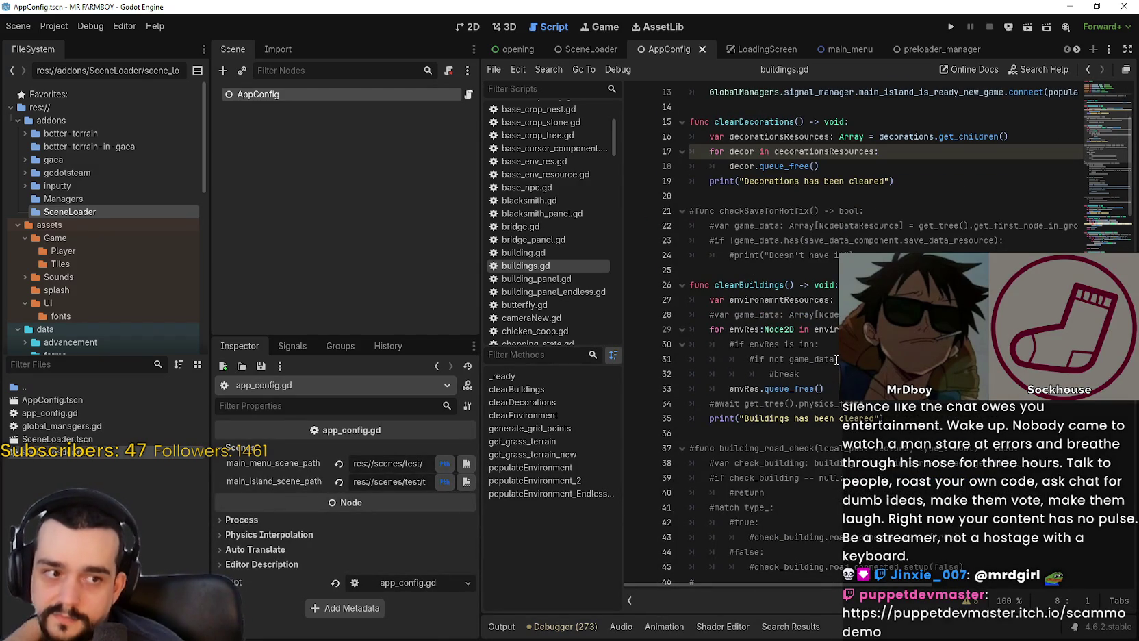
{"action": "scroll", "coordinate": [834, 360], "scroll_direction": "down", "scroll_amount": 1}
{"action": "left_click", "coordinate": [791, 388]}
{"action": "scroll", "coordinate": [791, 388], "scroll_direction": "down", "scroll_amount": 3}
{"action": "left_click", "coordinate": [801, 396]}
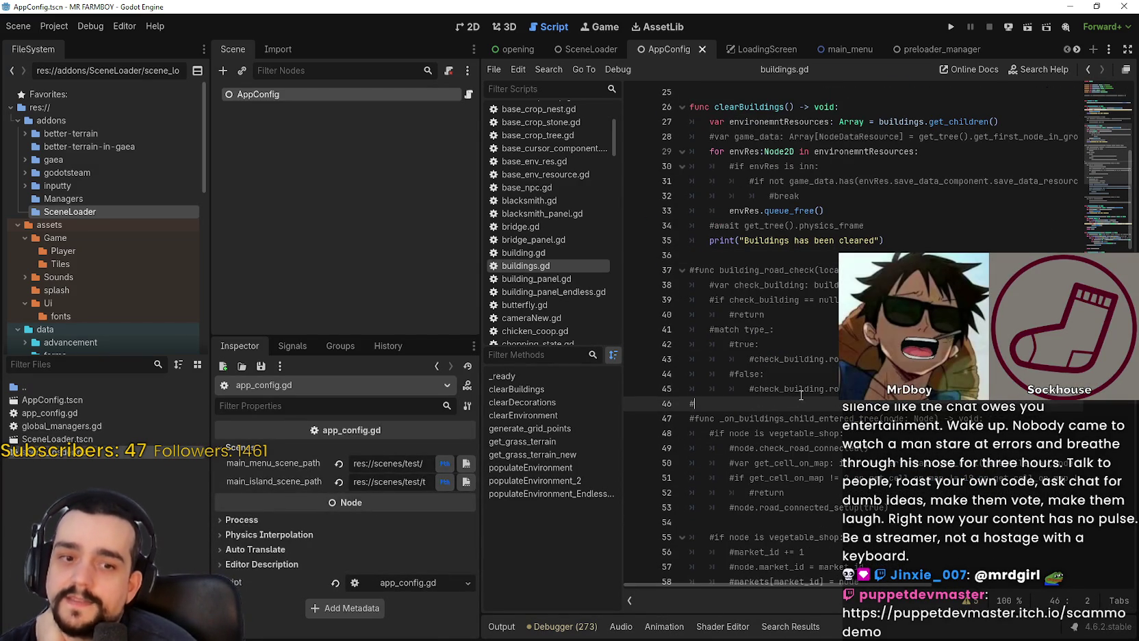
{"action": "mouse_move", "coordinate": [804, 397]}
{"action": "left_mouse_down"}
{"action": "mouse_move", "coordinate": [726, 369]}
{"action": "mouse_move", "coordinate": [685, 299]}
{"action": "left_mouse_up"}
{"action": "left_click", "coordinate": [947, 405]}
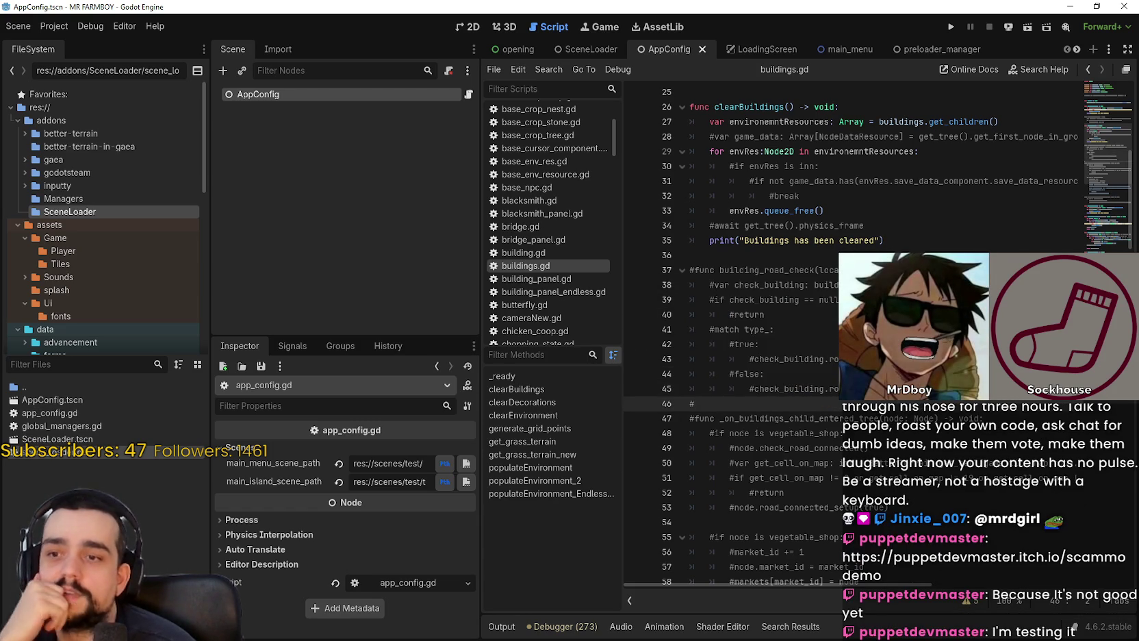
{"action": "scroll", "coordinate": [752, 335], "scroll_direction": "up", "scroll_amount": 2}
{"action": "scroll", "coordinate": [753, 335], "scroll_direction": "up", "scroll_amount": 3}
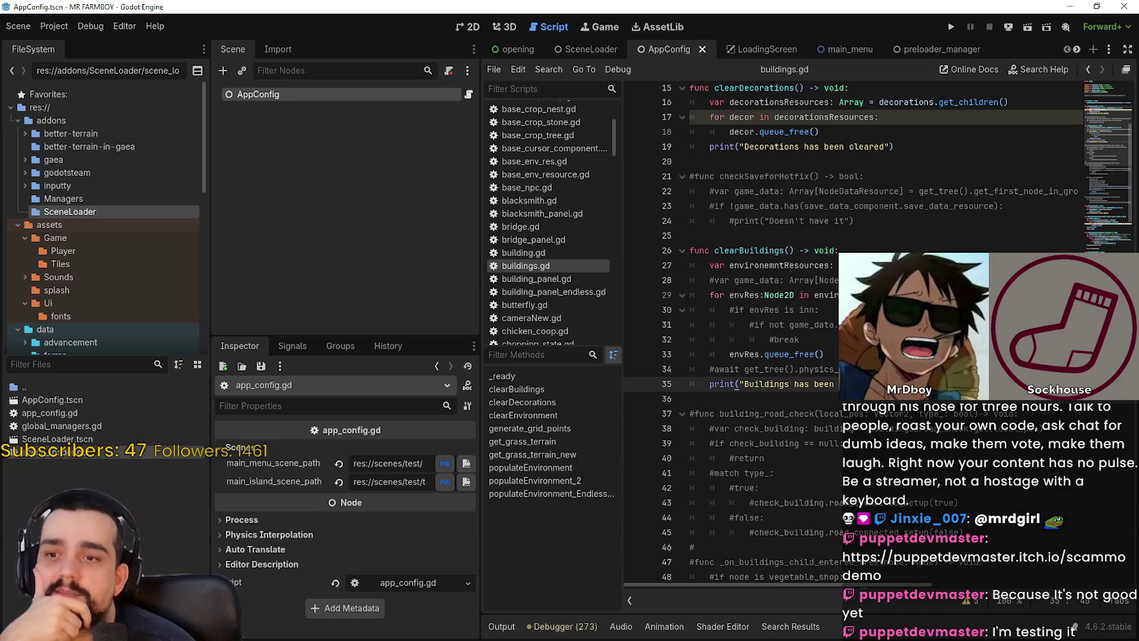
{"action": "scroll", "coordinate": [753, 335], "scroll_direction": "down", "scroll_amount": 4}
{"action": "scroll", "coordinate": [1082, 215], "scroll_direction": "down", "scroll_amount": 10}
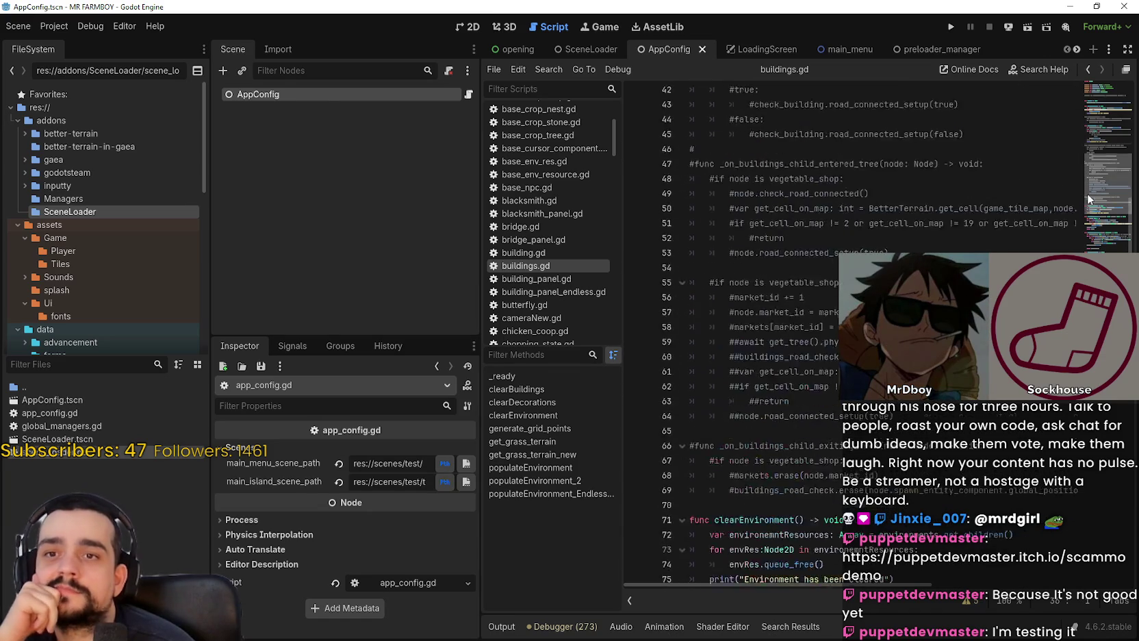
- Search buildings.gd for populateEnvironment and cycle through its four matches
{"action": "left_click", "coordinate": [1093, 86]}
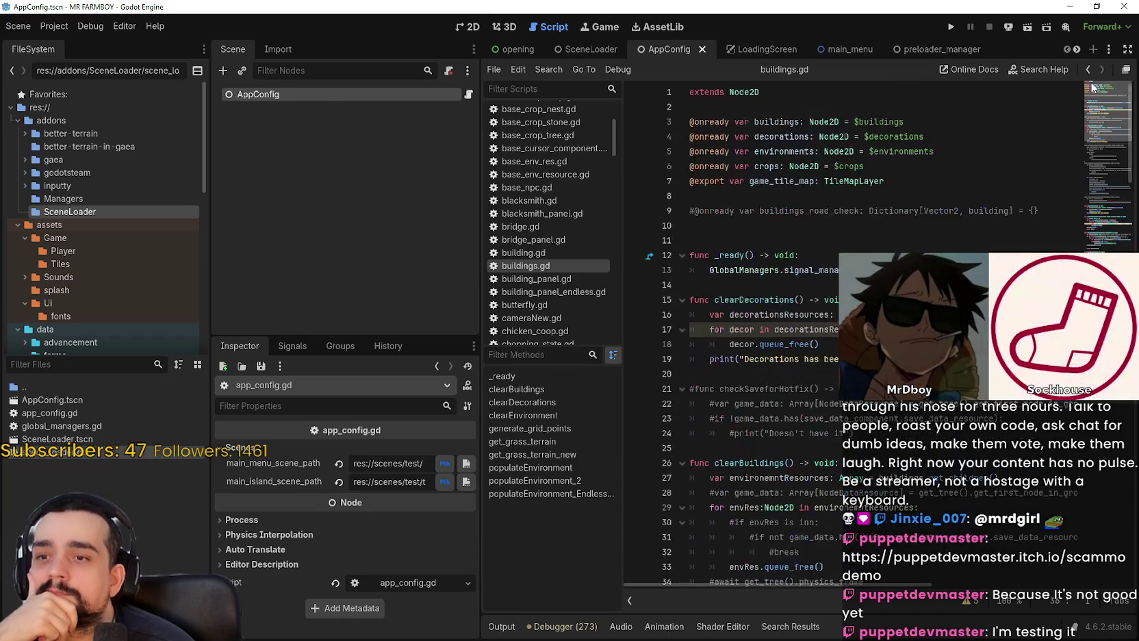
{"action": "left_click", "coordinate": [959, 269]}
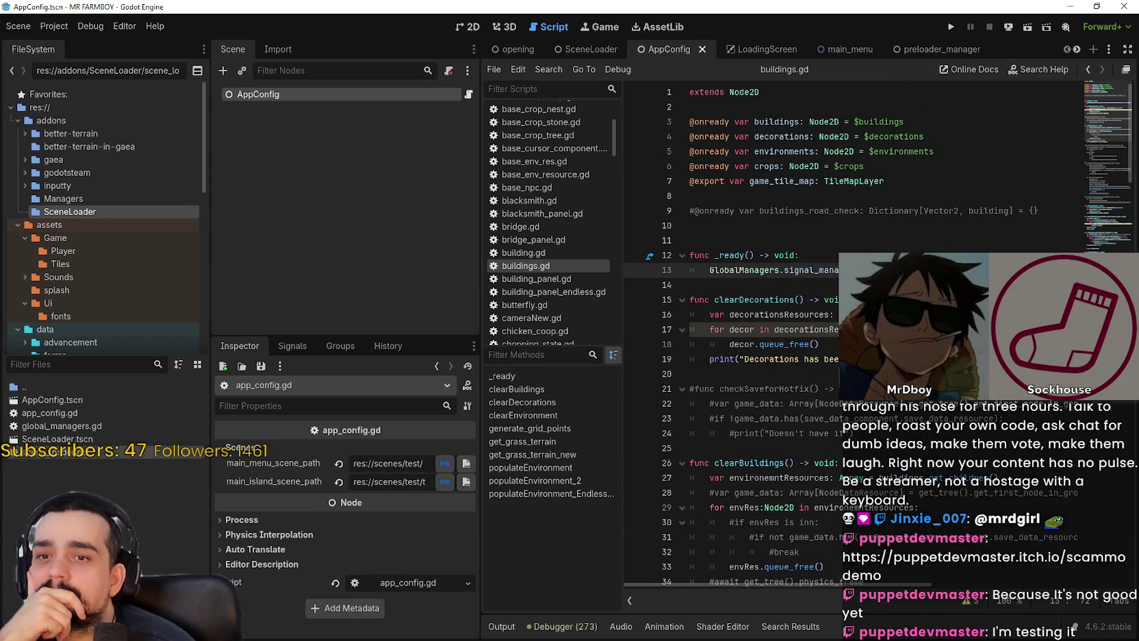
{"action": "scroll", "coordinate": [753, 336], "scroll_direction": "right", "scroll_amount": 3}
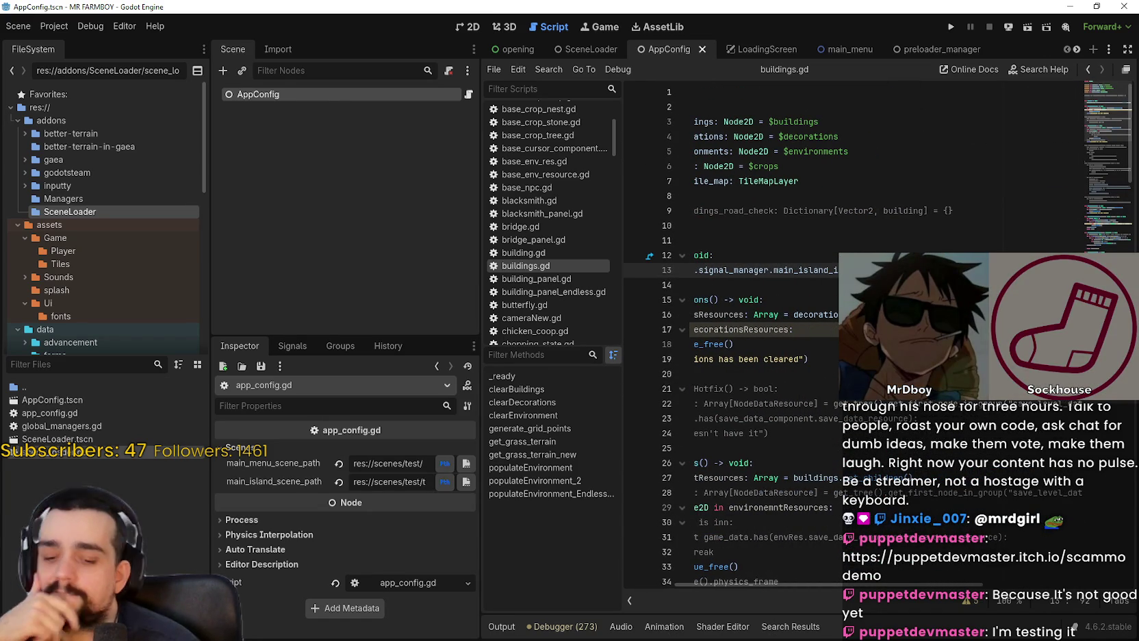
{"action": "key", "text": "ctrl+f"}
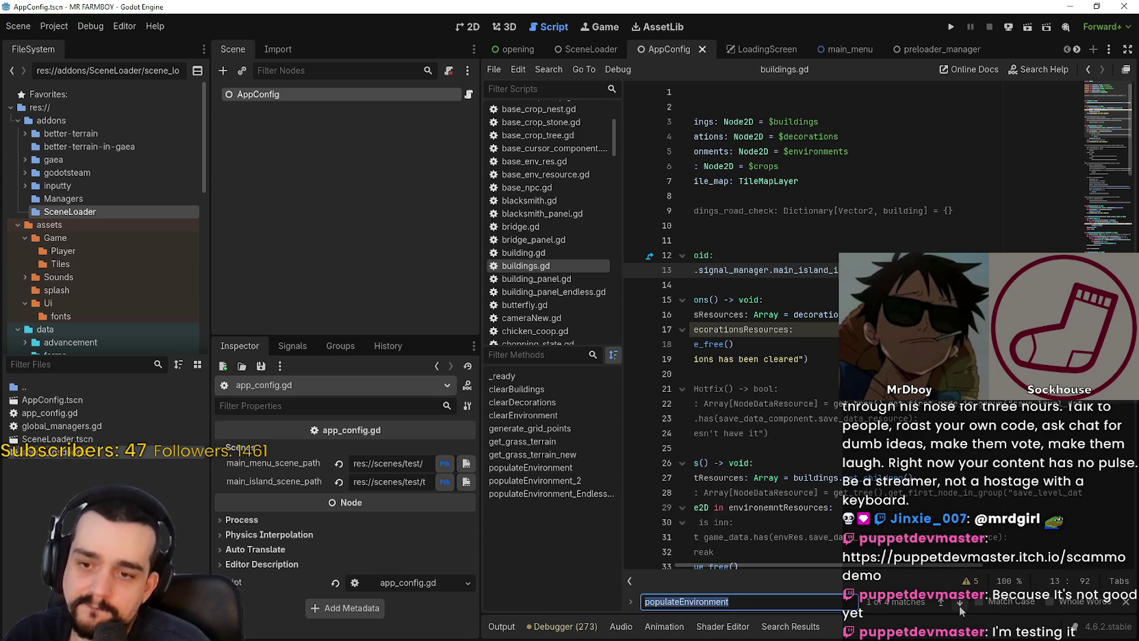
{"action": "left_click", "coordinate": [961, 603]}
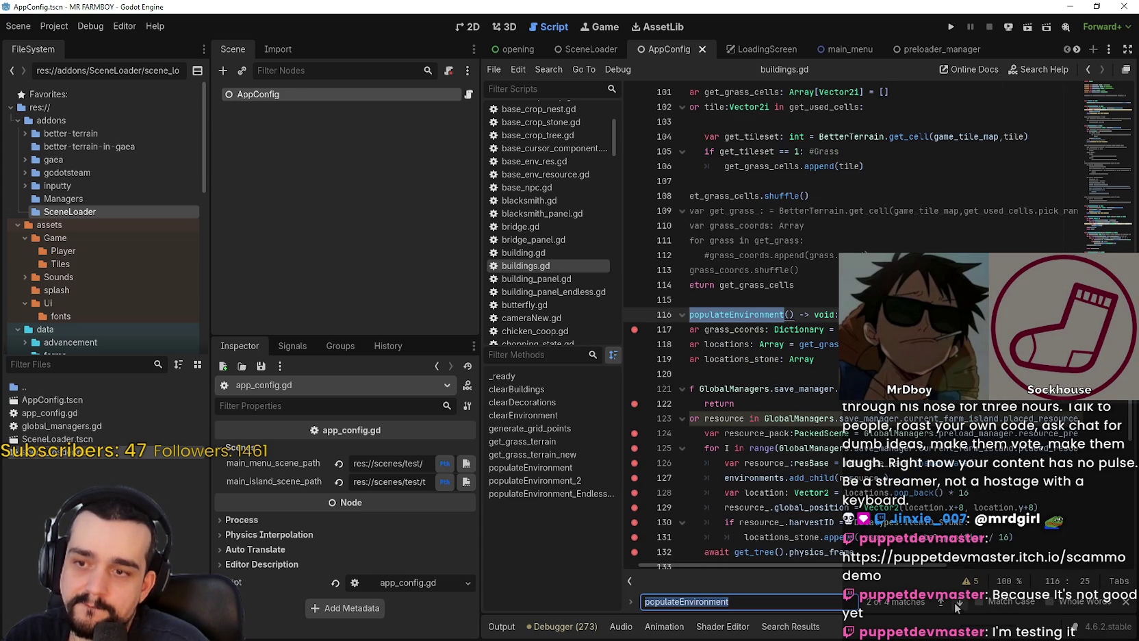
{"action": "scroll", "coordinate": [822, 558], "scroll_direction": "left", "scroll_amount": 2}
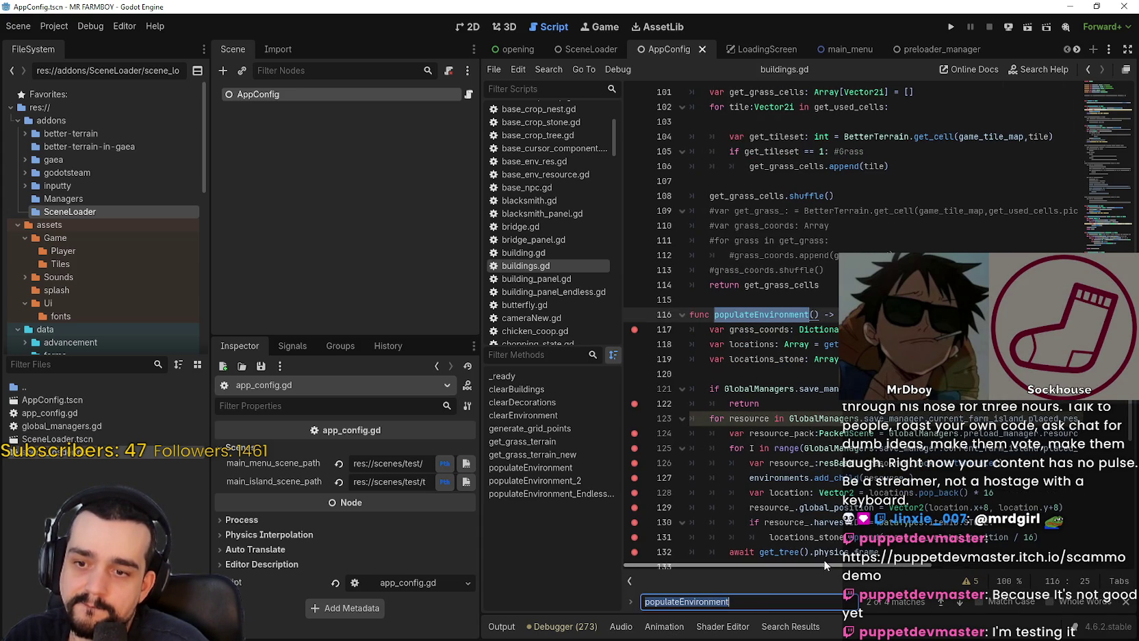
{"action": "left_click", "coordinate": [963, 603]}
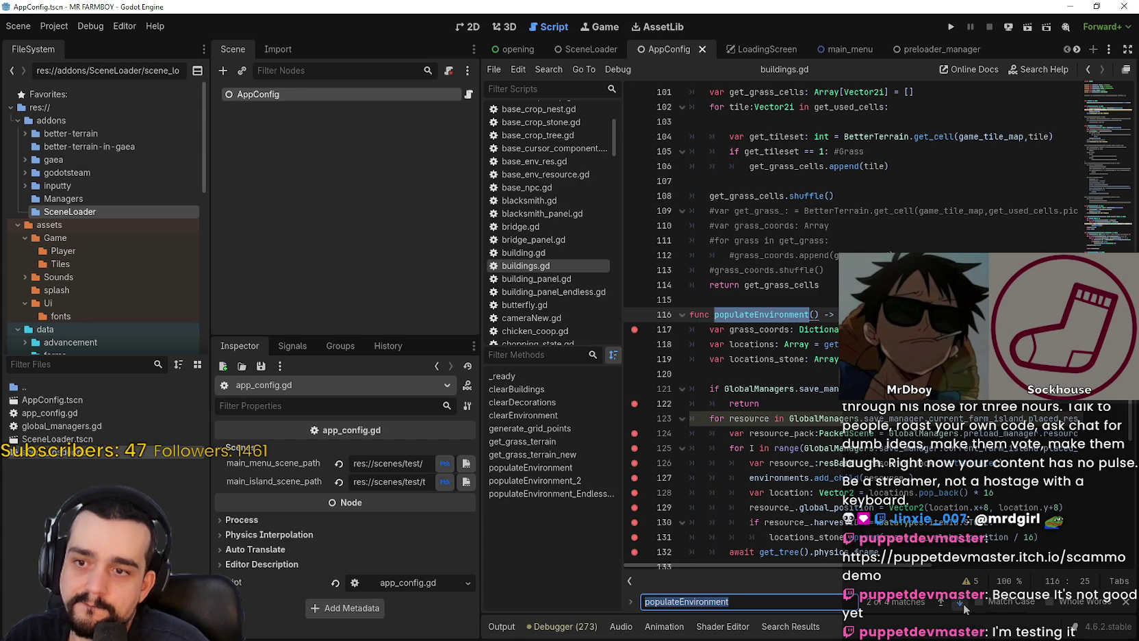
{"action": "left_click", "coordinate": [963, 603]}
{"action": "left_click", "coordinate": [963, 603]}
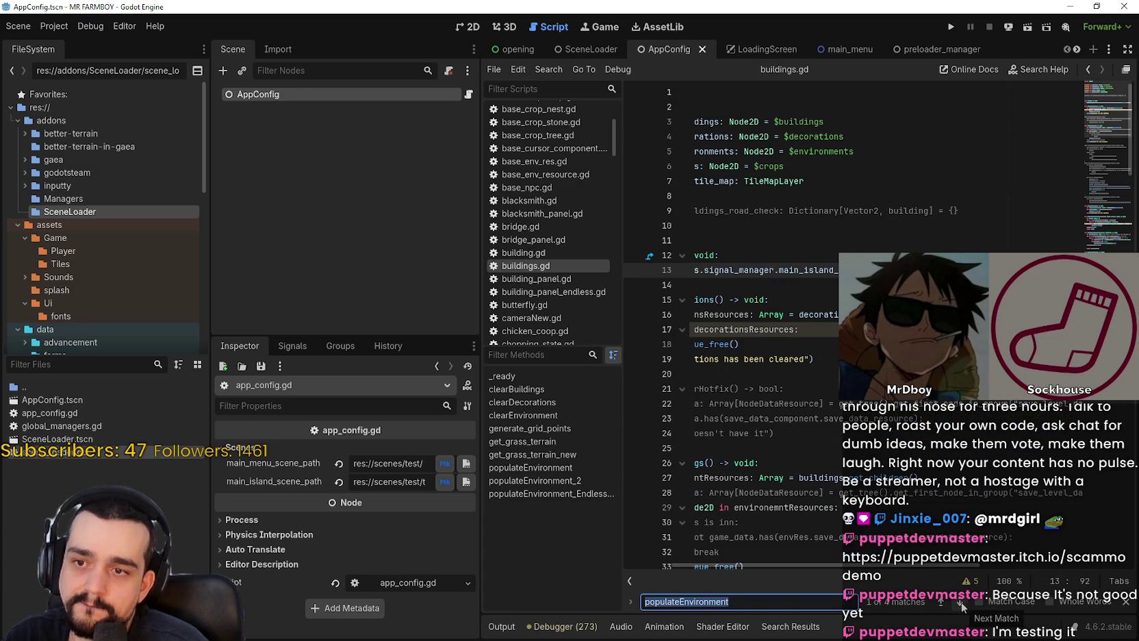
{"action": "scroll", "coordinate": [895, 566], "scroll_direction": "left", "scroll_amount": 2}
- Select the signal connection code on line 13
{"action": "triple_click", "coordinate": [751, 273]}
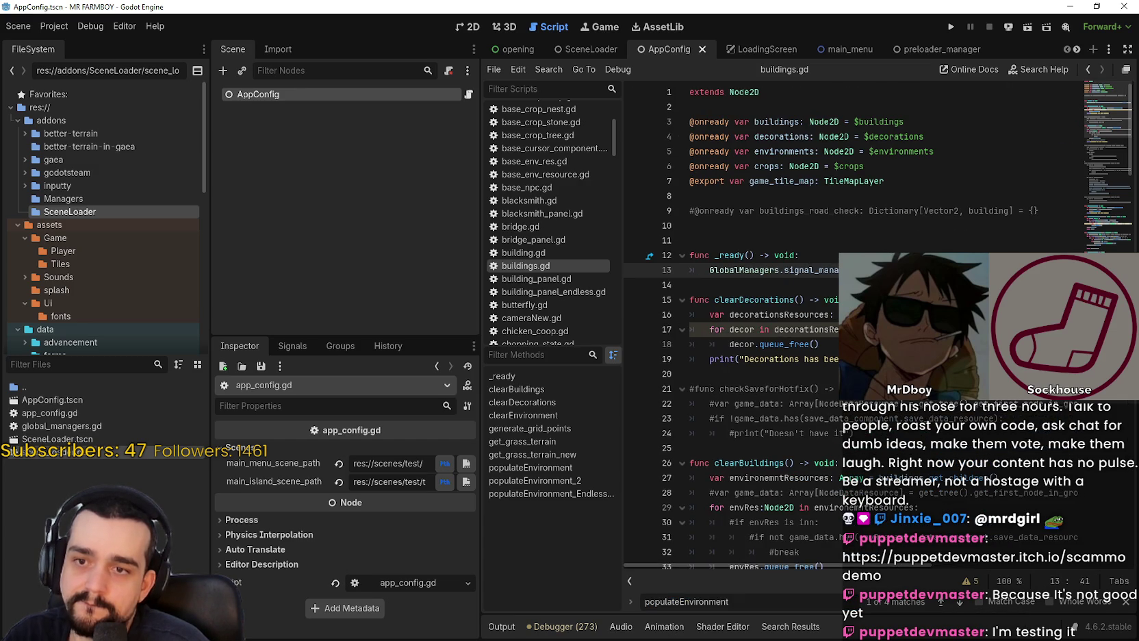
{"action": "left_click", "coordinate": [752, 280]}
{"action": "triple_click", "coordinate": [752, 274]}
{"action": "key", "text": "shift+Left"}
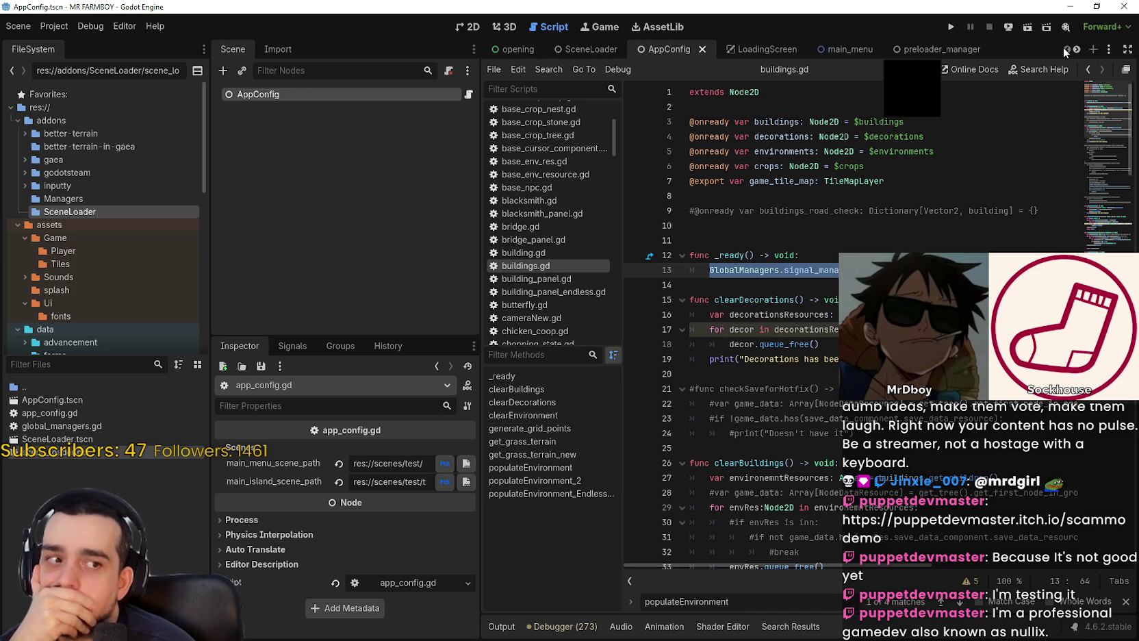
- Open scene_loader.gd from the SceneLoader scene, widening the inspector panel
{"action": "left_click", "coordinate": [582, 50]}
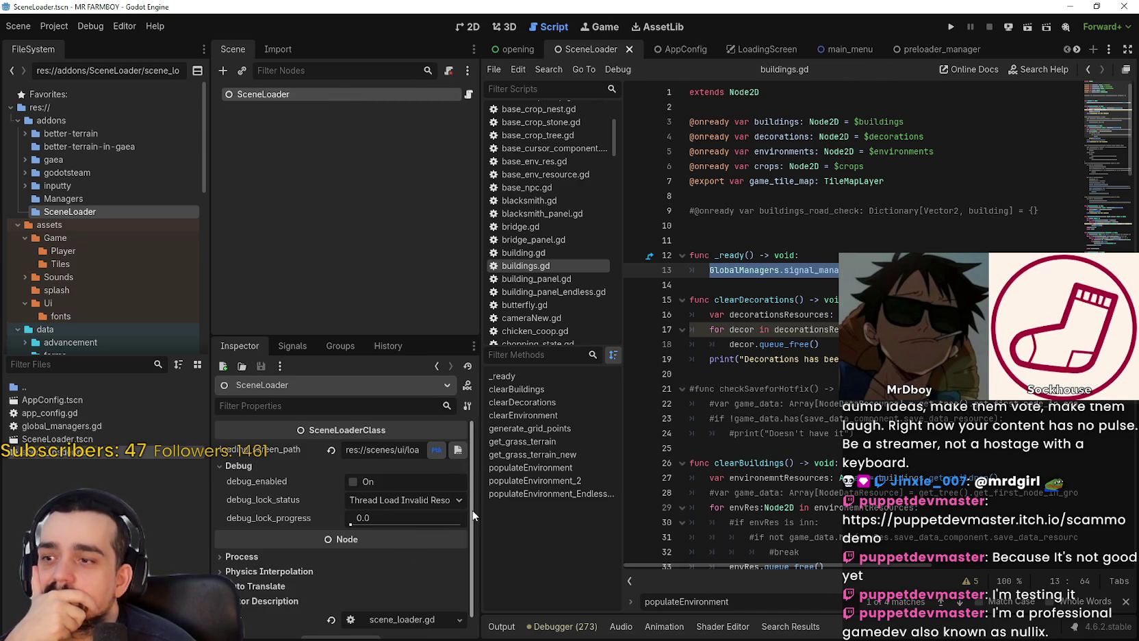
{"action": "left_click_drag", "start_coordinate": [476, 502], "coordinate": [577, 505]}
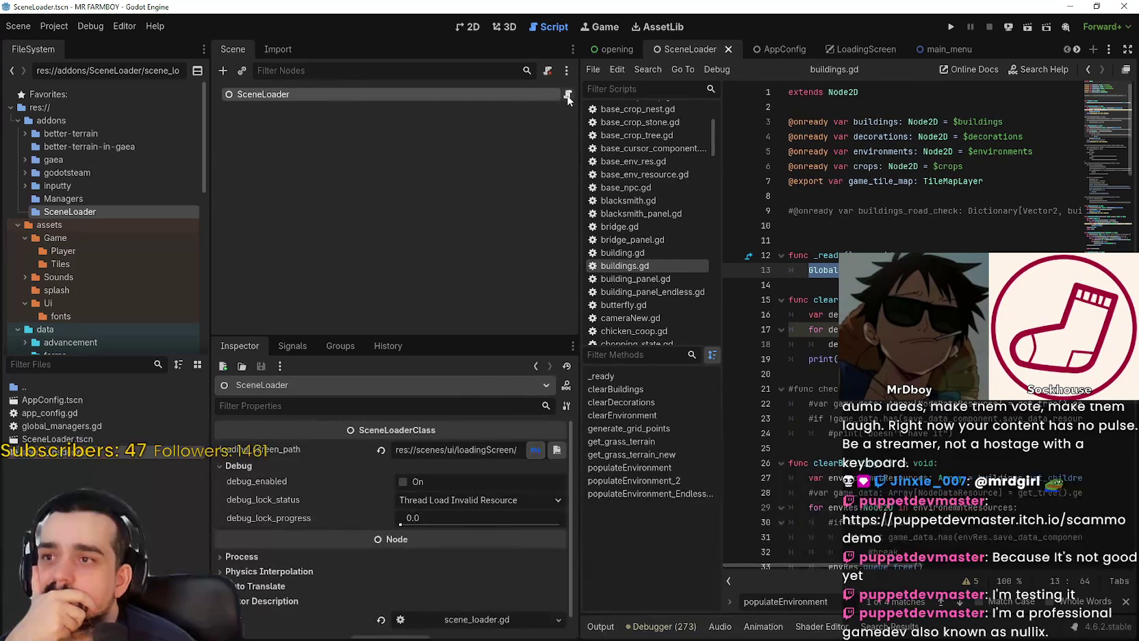
{"action": "left_click", "coordinate": [567, 94]}
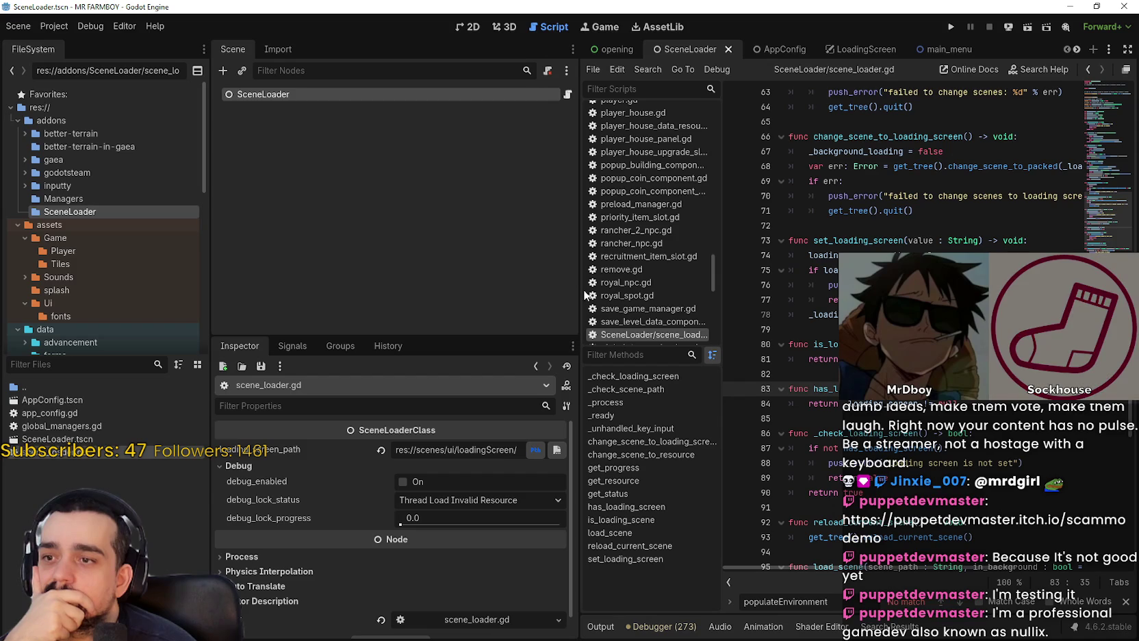
- Look up the definition of the change_scene_to_resource call on line 104
{"action": "left_click_drag", "start_coordinate": [583, 289], "coordinate": [432, 291]}
{"action": "scroll", "coordinate": [792, 326], "scroll_direction": "down", "scroll_amount": 3}
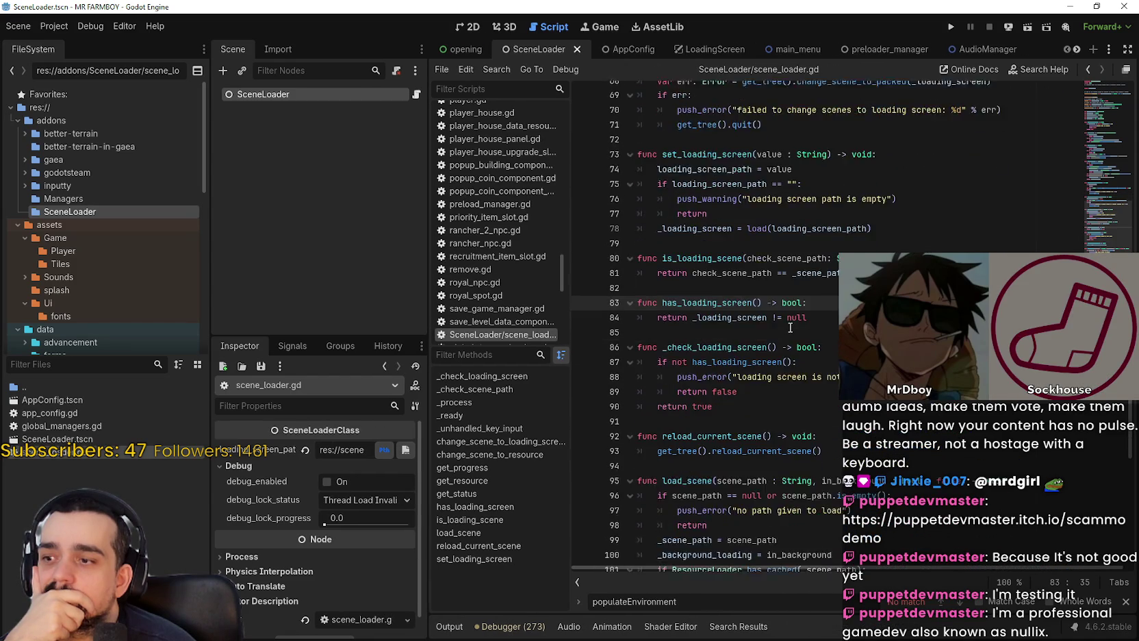
{"action": "scroll", "coordinate": [792, 327], "scroll_direction": "down", "scroll_amount": 2}
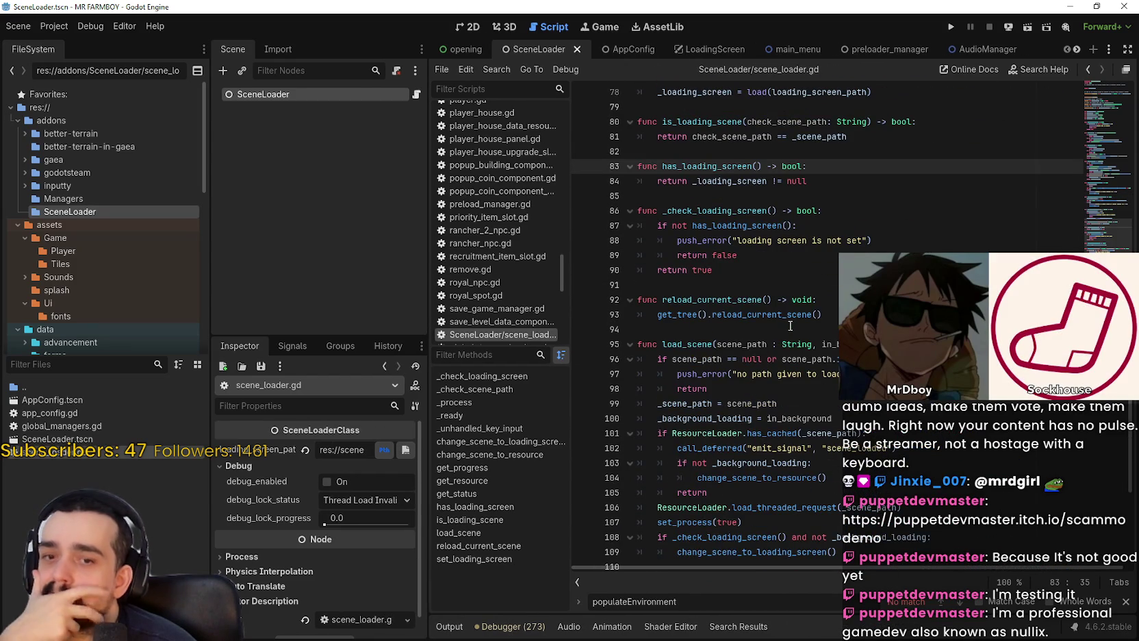
{"action": "scroll", "coordinate": [778, 327], "scroll_direction": "down", "scroll_amount": 2}
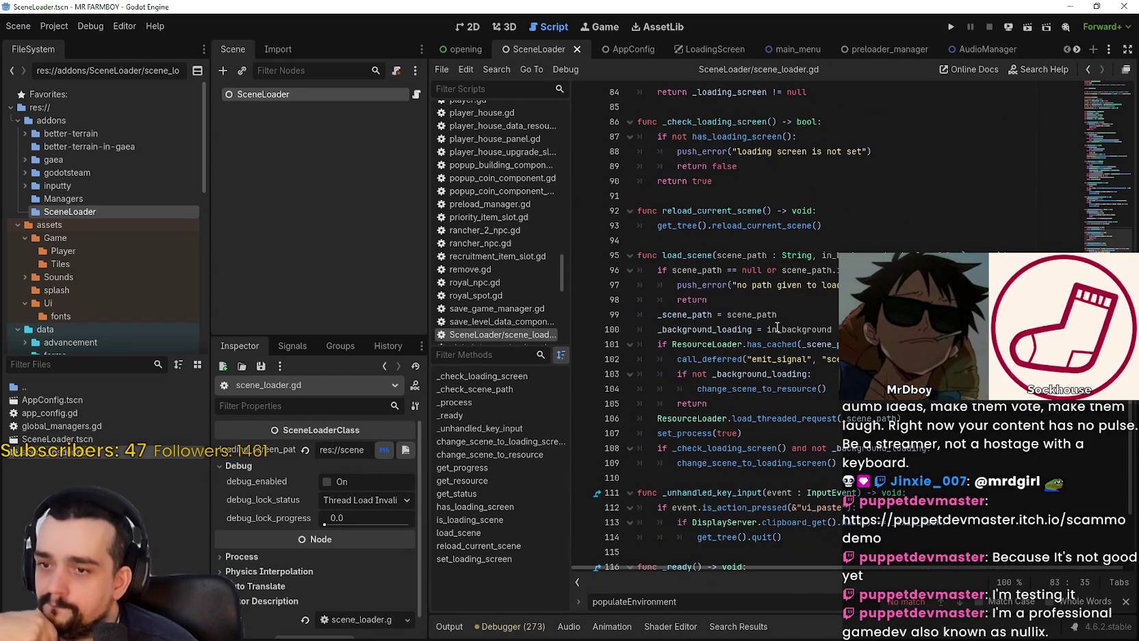
{"action": "double_click", "coordinate": [771, 463]}
{"action": "double_click", "coordinate": [768, 389]}
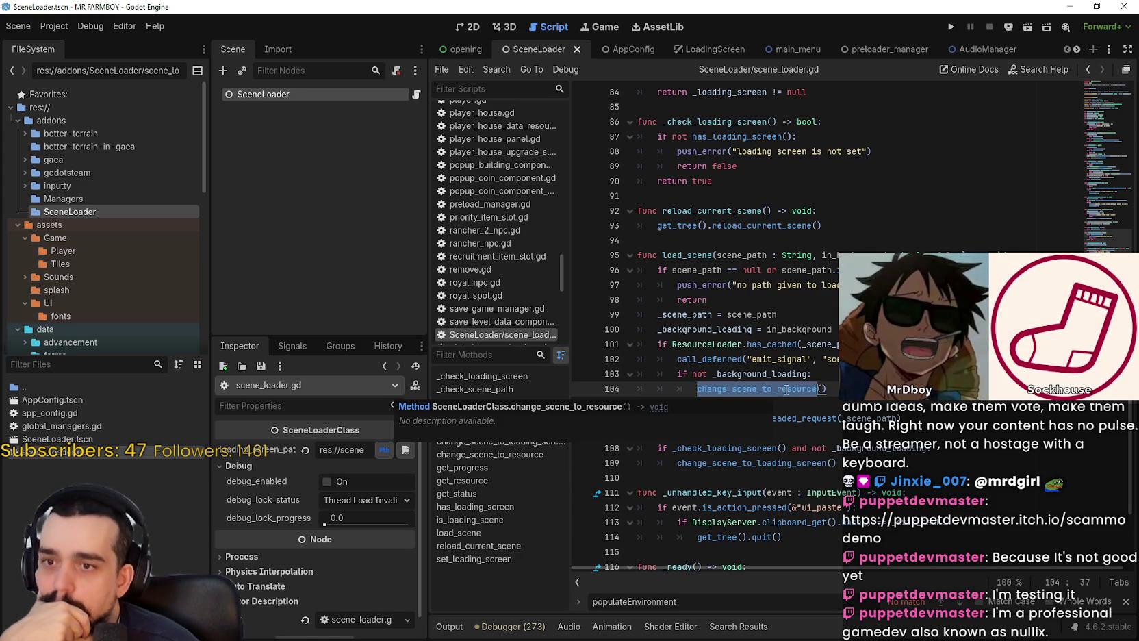
{"action": "right_click", "coordinate": [792, 385]}
{"action": "left_click", "coordinate": [832, 628]}
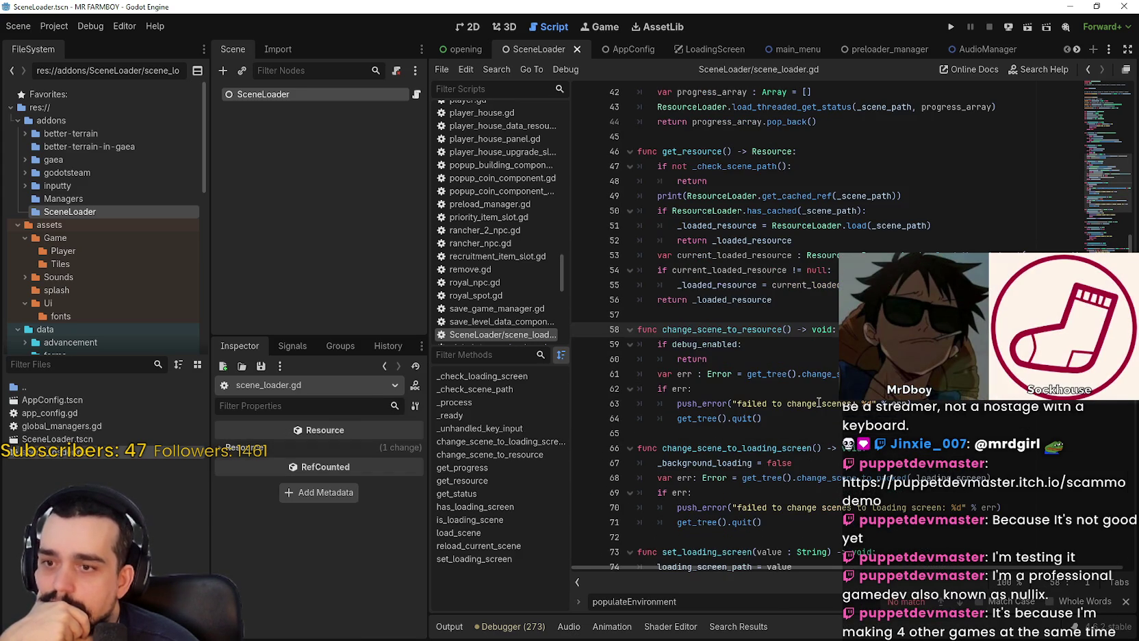
- Insert a blank line after line 64 and dismiss the populateEnvironment search
{"action": "left_click", "coordinate": [790, 418]}
{"action": "key", "text": "Return"}
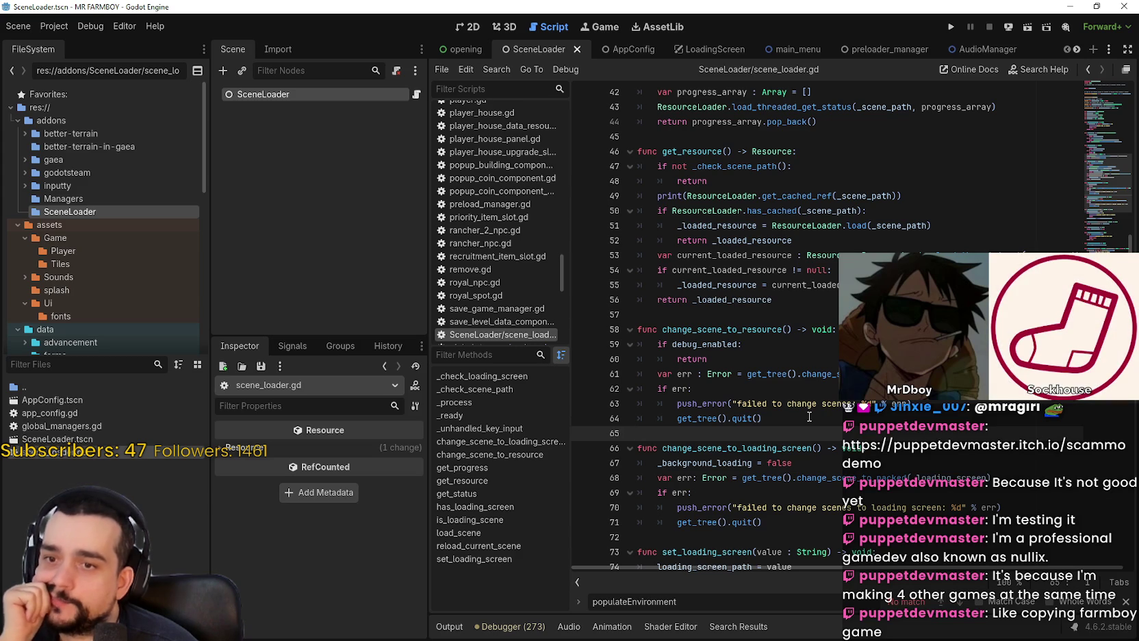
{"action": "scroll", "coordinate": [809, 417], "scroll_direction": "down", "scroll_amount": 1}
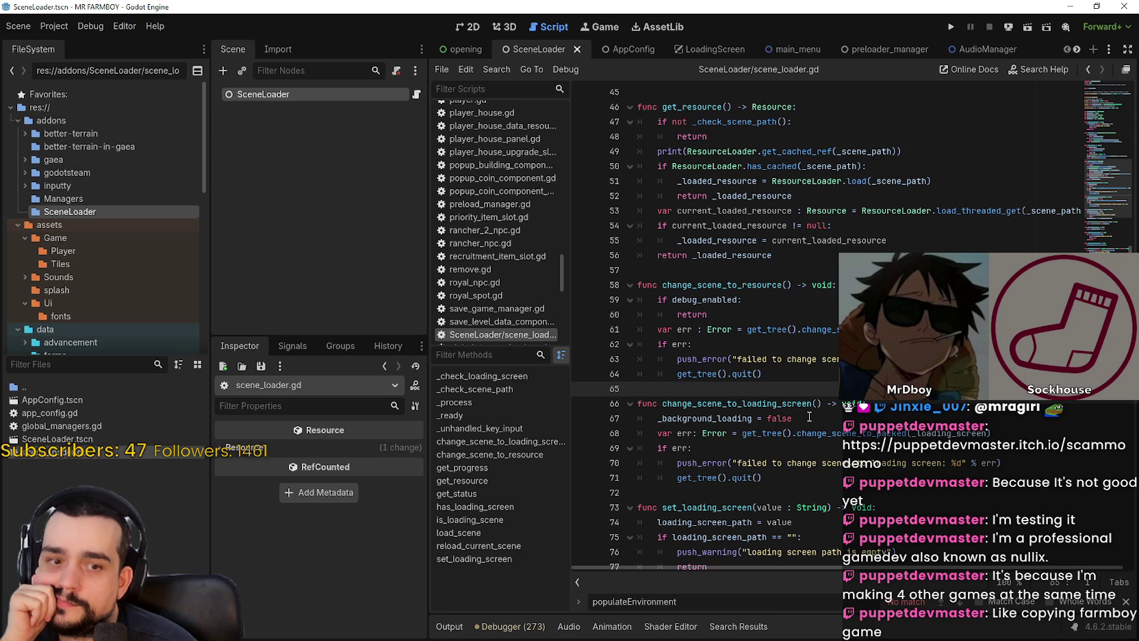
{"action": "scroll", "coordinate": [809, 413], "scroll_direction": "down", "scroll_amount": 3}
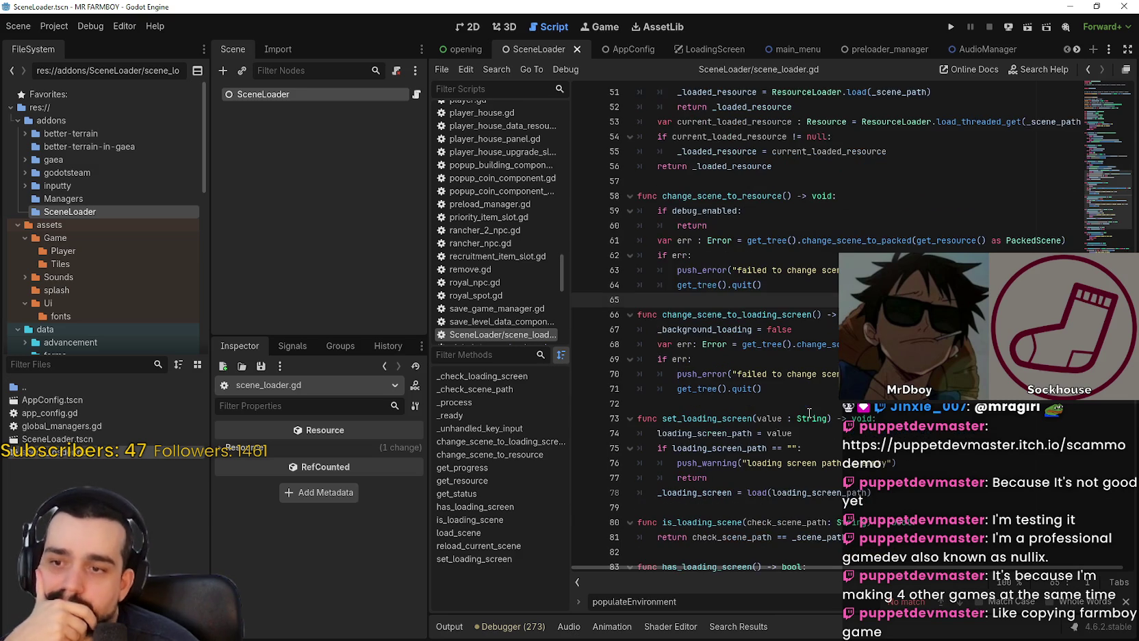
{"action": "scroll", "coordinate": [799, 399], "scroll_direction": "up", "scroll_amount": 1}
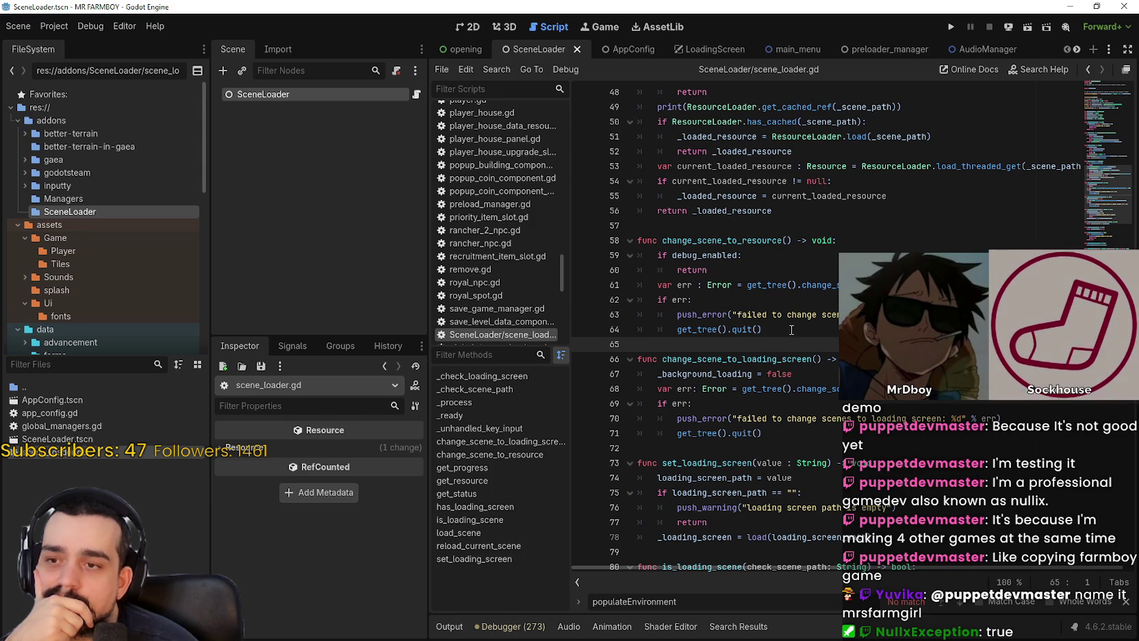
{"action": "key", "text": "Left"}
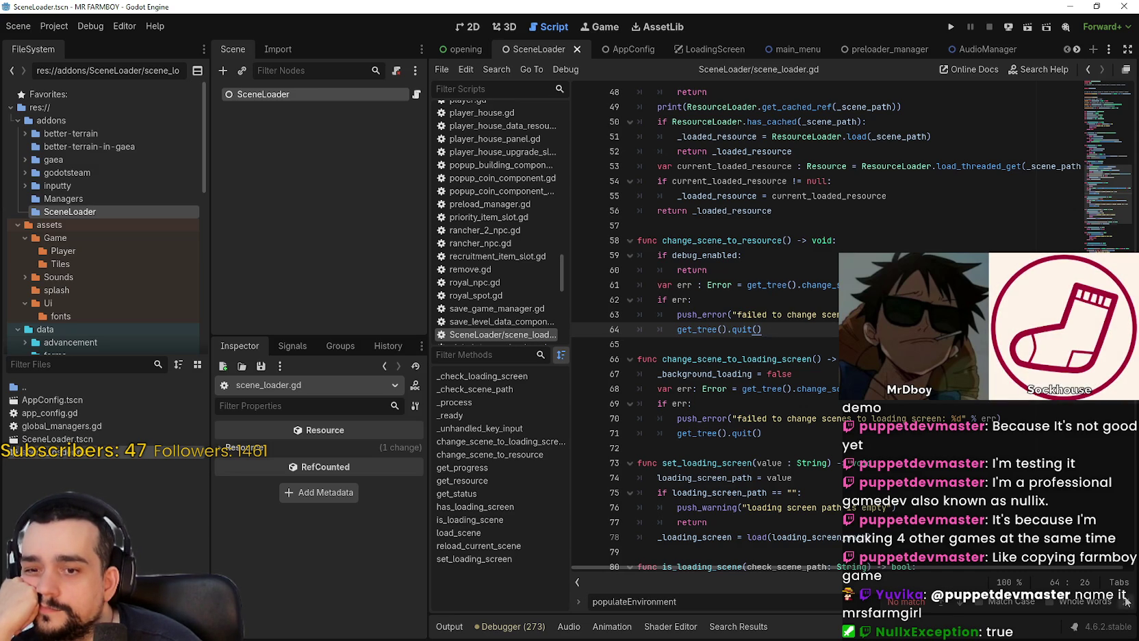
{"action": "key", "text": "Escape"}
- Highlight change_scene_to_resource, err and push_error to inspect their uses
{"action": "left_click", "coordinate": [720, 241]}
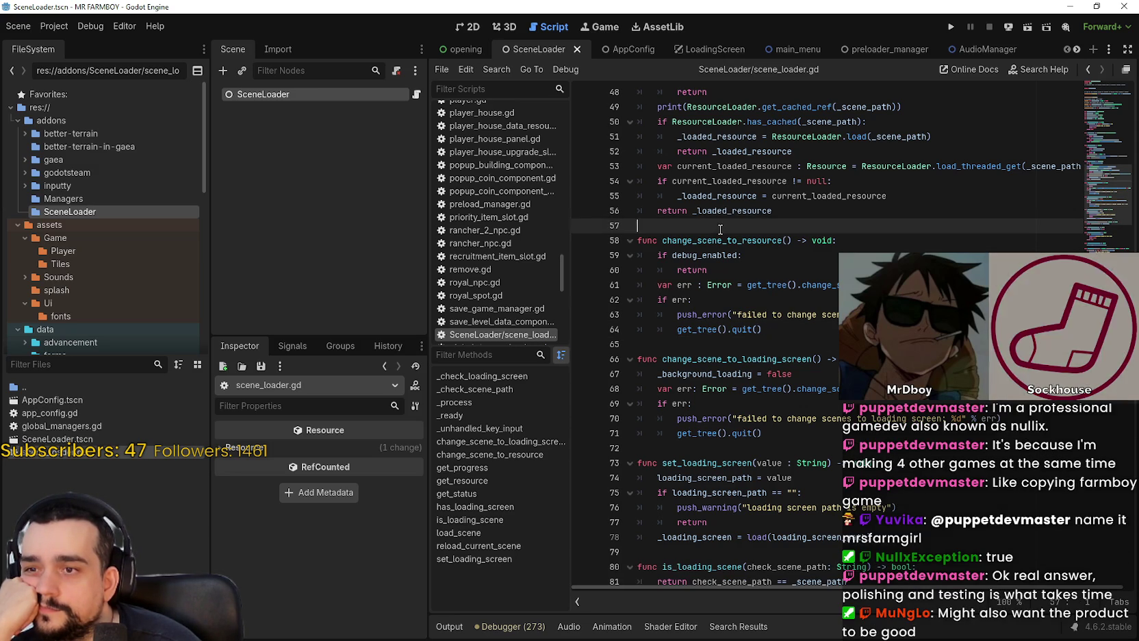
{"action": "double_click", "coordinate": [720, 240]}
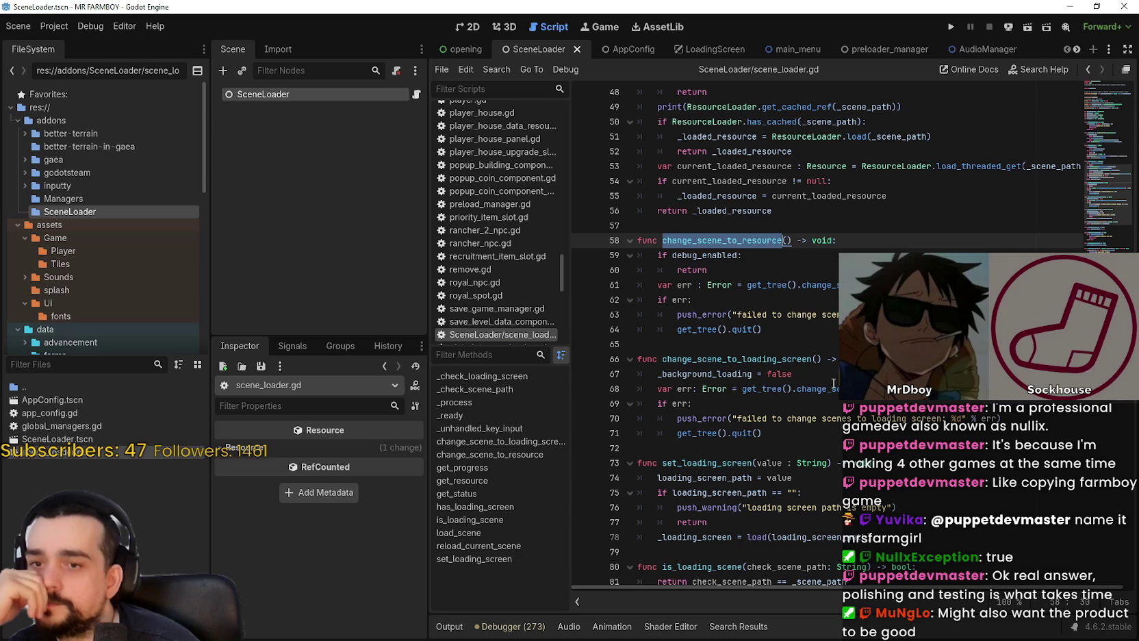
{"action": "left_click", "coordinate": [780, 330]}
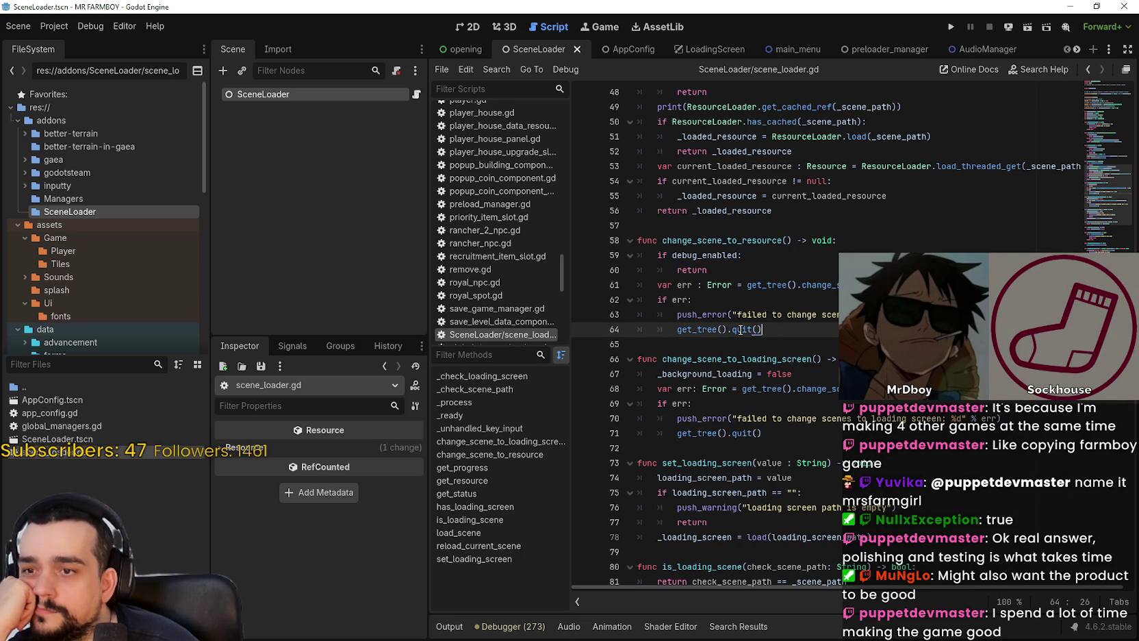
{"action": "mouse_move", "coordinate": [740, 330]}
{"action": "double_click", "coordinate": [682, 299]}
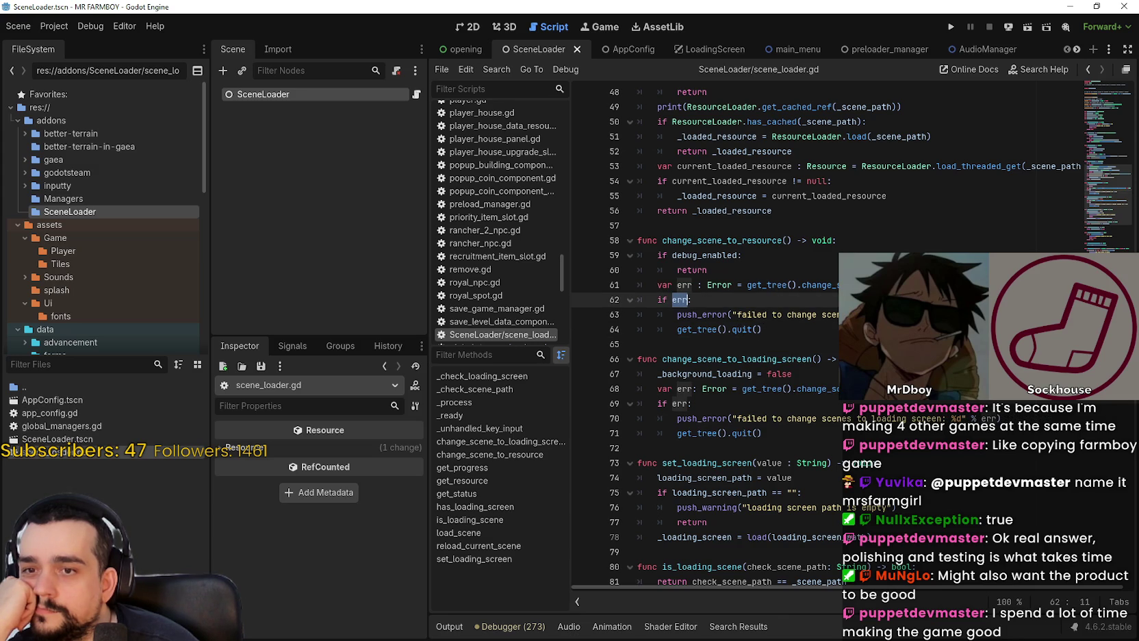
{"action": "left_click", "coordinate": [813, 334]}
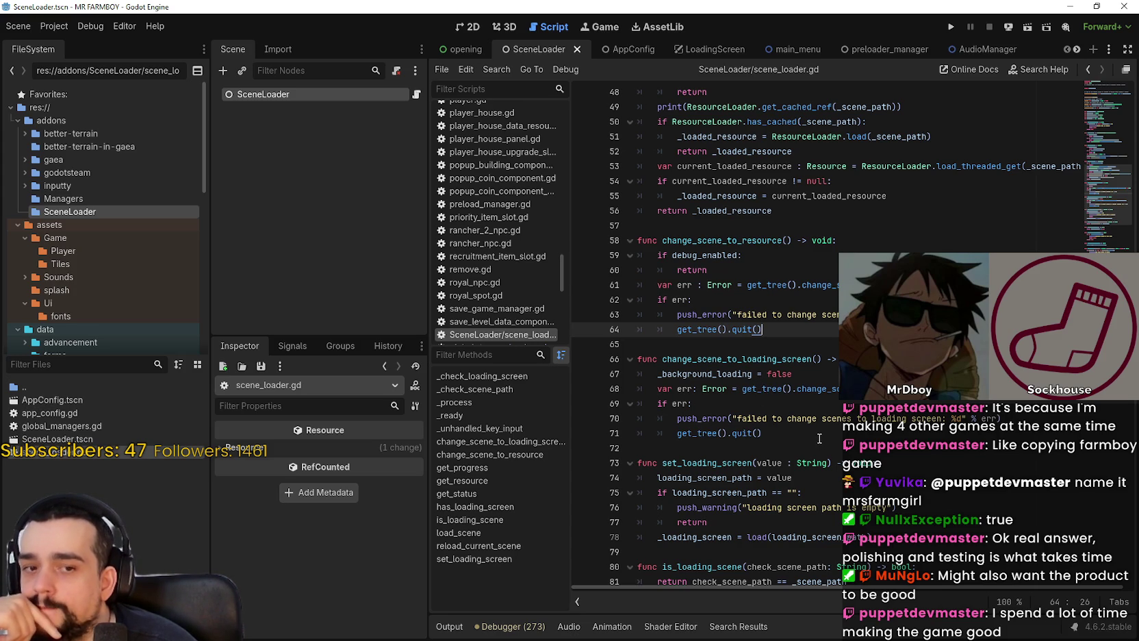
{"action": "double_click", "coordinate": [730, 418]}
{"action": "left_click", "coordinate": [828, 332]}
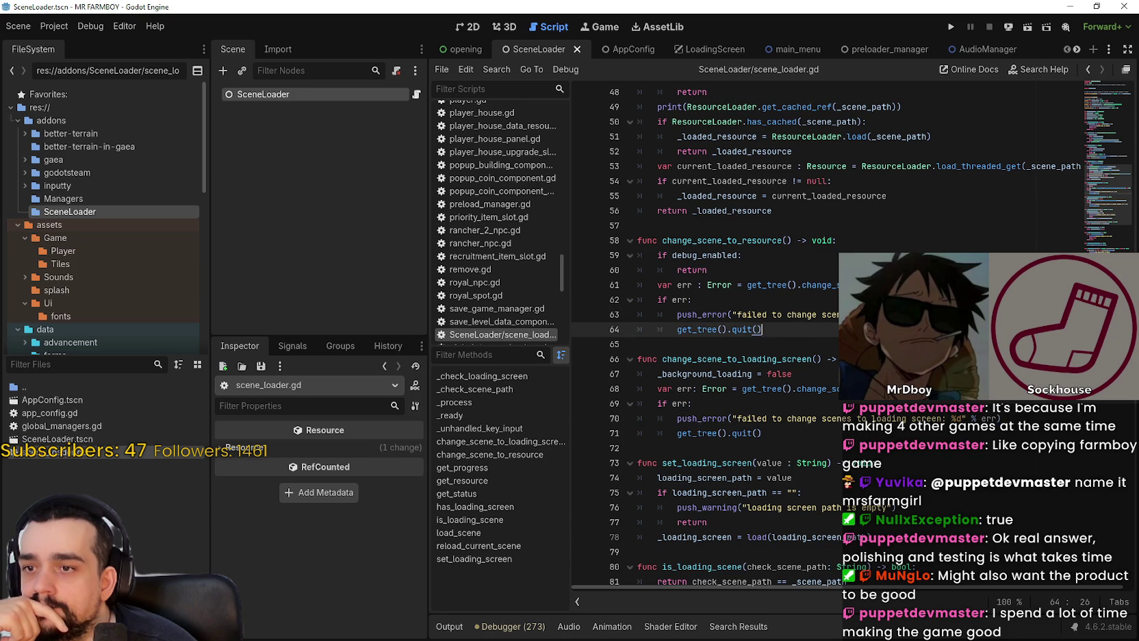
- Add breakpoints on lines 63 and 64 and run the Mr Farmboy project
{"action": "left_click", "coordinate": [582, 315]}
{"action": "left_click", "coordinate": [582, 330]}
{"action": "left_click", "coordinate": [951, 27]}
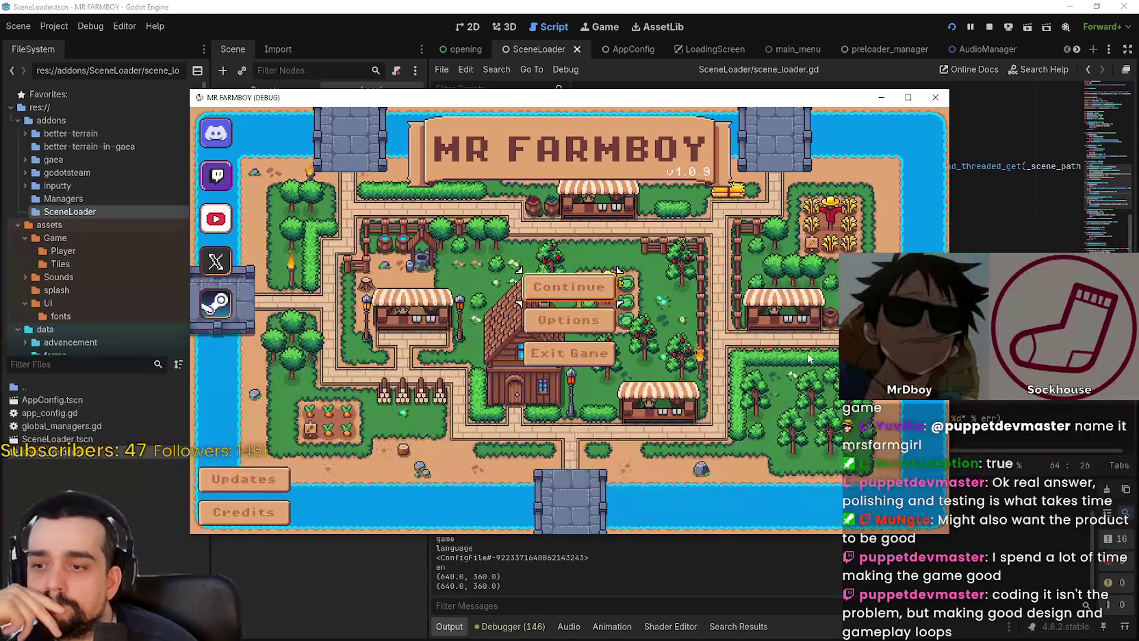
- Start a new game on the recommended island, dismiss the intro letter, then stop the run
{"action": "left_click", "coordinate": [569, 286]}
{"action": "left_click", "coordinate": [477, 386]}
{"action": "left_click", "coordinate": [516, 440]}
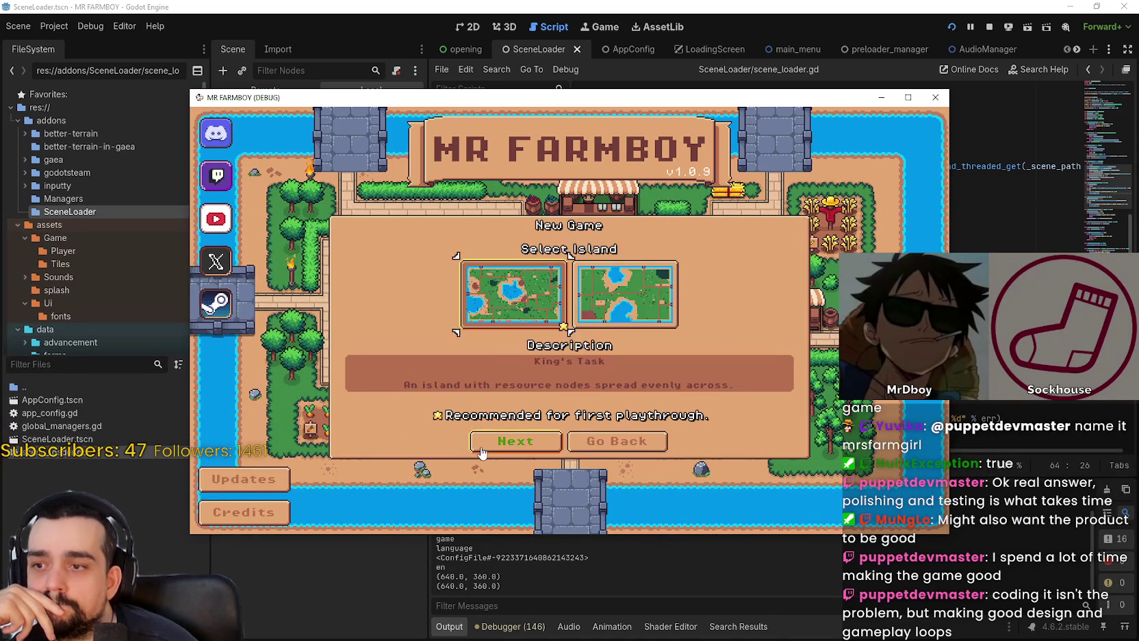
{"action": "left_click", "coordinate": [515, 440]}
{"action": "left_click", "coordinate": [515, 441]}
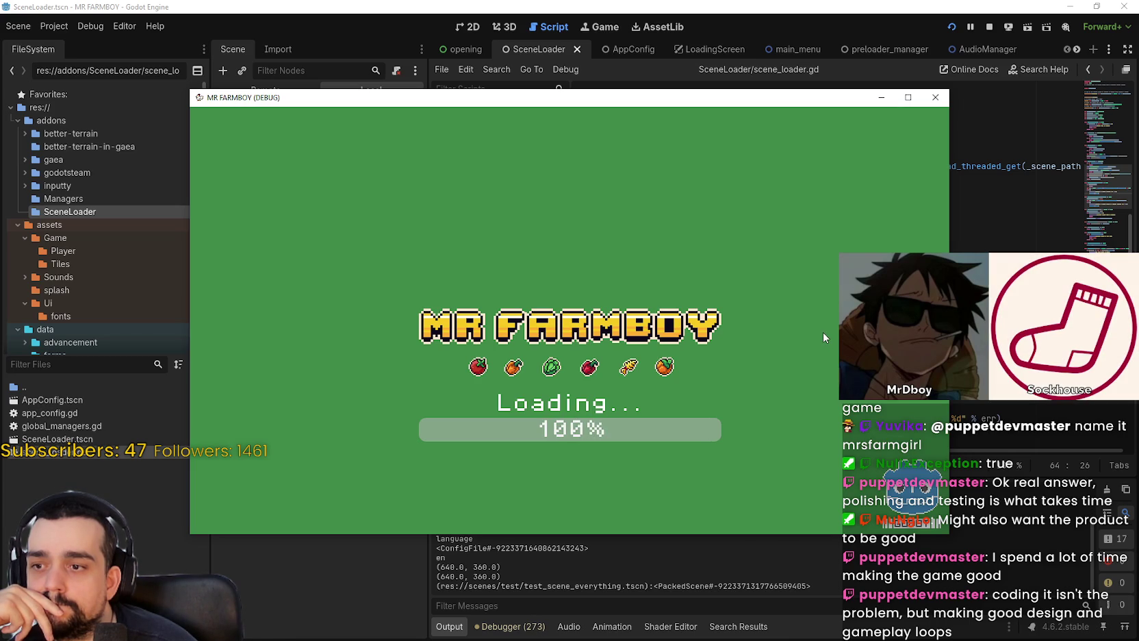
{"action": "key", "text": "Return"}
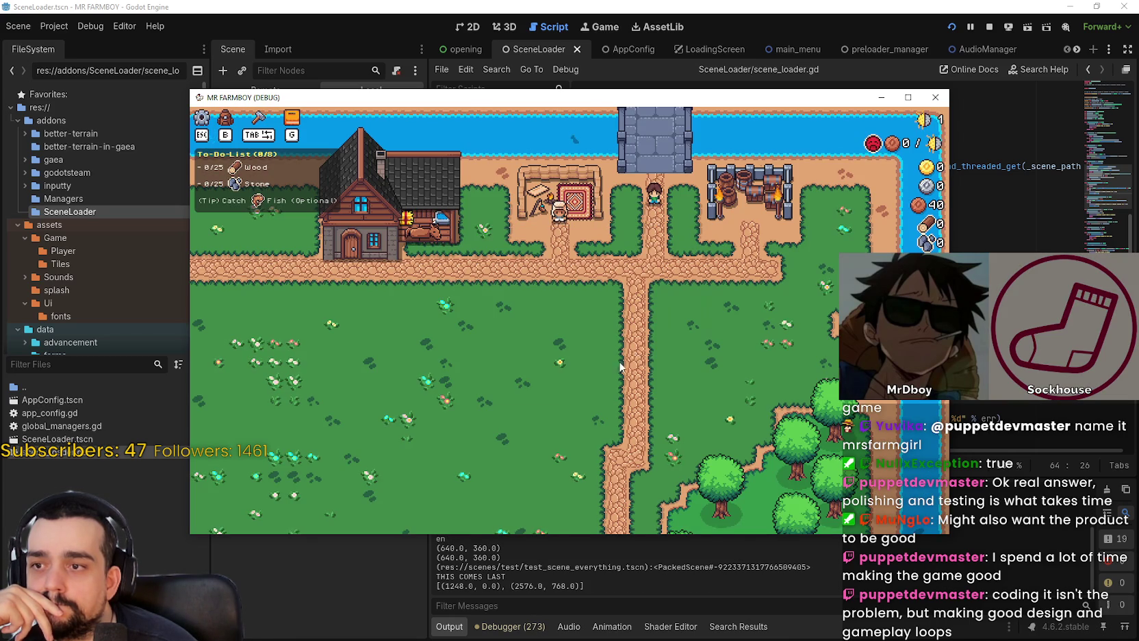
{"action": "left_click", "coordinate": [986, 32]}
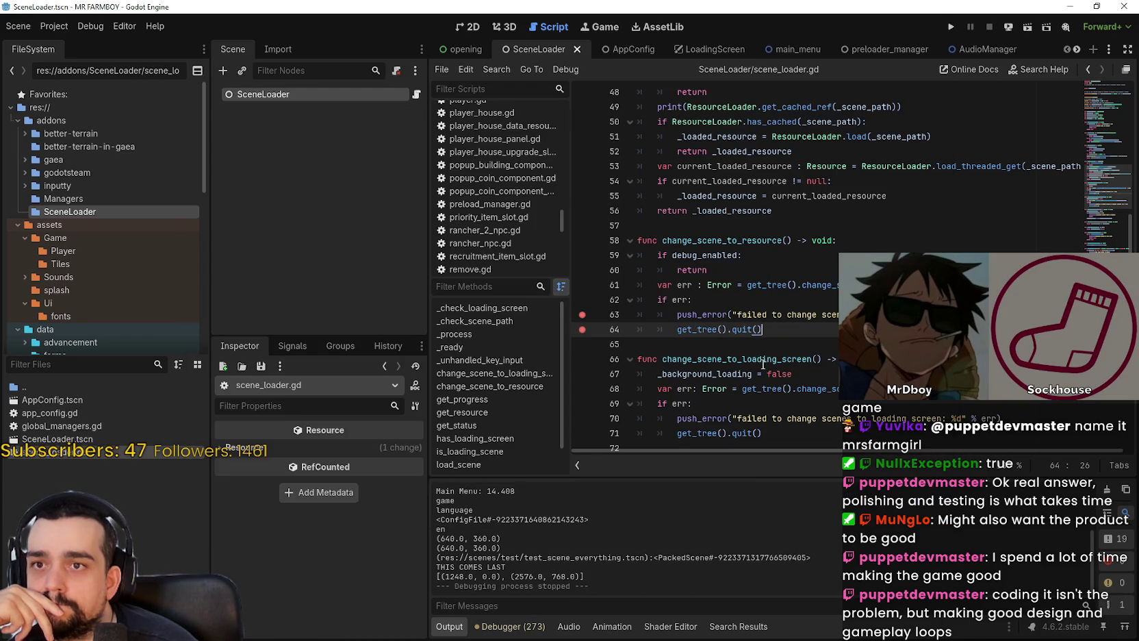
- Remove the breakpoints from lines 63 and 64 of scene_loader.gd
{"action": "left_click", "coordinate": [777, 345]}
{"action": "left_click", "coordinate": [582, 329]}
{"action": "left_click", "coordinate": [582, 315]}
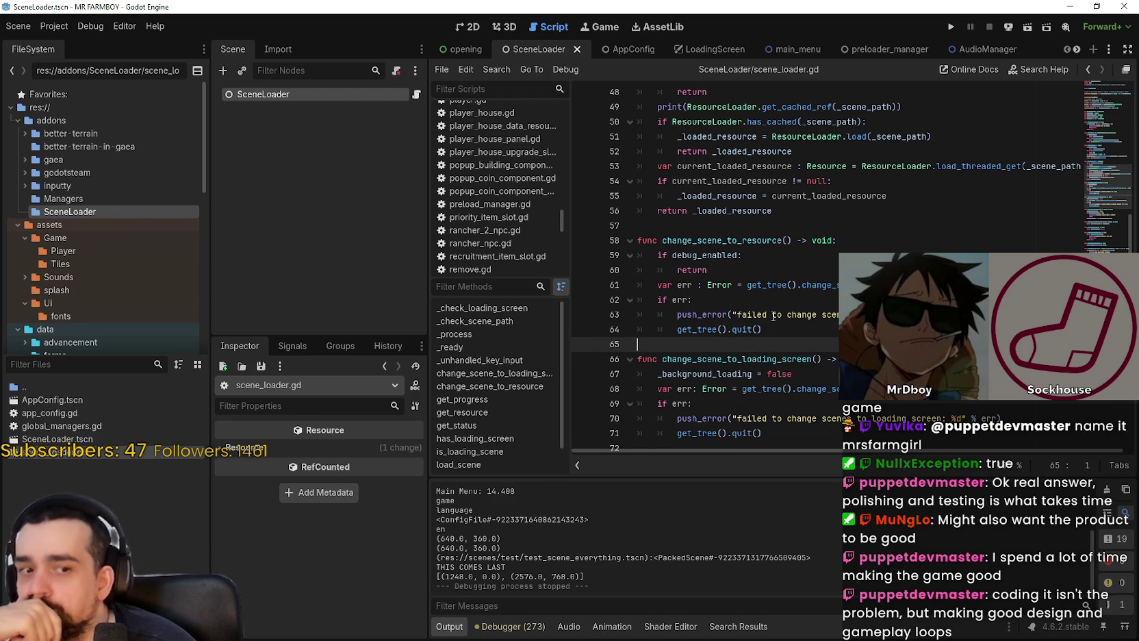
{"action": "scroll", "coordinate": [774, 317], "scroll_direction": "down", "scroll_amount": 4}
{"action": "left_click", "coordinate": [781, 288]}
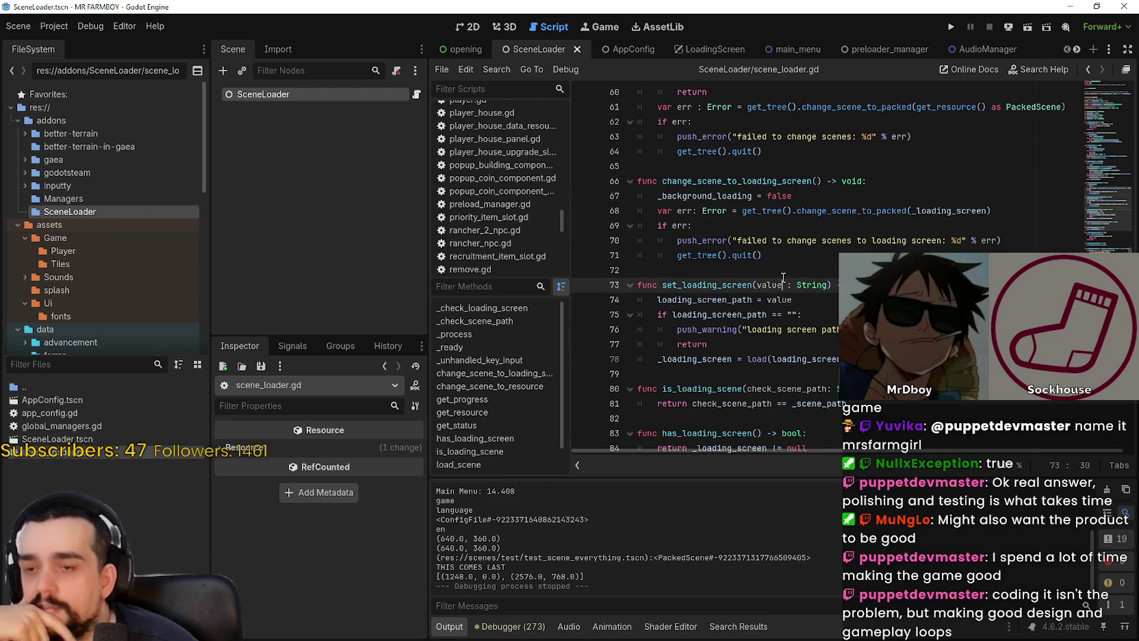
{"action": "left_click", "coordinate": [779, 273]}
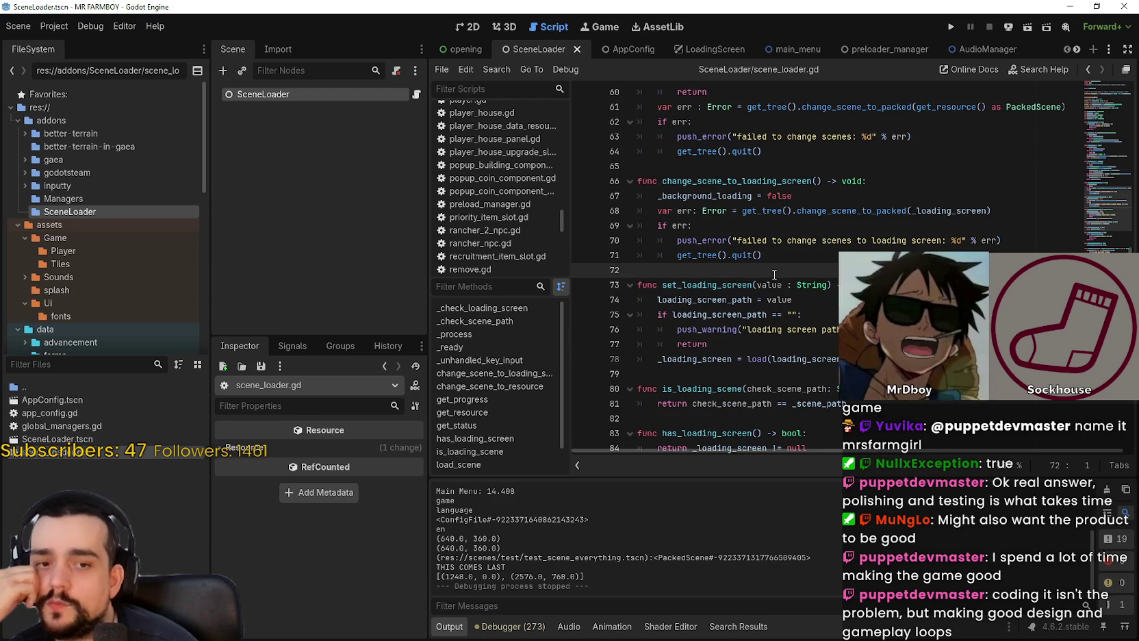